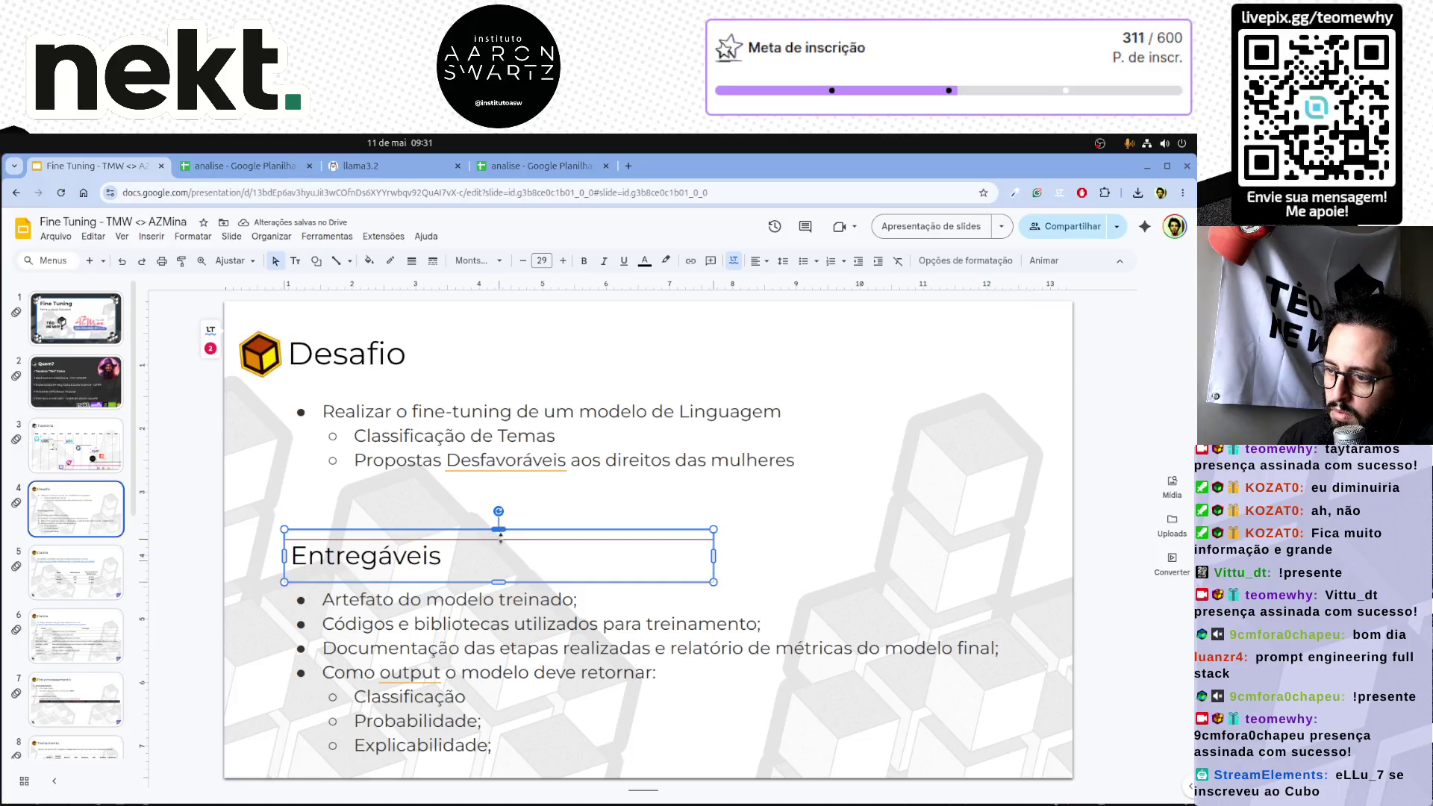
Step: Review the filmstrip slides: Pré-processamento, histogram, GenAI prompt, llama3.2 and deepseek metrics, Aaron Swartz quote
click(232, 572)
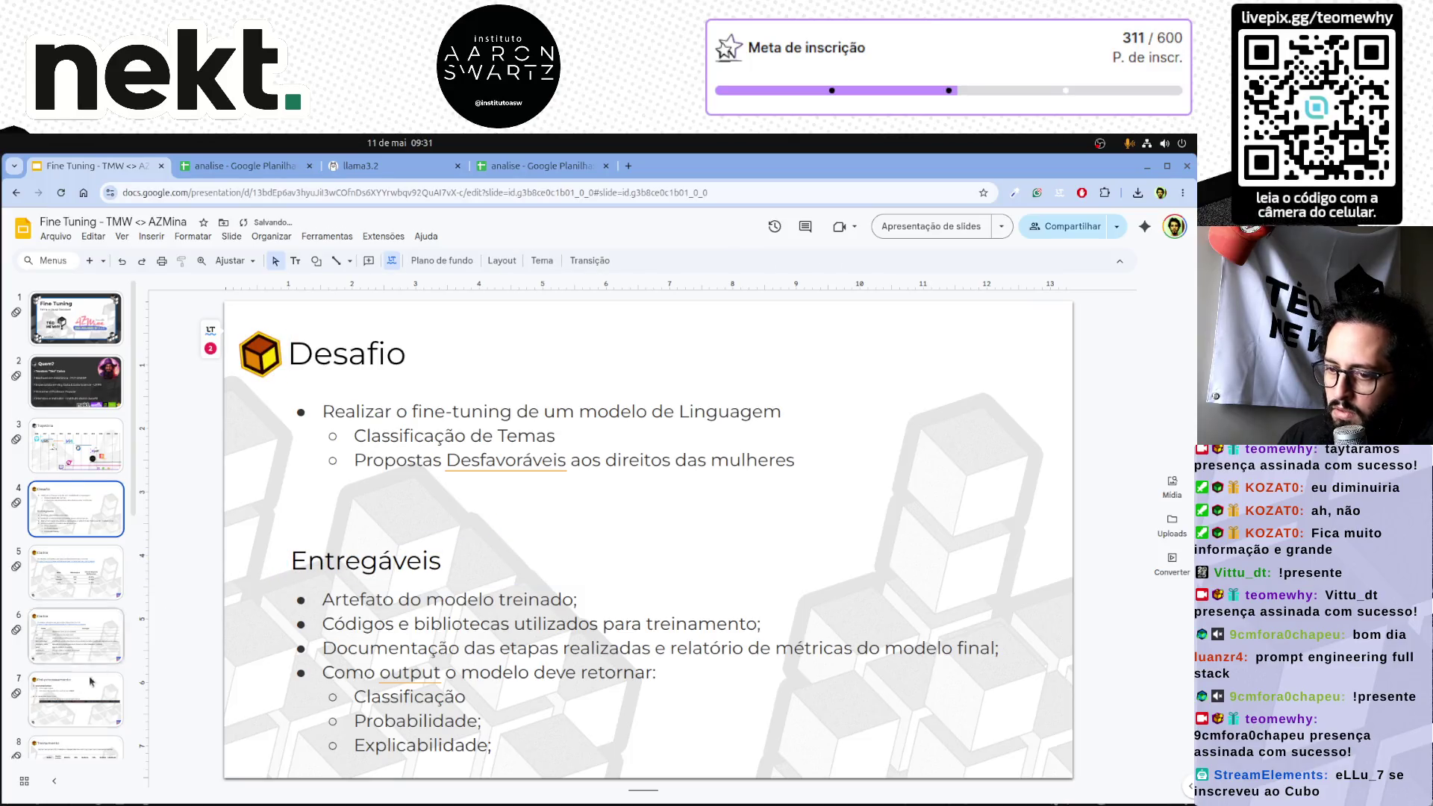
click(68, 701)
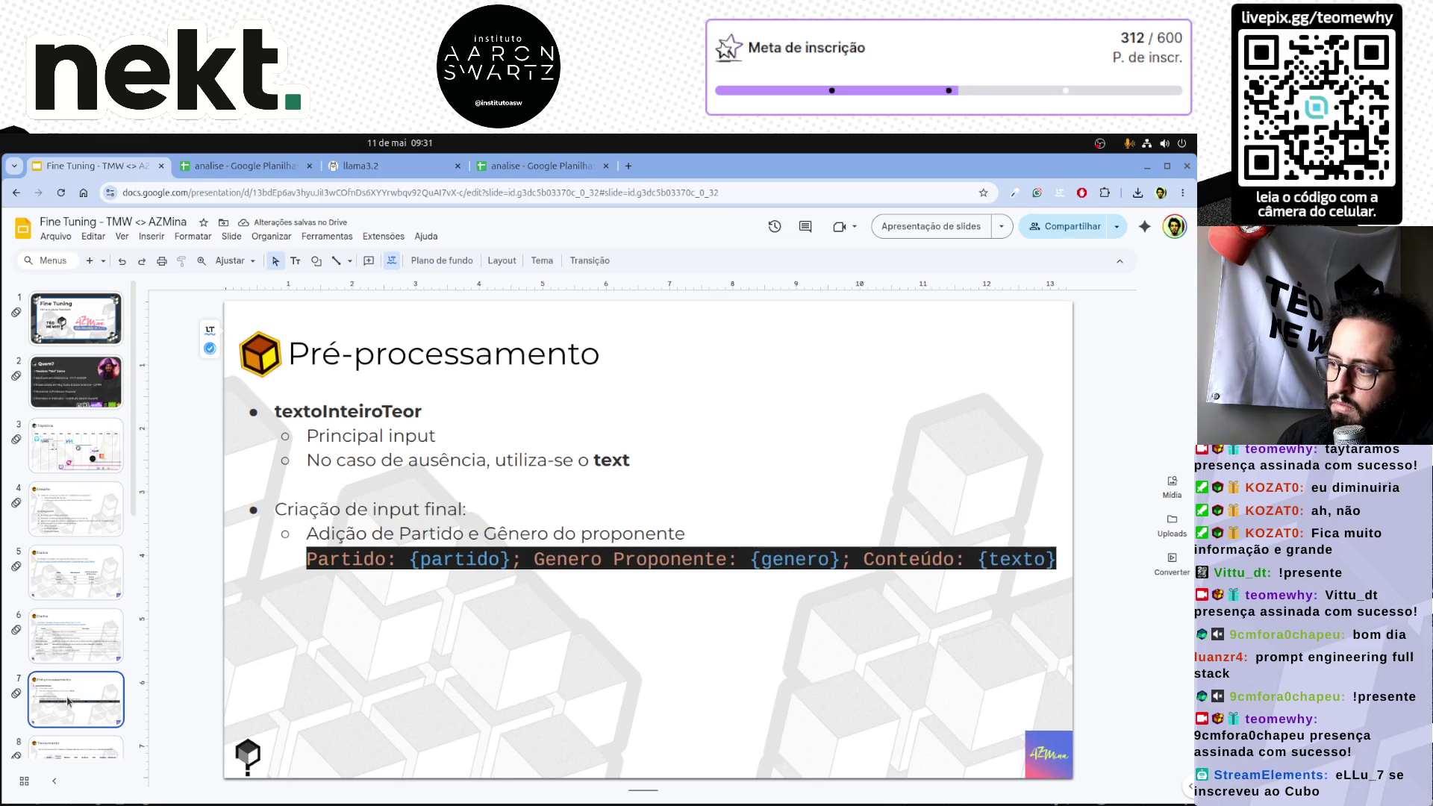
scroll(69, 701, down, 5)
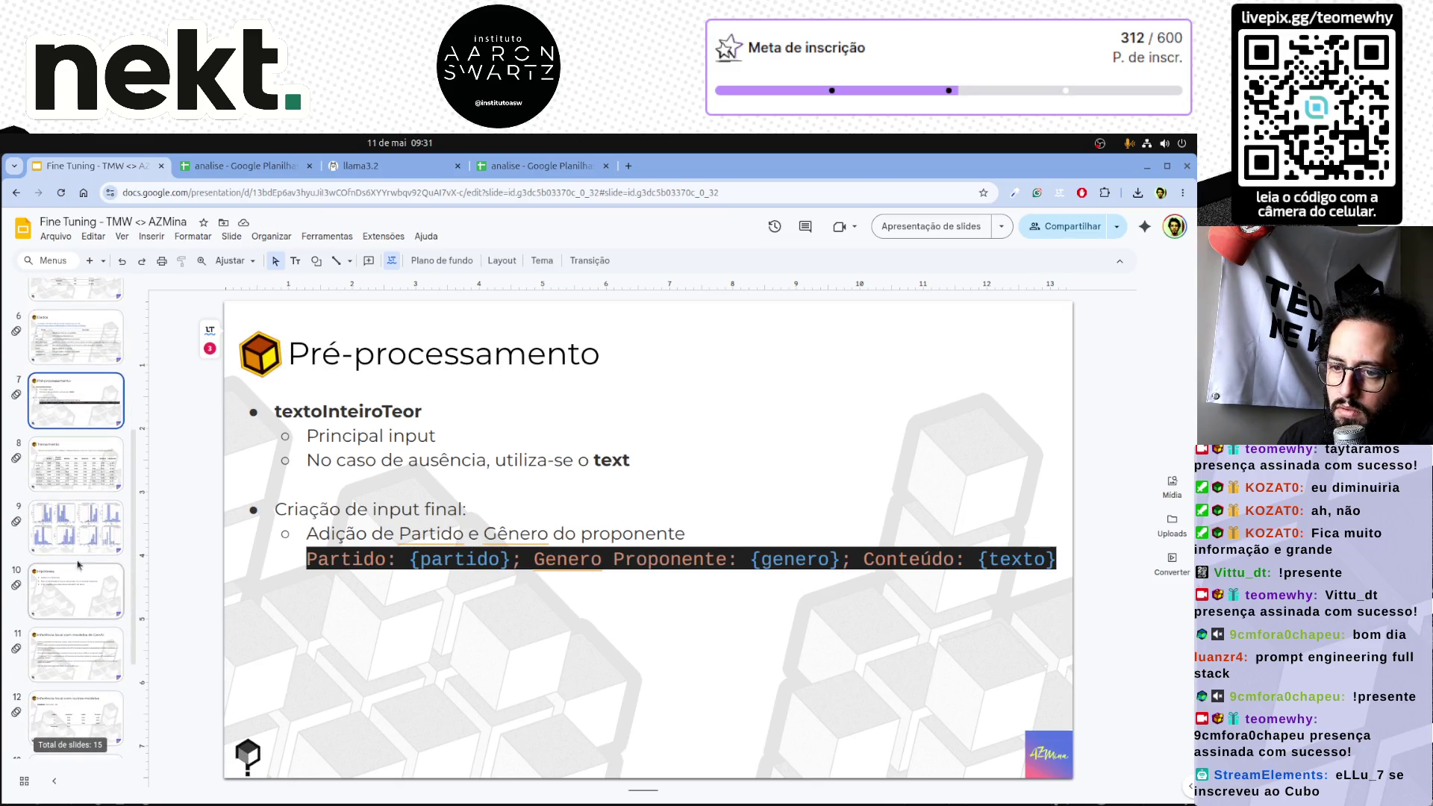
click(69, 539)
scroll(84, 509, down, 2)
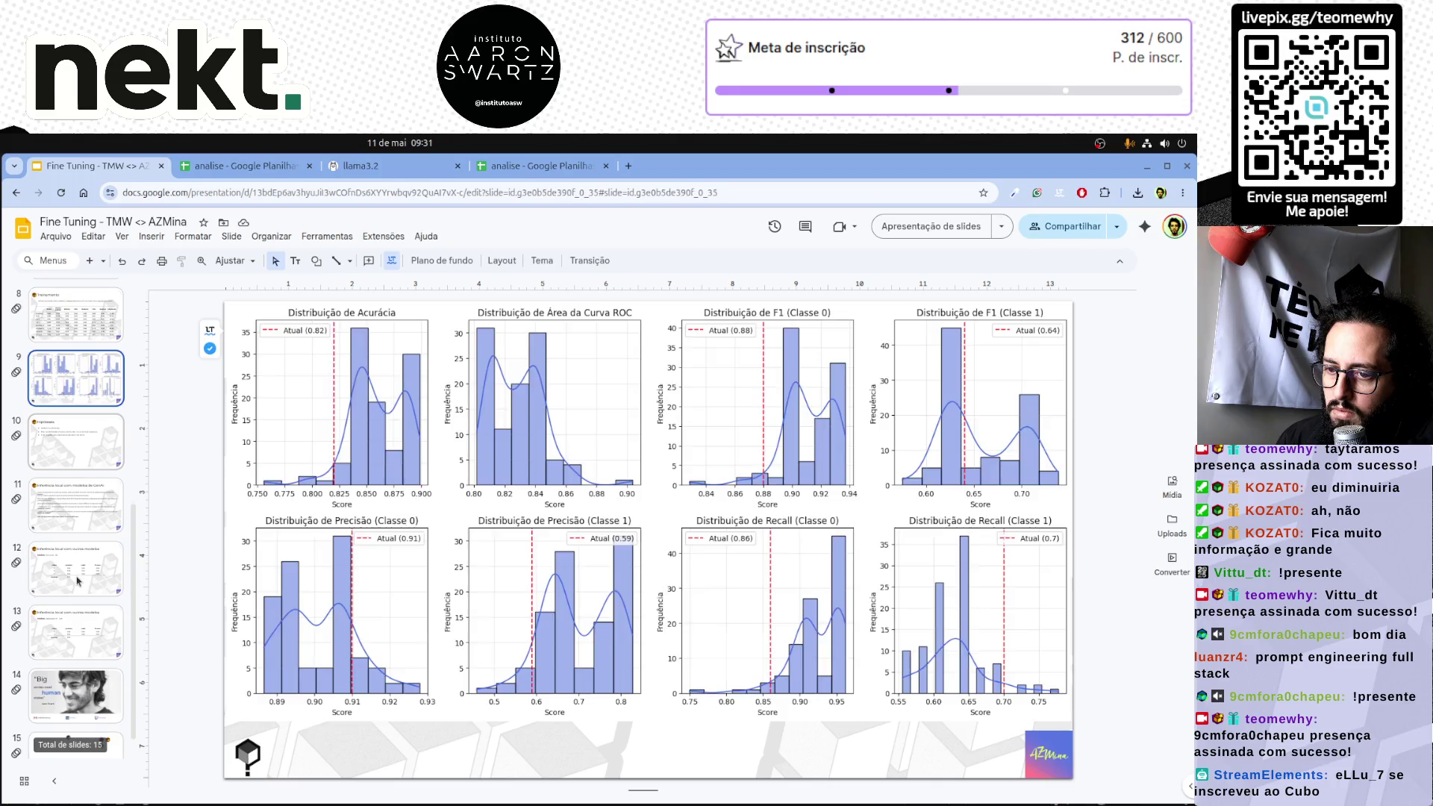
click(96, 494)
click(85, 631)
click(84, 676)
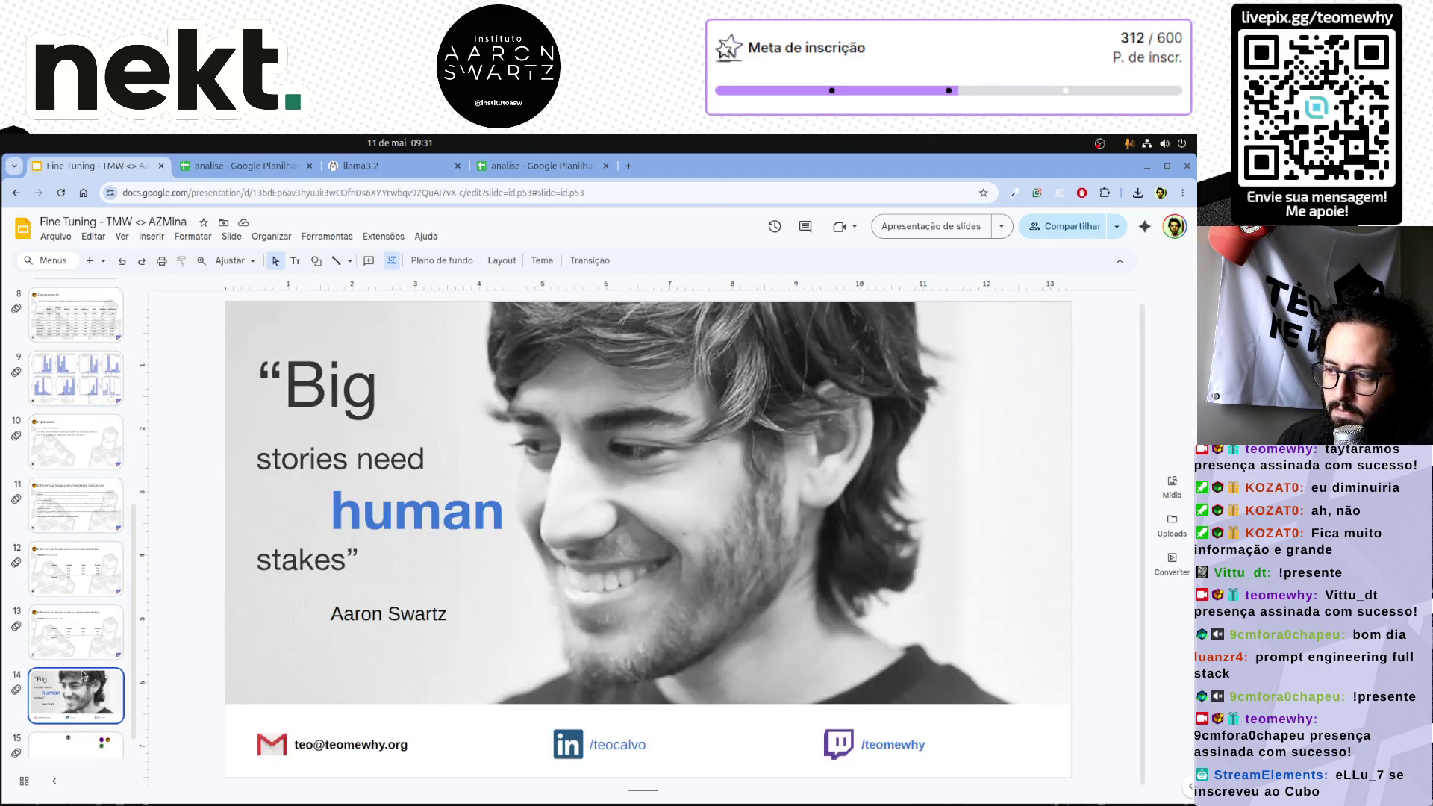
click(85, 650)
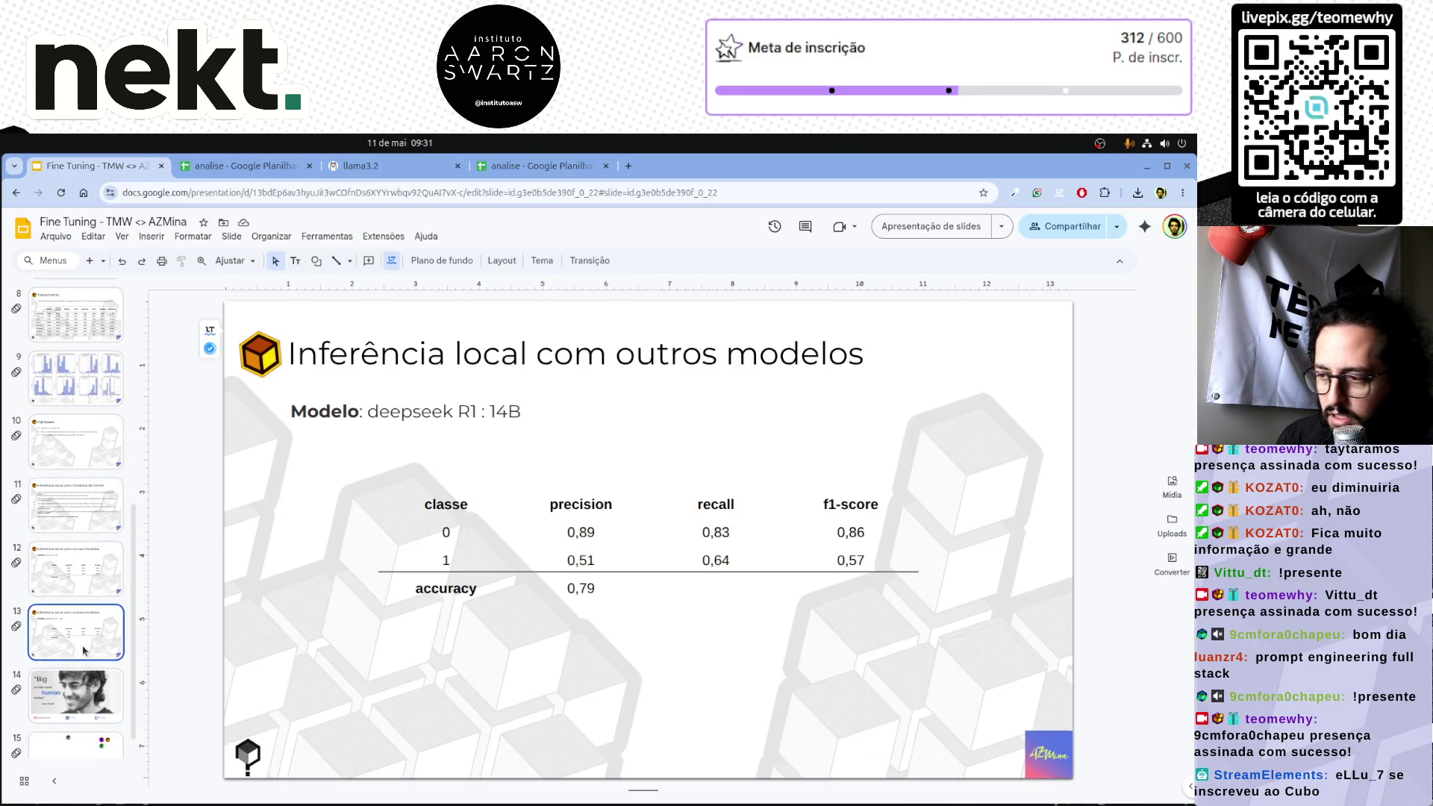
click(90, 571)
click(95, 510)
click(70, 654)
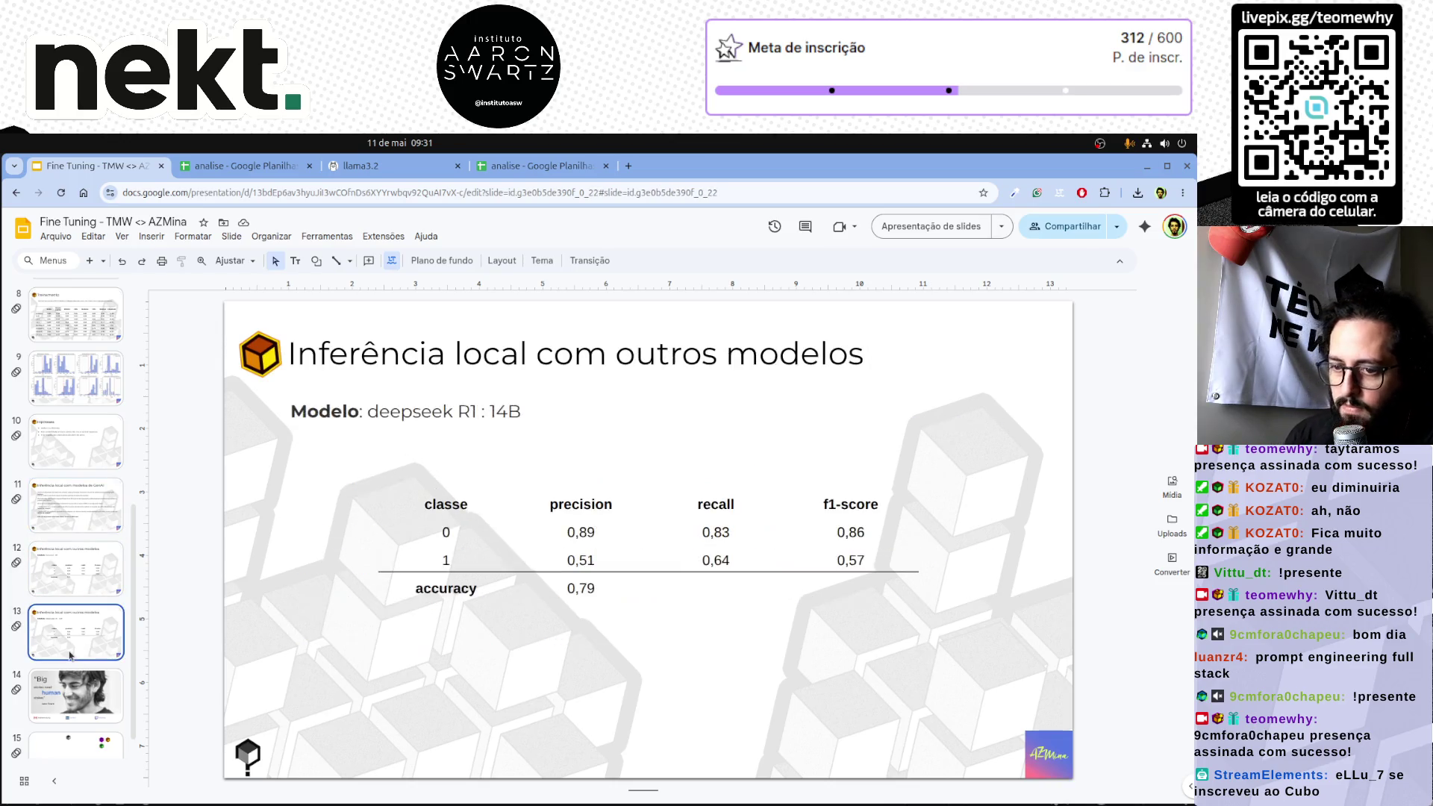
scroll(68, 573, down, 3)
scroll(67, 573, up, 3)
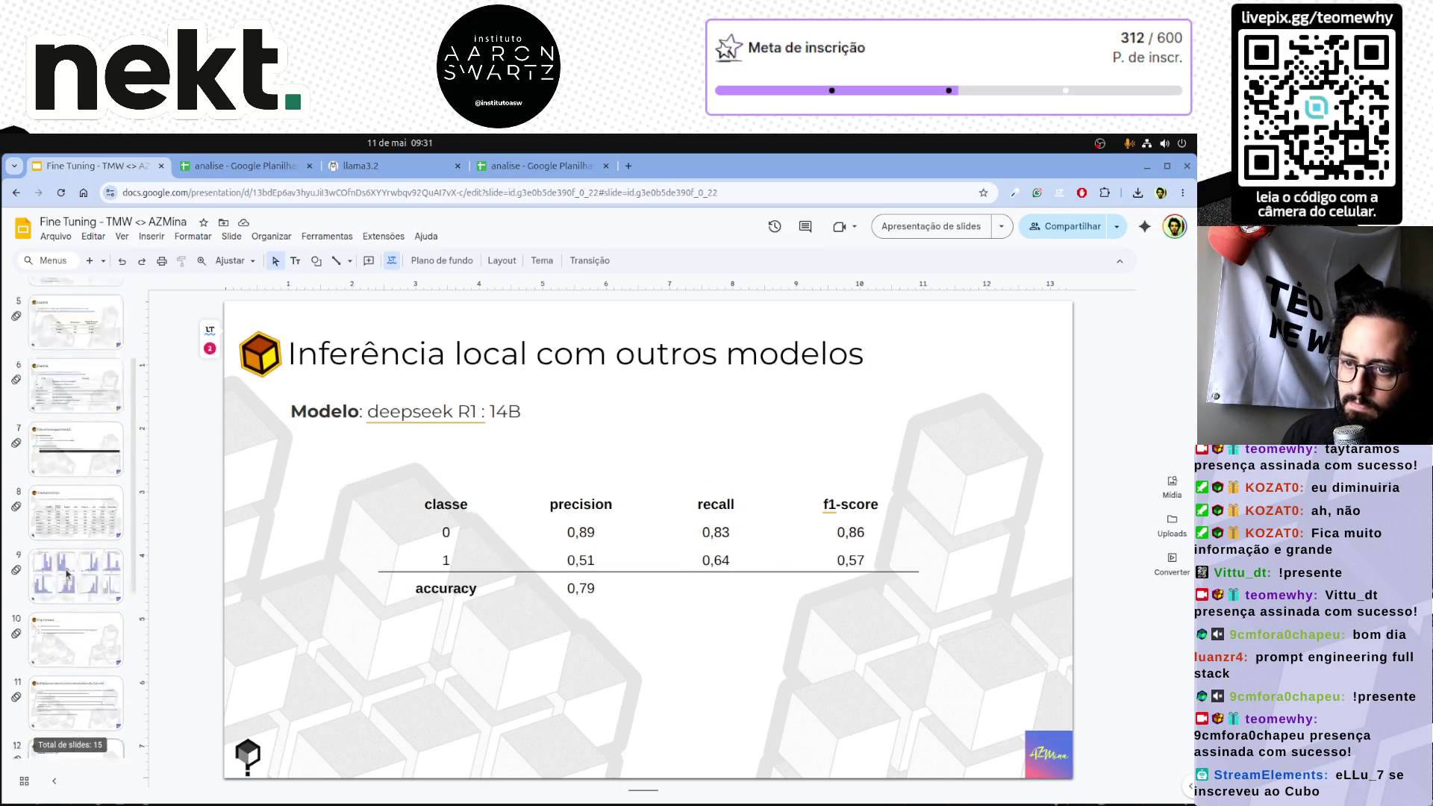
scroll(67, 573, down, 1)
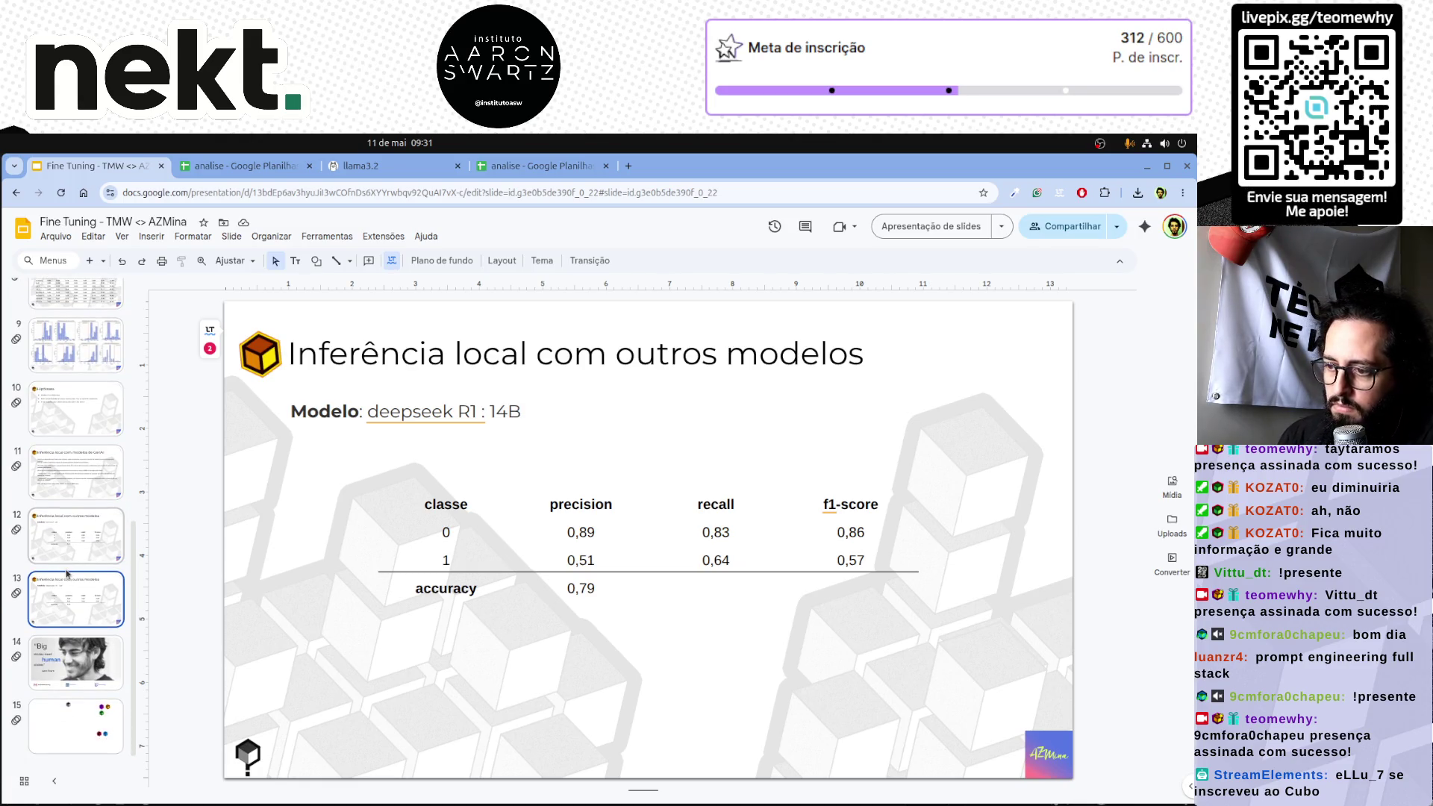
click(87, 459)
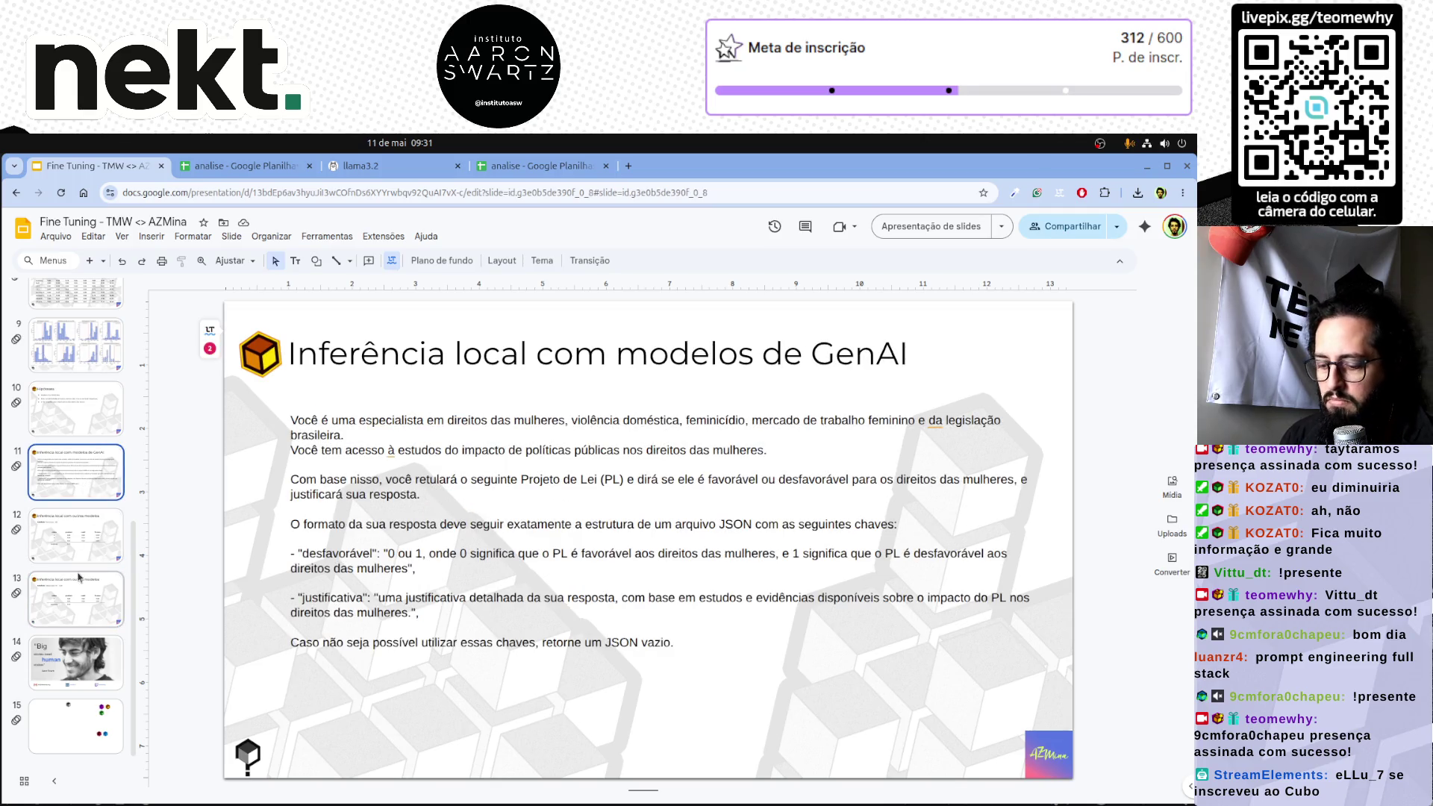
click(79, 618)
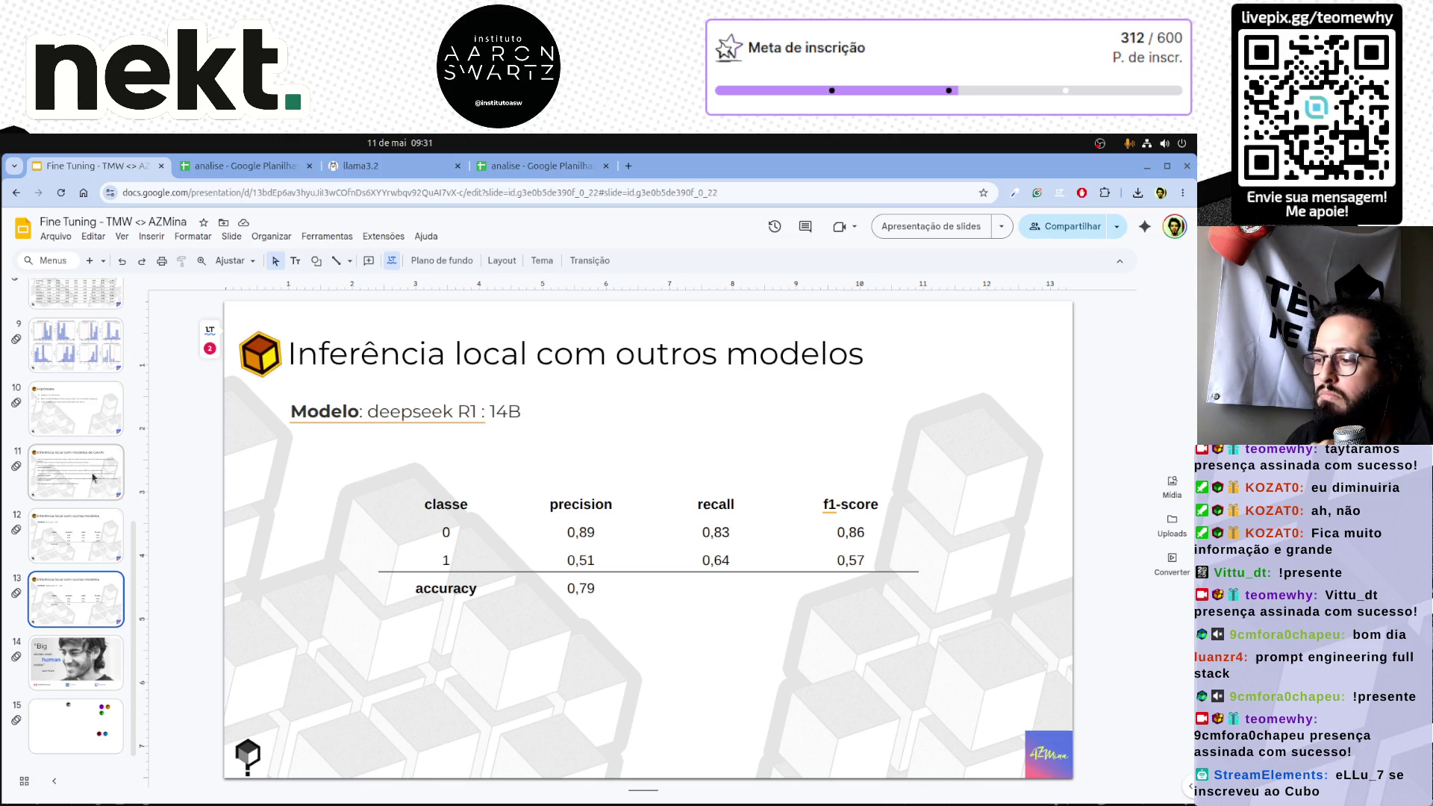
Step: Duplicate the GenAI prompt slide so the copy lands after slide 13
click(66, 486)
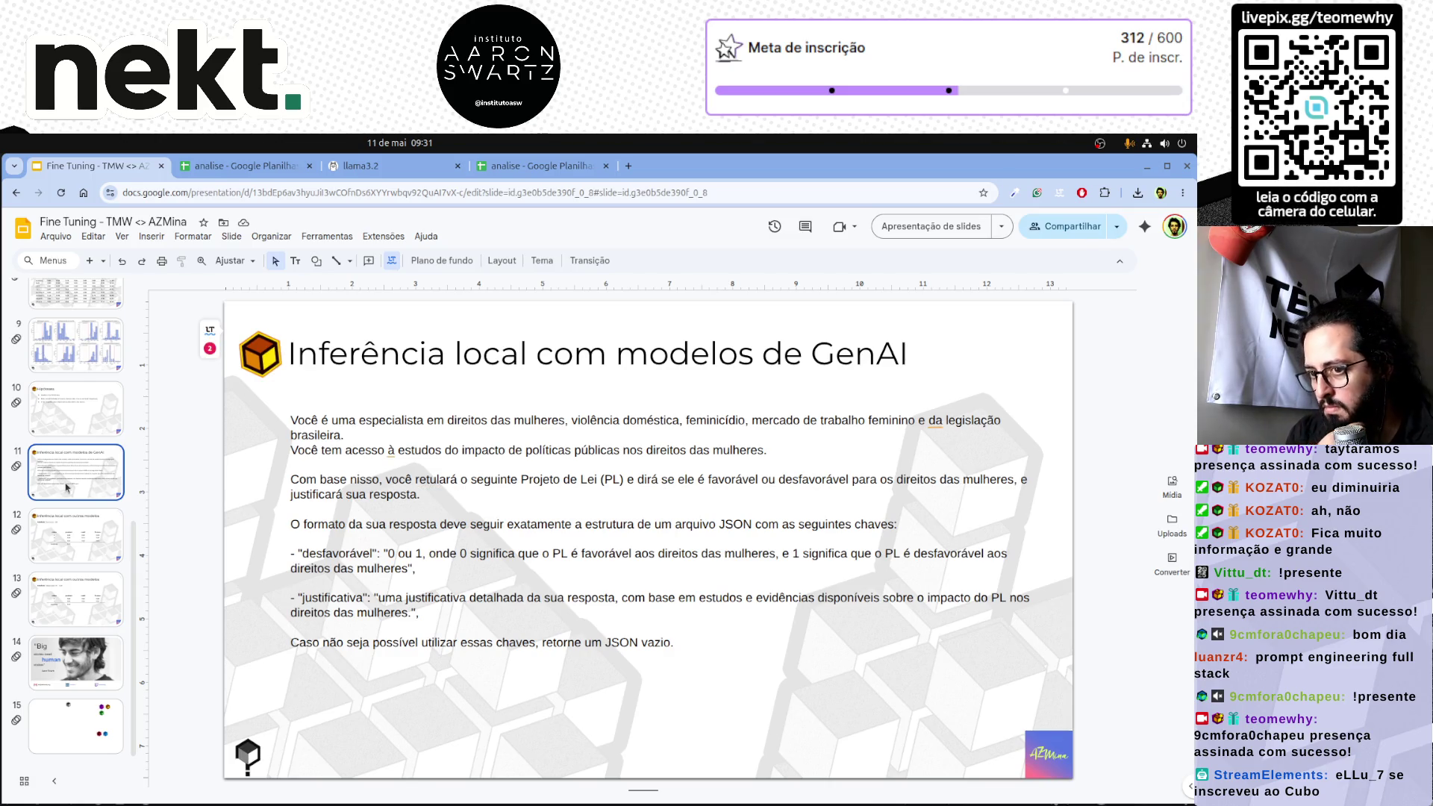
click(60, 597)
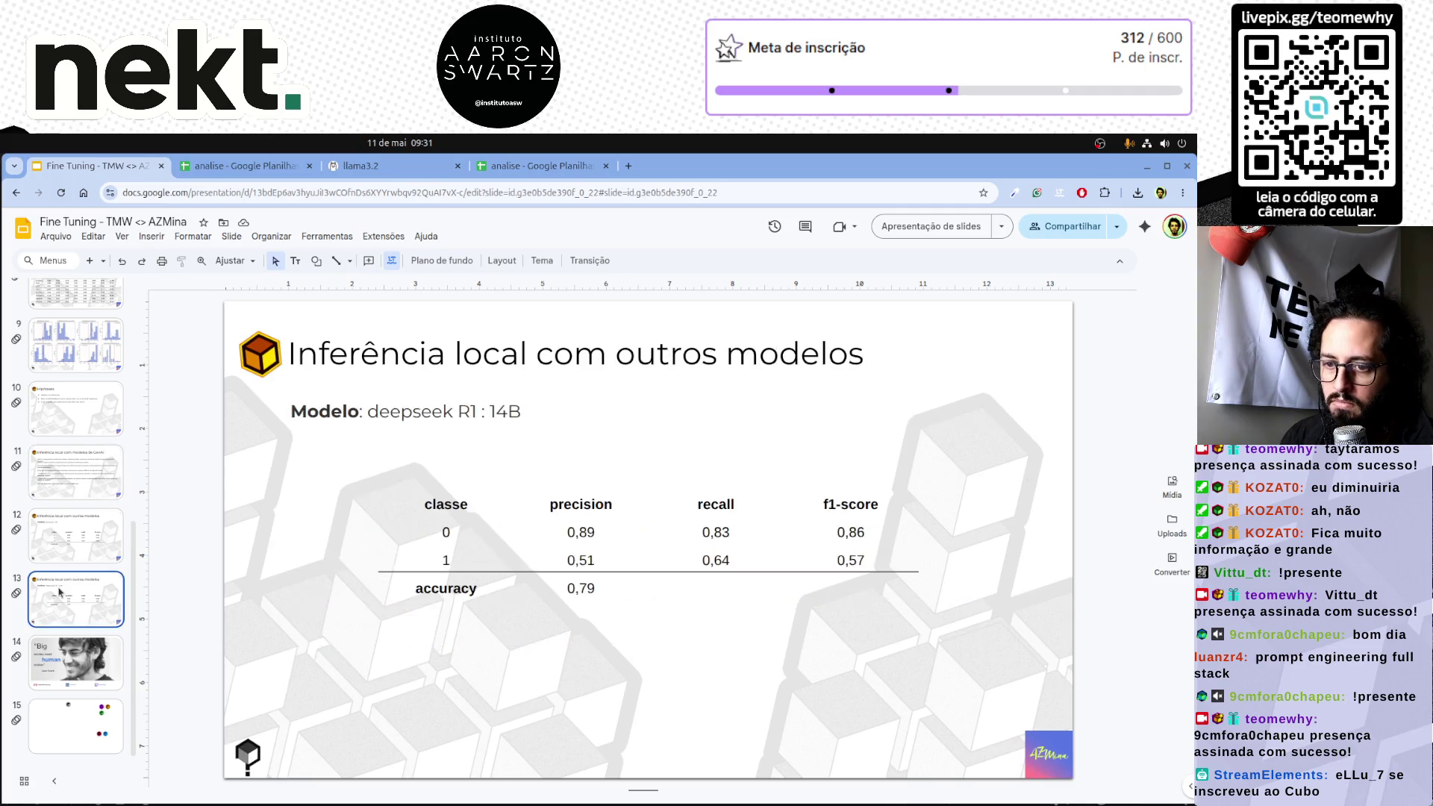
key(ctrl+v)
Step: Switch to VS Code and close the desfavorável, next scratch and github links tabs without saving
key(alt+Tab)
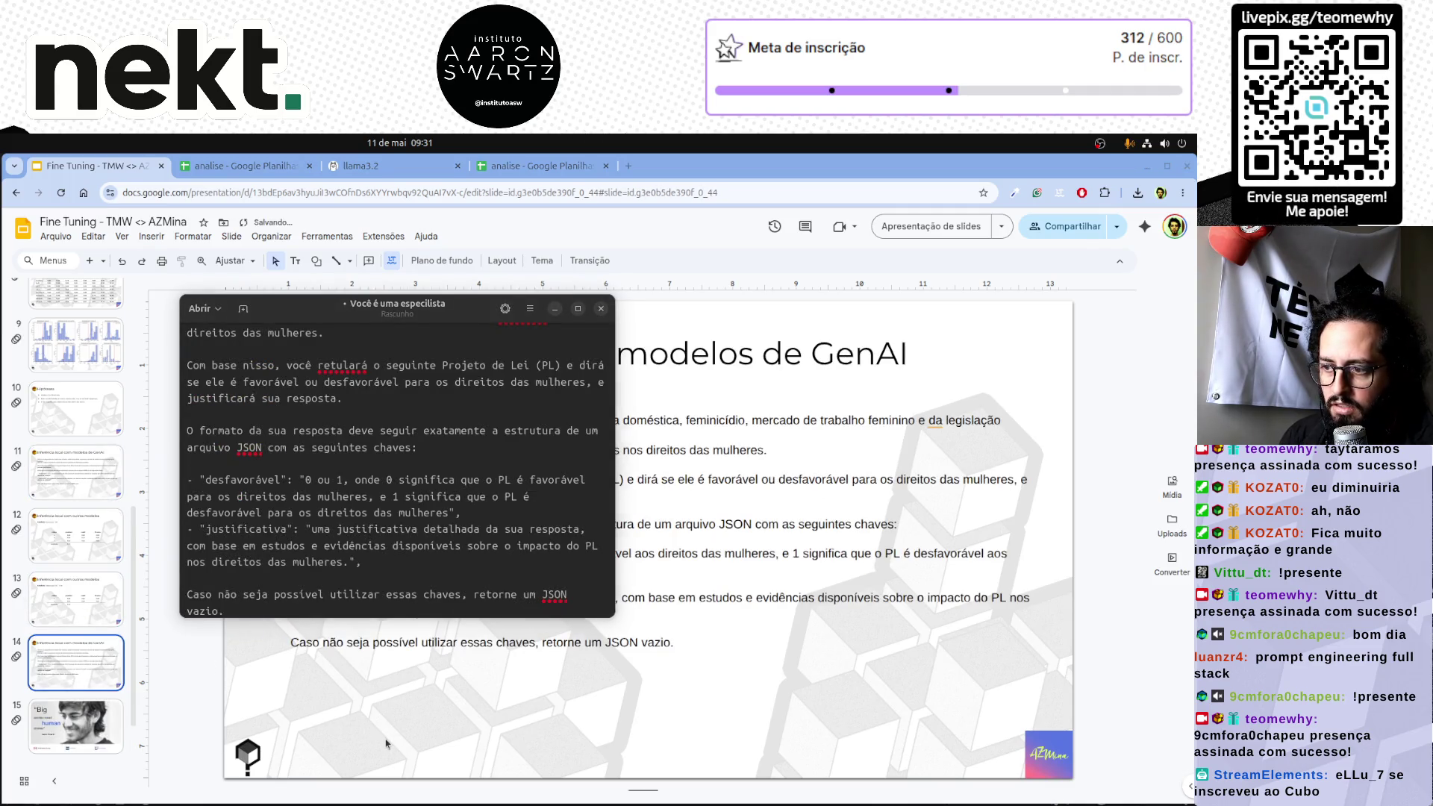
key(alt+Tab)
scroll(558, 676, up, 3)
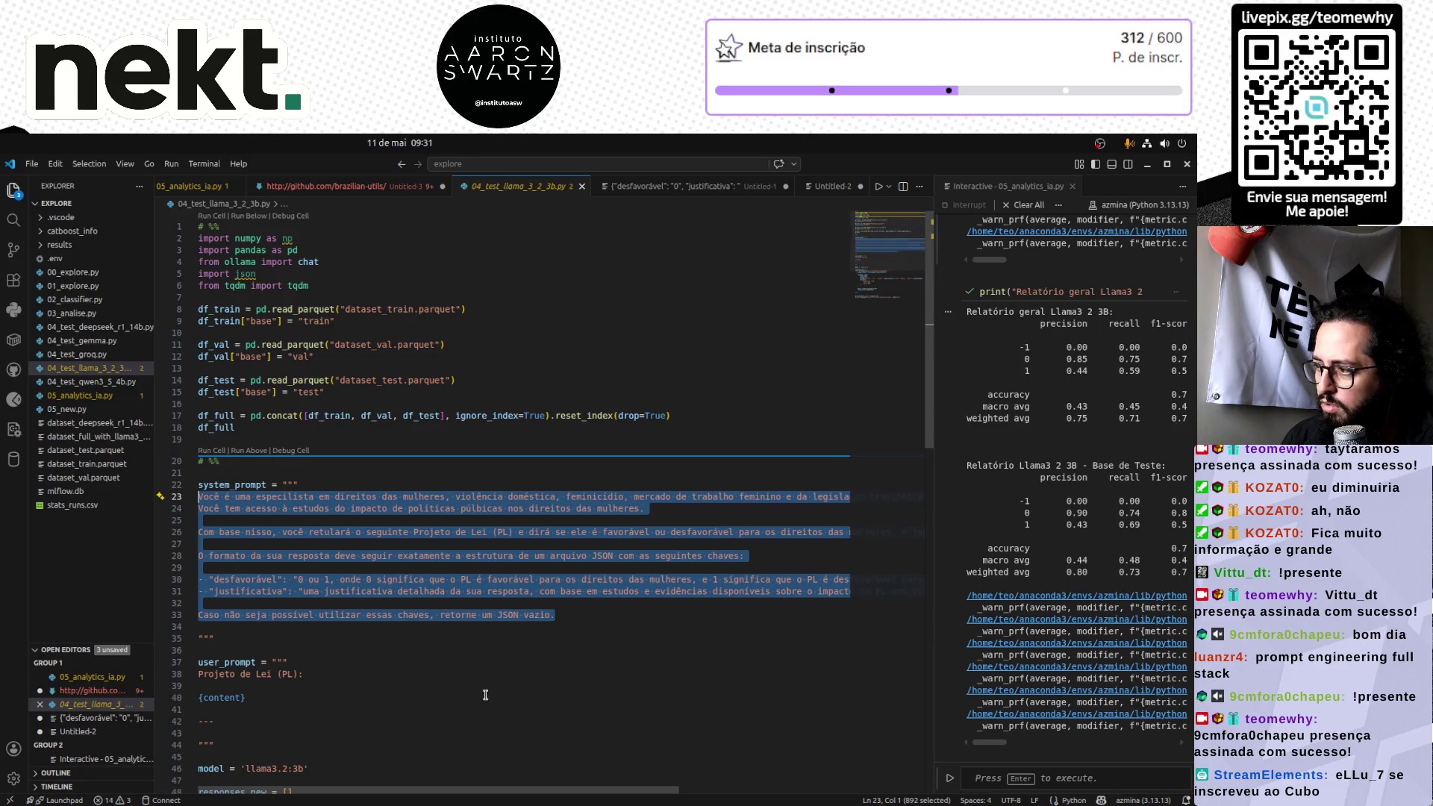
scroll(426, 703, down, 9)
scroll(427, 703, up, 9)
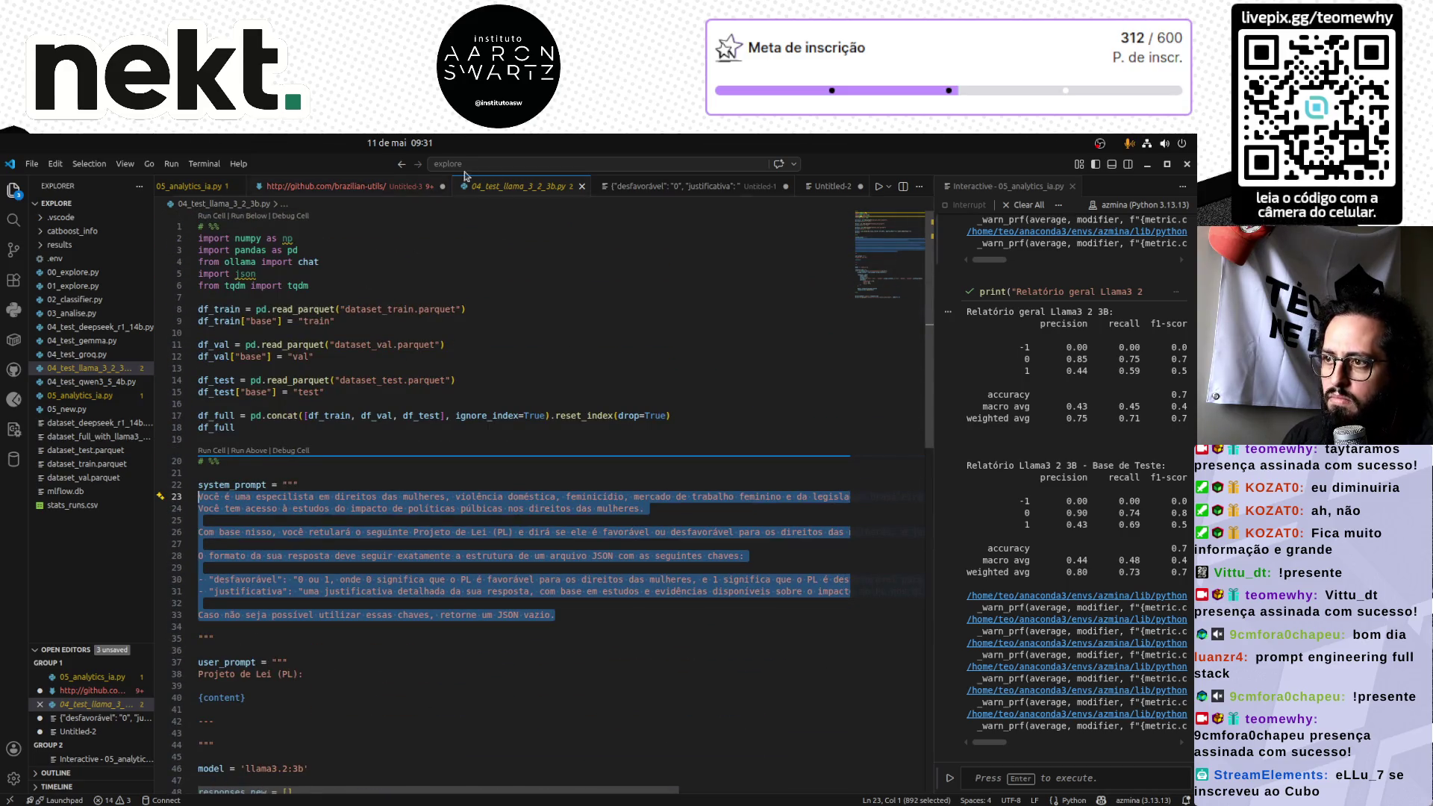
middle_click(651, 188)
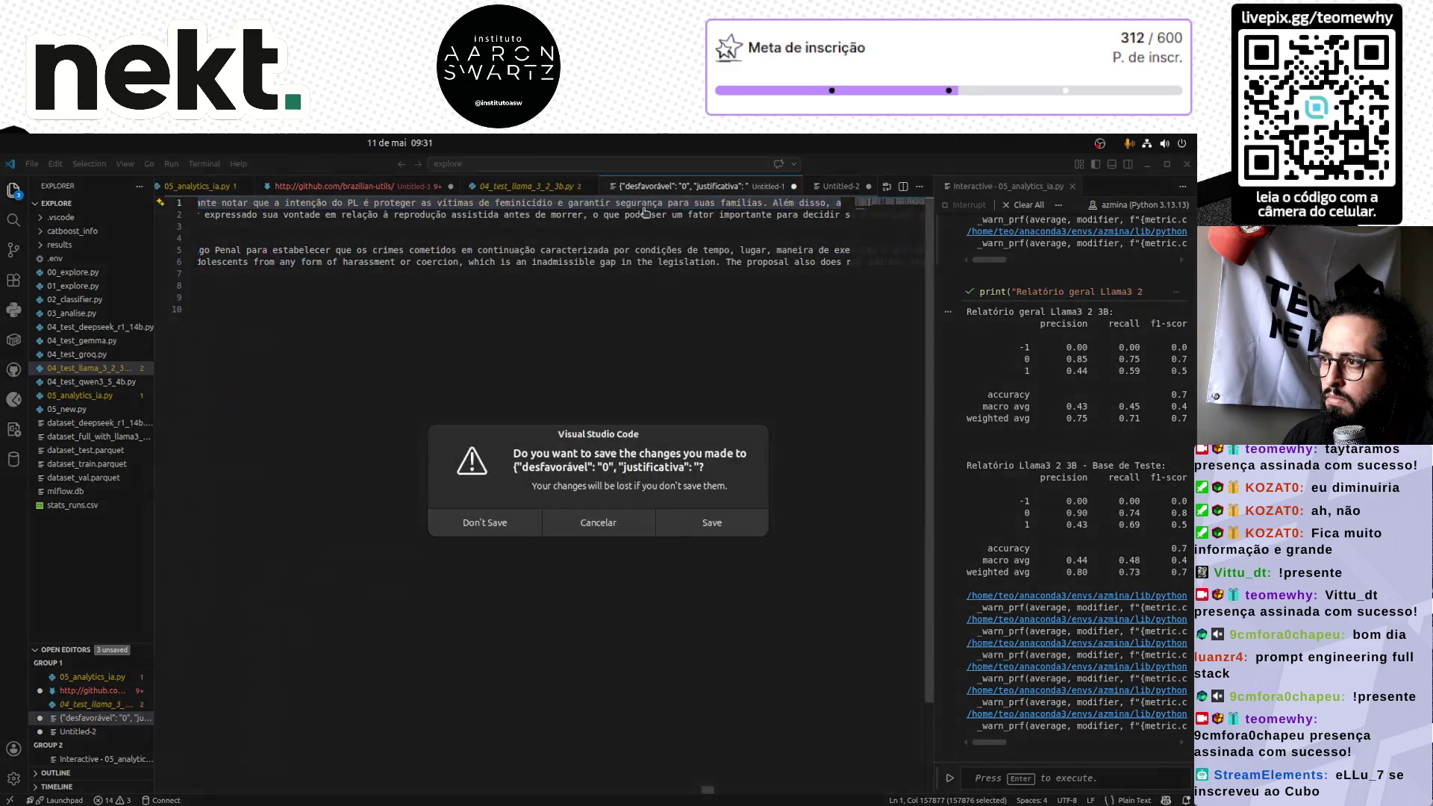
click(493, 526)
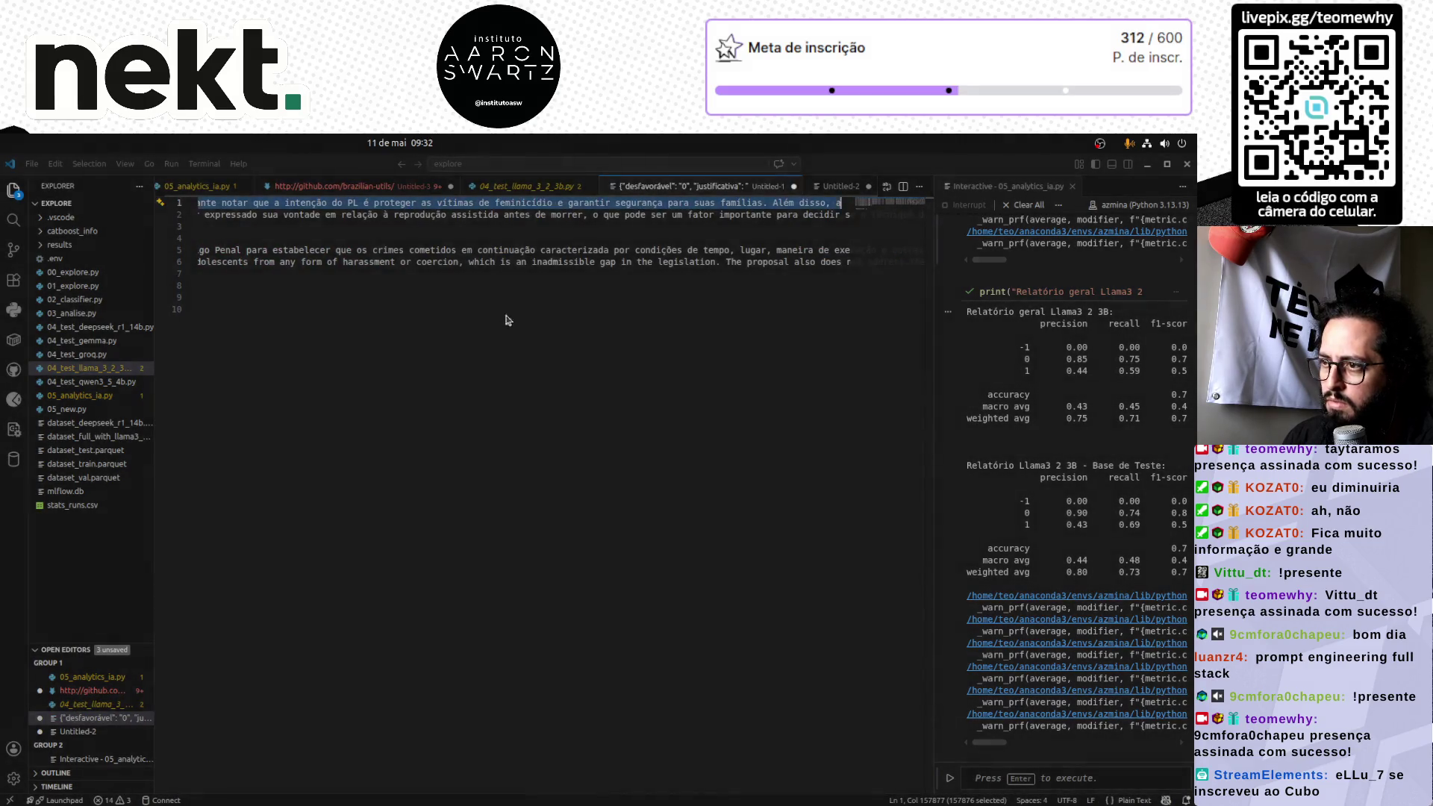
middle_click(557, 187)
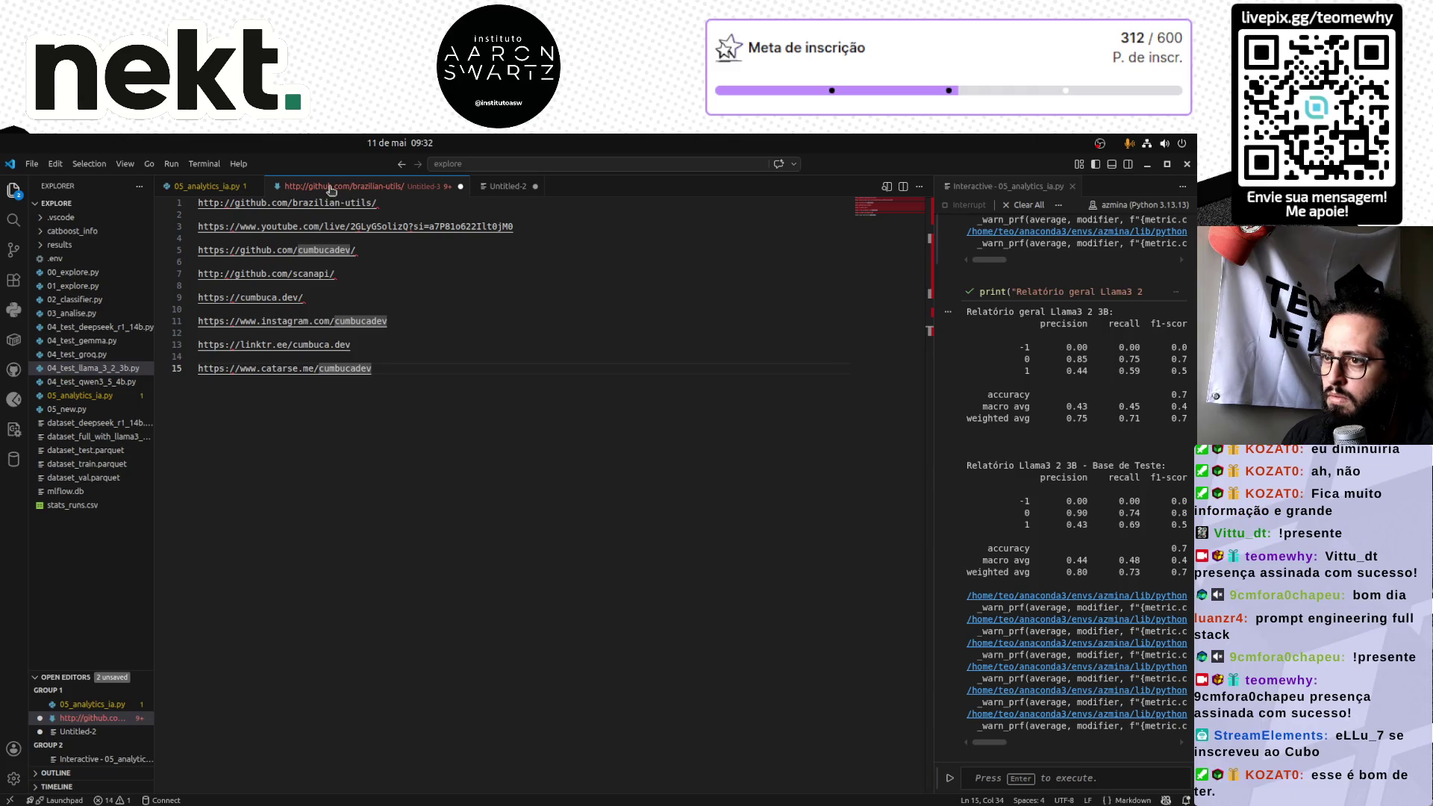
middle_click(448, 187)
click(483, 529)
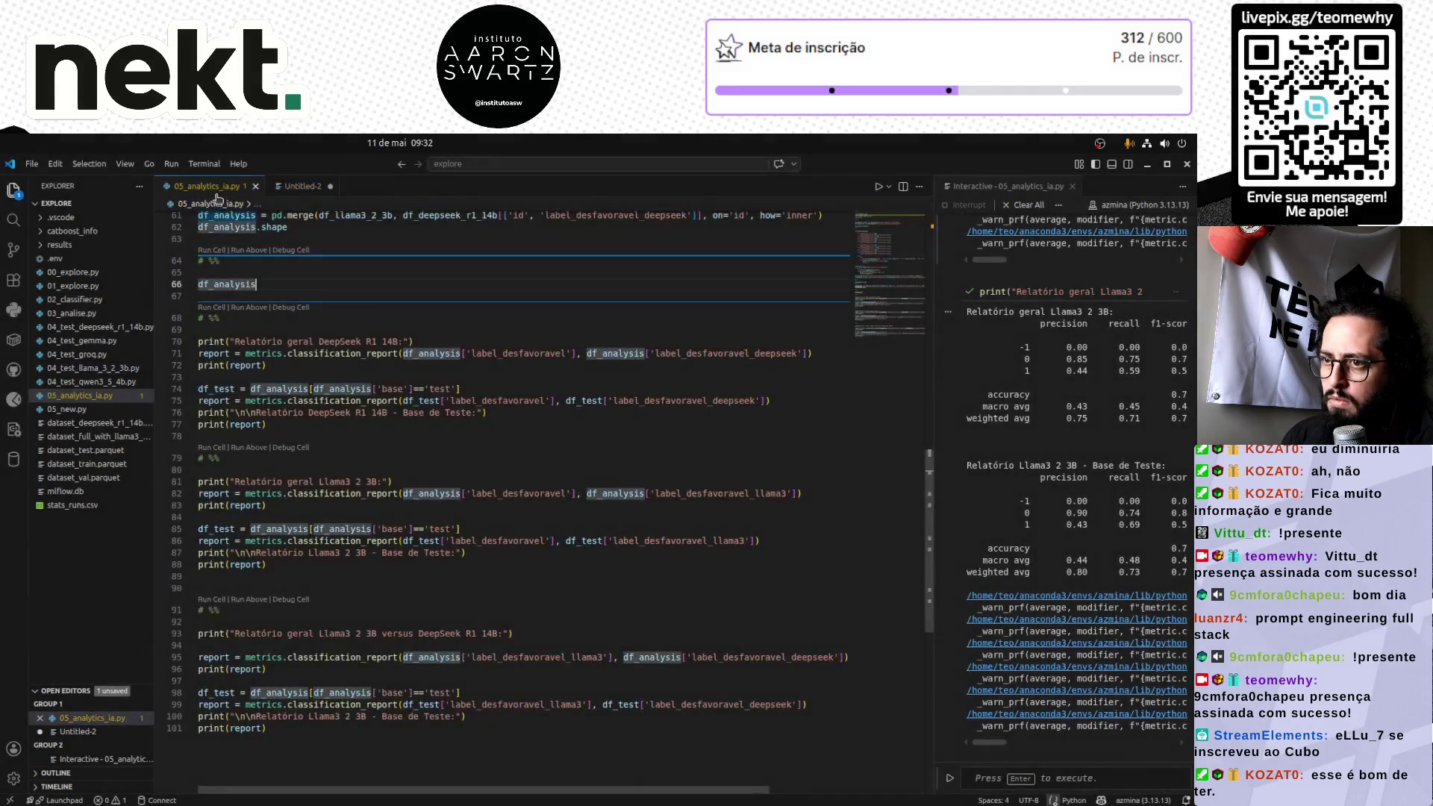
Step: Run the Llama3 2 3B versus DeepSeek R1 14B comparison cell in 05_analytics_ia.py
click(474, 581)
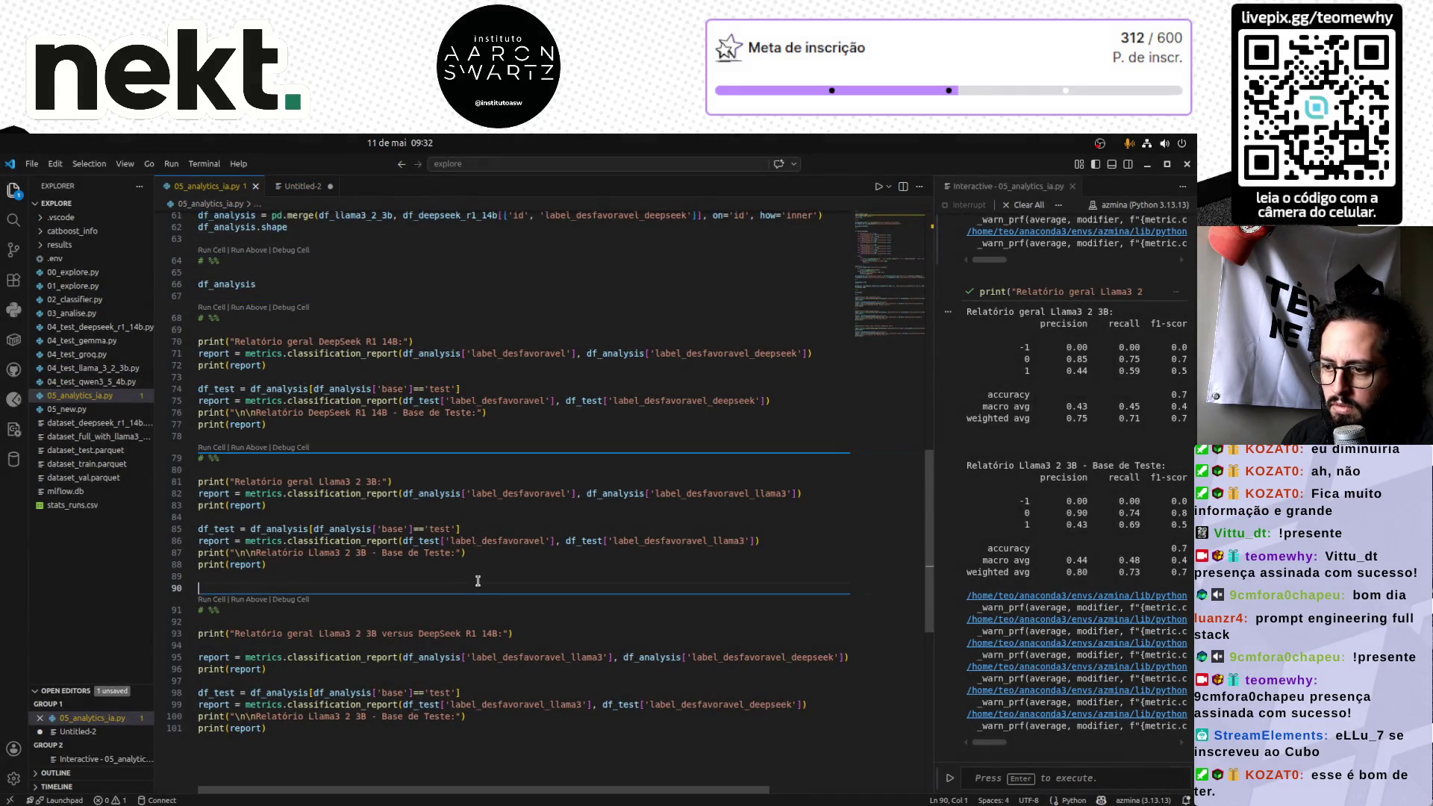
scroll(475, 582, down, 3)
click(411, 556)
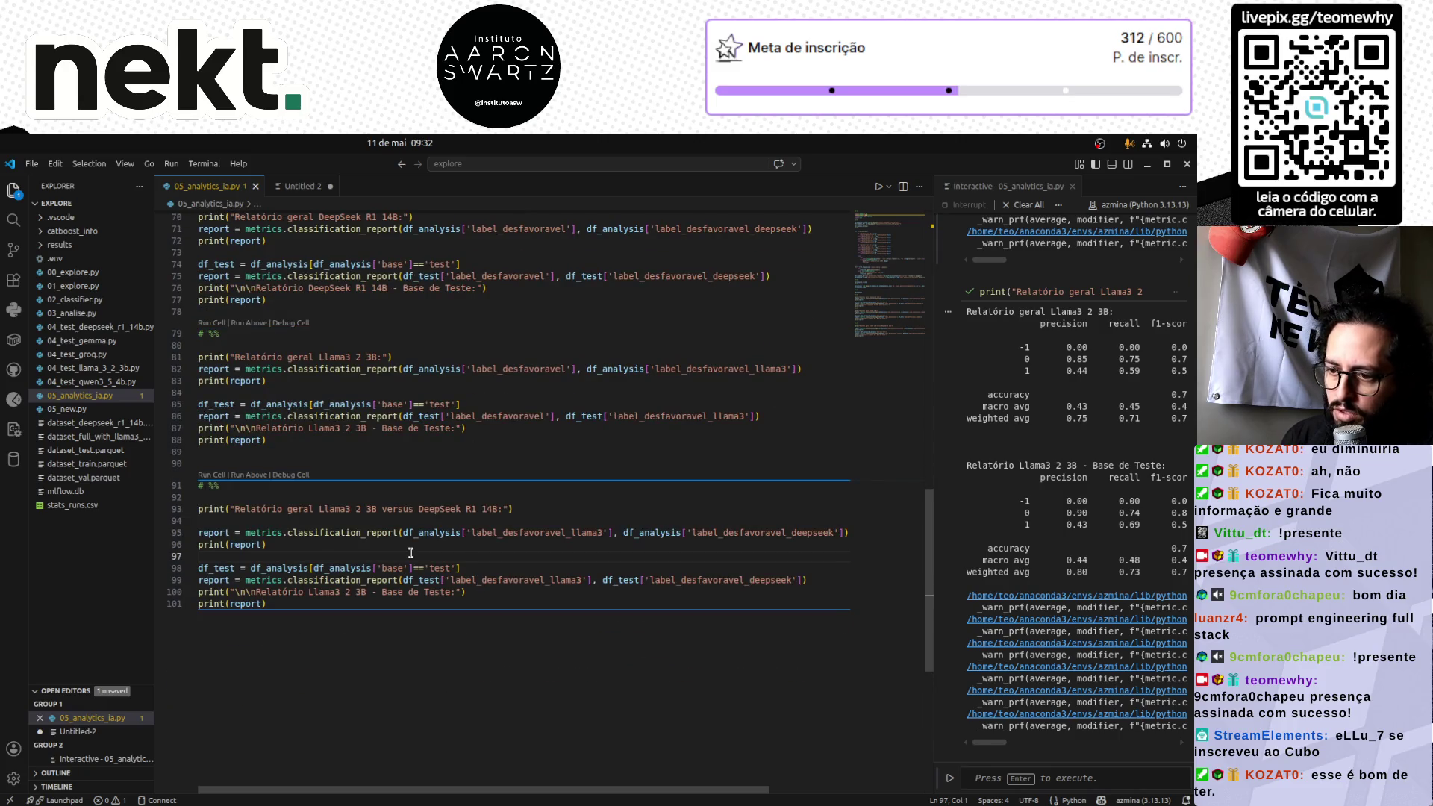
key(ctrl+Return)
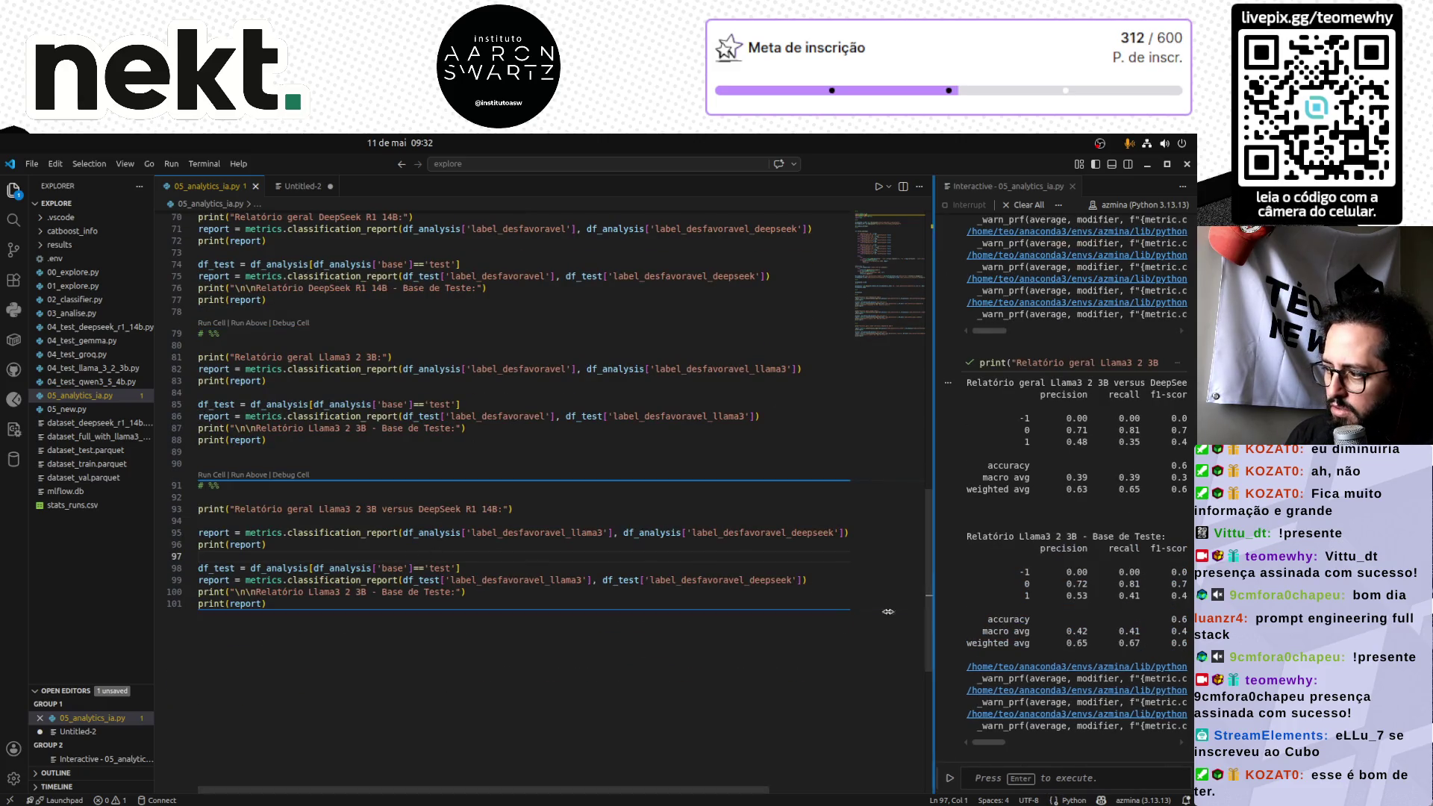
Step: Widen the interactive output, select the Llama3 test-base report table and return to the Slides deck
drag(933, 611, 453, 586)
mouse_move(545, 574)
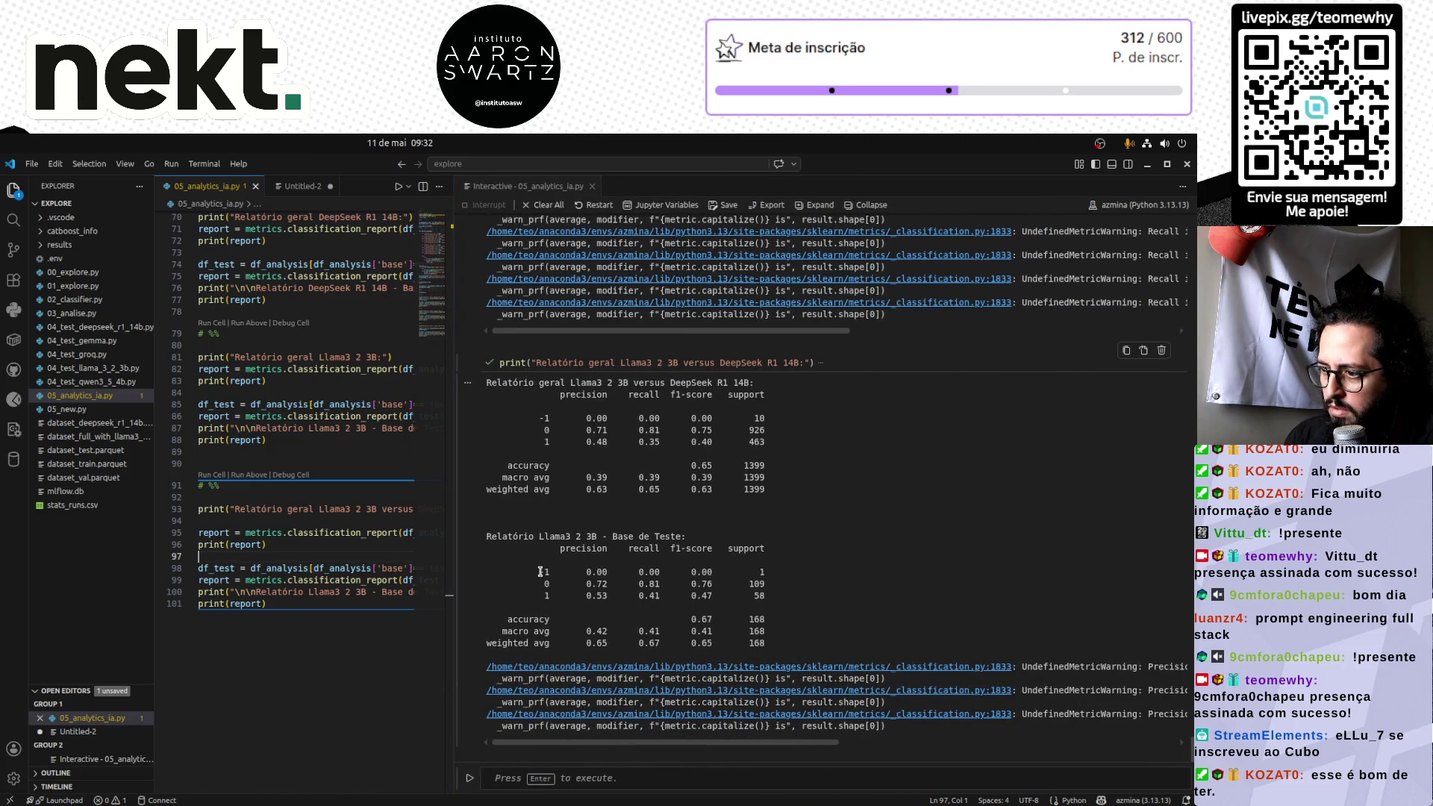
click(468, 551)
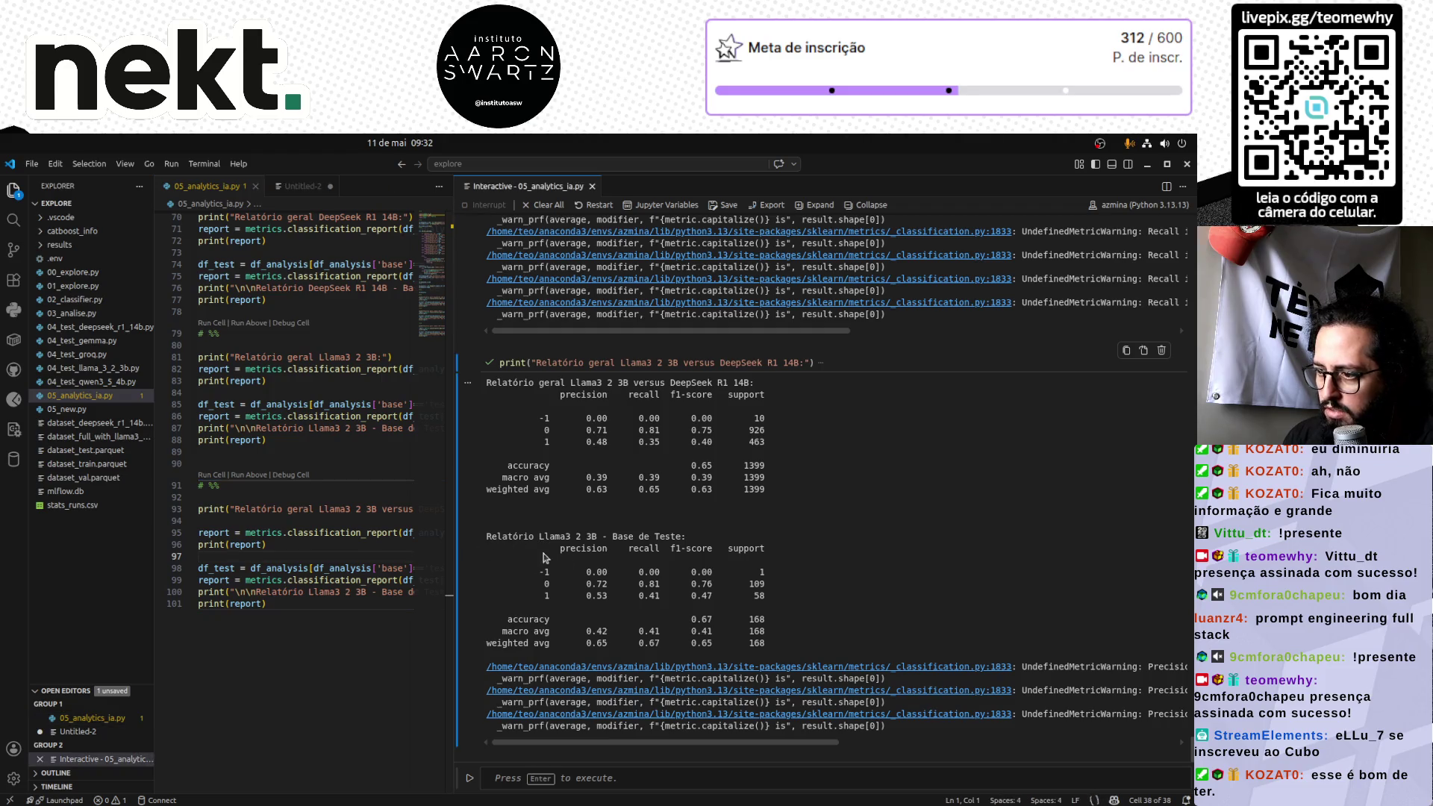
mouse_move(488, 549)
mouse_down()
mouse_move(788, 624)
mouse_move(815, 615)
mouse_up()
key(ctrl+c)
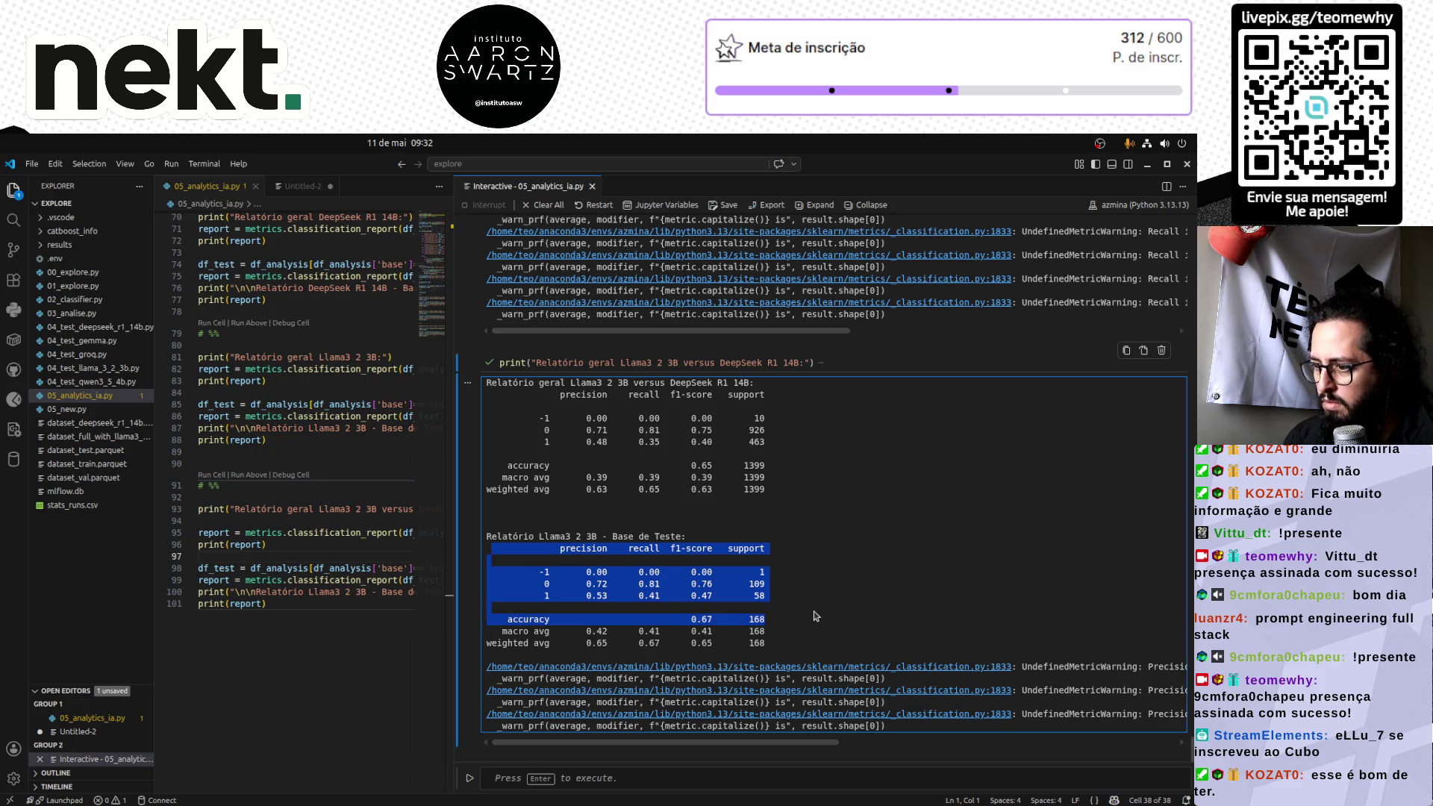
key(alt+Tab)
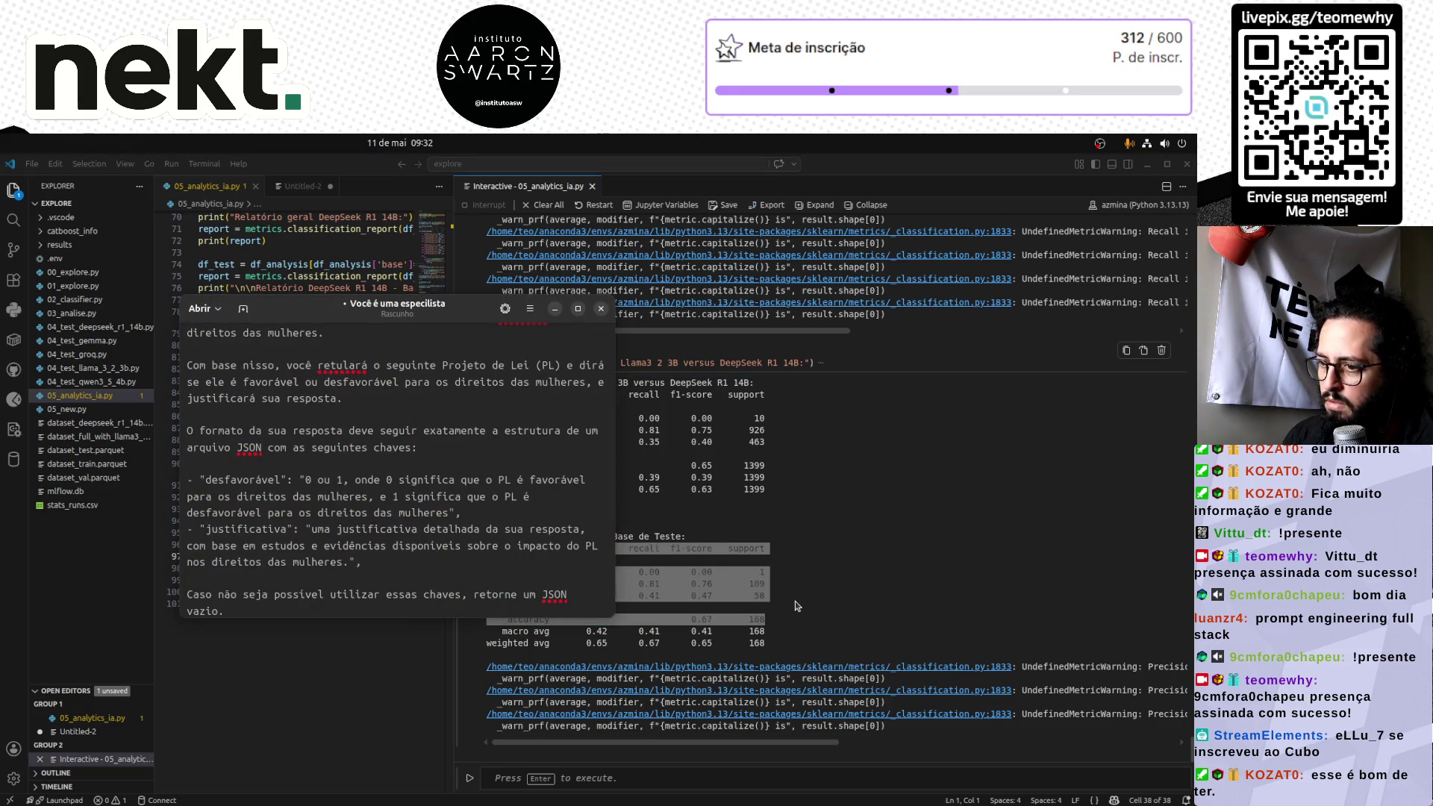
key(alt+Tab)
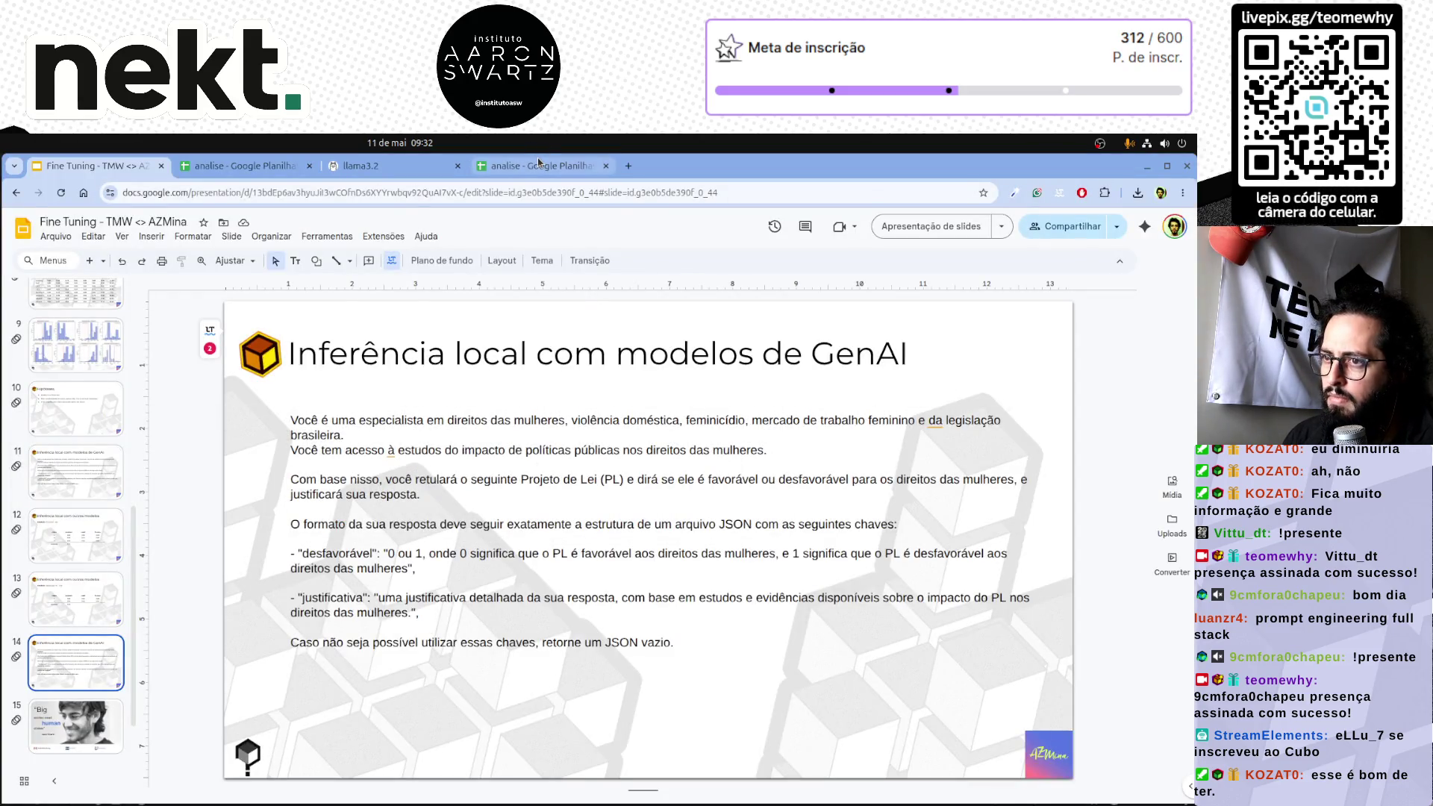
Step: Paste the Llama3 classification report into cell E16 of the analise spreadsheet via the scratch editor
click(539, 164)
click(113, 553)
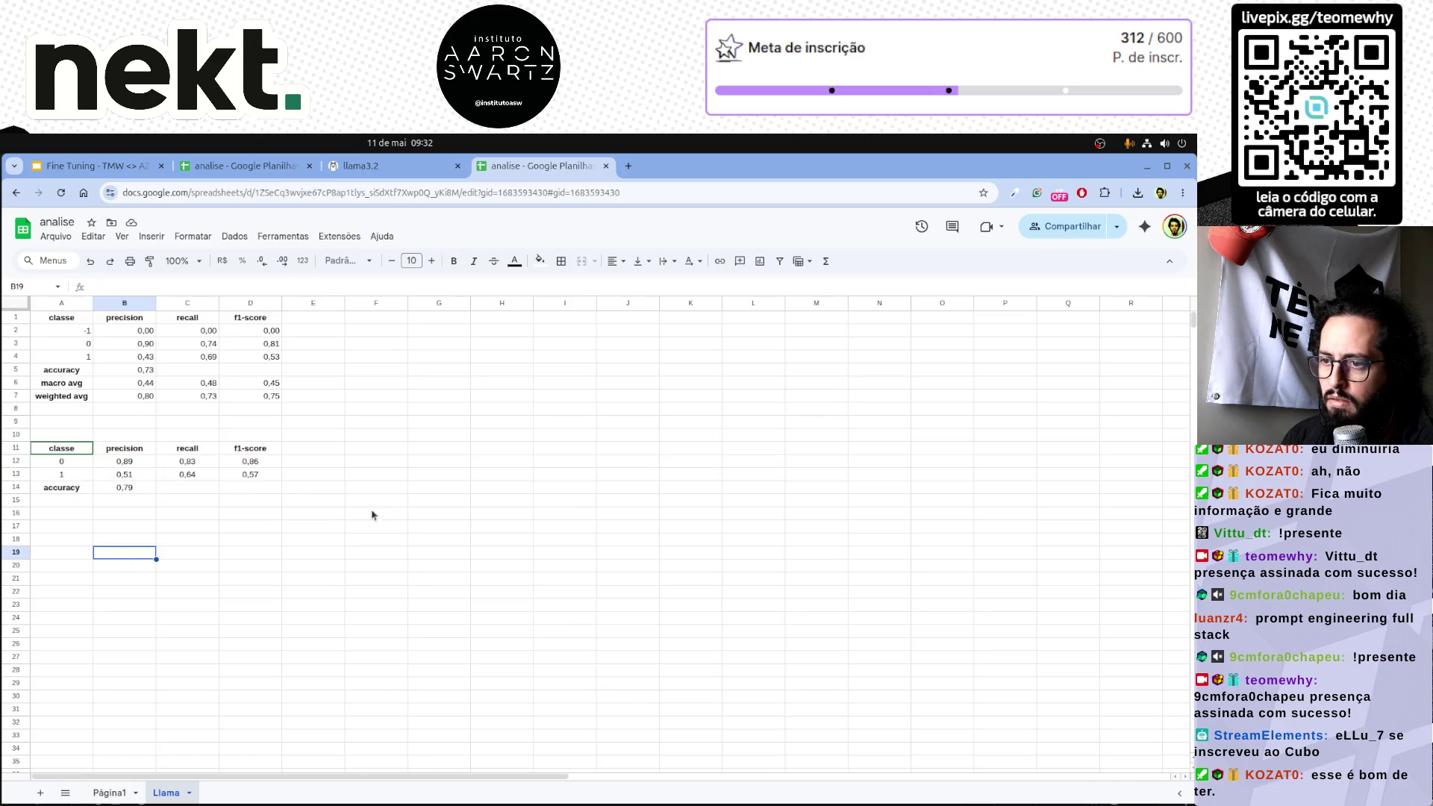
click(335, 515)
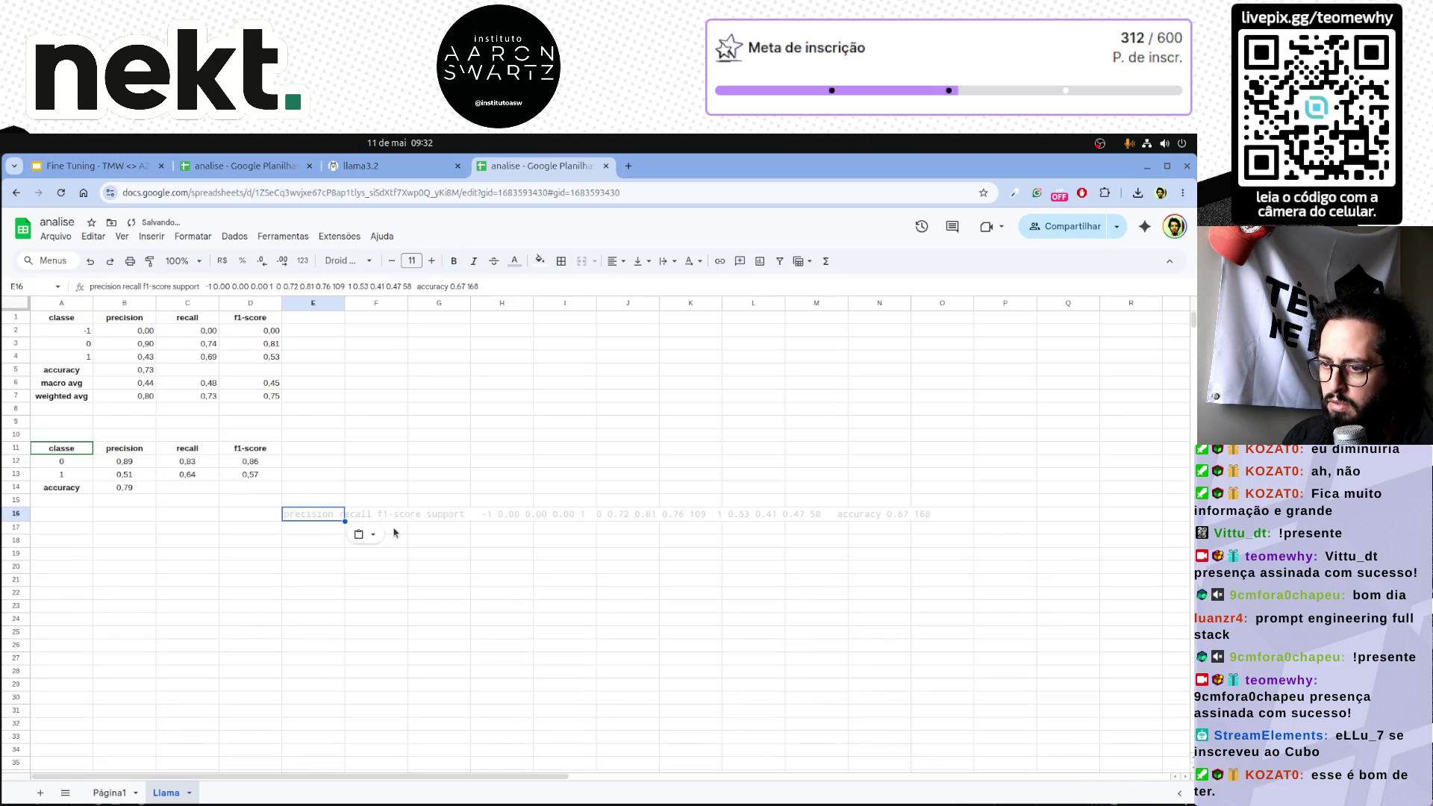
key(alt+Tab)
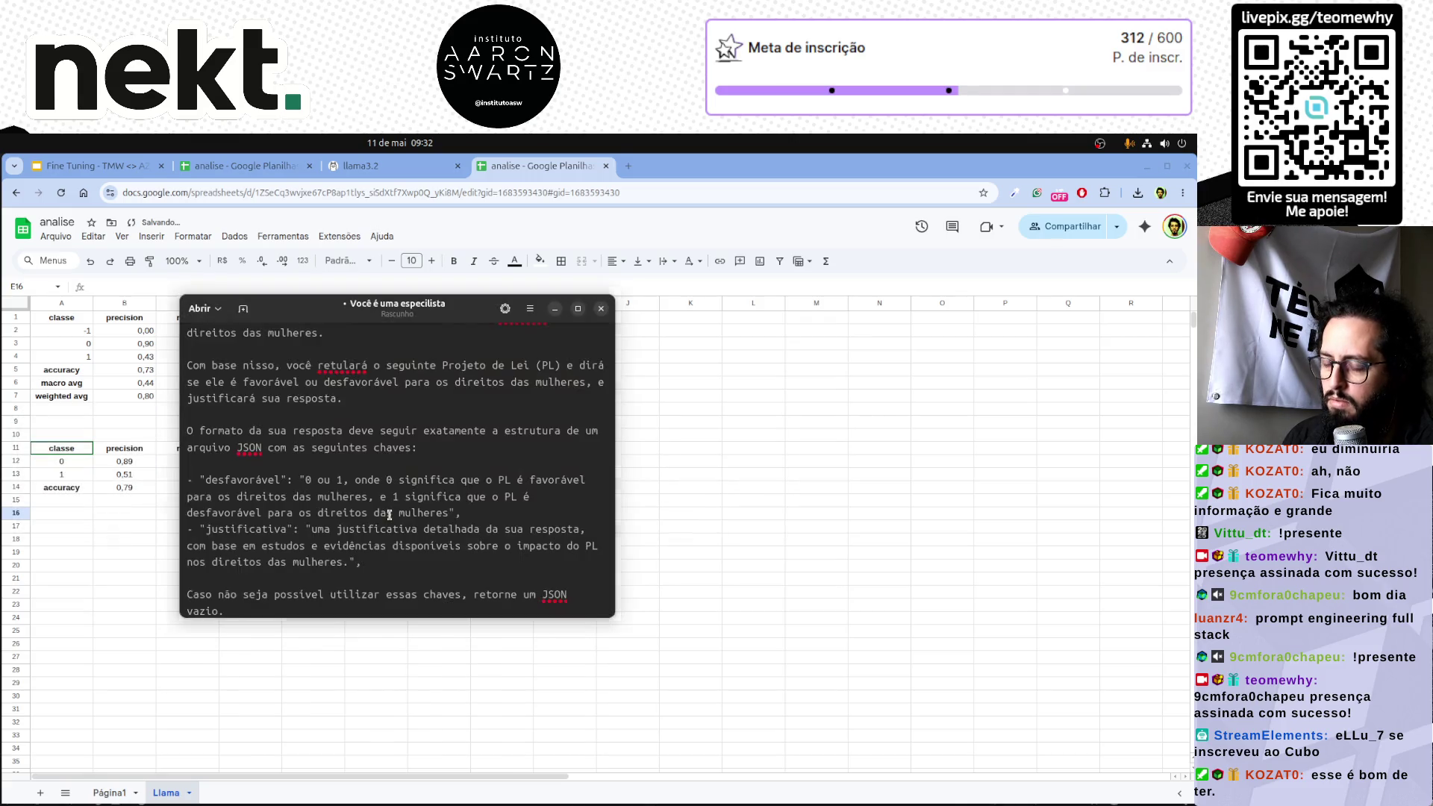
key(ctrl+a)
key(ctrl+v)
key(ctrl+a)
key(alt+Tab)
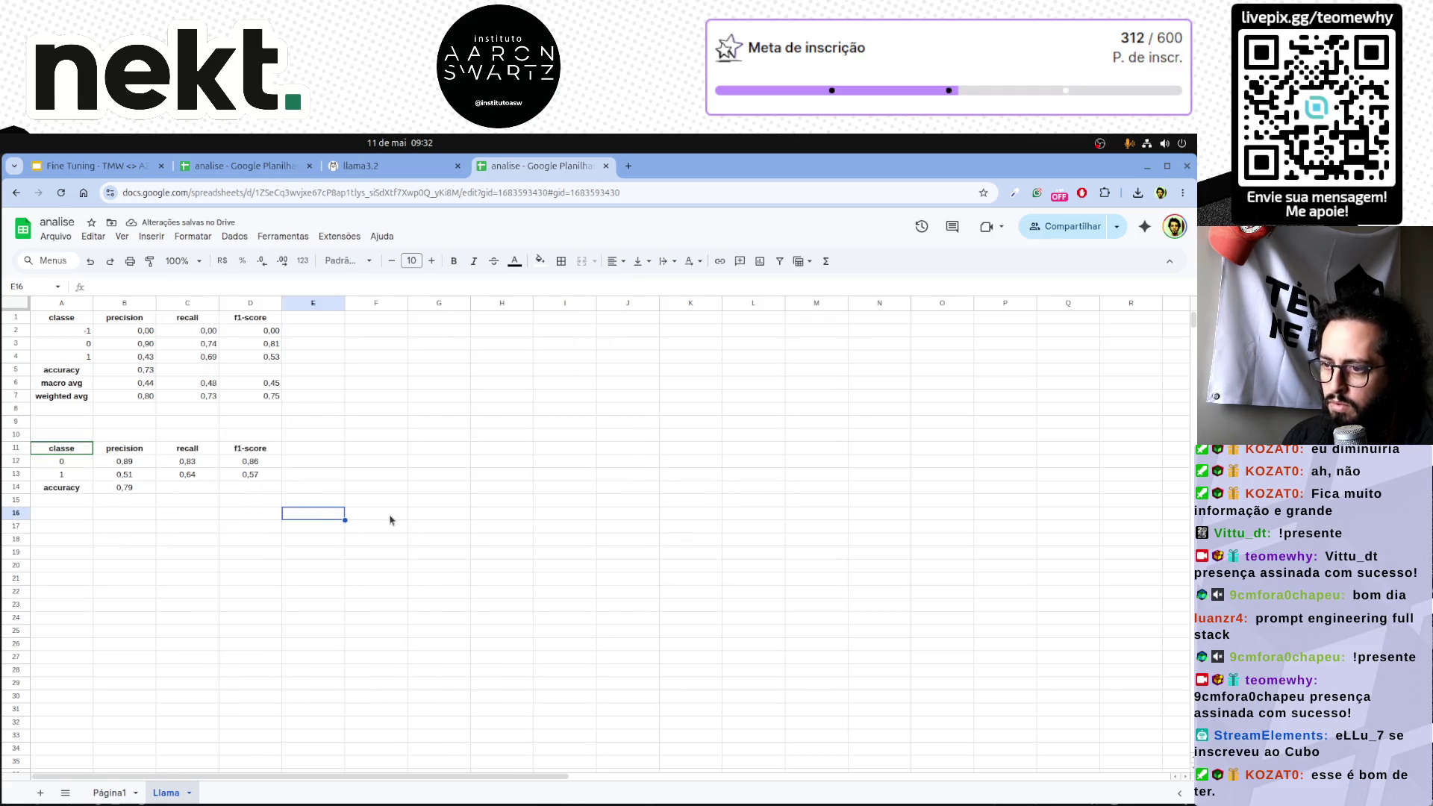
key(ctrl+v)
click(589, 543)
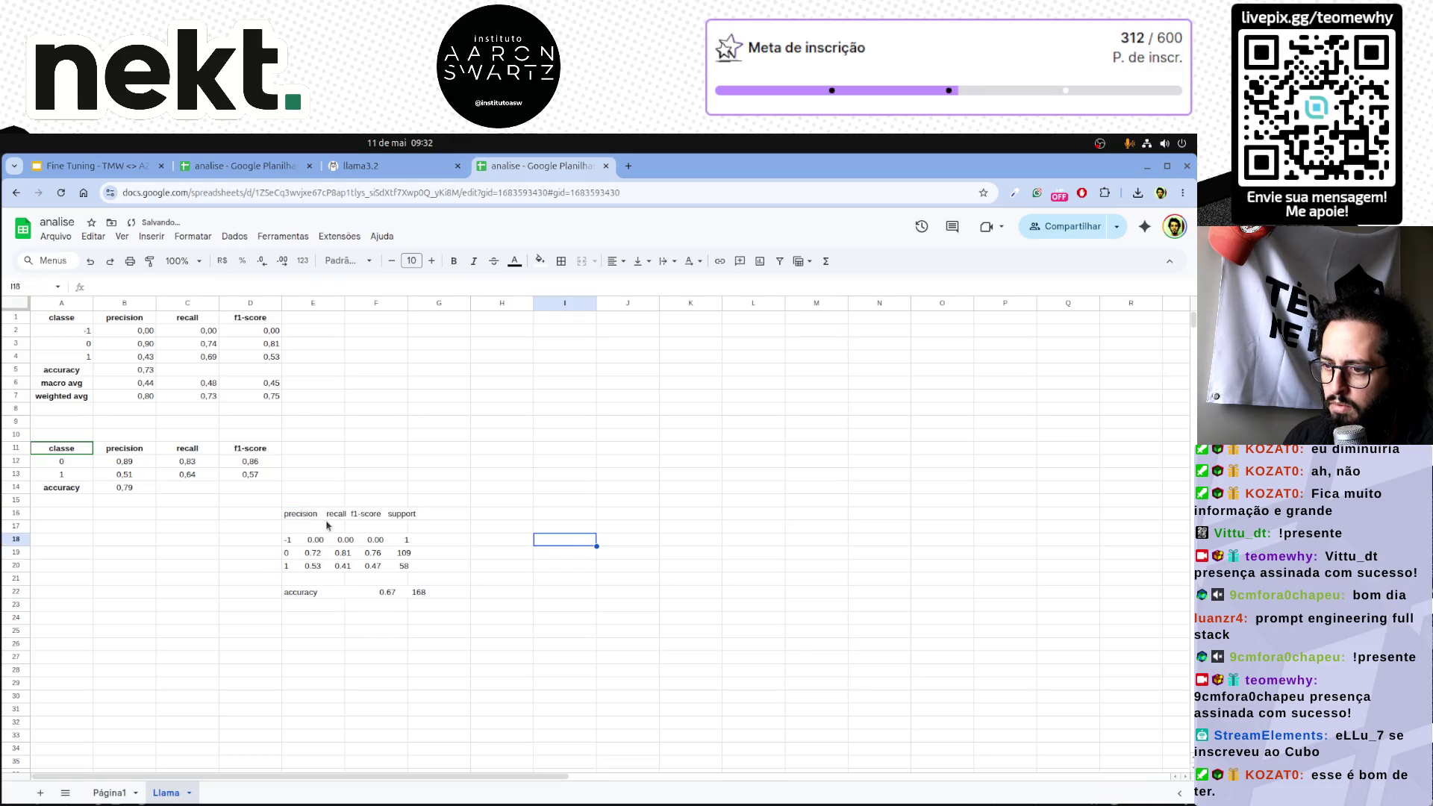
Step: Start a find-and-replace on column E to swap dots for commas
click(309, 306)
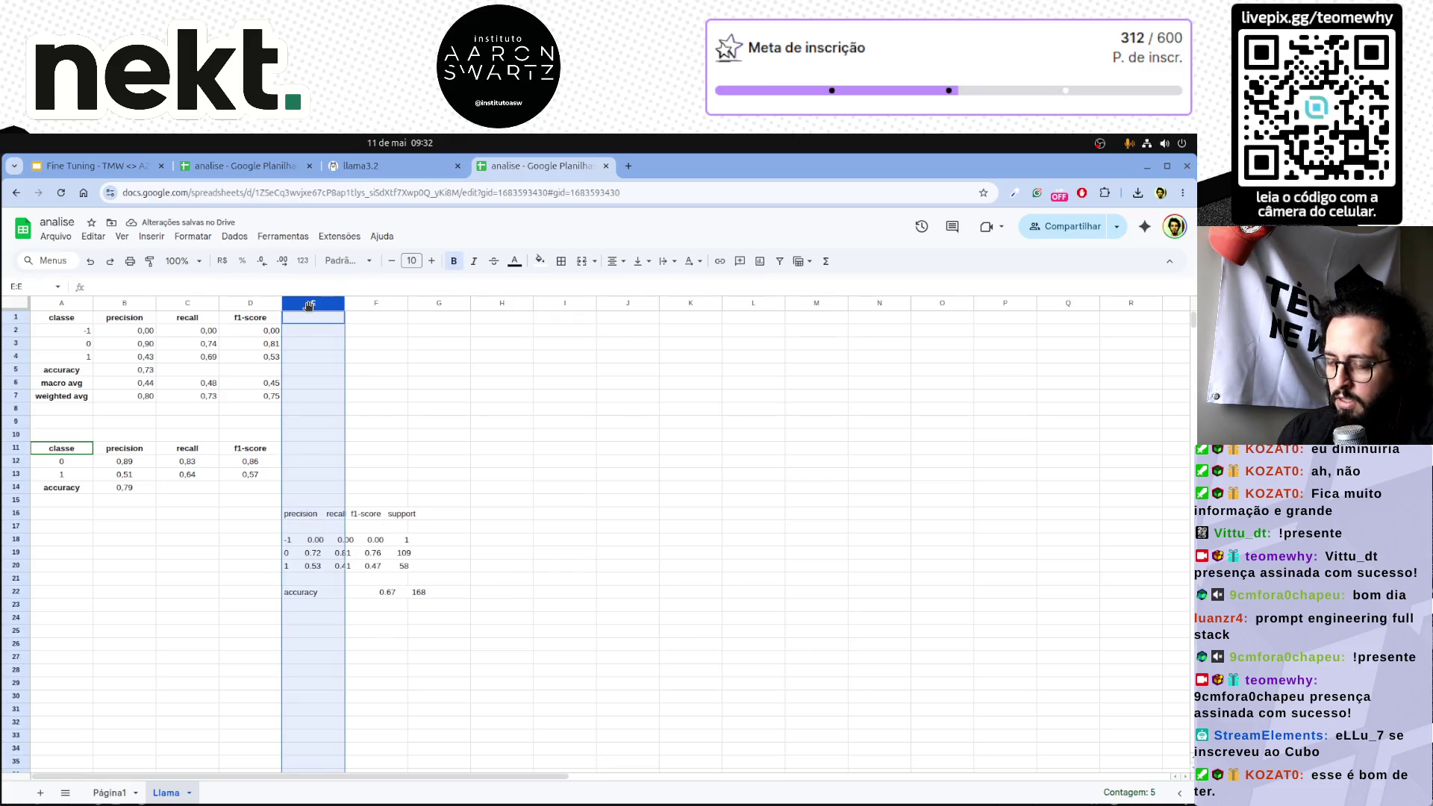
key(ctrl+h)
text(.)
key(Tab)
text(,)
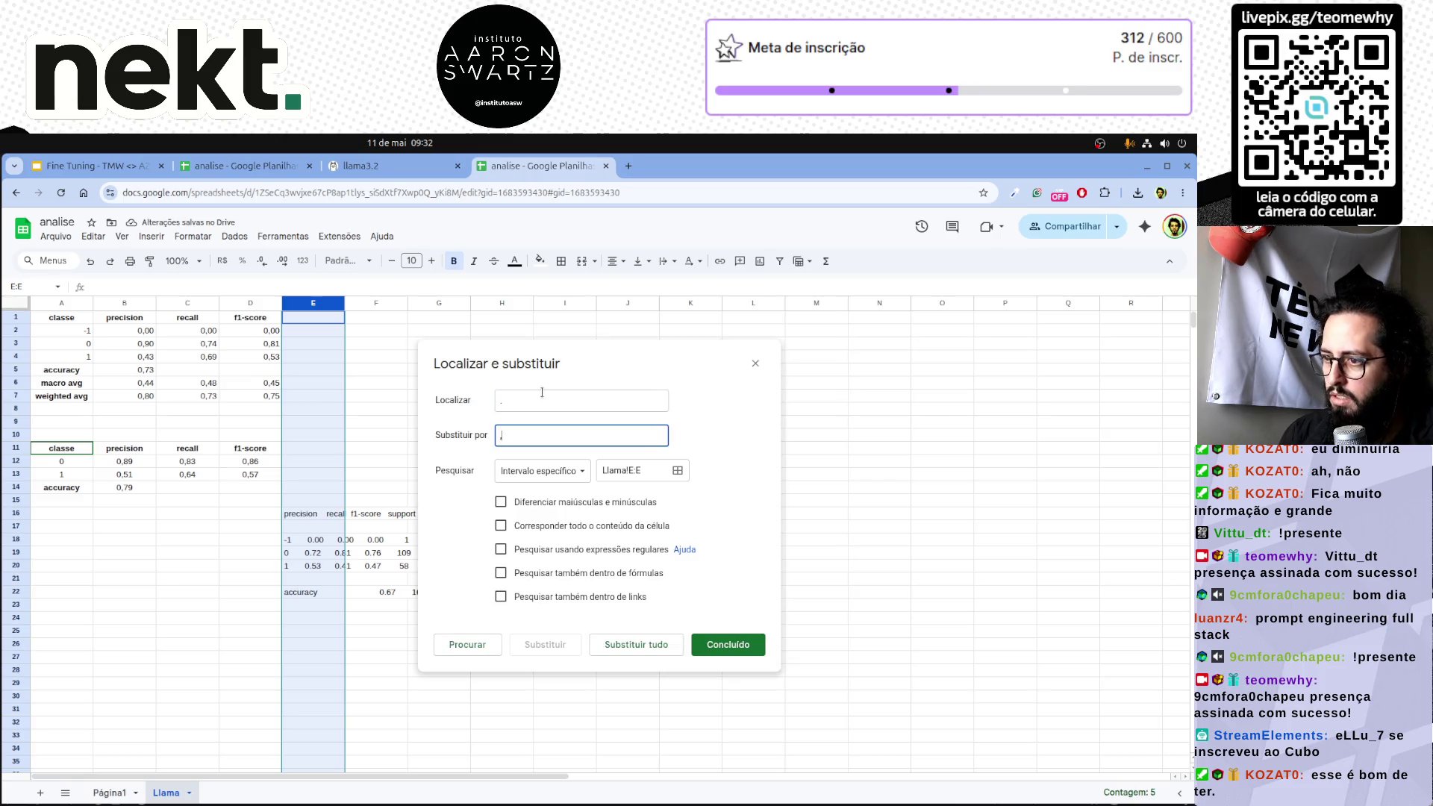
Step: Replace every dot with a comma in column E and split its text into columns on spaces
click(627, 645)
click(727, 644)
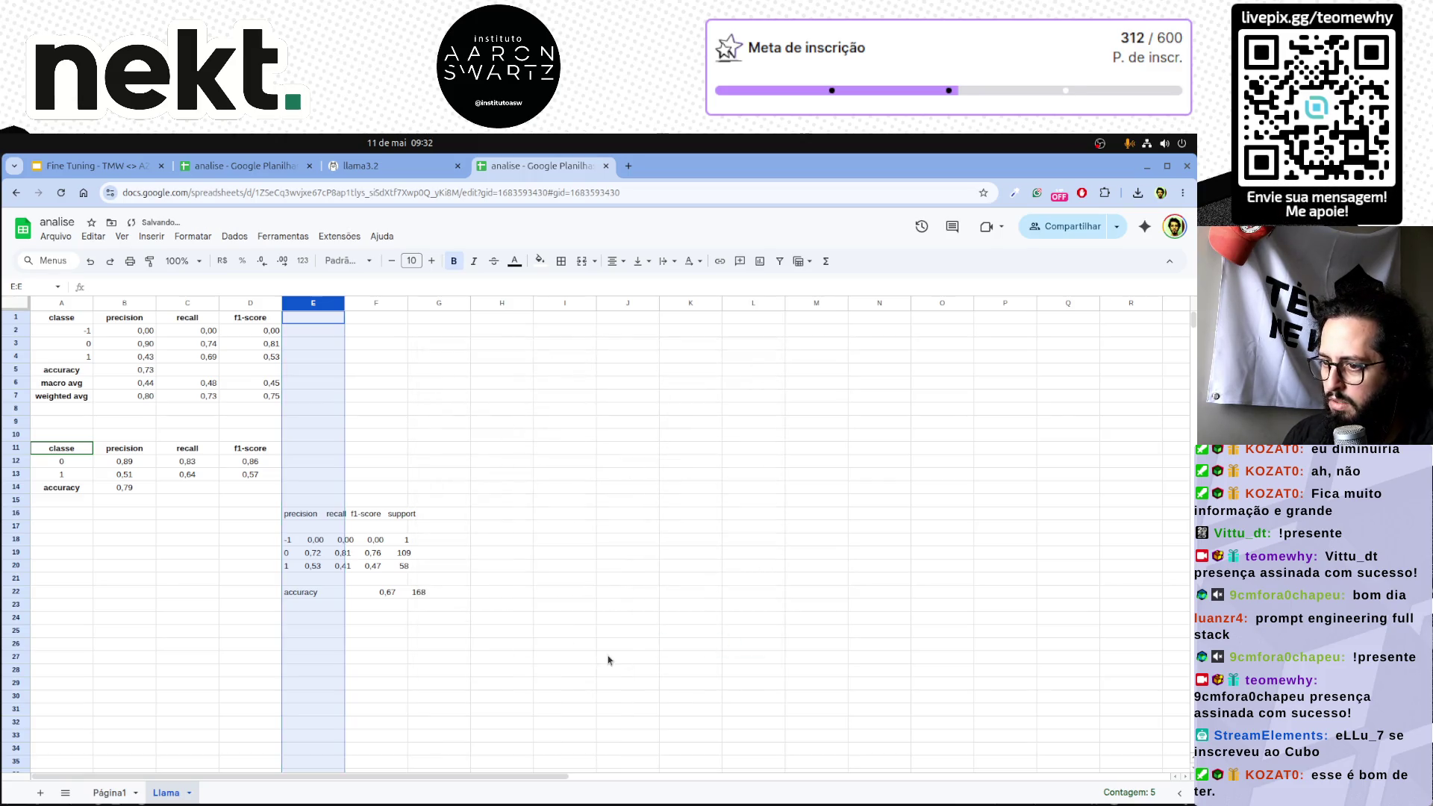
click(610, 657)
click(309, 303)
click(234, 237)
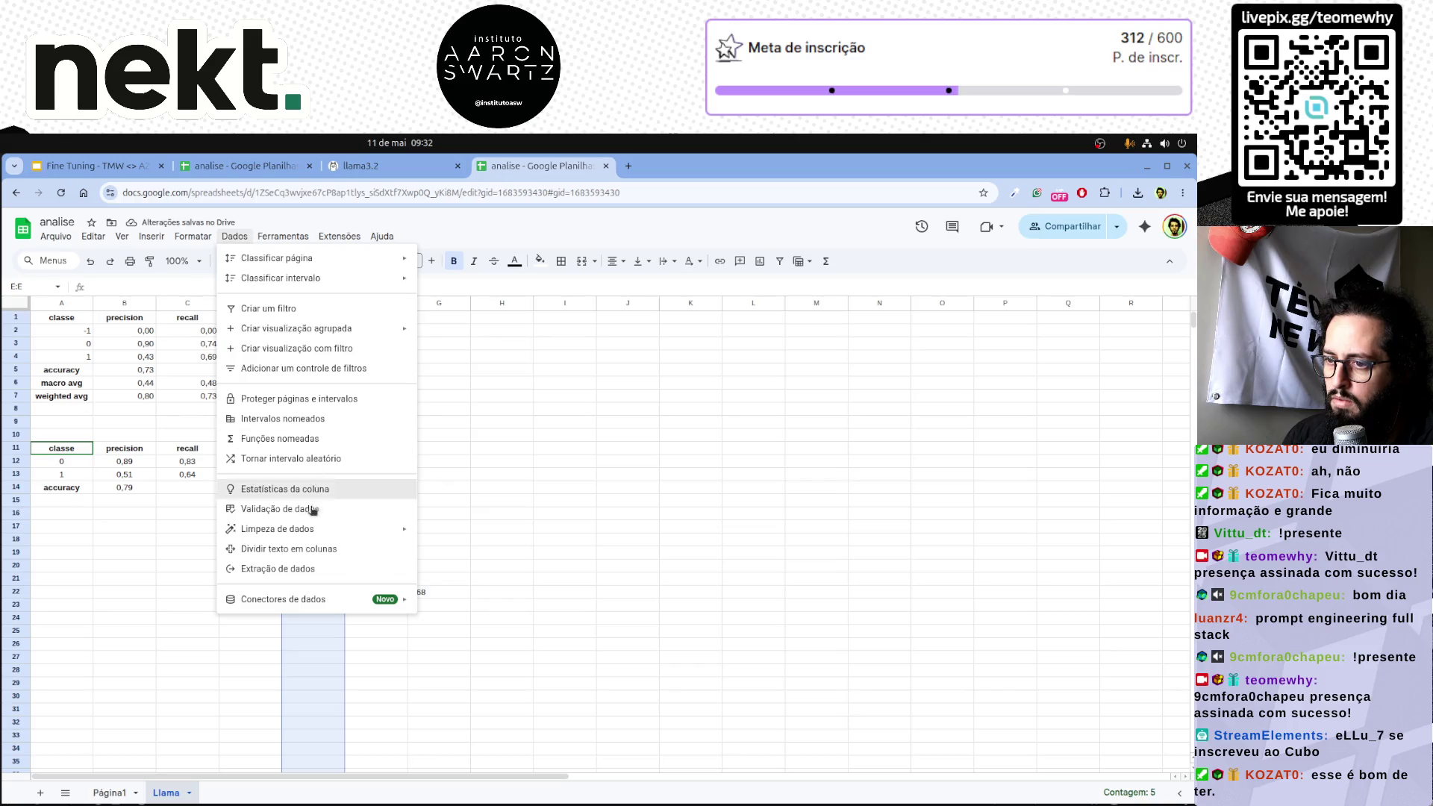
click(289, 549)
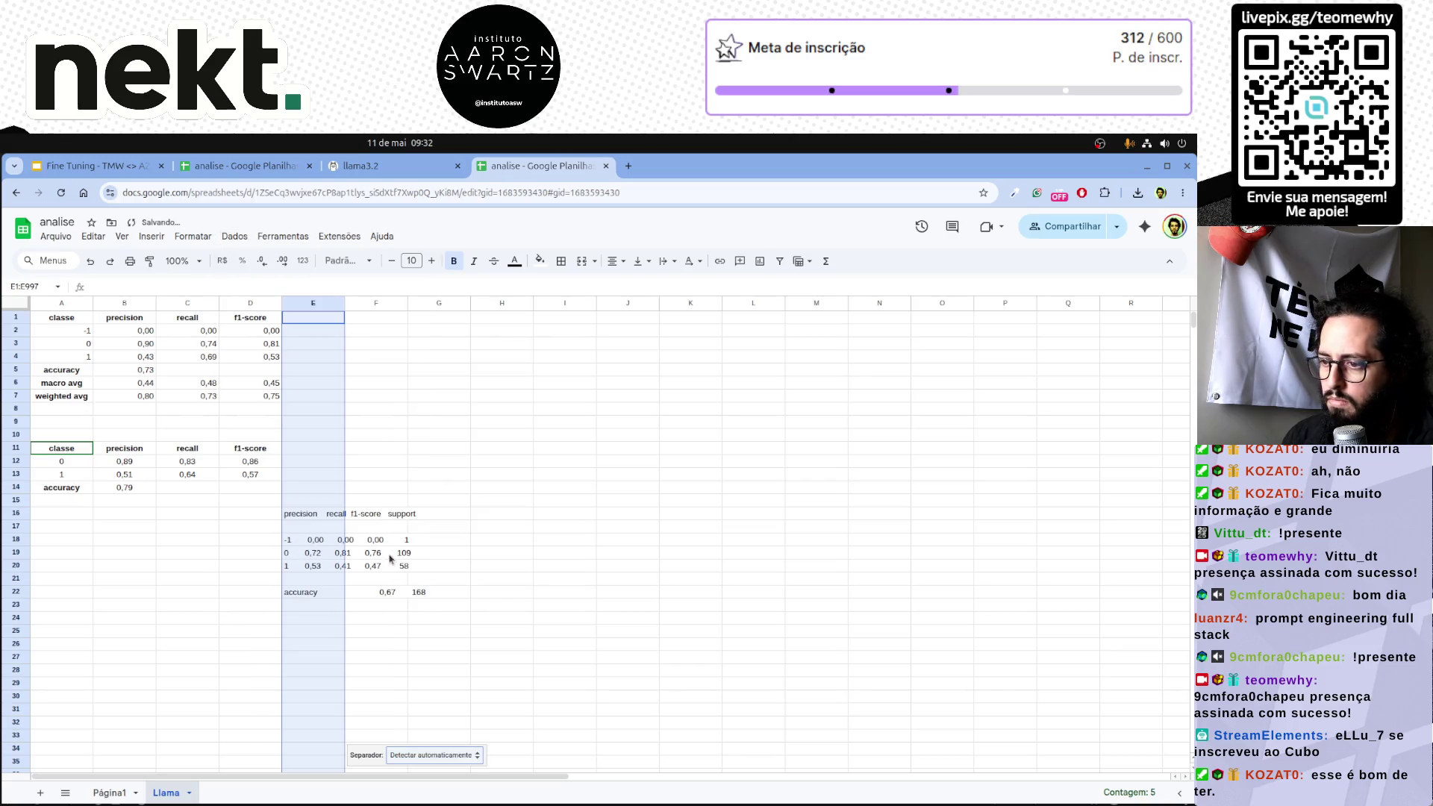
click(425, 754)
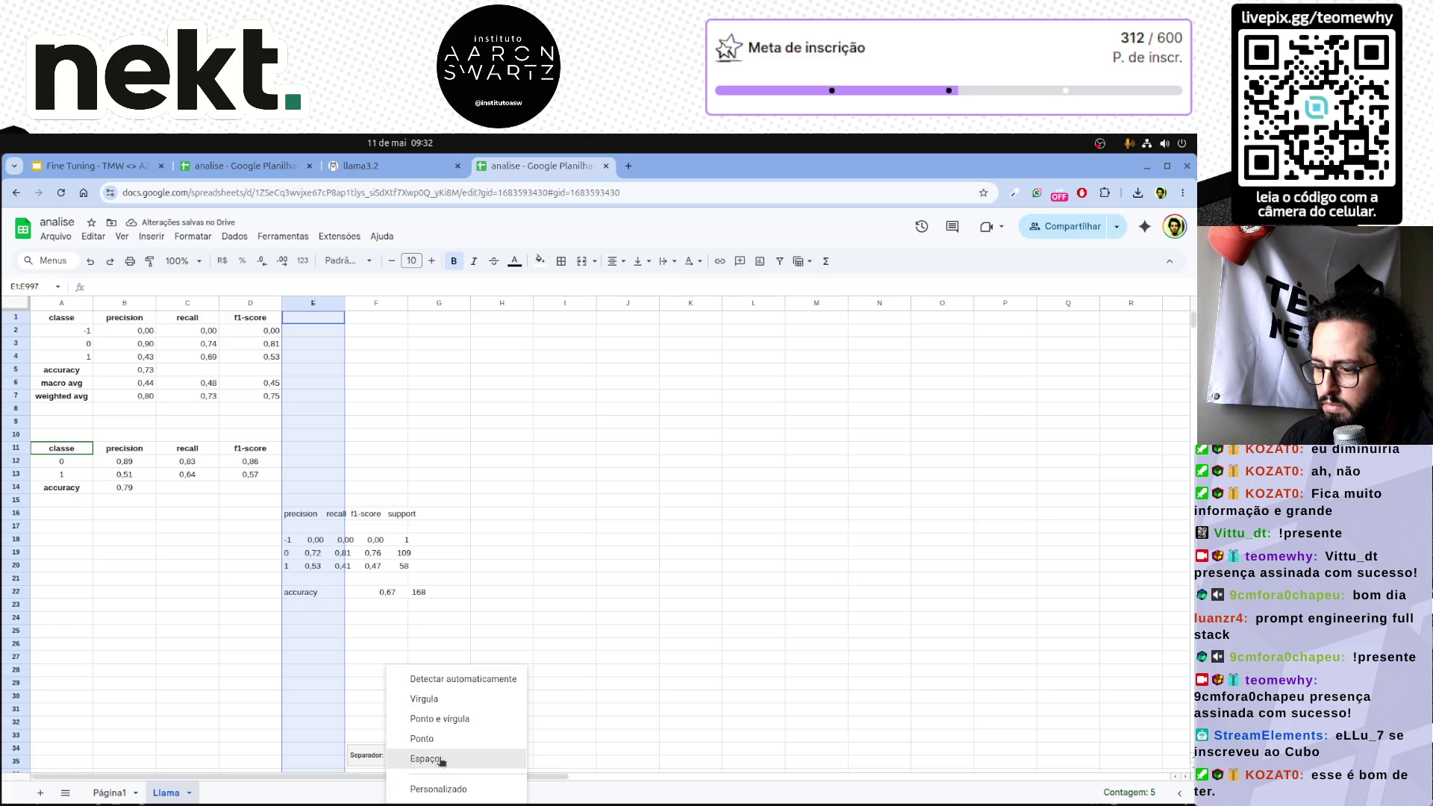
click(444, 756)
click(504, 683)
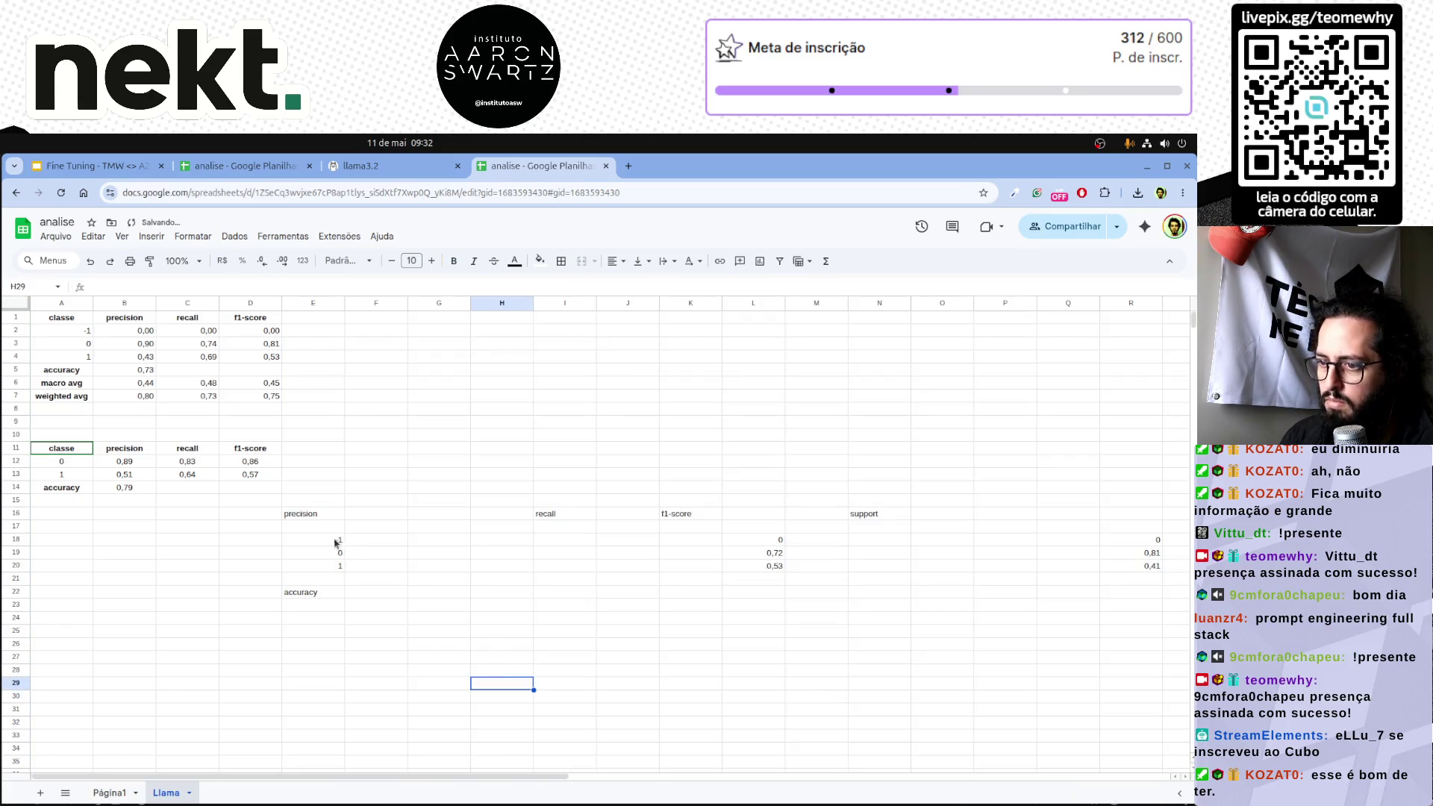
Step: Move the precision, recall and f1-score headings into F16, G16 and H16
click(325, 514)
key(ctrl+x)
key(Right)
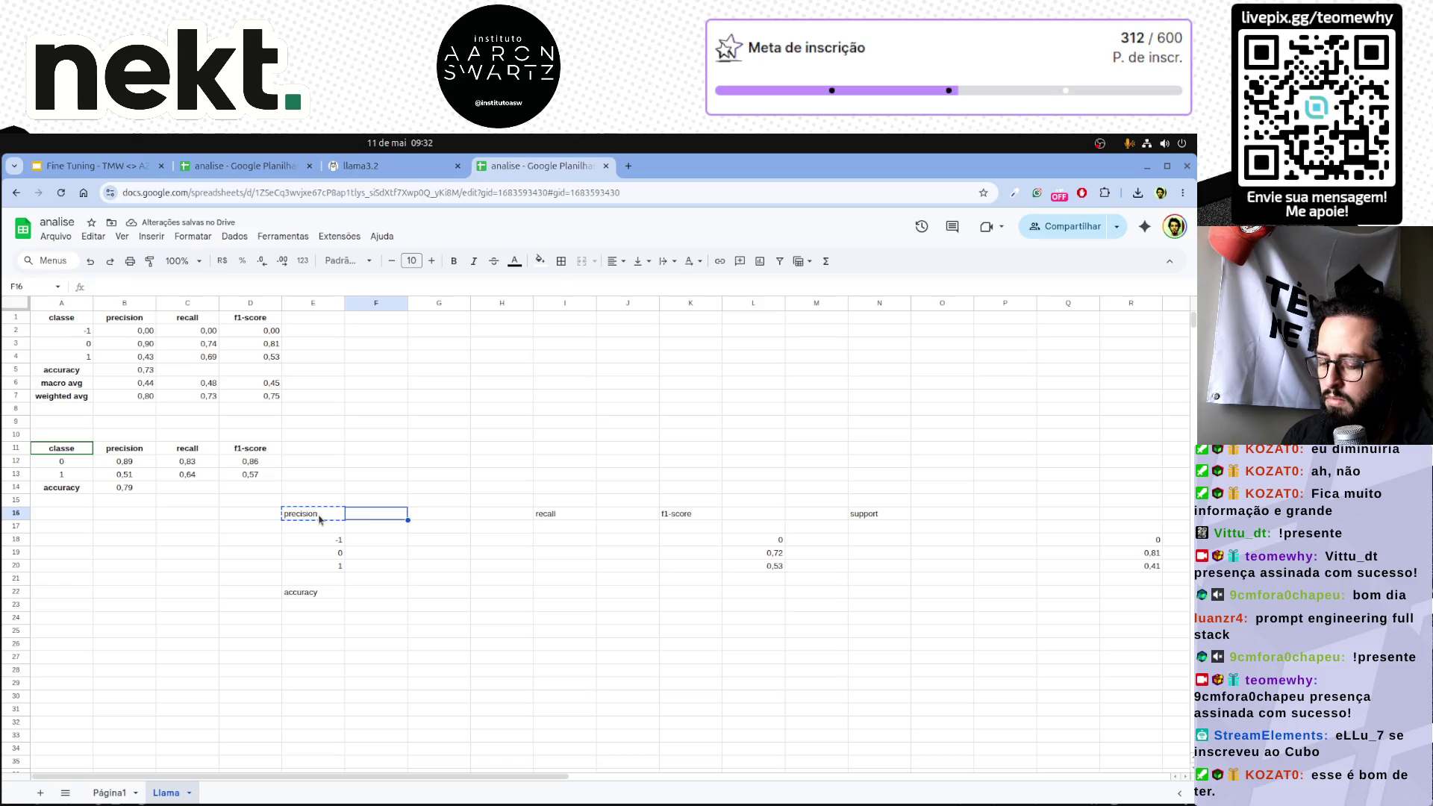
key(ctrl+v)
key(Right)
key(Right)
key(Right)
key(ctrl+x)
key(Left)
key(Left)
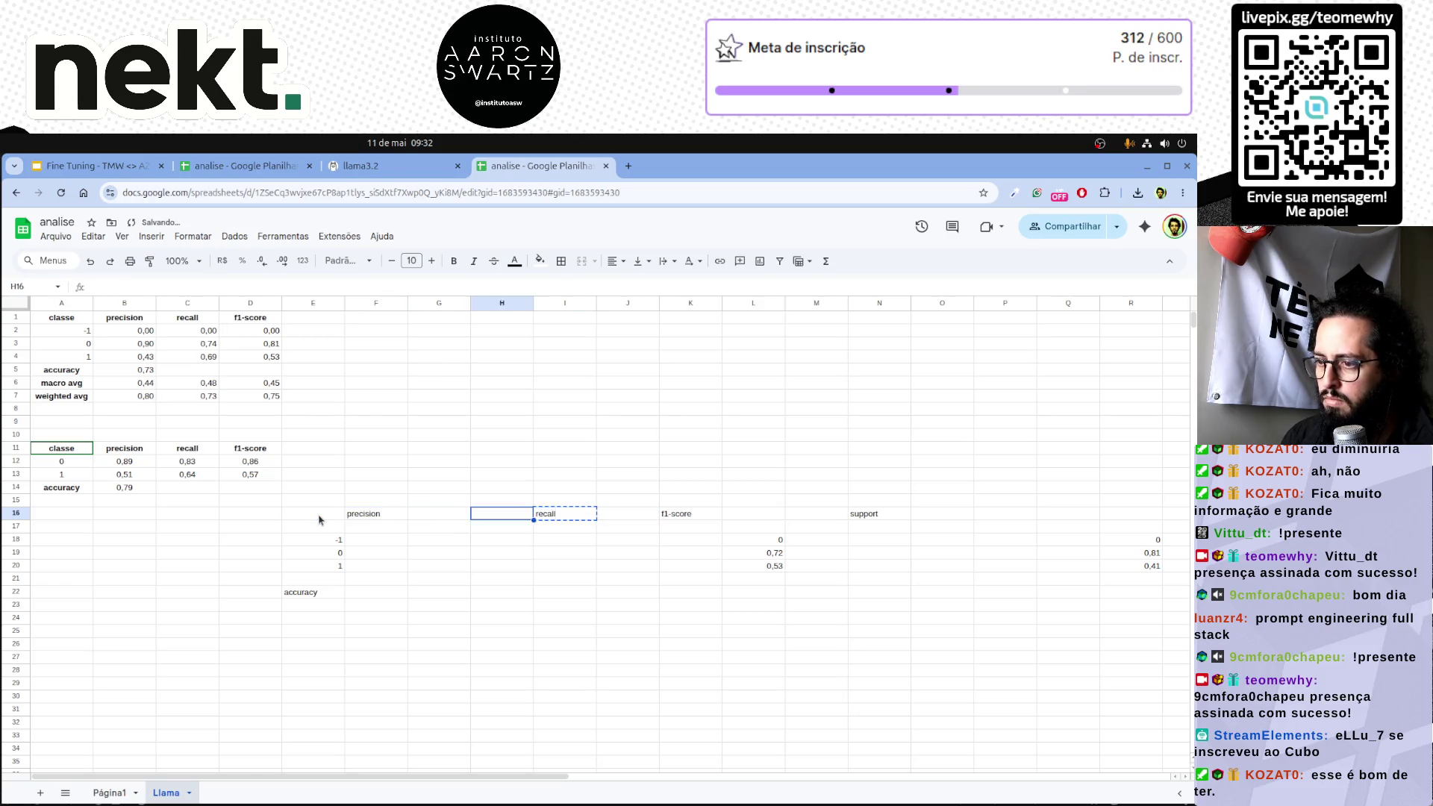
key(Left)
key(ctrl+v)
key(Right)
key(Right)
key(Right)
key(Right)
key(ctrl+x)
key(Left)
key(Left)
key(Left)
key(ctrl+v)
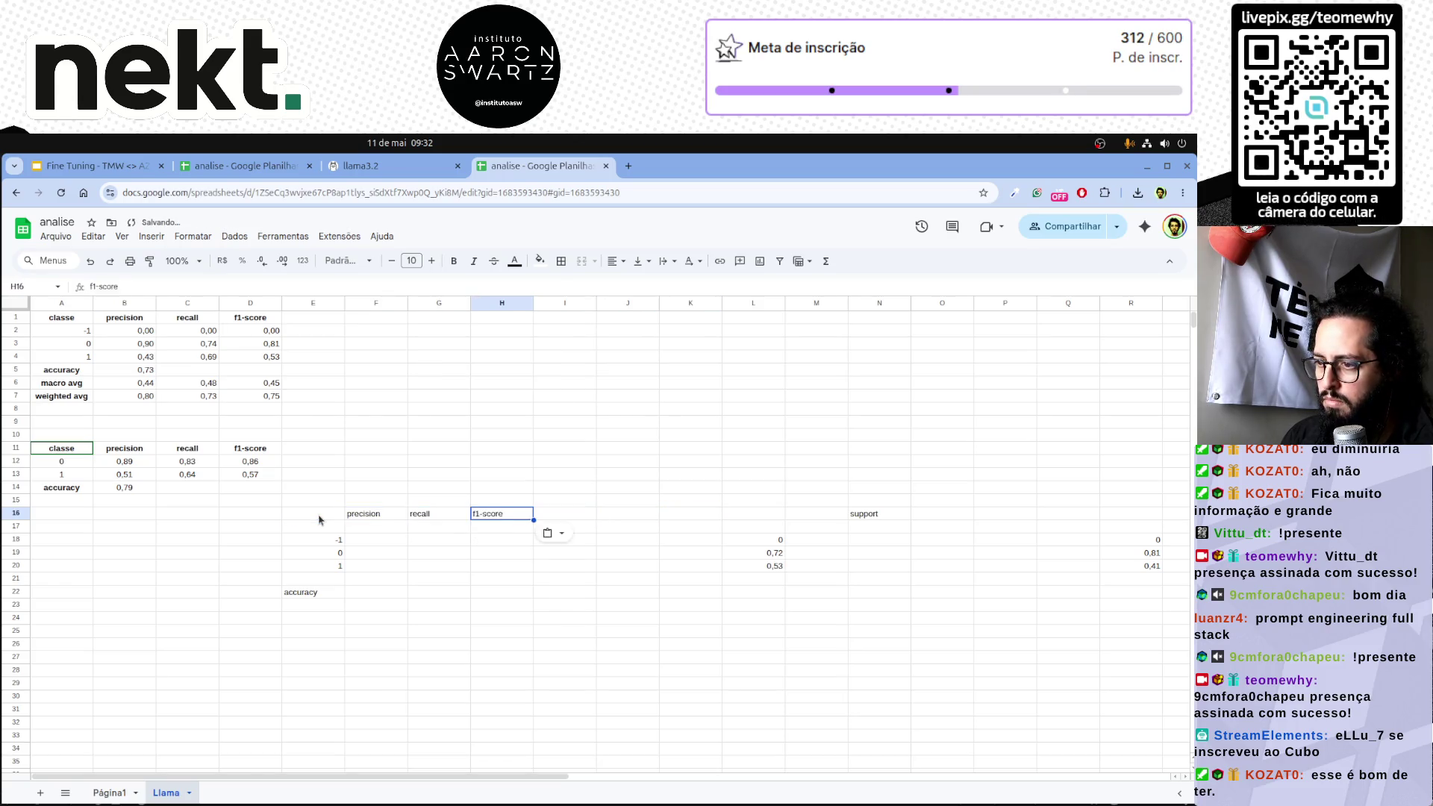
key(Right)
key(Right)
key(shift+Right)
key(shift+Right)
key(shift+Right)
key(shift+Right)
key(shift+Right)
key(shift+Right)
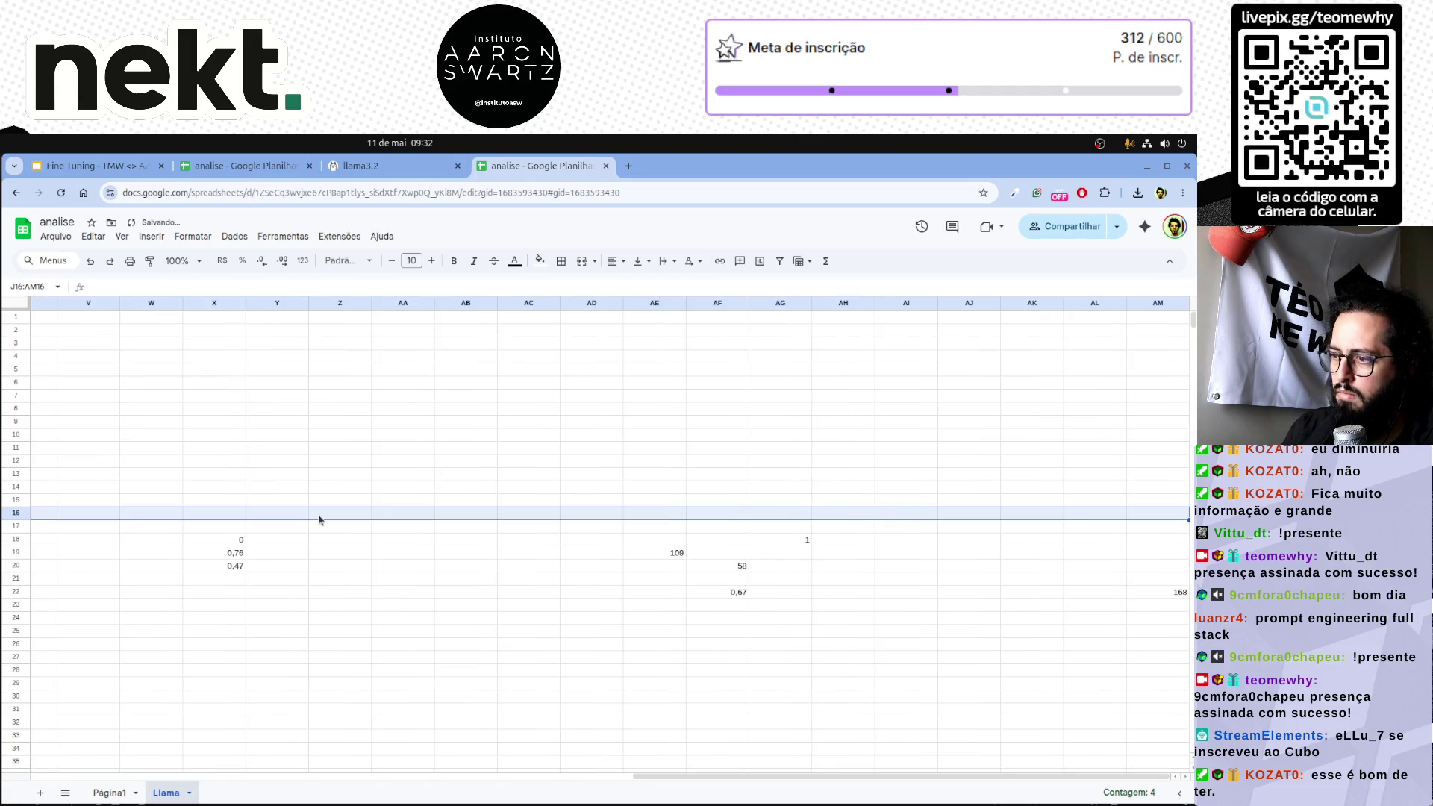
key(Left)
Step: Move the three precision values from column L into F18:F20
key(Down)
key(Right)
key(Right)
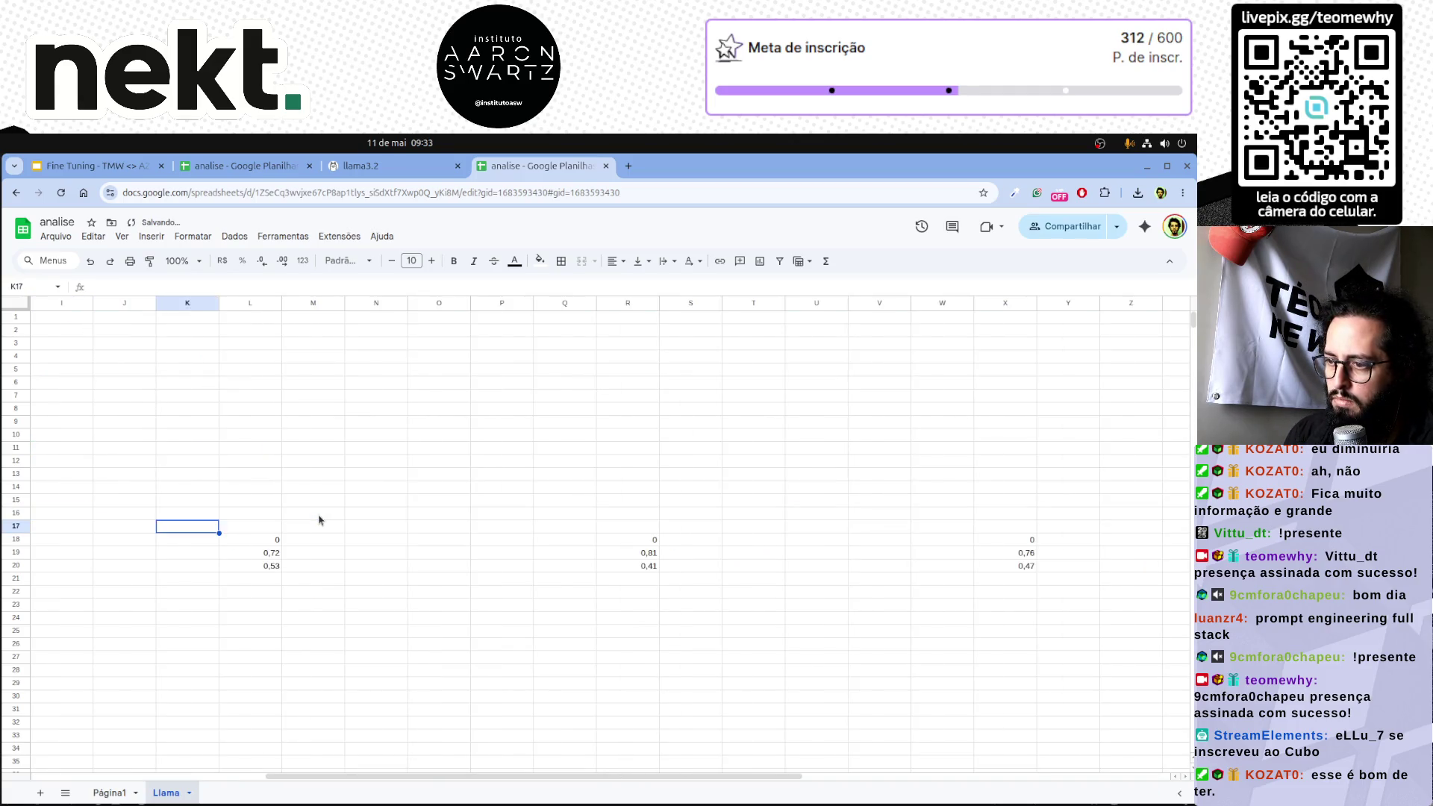
key(Right)
key(Down)
key(Down)
key(Up)
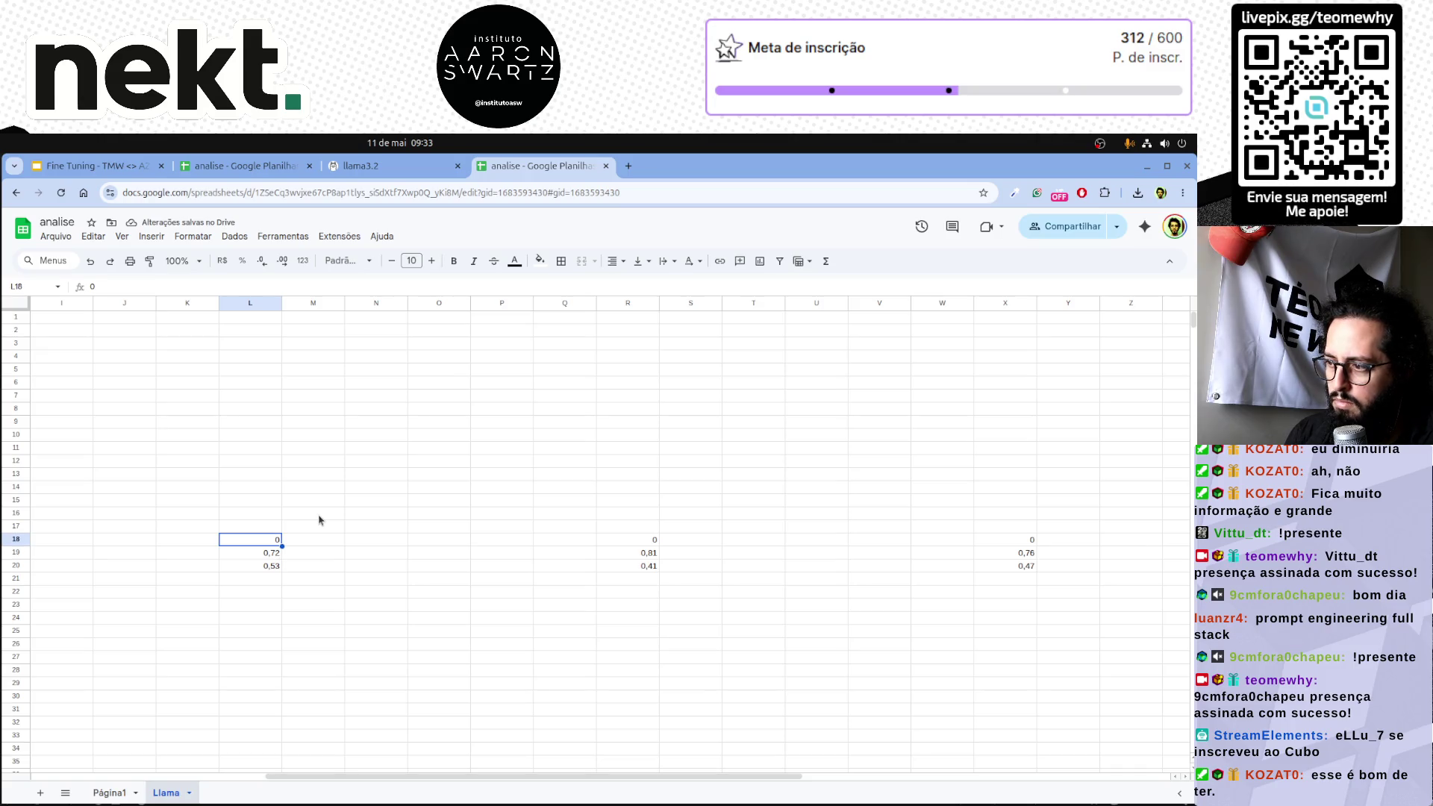
key(shift+Down)
key(shift+Down)
key(ctrl+x)
key(Left)
key(Left)
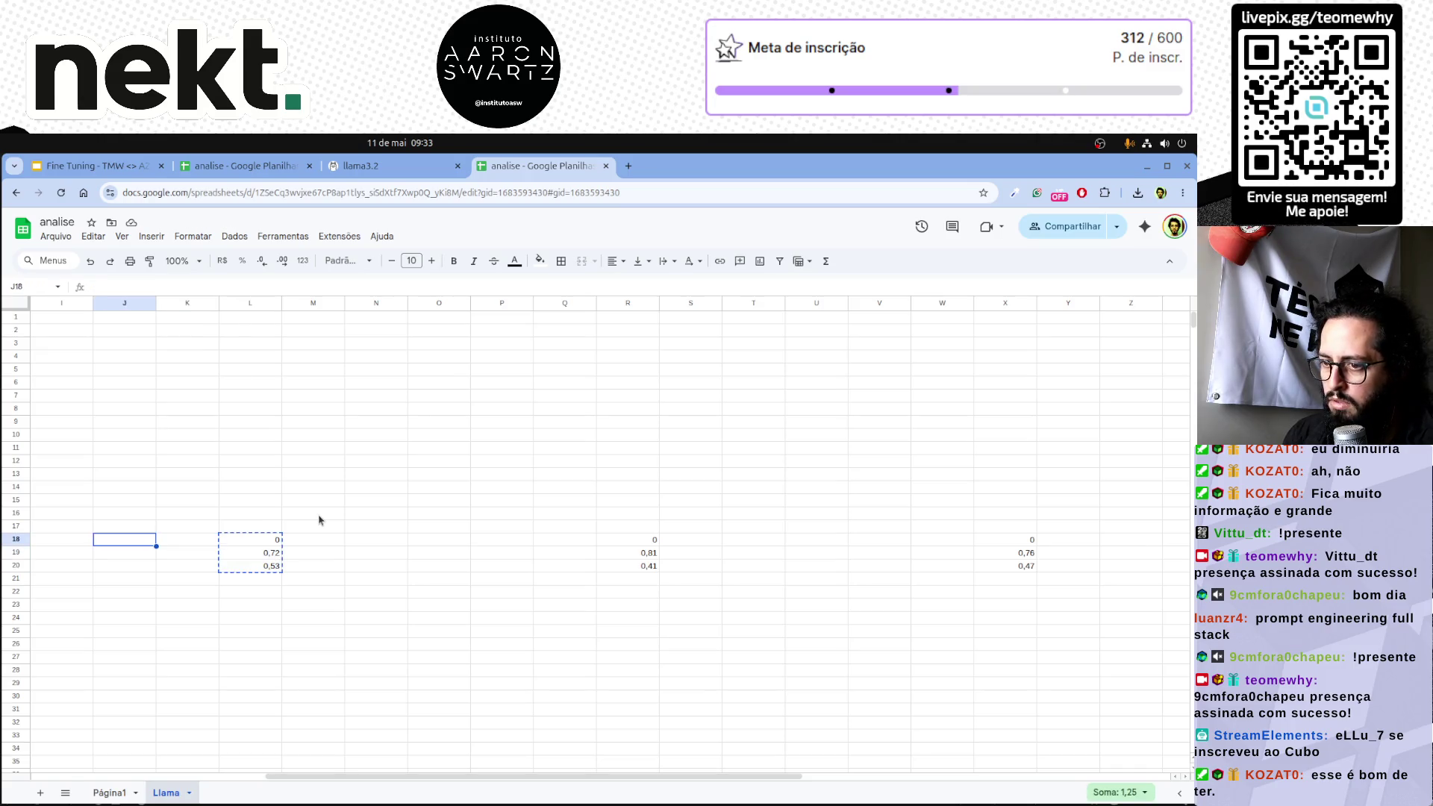
key(Left)
key(Left)
key(Left)
key(ctrl+v)
Step: Move the three recall values from column R into G18:G20
key(Right)
key(Right)
key(Right)
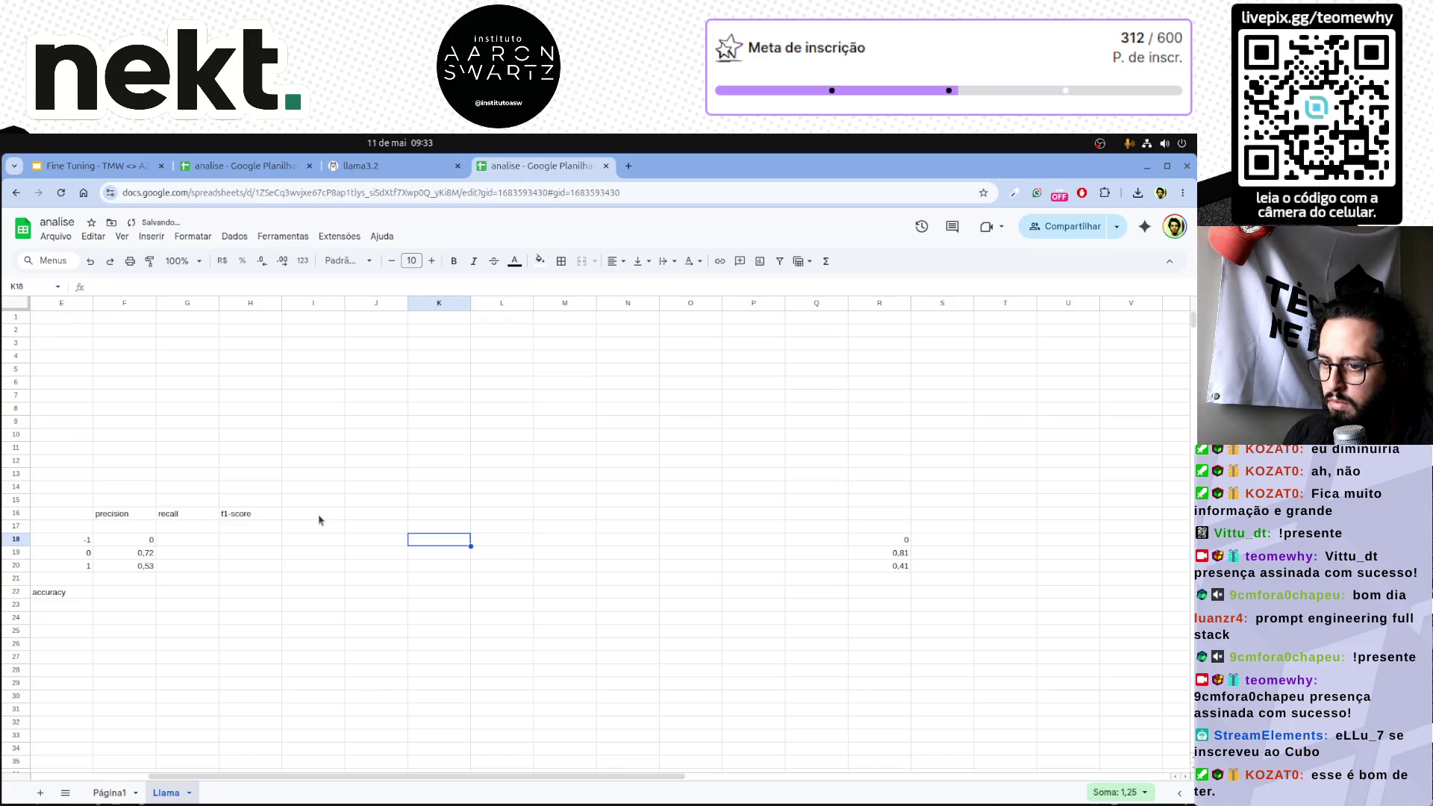
key(Right)
key(Right)
key(Right)
key(Right)
key(Right)
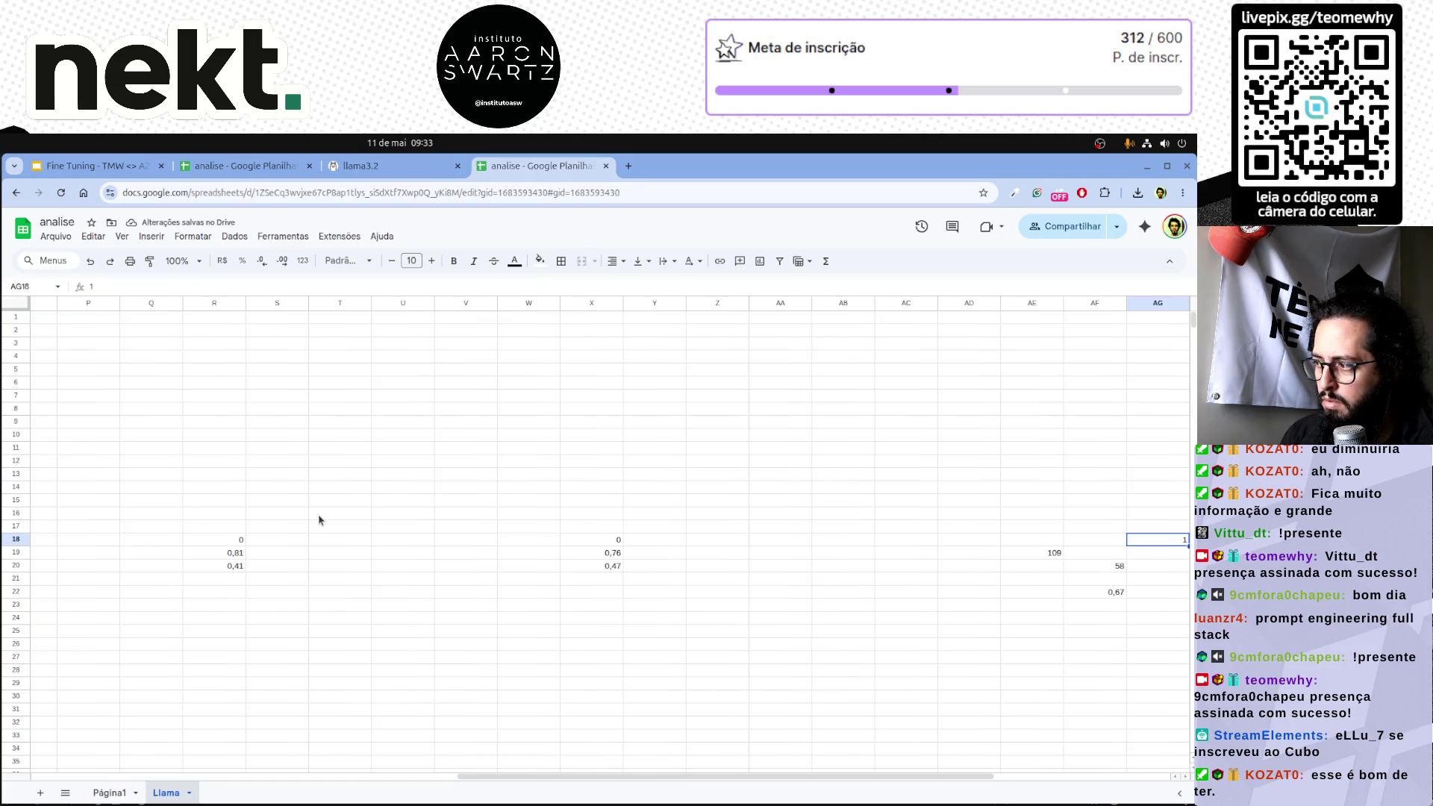
key(Left)
key(Left)
key(Left)
key(Right)
key(Right)
key(Right)
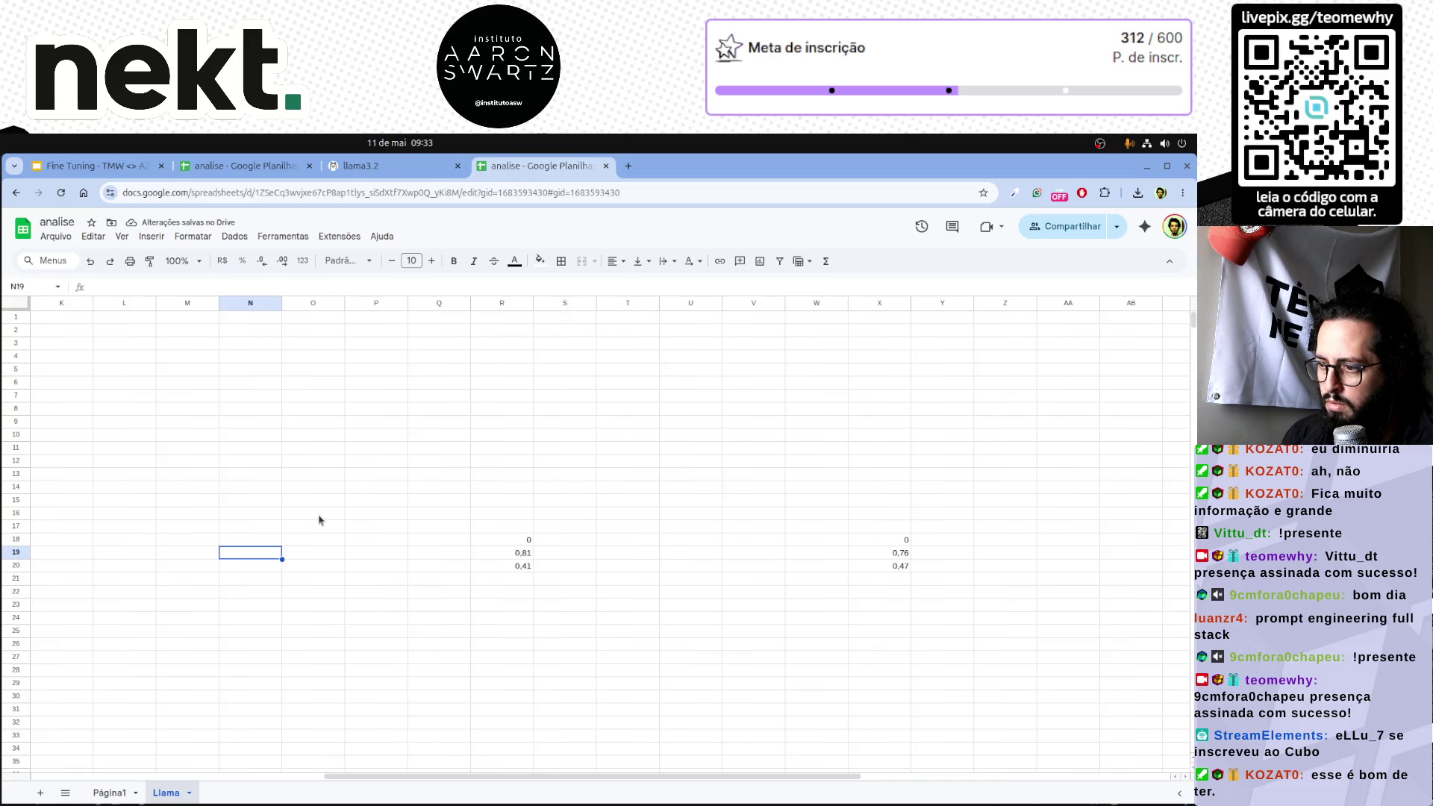
key(Right)
key(Up)
key(shift+Down)
key(shift+Down)
key(ctrl+x)
key(Left)
key(Left)
key(Left)
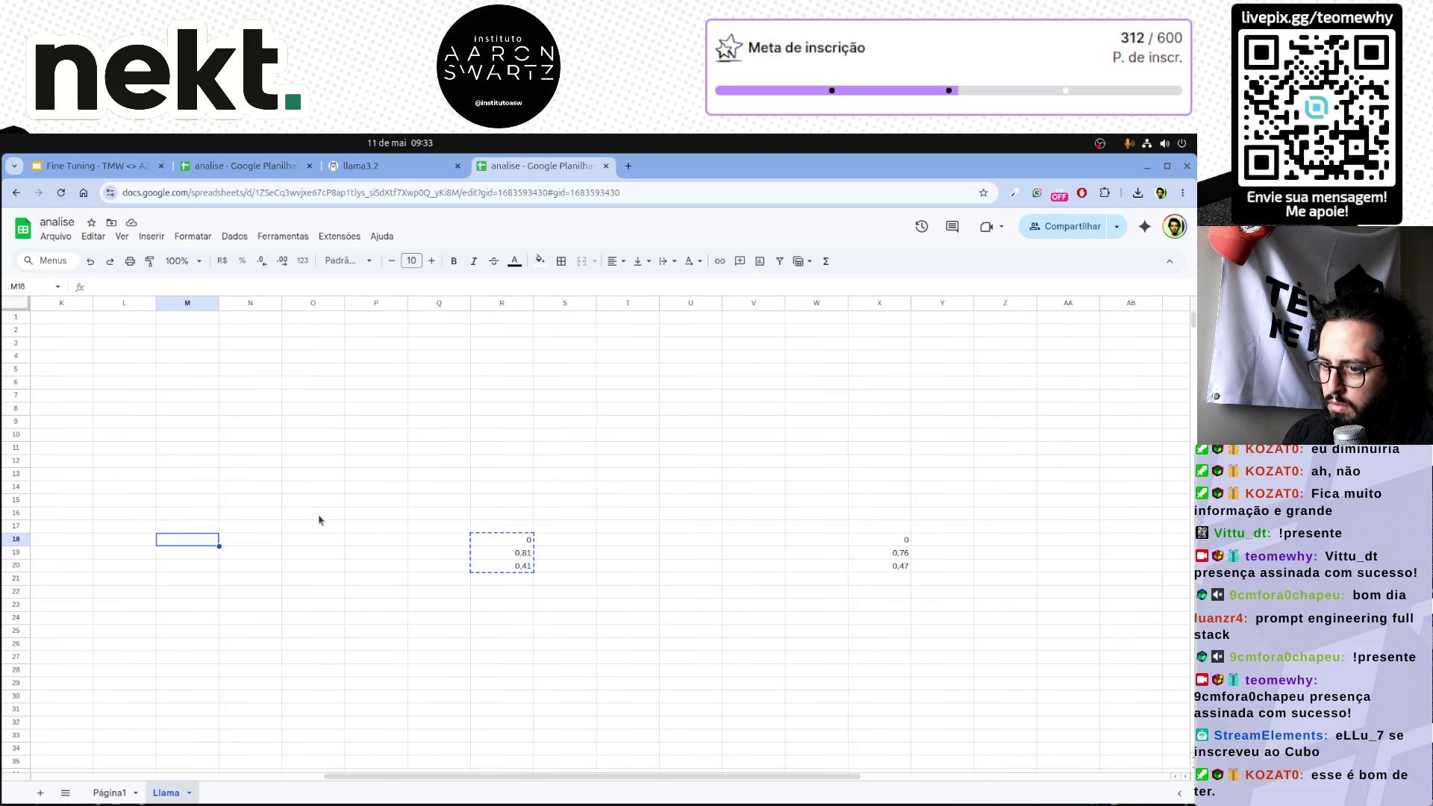
key(Left)
key(Left)
key(Left)
key(Left)
key(Left)
key(Right)
key(Right)
key(Right)
key(Left)
key(Left)
key(Left)
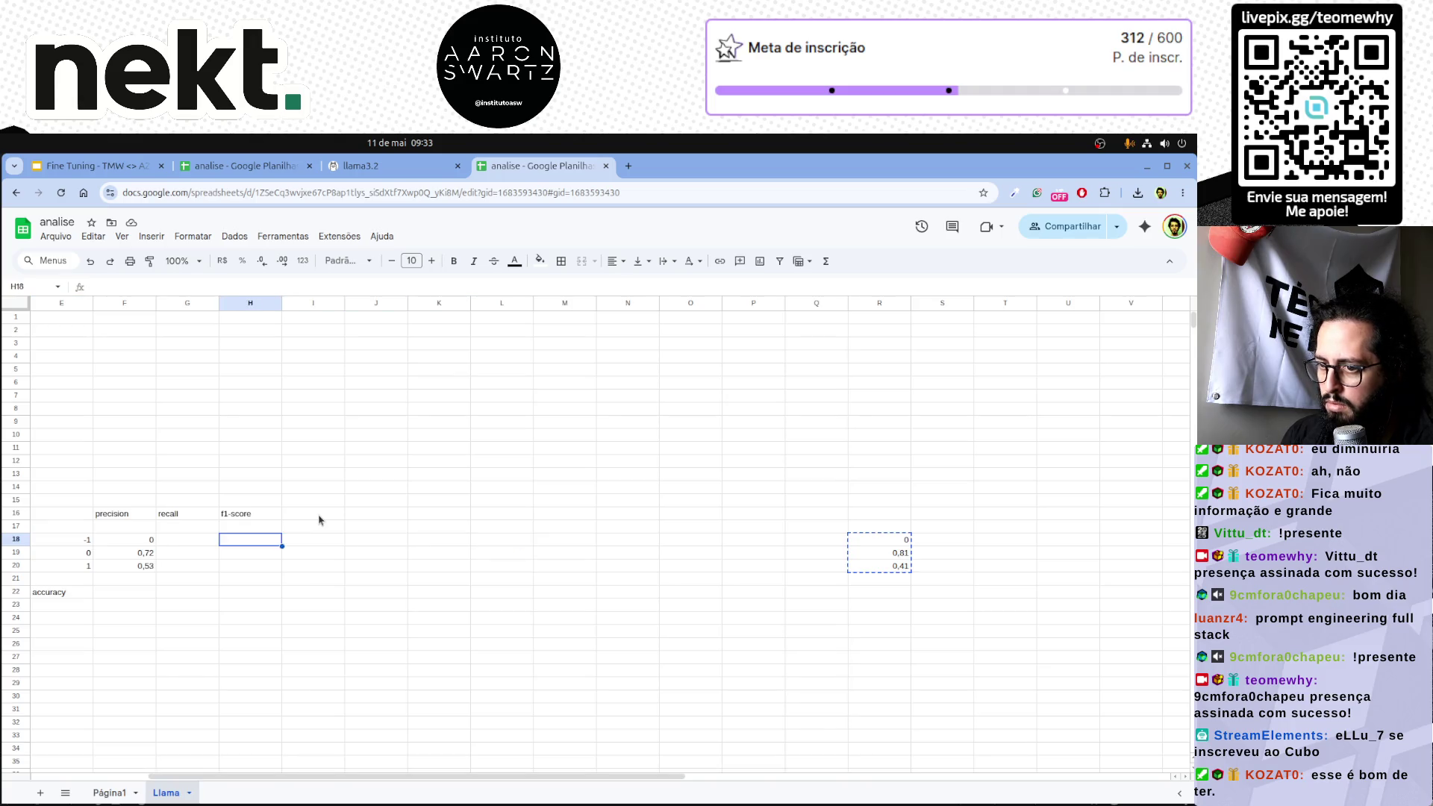
key(Left)
key(Left)
key(Right)
key(ctrl+v)
Step: Move the three f1-score values from column X into H18:H20
key(Right)
key(Right)
key(Right)
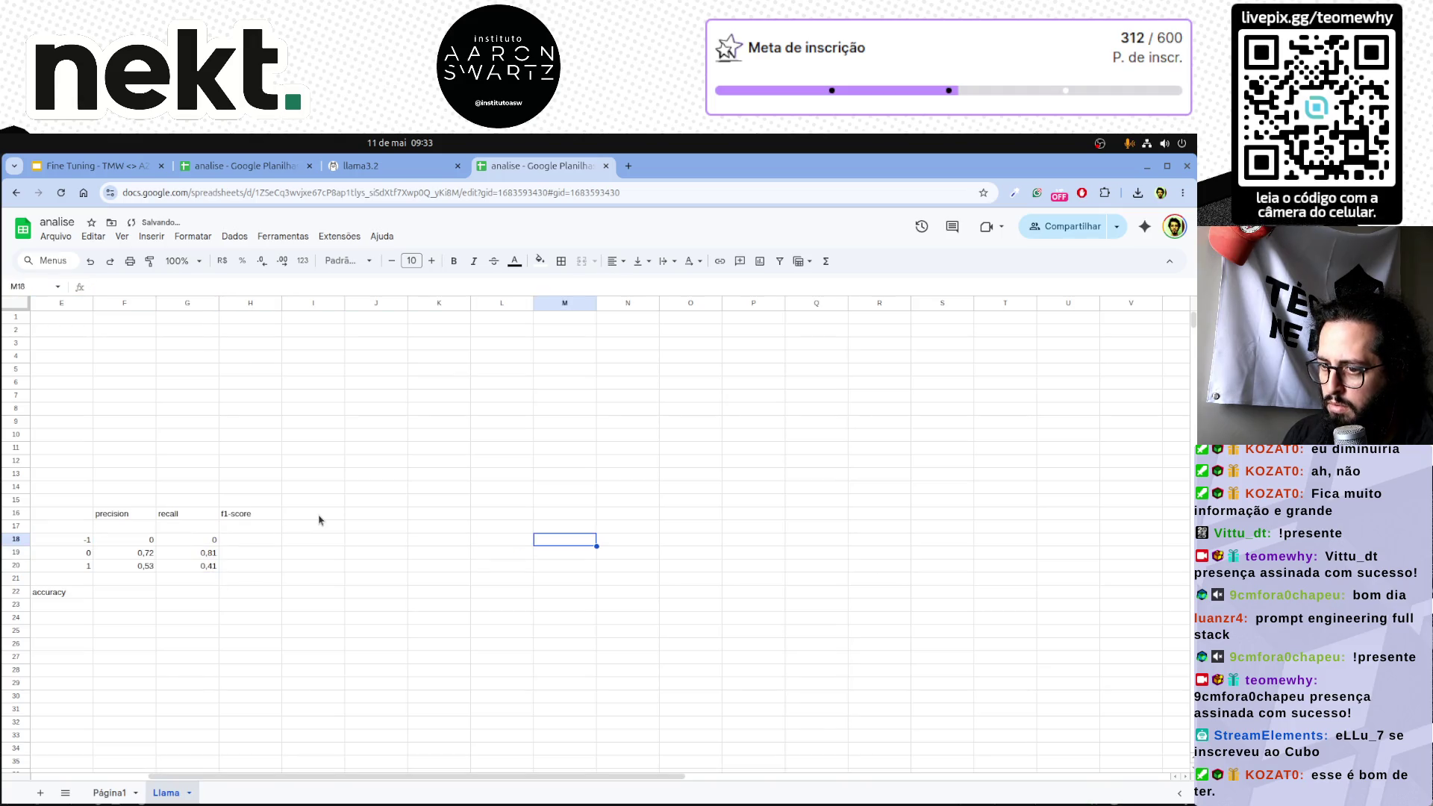
key(Right)
key(Right)
key(Right)
key(Right)
key(Right)
key(Right)
key(Left)
key(Left)
key(Left)
key(Left)
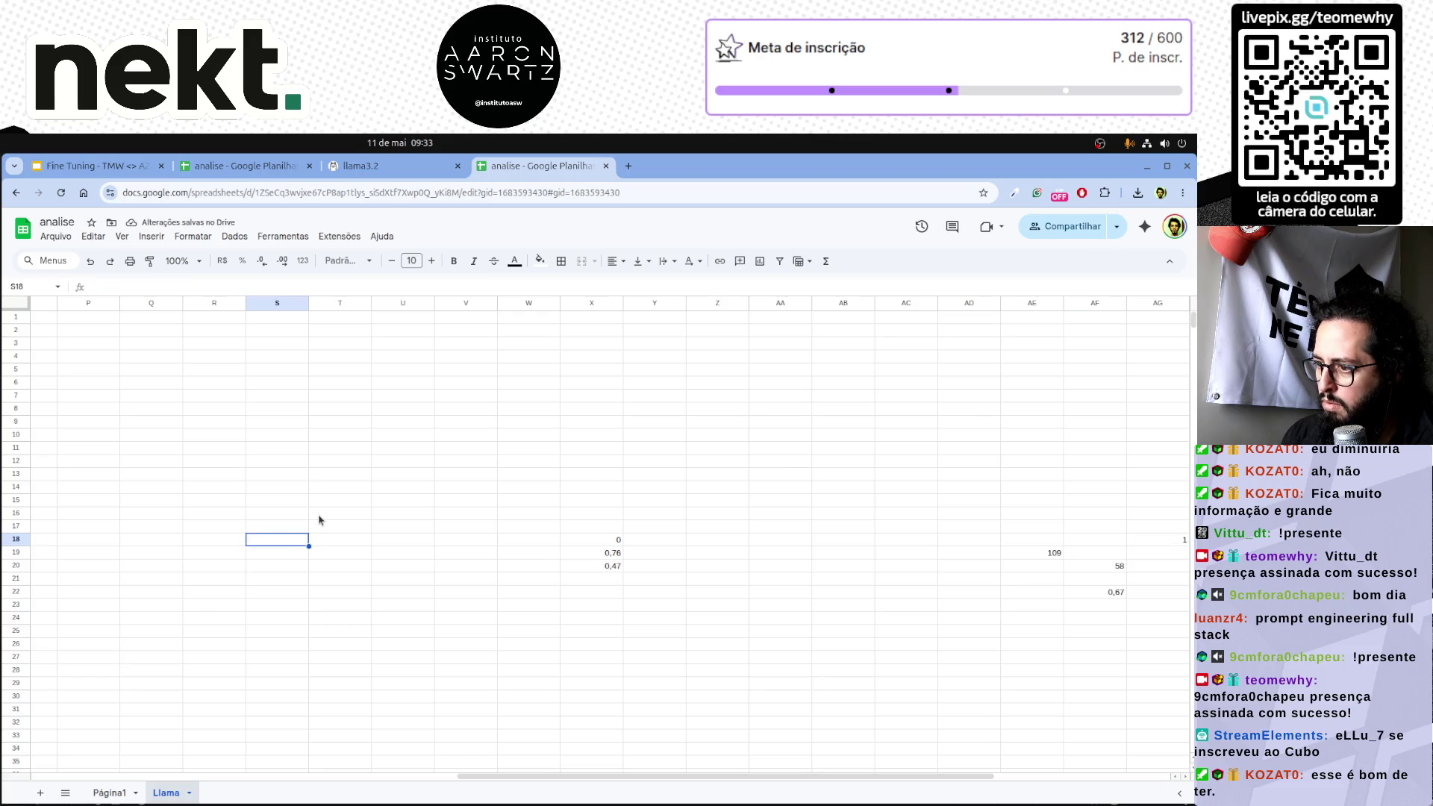
key(Right)
key(Right)
key(Right)
key(Right)
key(Left)
key(Left)
key(Left)
key(shift+Down)
key(shift+Down)
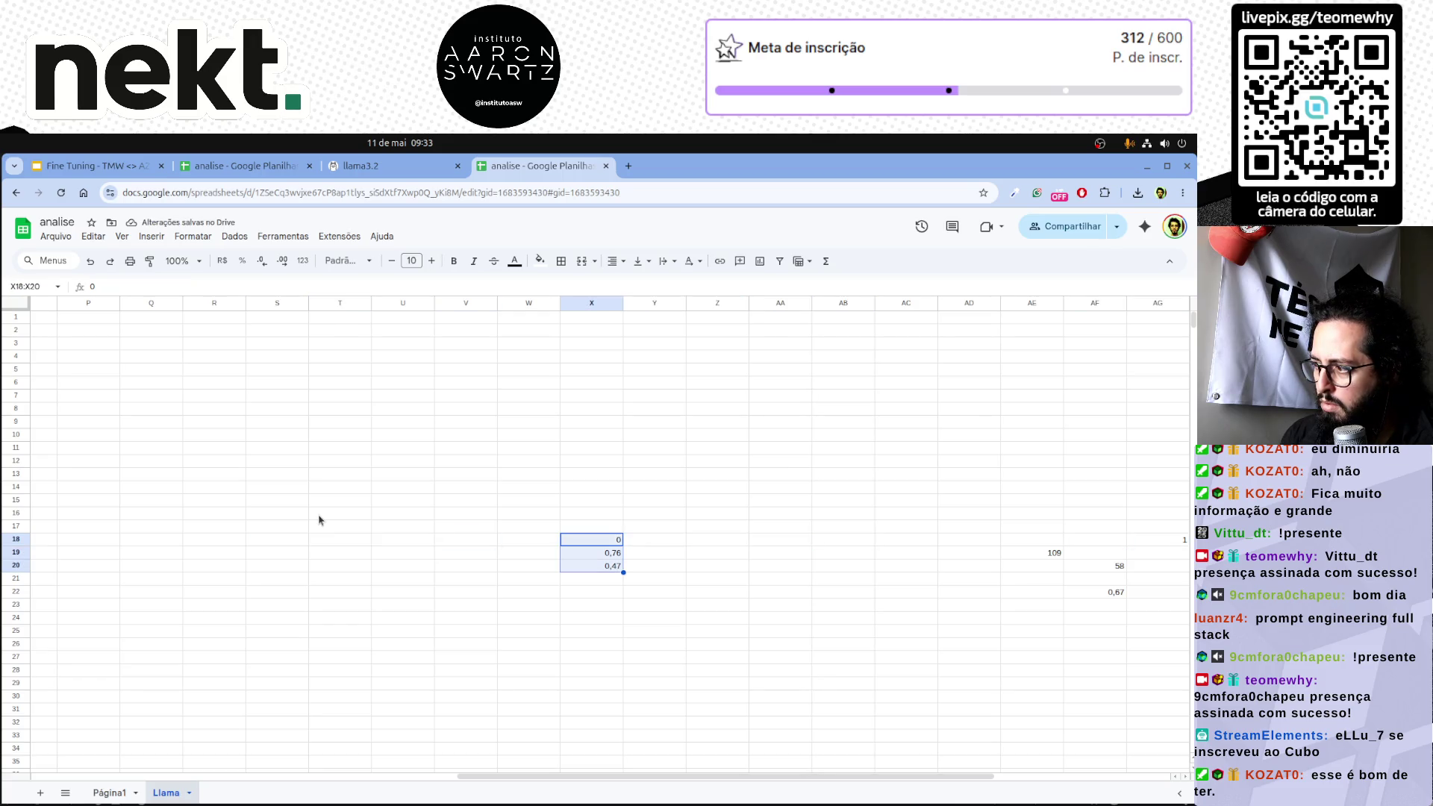
key(ctrl+x)
key(Left)
key(Left)
key(Left)
key(Left)
key(Left)
key(Left)
key(Left)
key(Left)
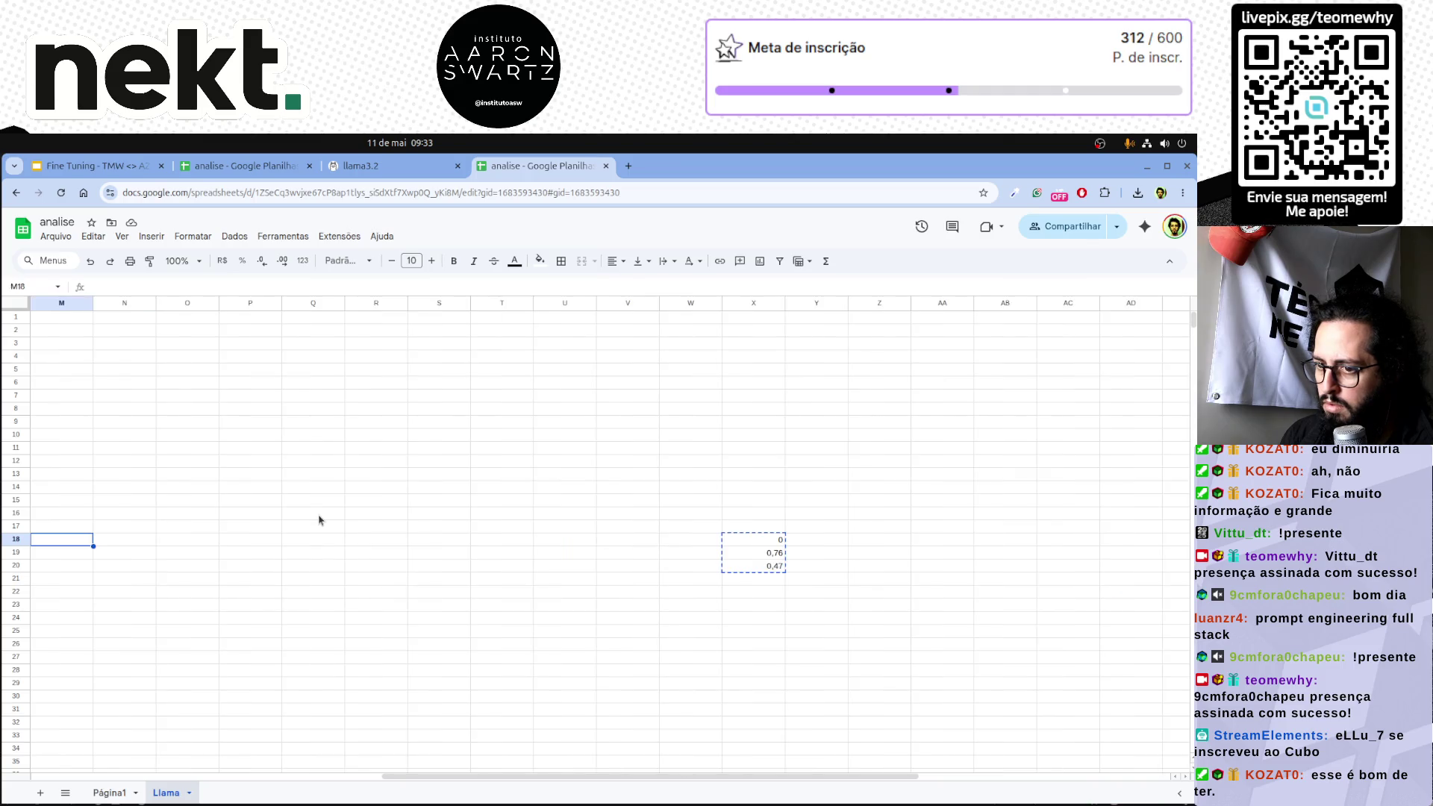
key(Left)
key(Left)
key(Left)
key(Left)
key(Left)
key(Right)
key(Right)
key(Right)
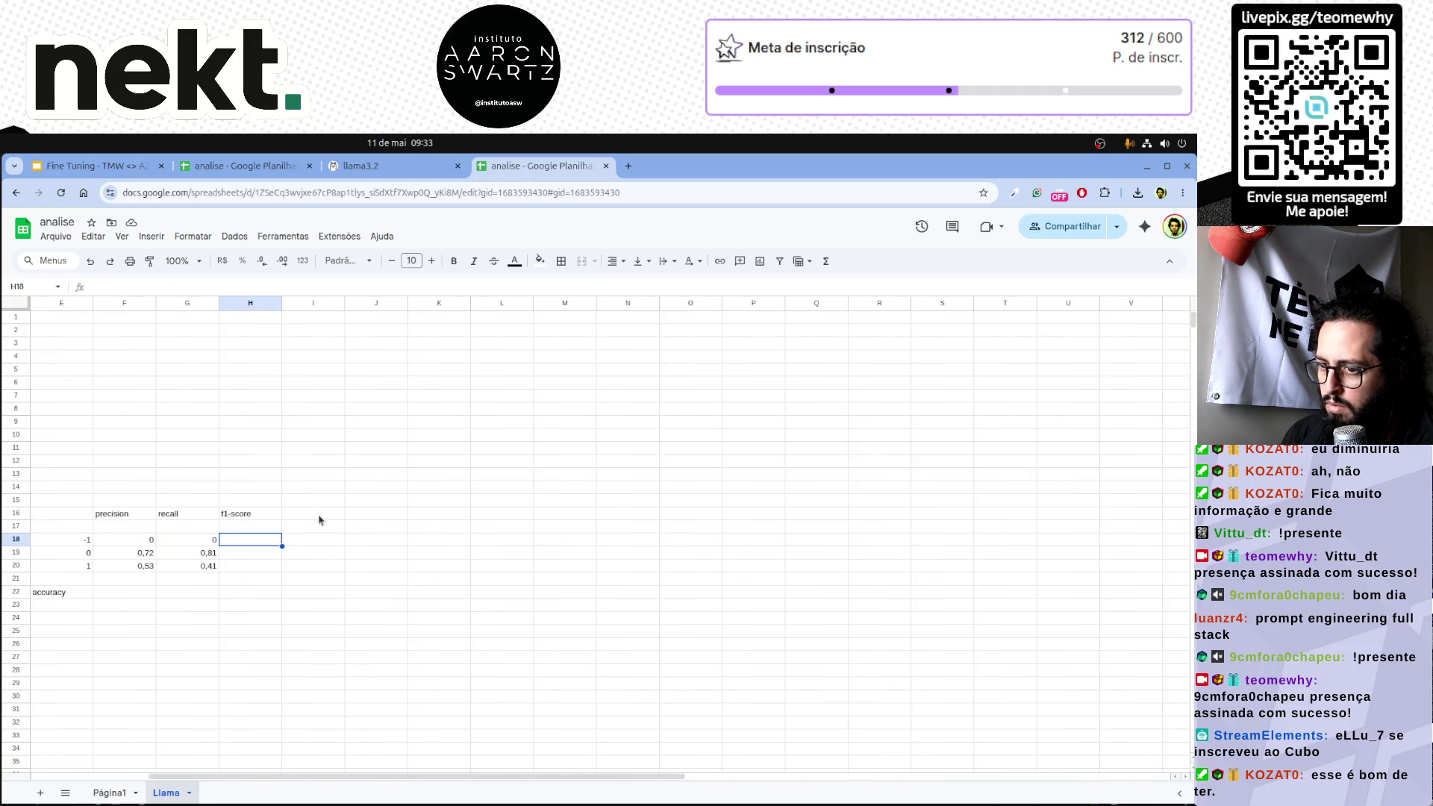
key(ctrl+v)
Step: Remove the blank row above accuracy and shift the metrics table up one row to E17
key(Right)
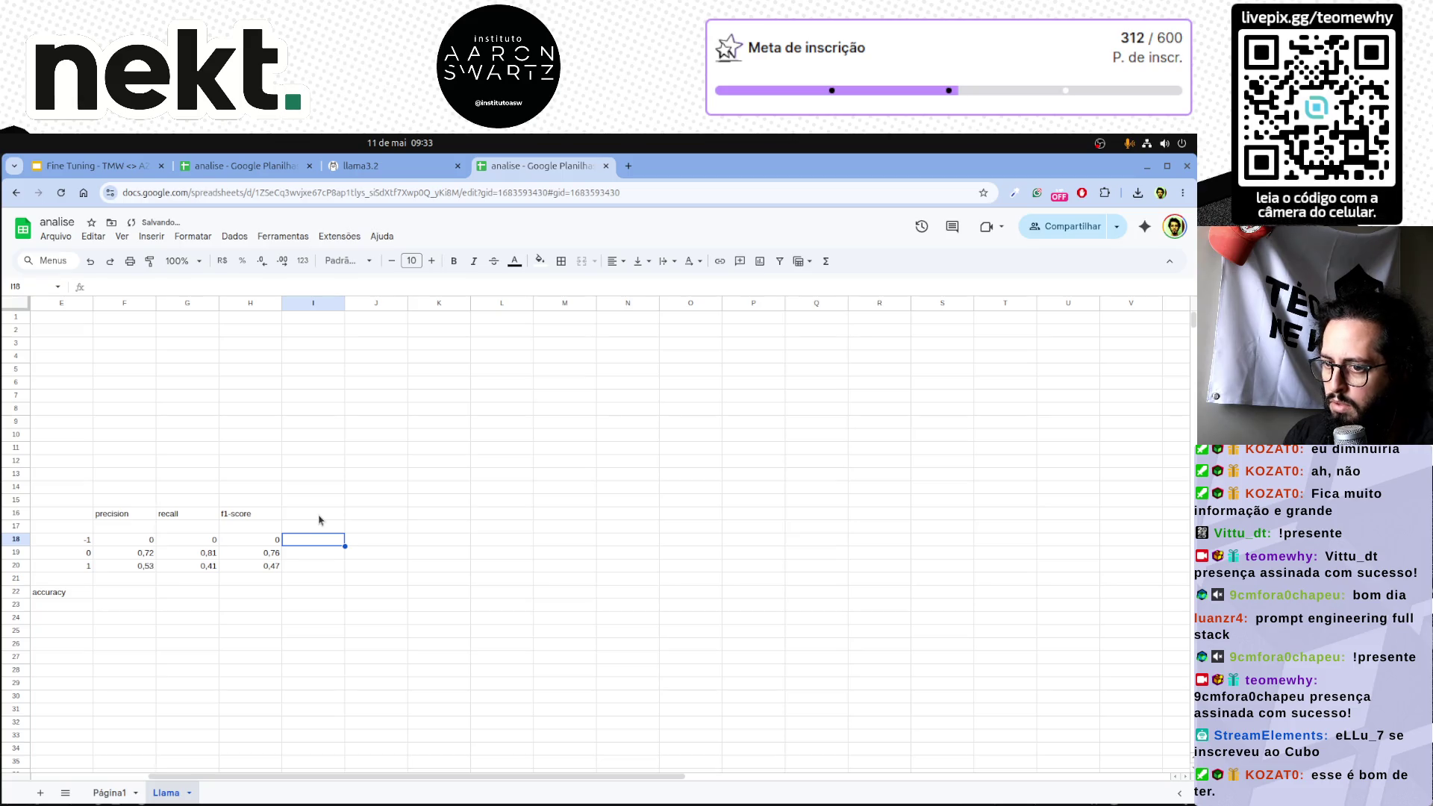
key(Left)
key(Left)
key(Left)
key(Left)
key(Left)
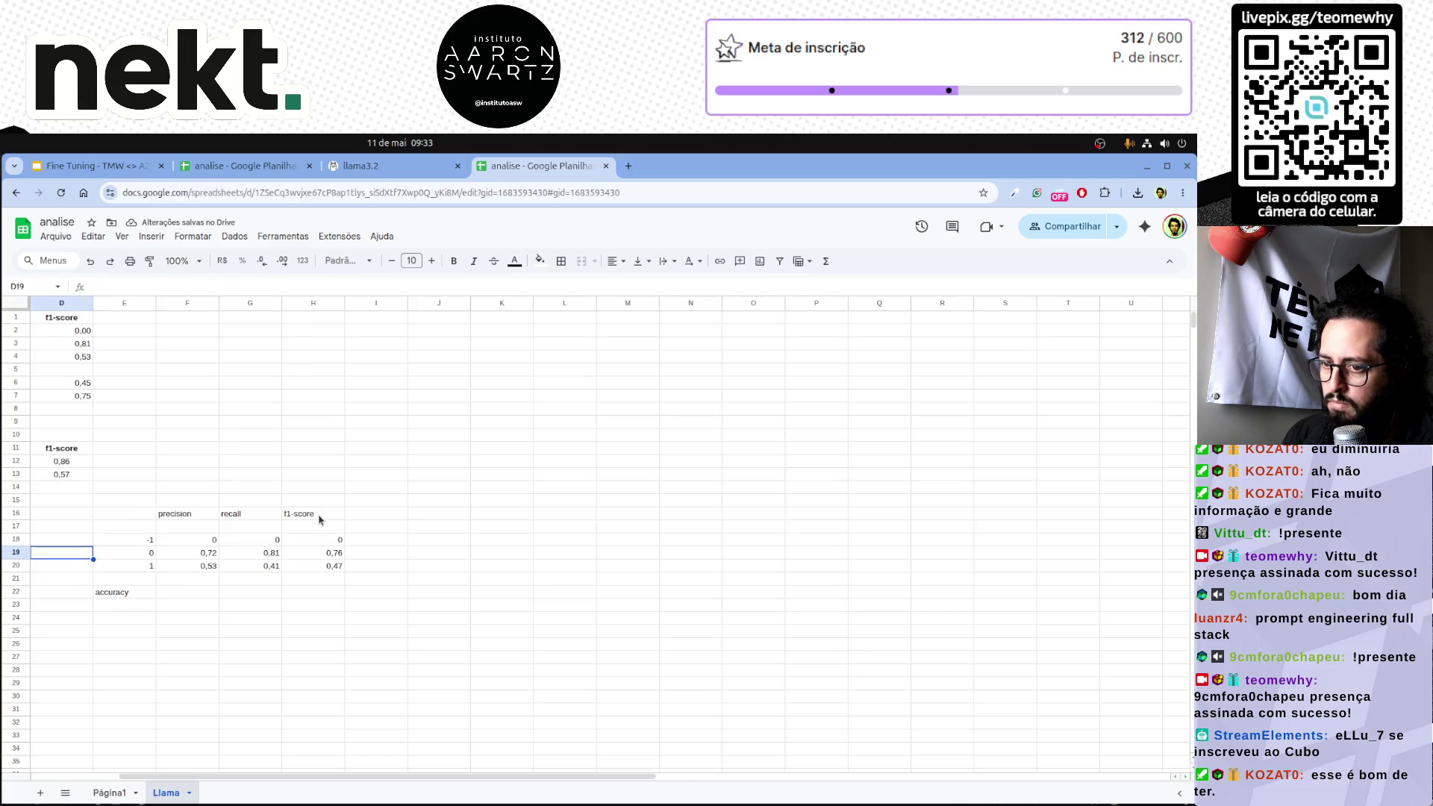
key(Right)
key(Down)
key(Down)
key(Down)
key(ctrl+x)
key(Up)
key(ctrl+v)
key(Up)
key(Up)
key(Up)
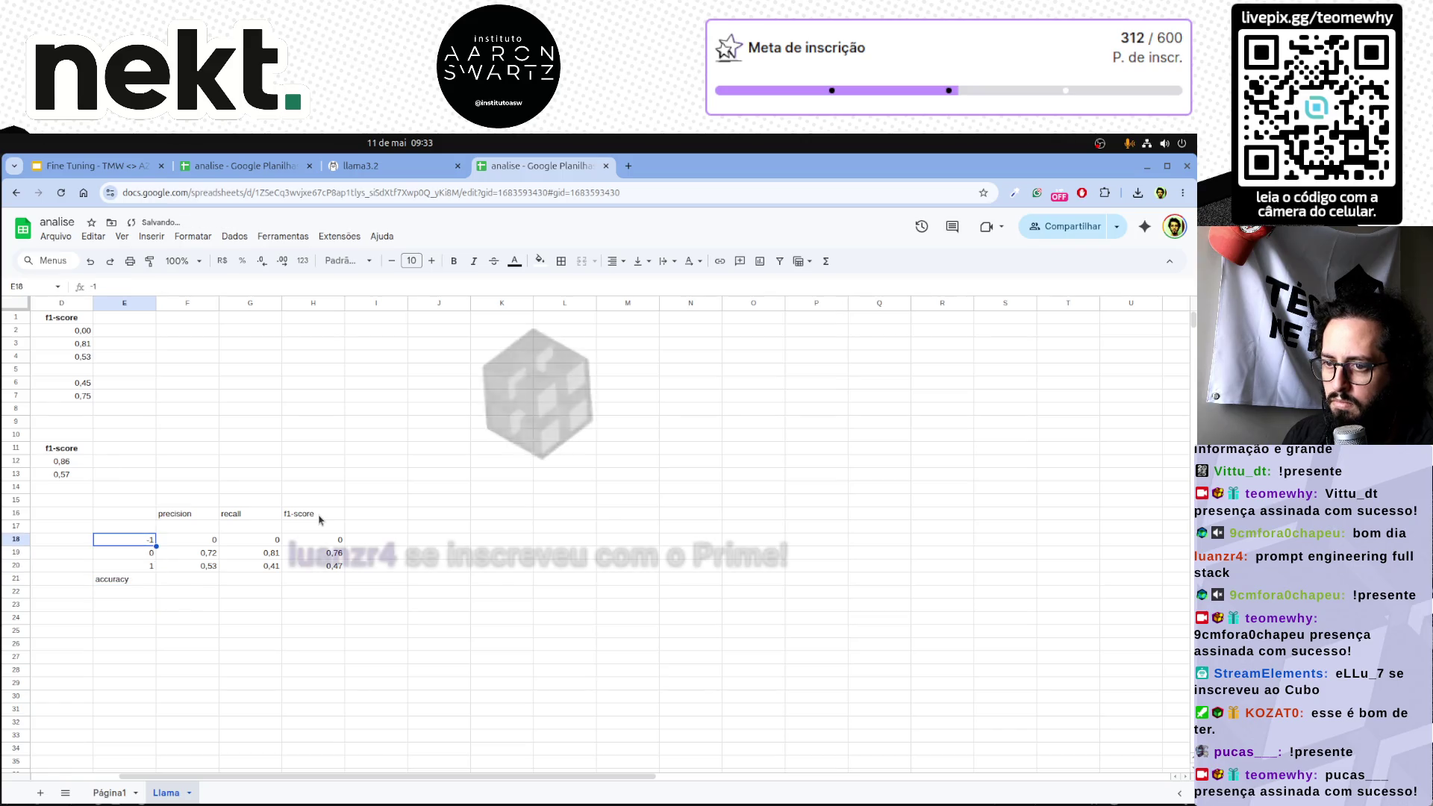
key(shift+Down)
key(shift+Down)
key(shift+Down)
key(shift+Right)
key(shift+Right)
key(shift+Right)
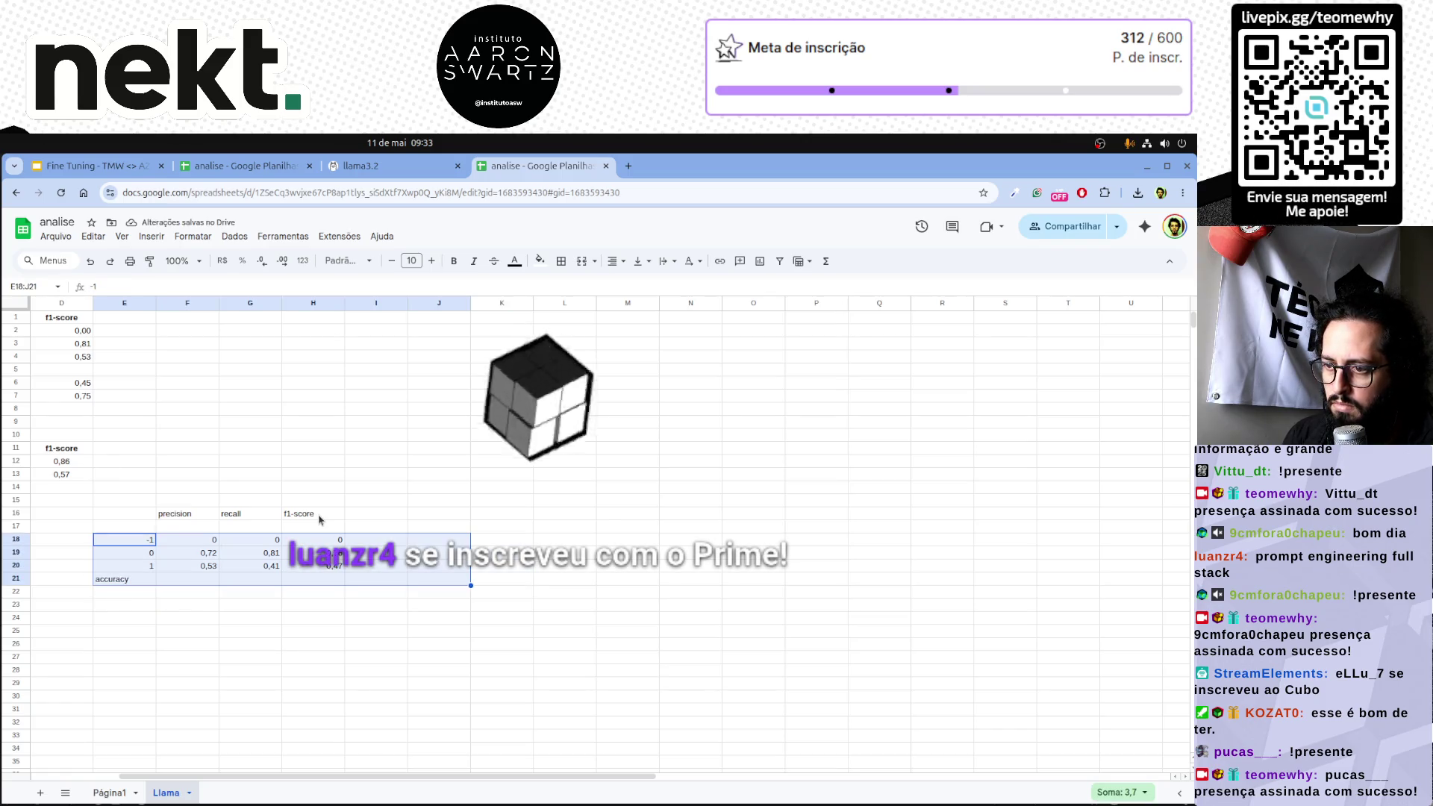
key(shift+Left)
key(shift+Left)
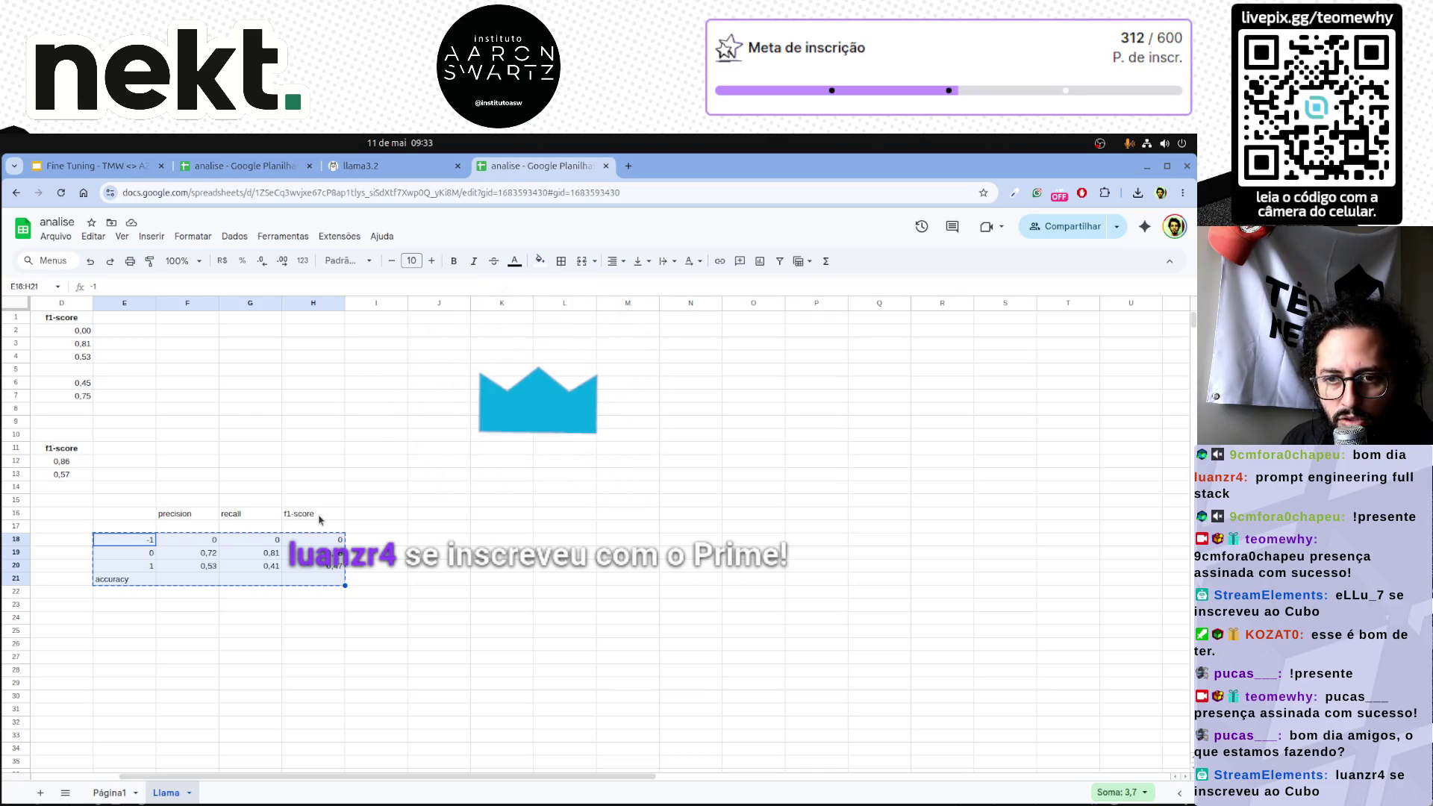
key(Up)
key(ctrl+v)
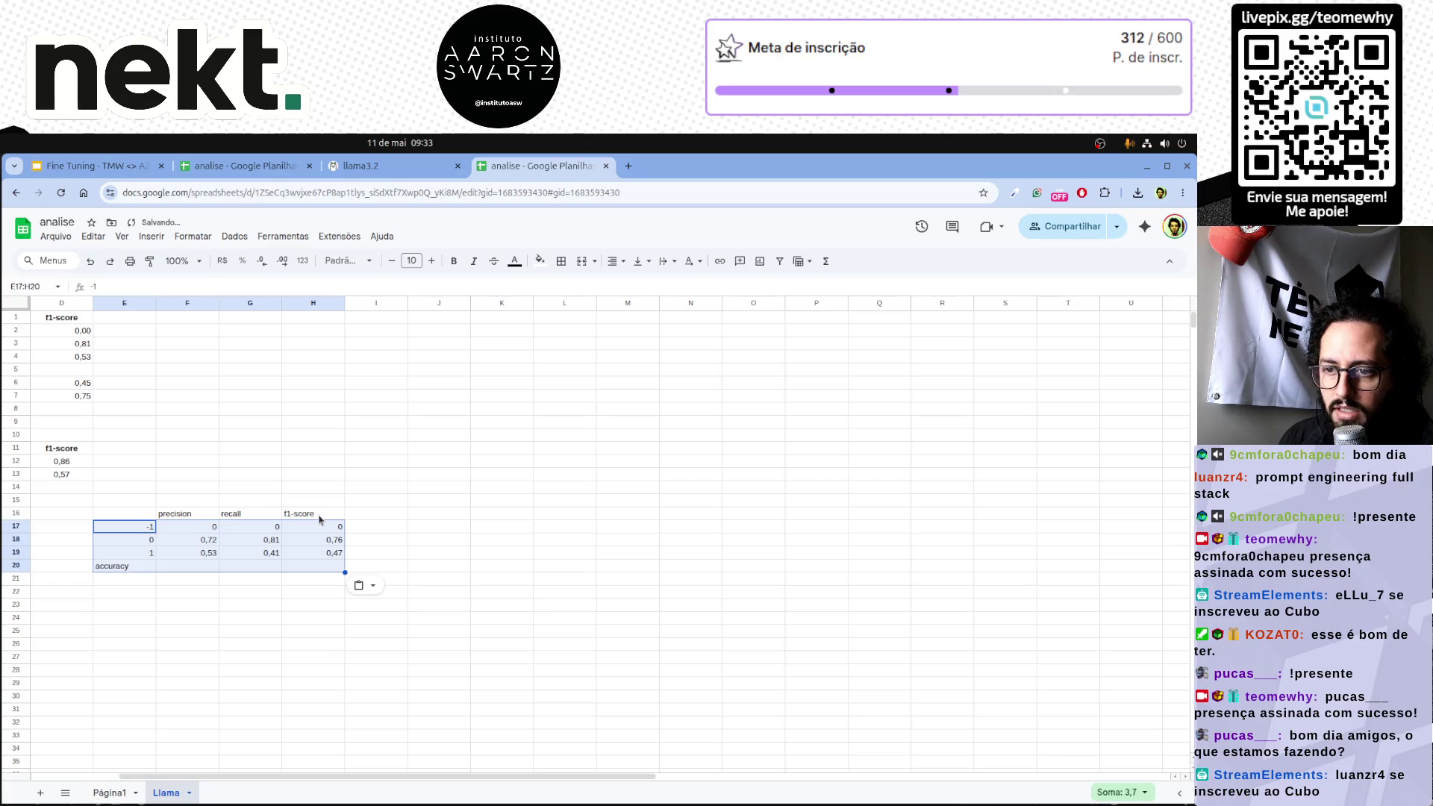
key(Right)
key(Right)
key(Right)
key(Right)
Step: Clear the stray value 168, place accuracy 0,67 beside its label and return to the sheet's top row
key(Down)
key(Down)
key(Down)
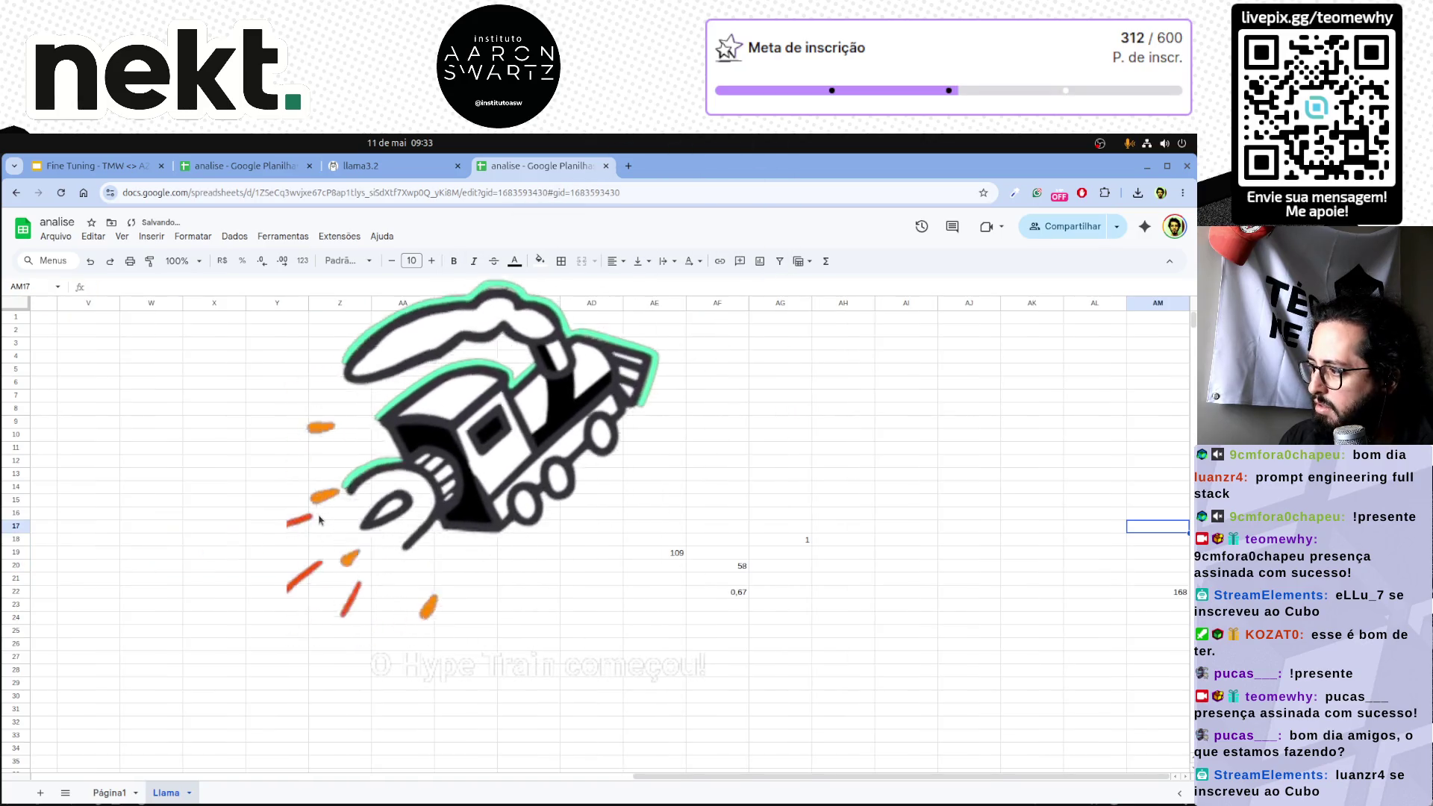
key(Down)
key(Down)
key(Delete)
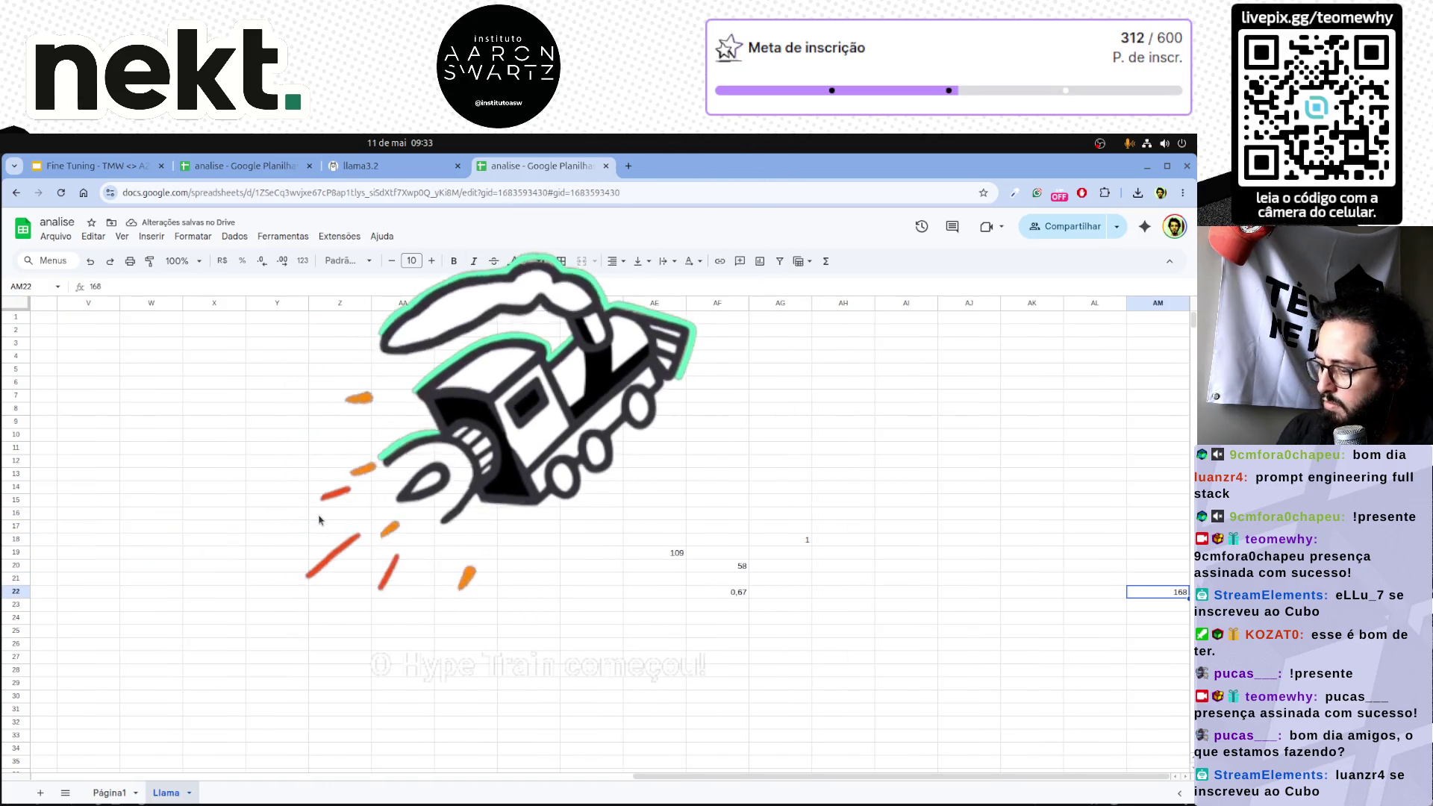
key(Left)
key(Left)
key(Left)
key(Left)
key(Left)
key(Left)
key(Left)
key(ctrl+c)
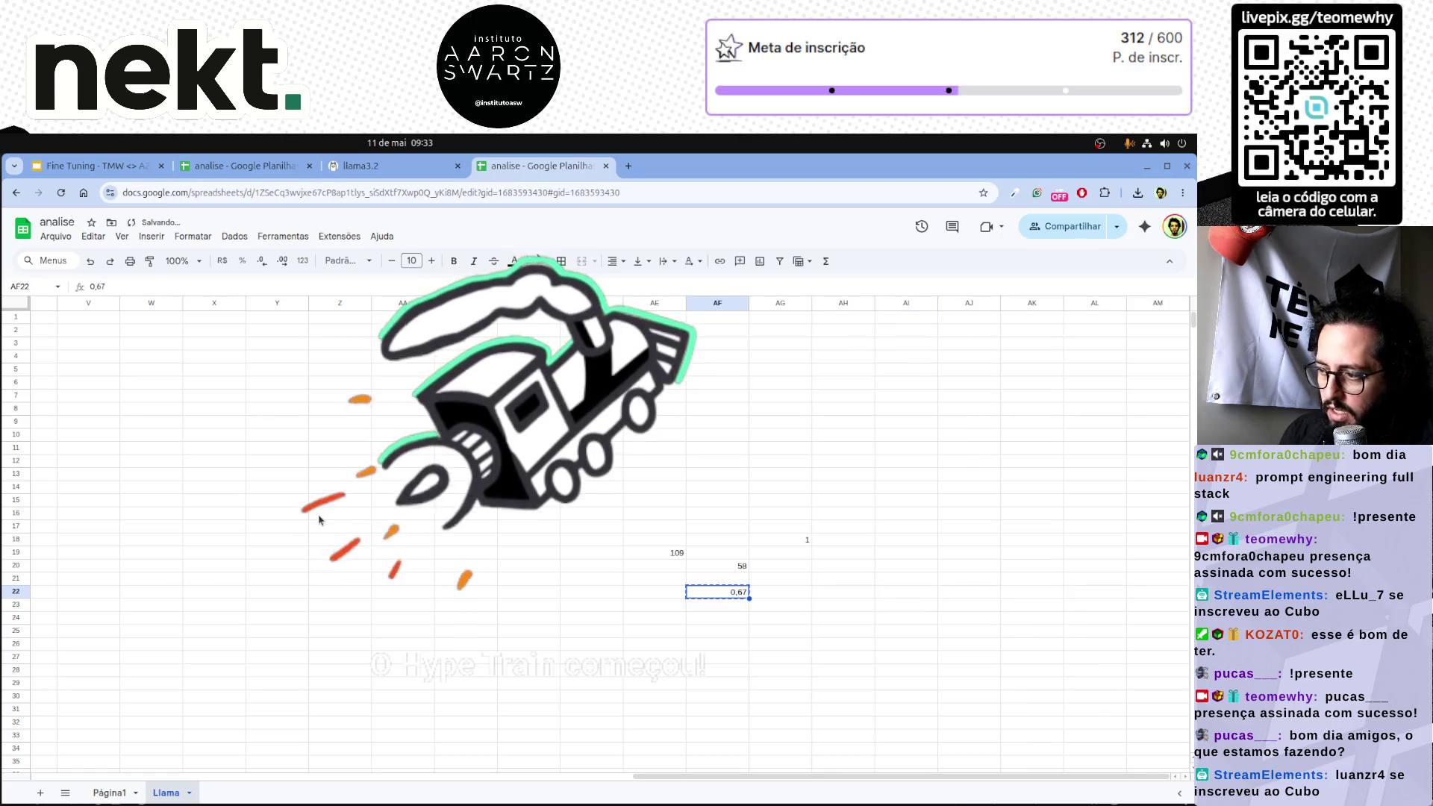
key(Left)
key(Left)
key(Left)
key(Left)
key(Left)
key(Left)
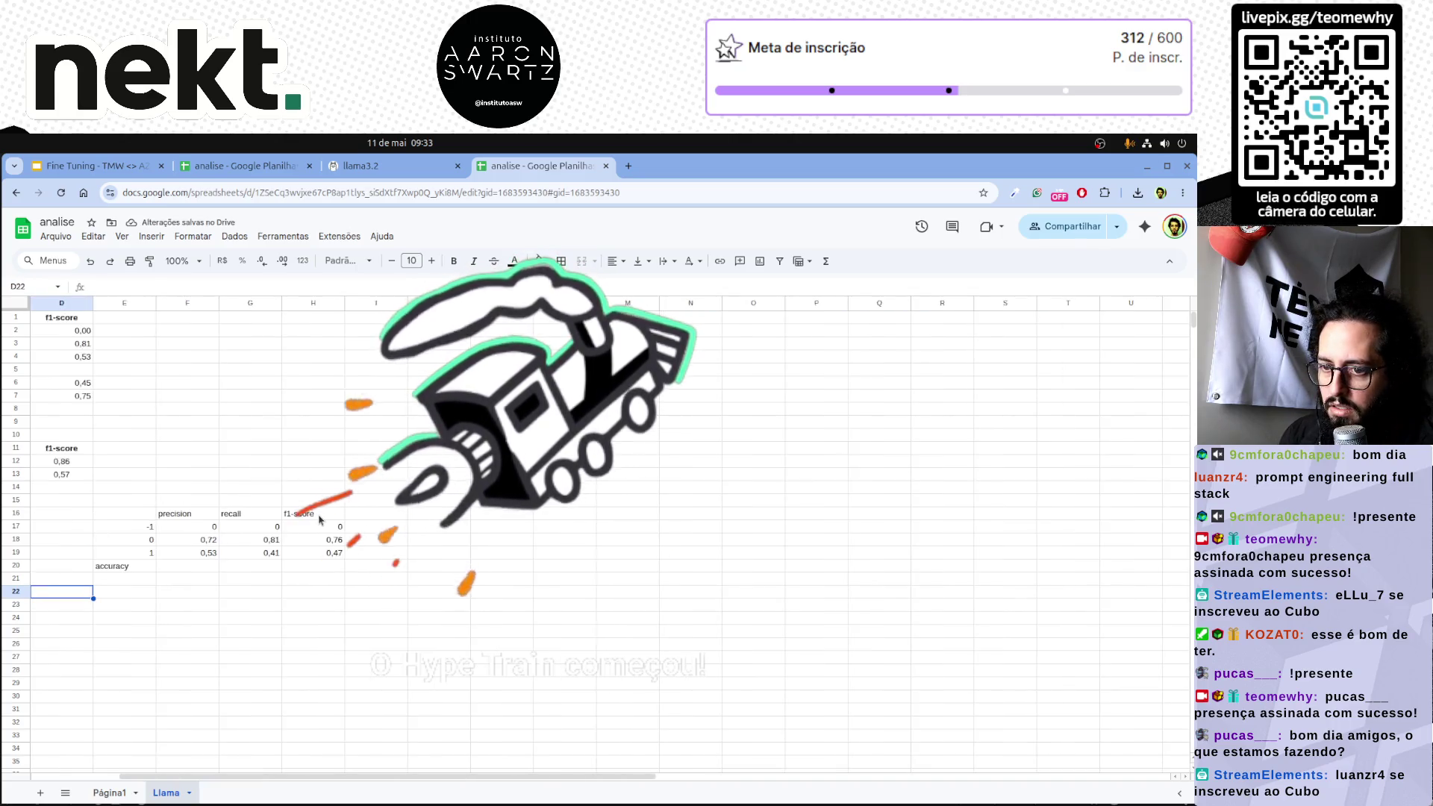
key(Up)
key(Up)
key(Right)
key(ctrl+v)
key(Right)
key(Right)
key(Right)
key(Right)
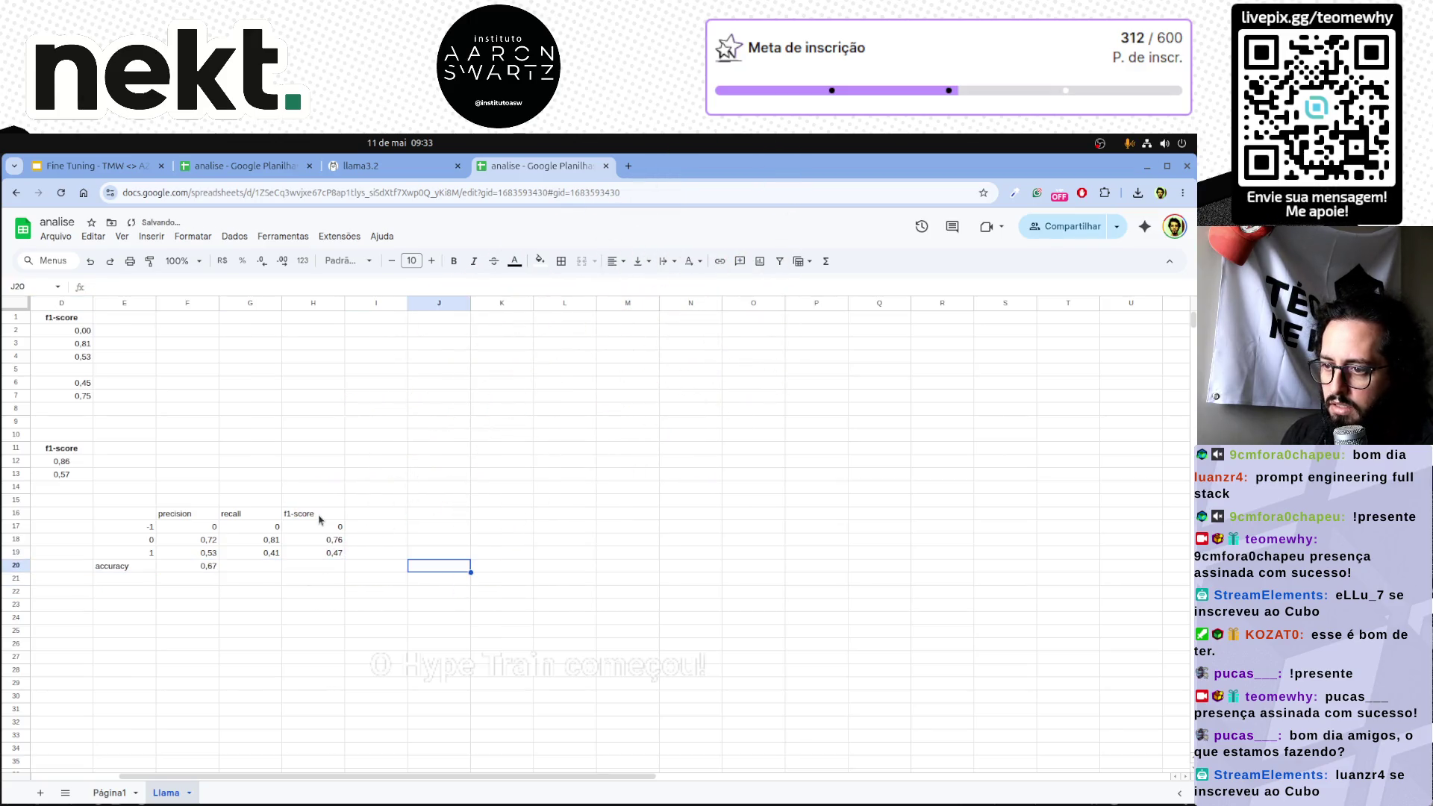
key(Up)
key(Up)
key(ctrl+Up)
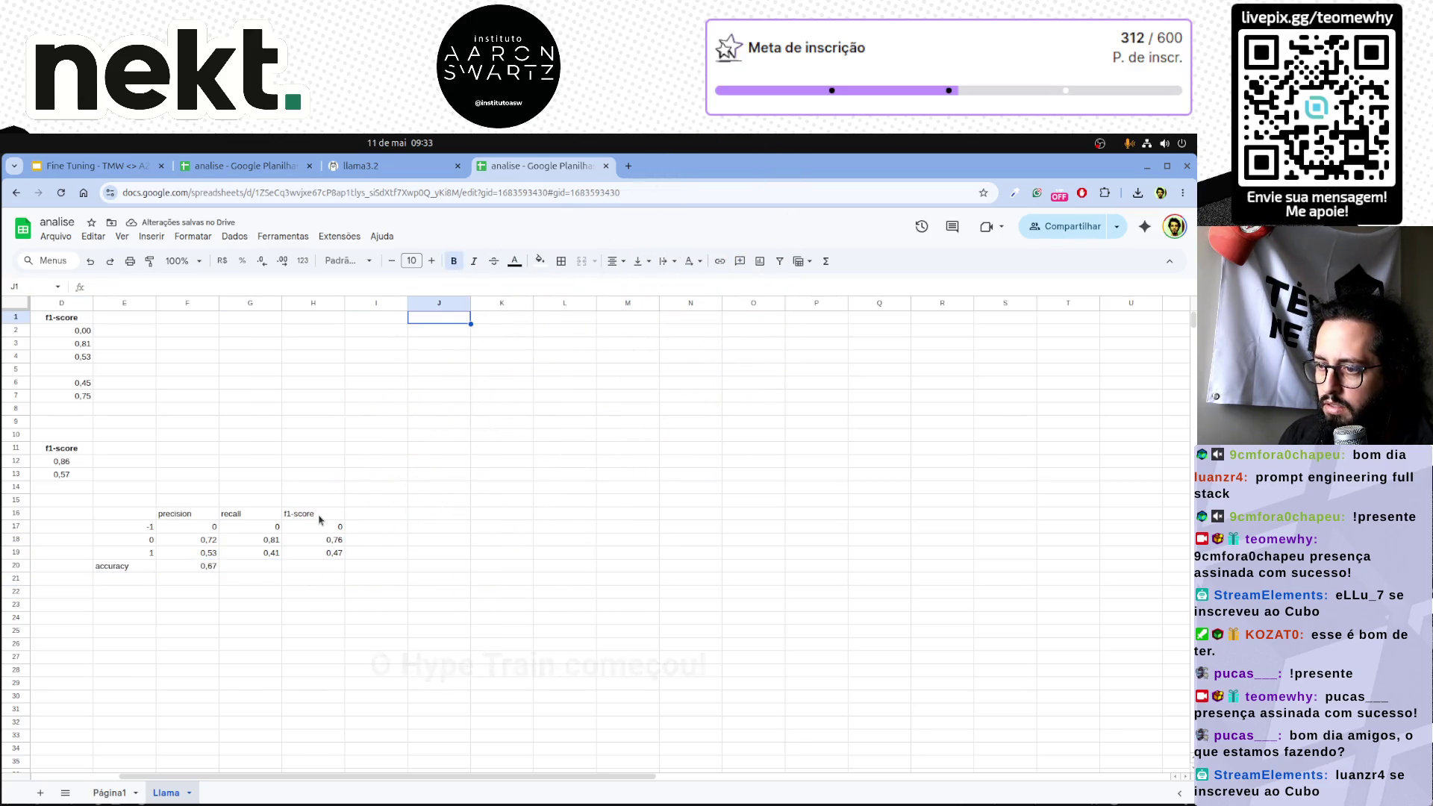
Step: Clear the leftover stray values in the range I1:AM997
key(Left)
key(shift+Down)
key(shift+Down)
key(shift+Down)
key(shift+Down)
key(shift+Down)
key(shift+Down)
key(ctrl+shift+Down)
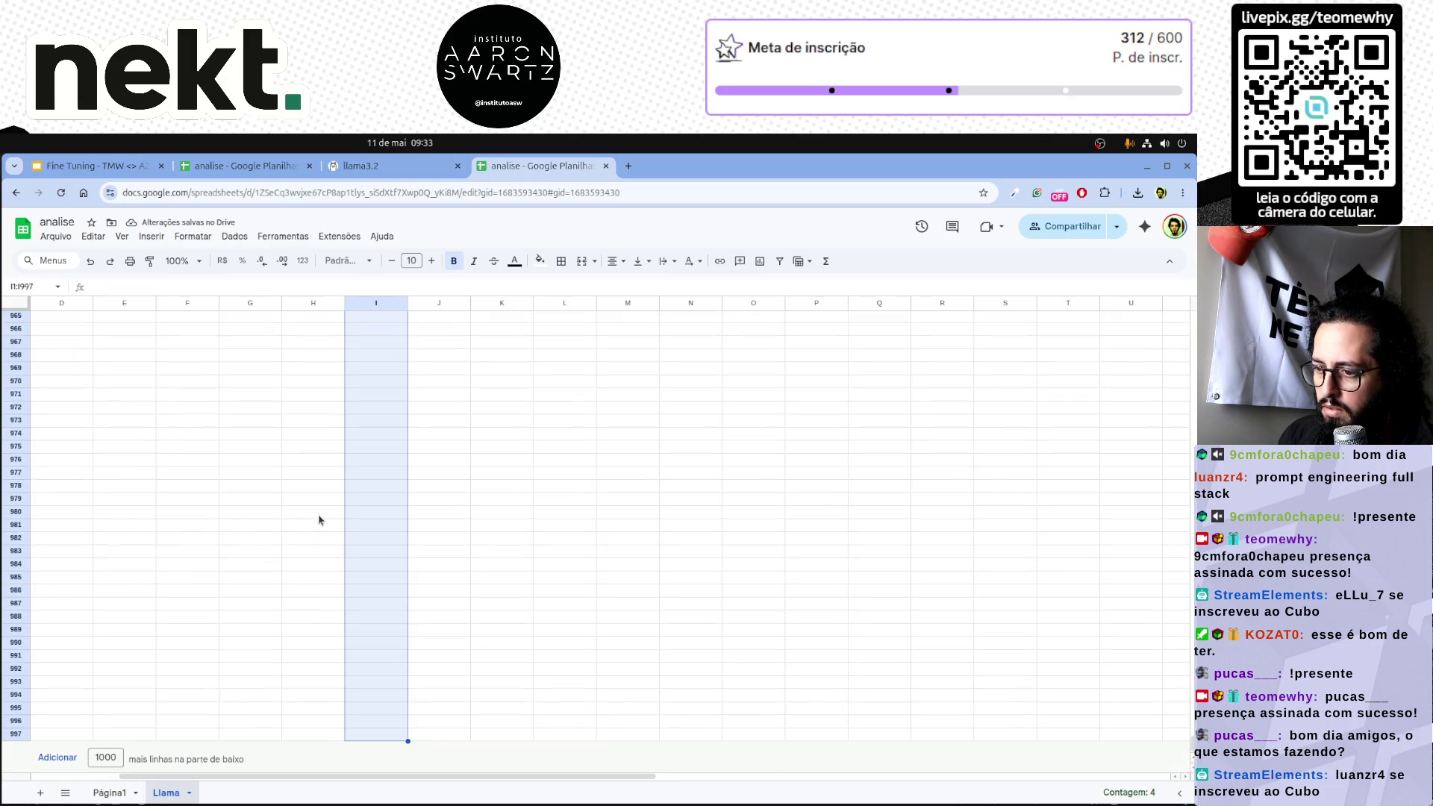
key(ctrl+shift+Right)
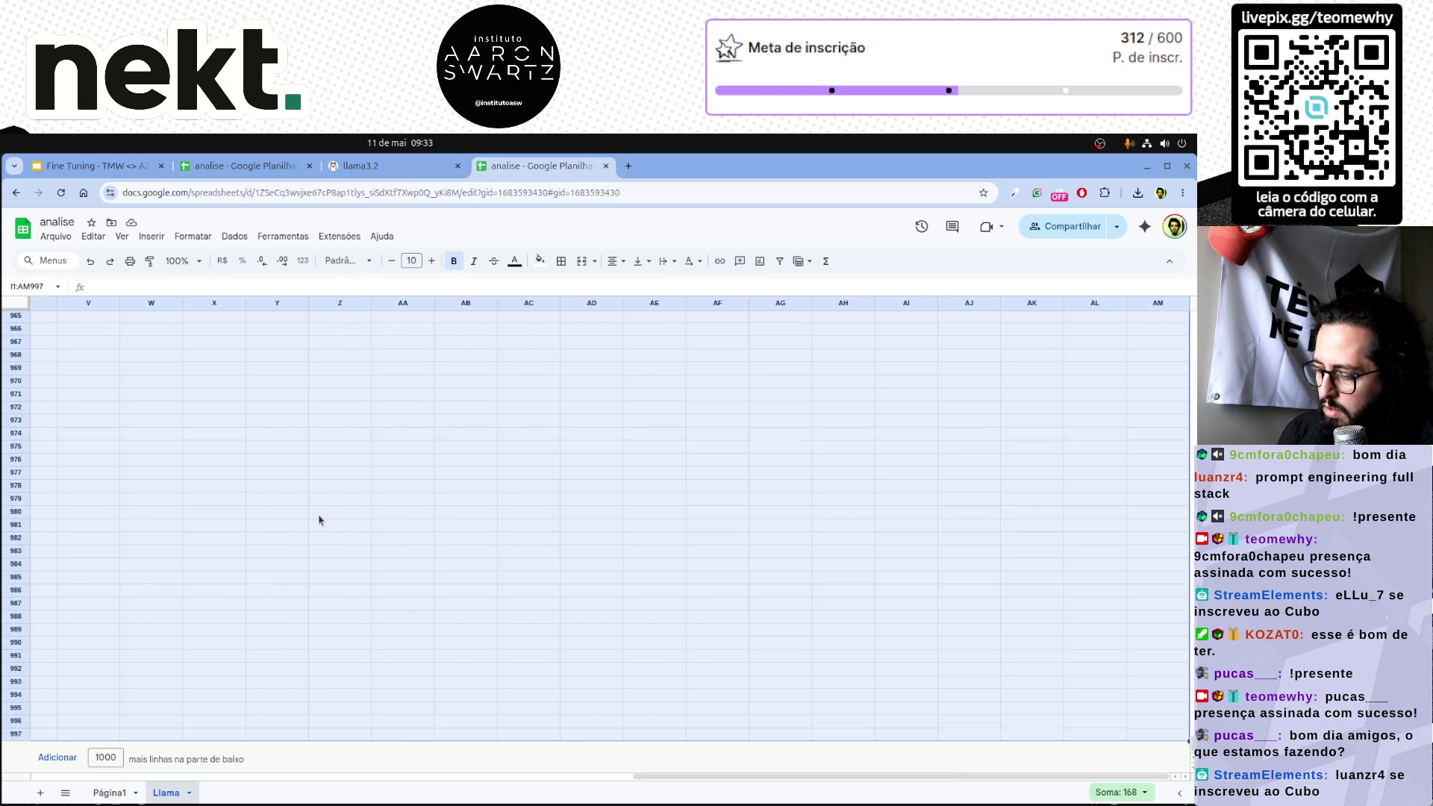
key(Delete)
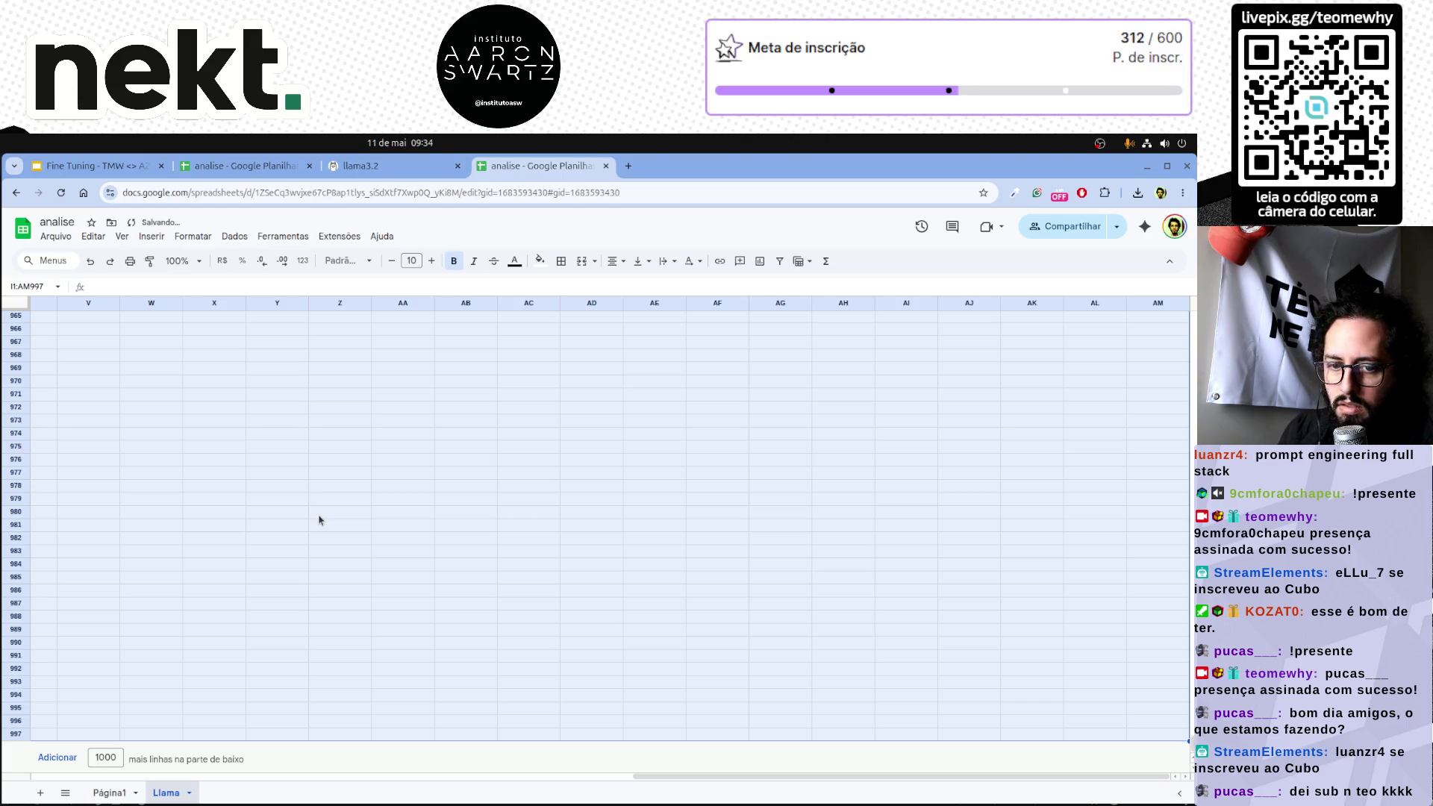
Step: Move the Llama metrics table from E16:H20 to A17 under the other two tables
key(Left)
key(Left)
key(Down)
key(Down)
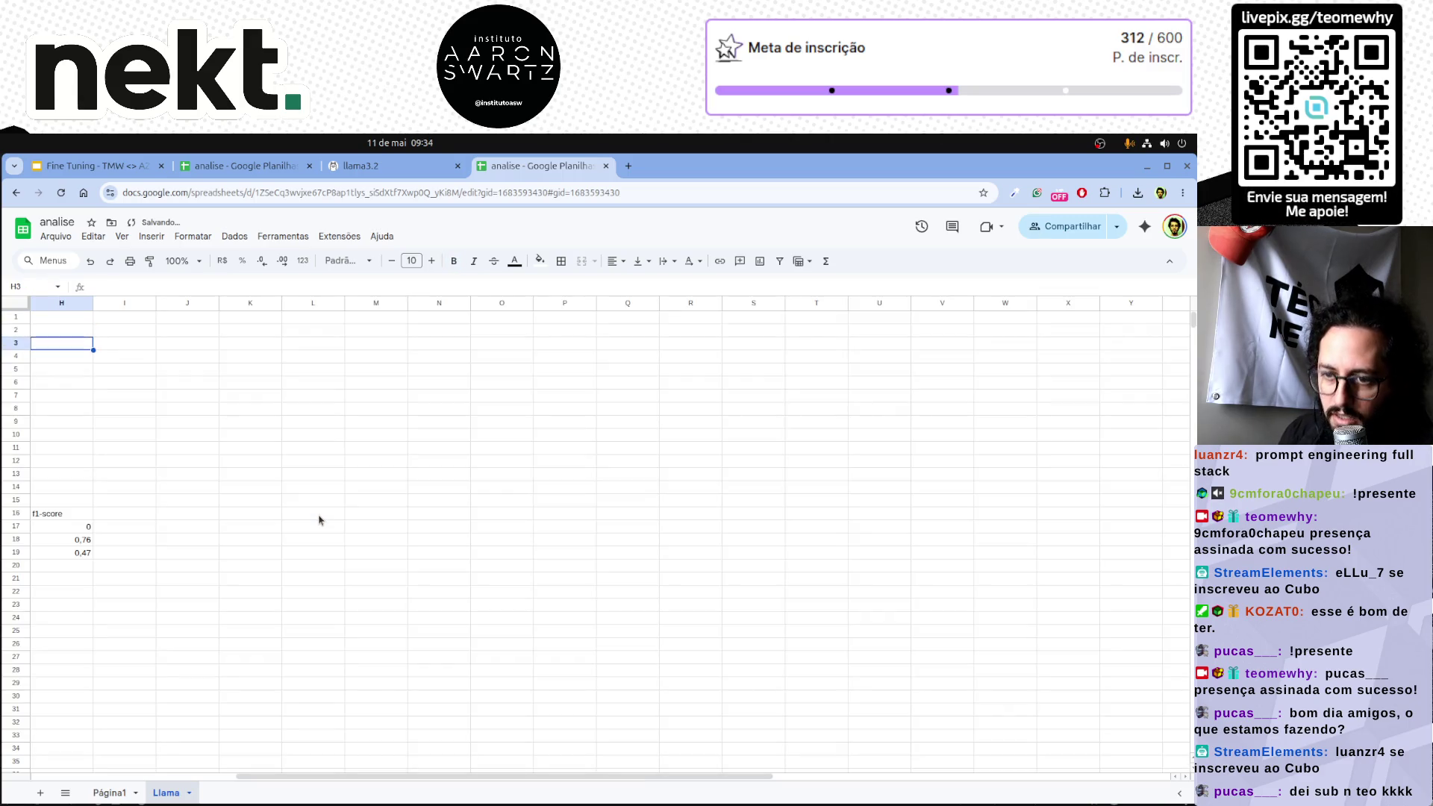
key(ctrl+Down)
key(Left)
key(Left)
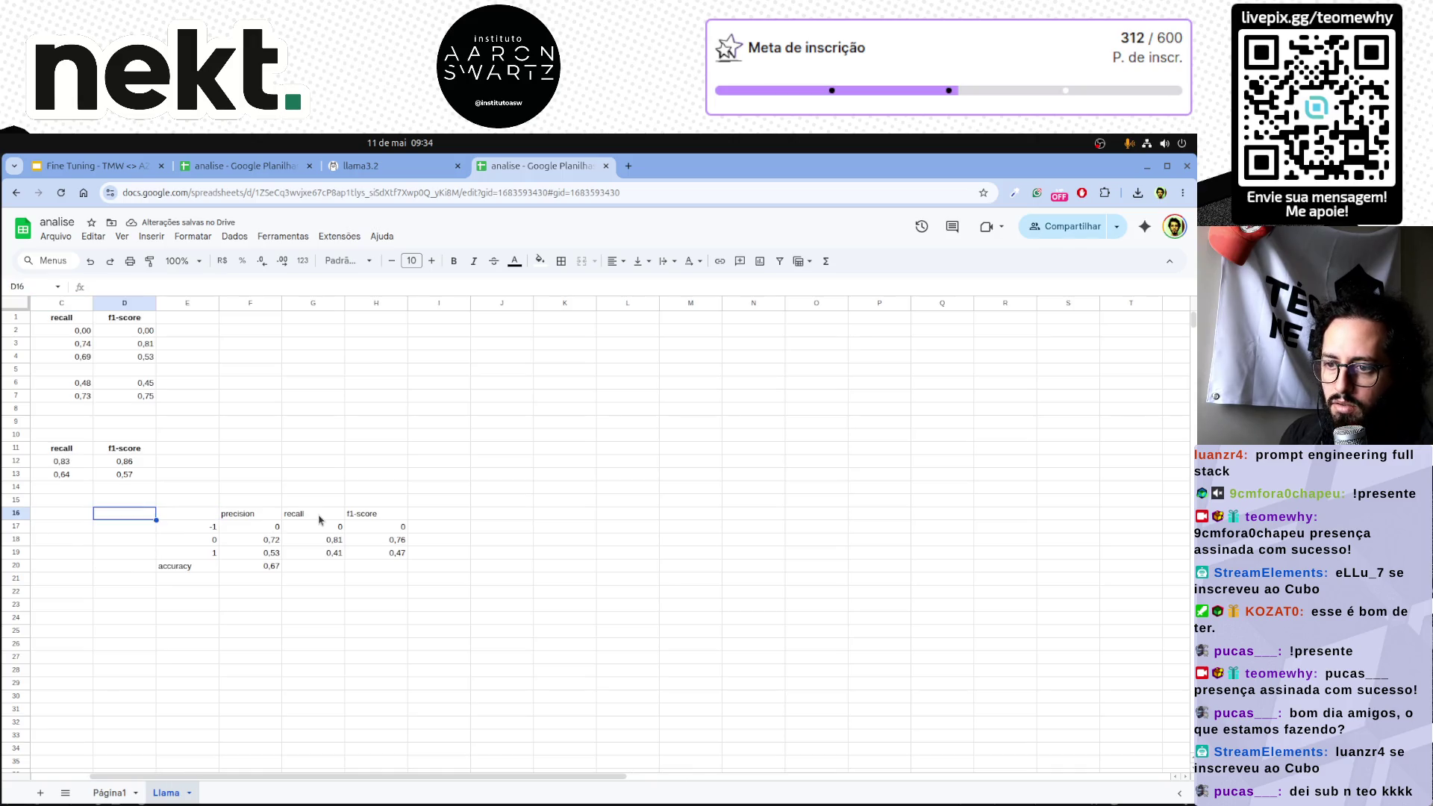
key(shift+Down)
key(shift+Down)
key(shift+Down)
key(shift+Down)
key(shift+Right)
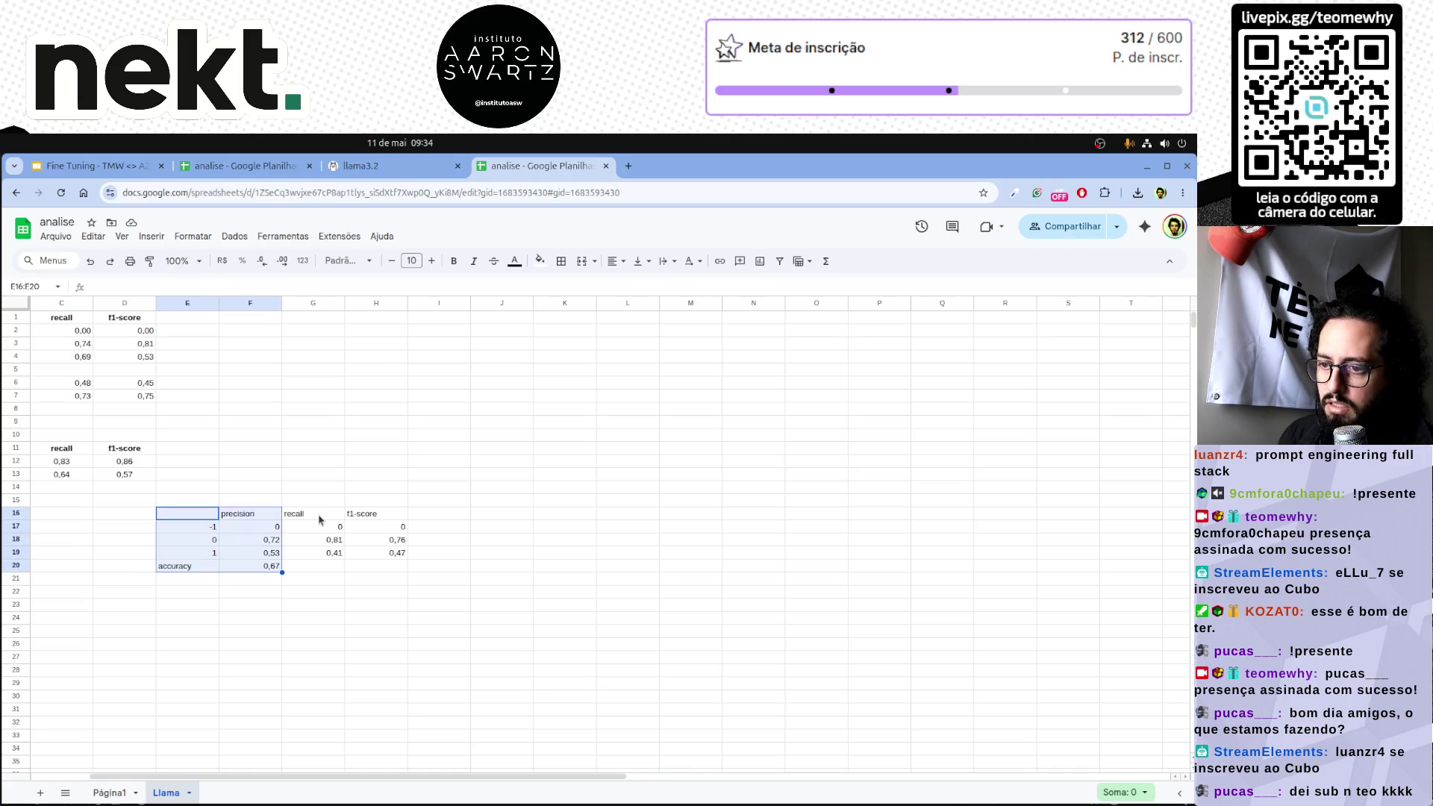
key(shift+Right)
key(shift+Right)
key(ctrl+c)
key(Home)
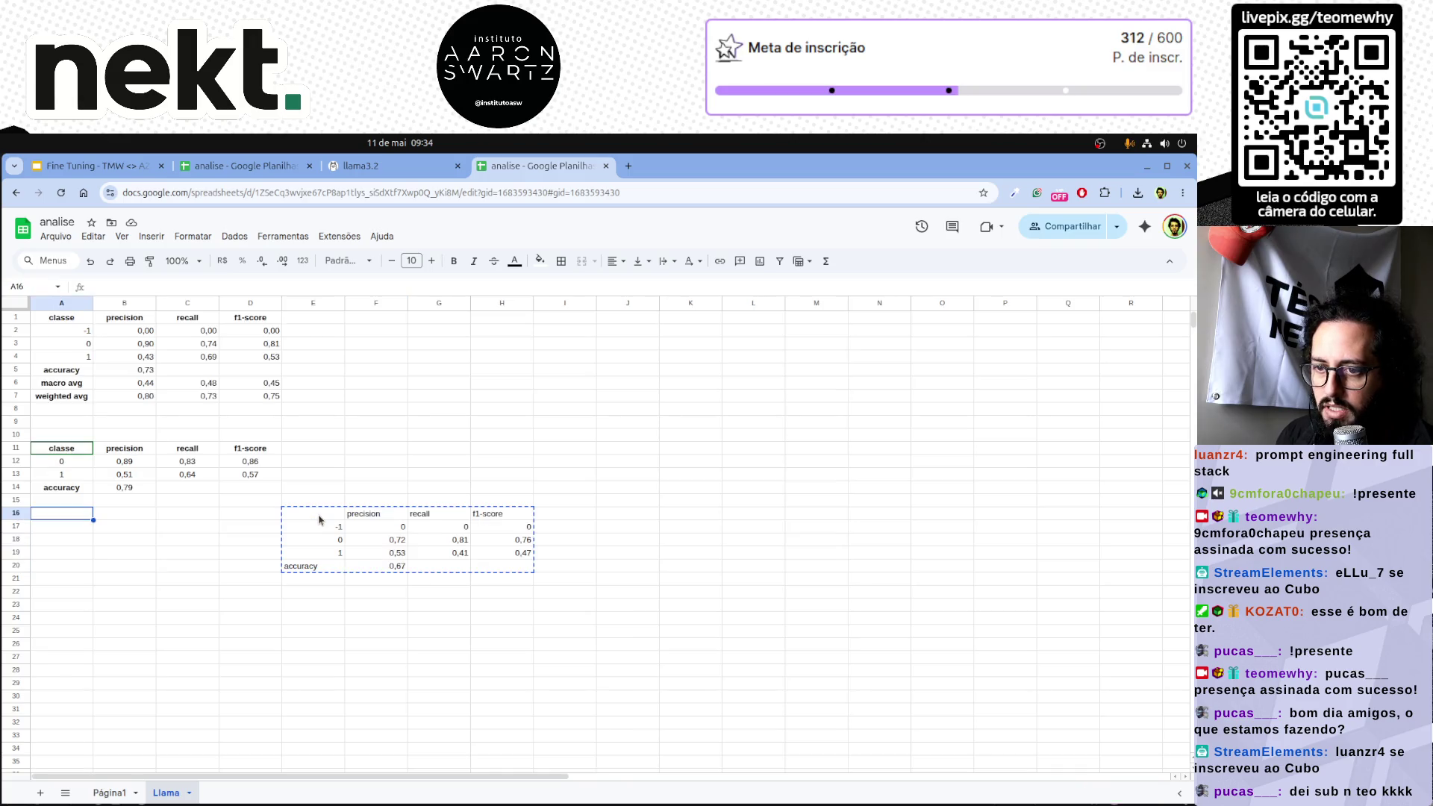
key(ctrl+v)
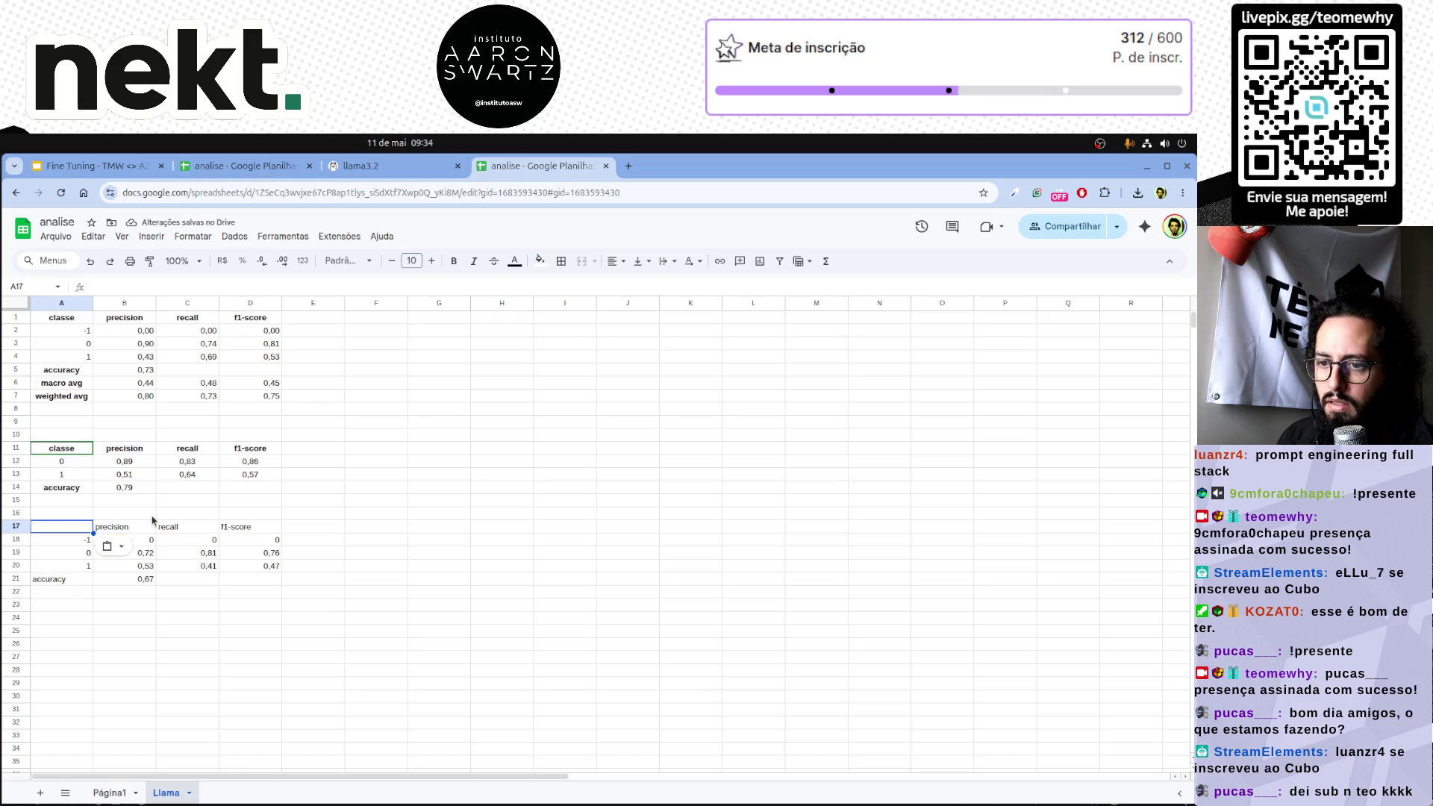
text(classe)
Step: Add a bold 'classe' header row and shift the table down one row to A18:D22
key(Return)
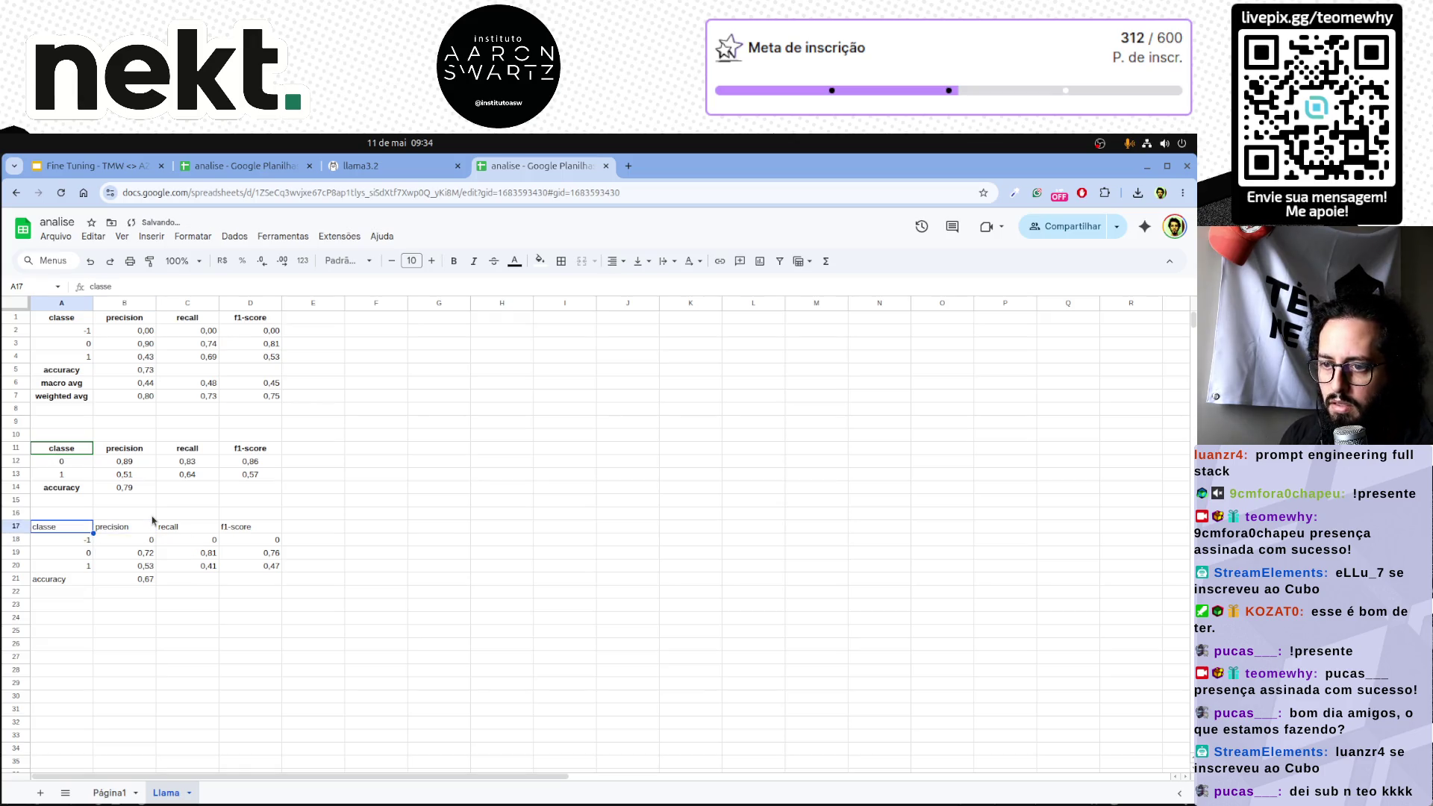
key(shift+Right)
key(shift+Right)
key(shift+Right)
key(ctrl+b)
key(Down)
key(Down)
key(Down)
key(Down)
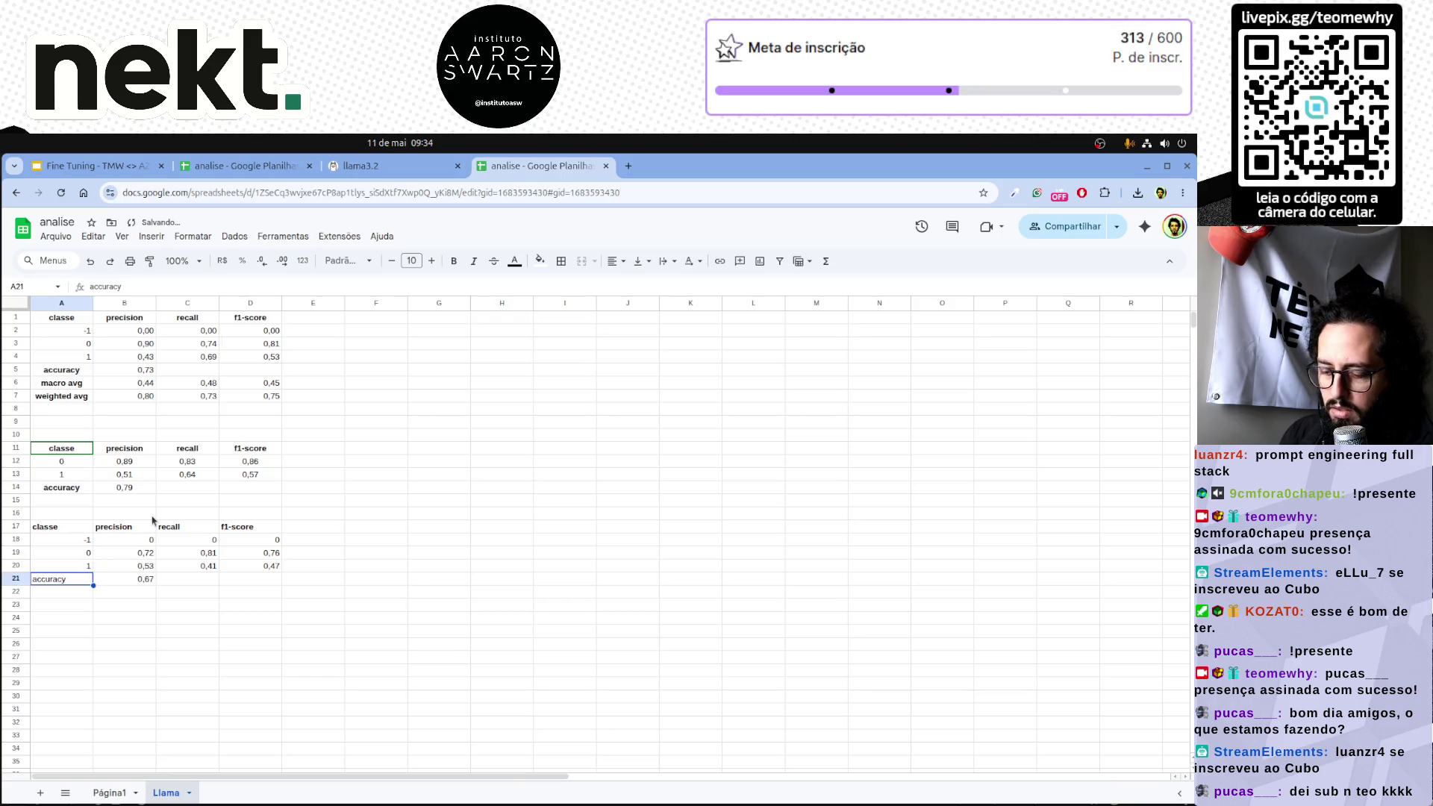
key(shift+Up)
key(shift+Up)
key(shift+Up)
key(shift+Right)
key(shift+Right)
key(shift+Right)
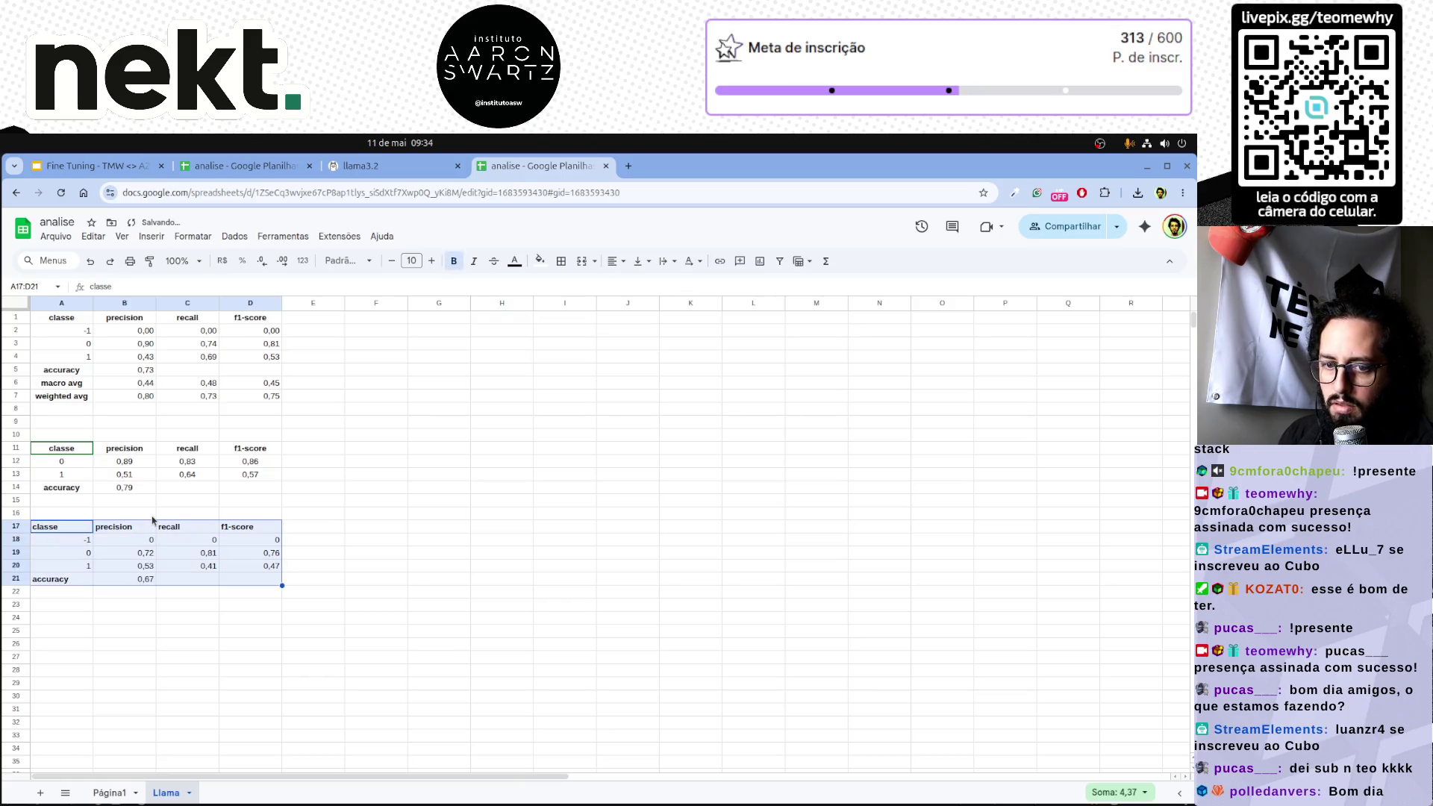
key(Down)
key(ctrl+v)
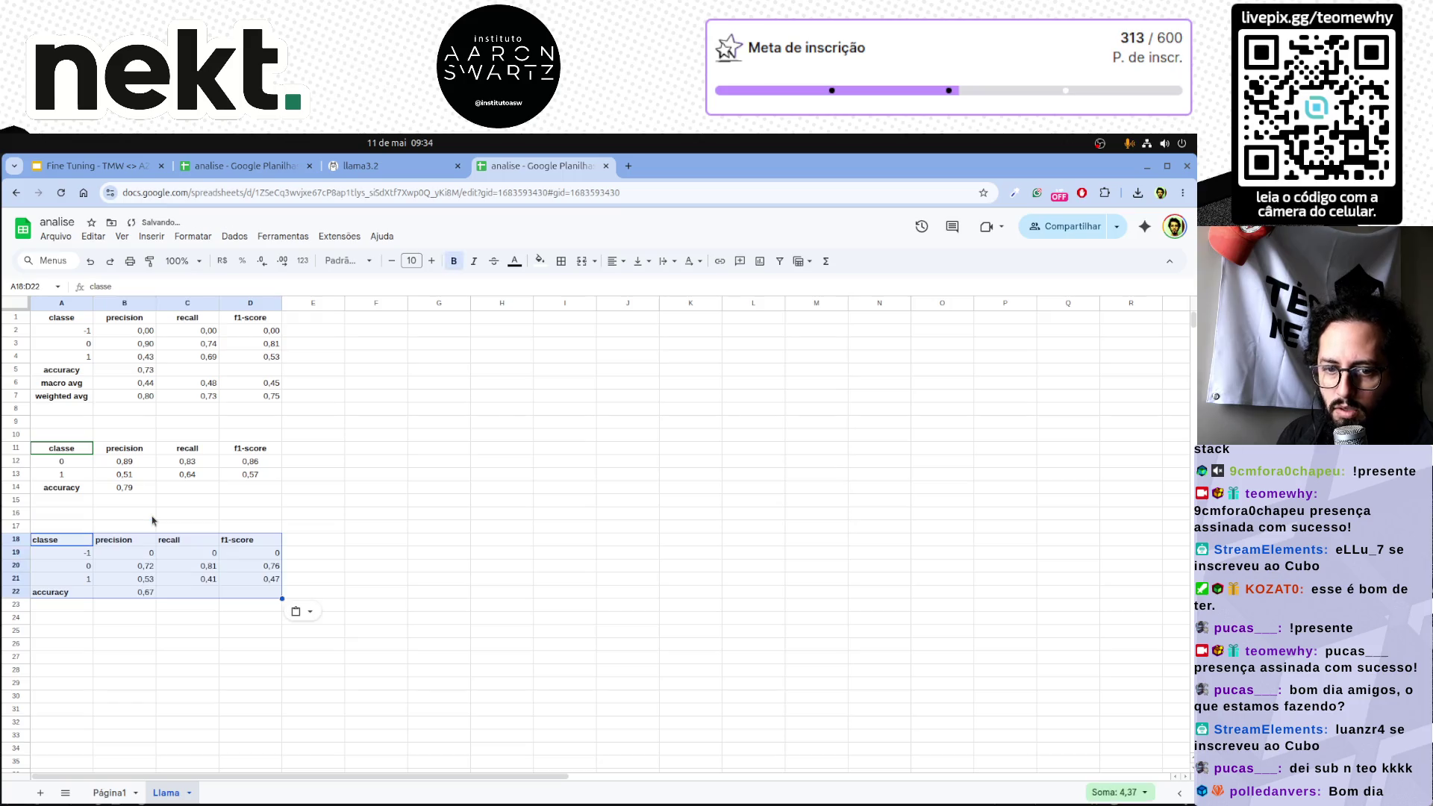
click(140, 647)
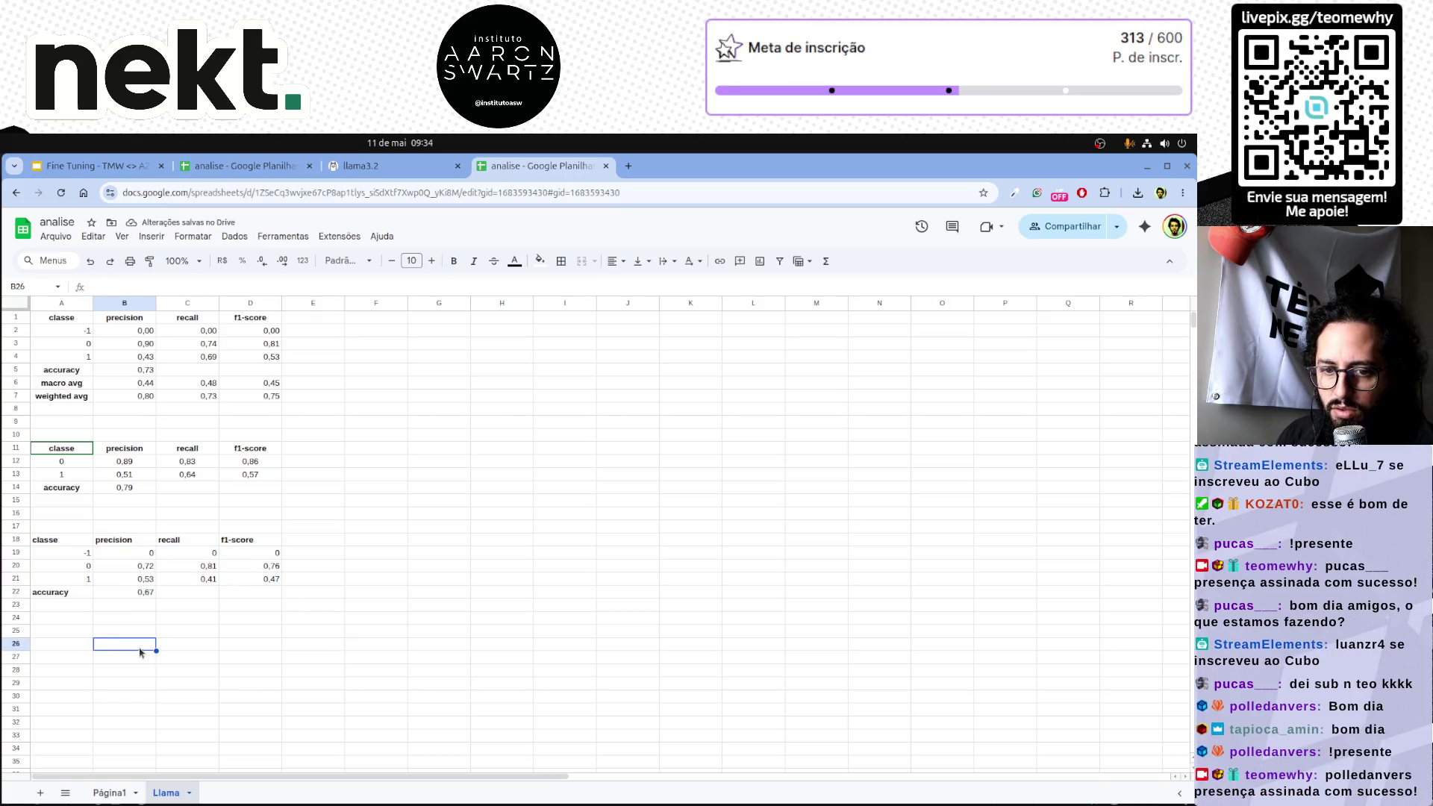
Step: Bold the header row and accuracy label and centre-align the table's cells A19:D22
drag(45, 540, 264, 545)
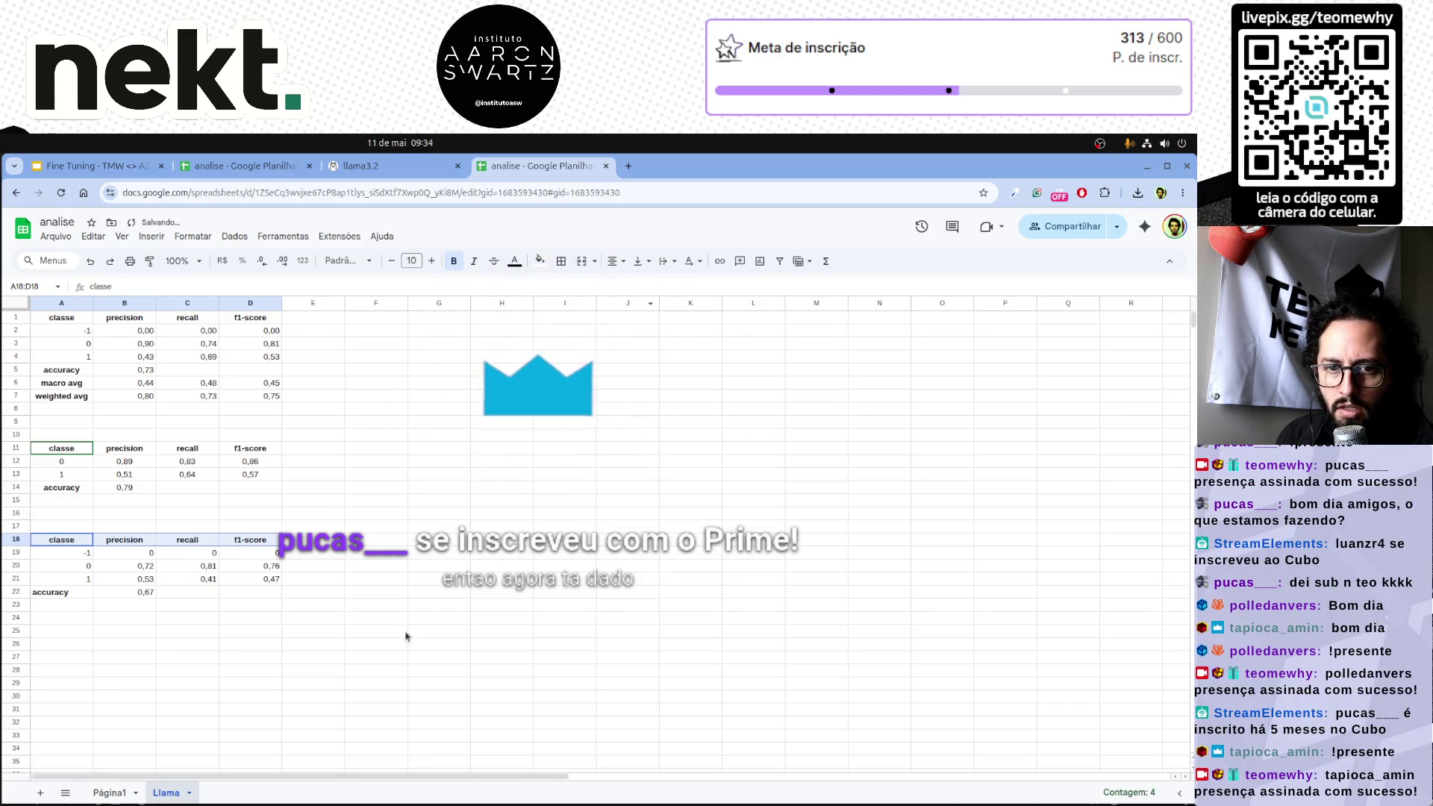
click(379, 640)
click(62, 591)
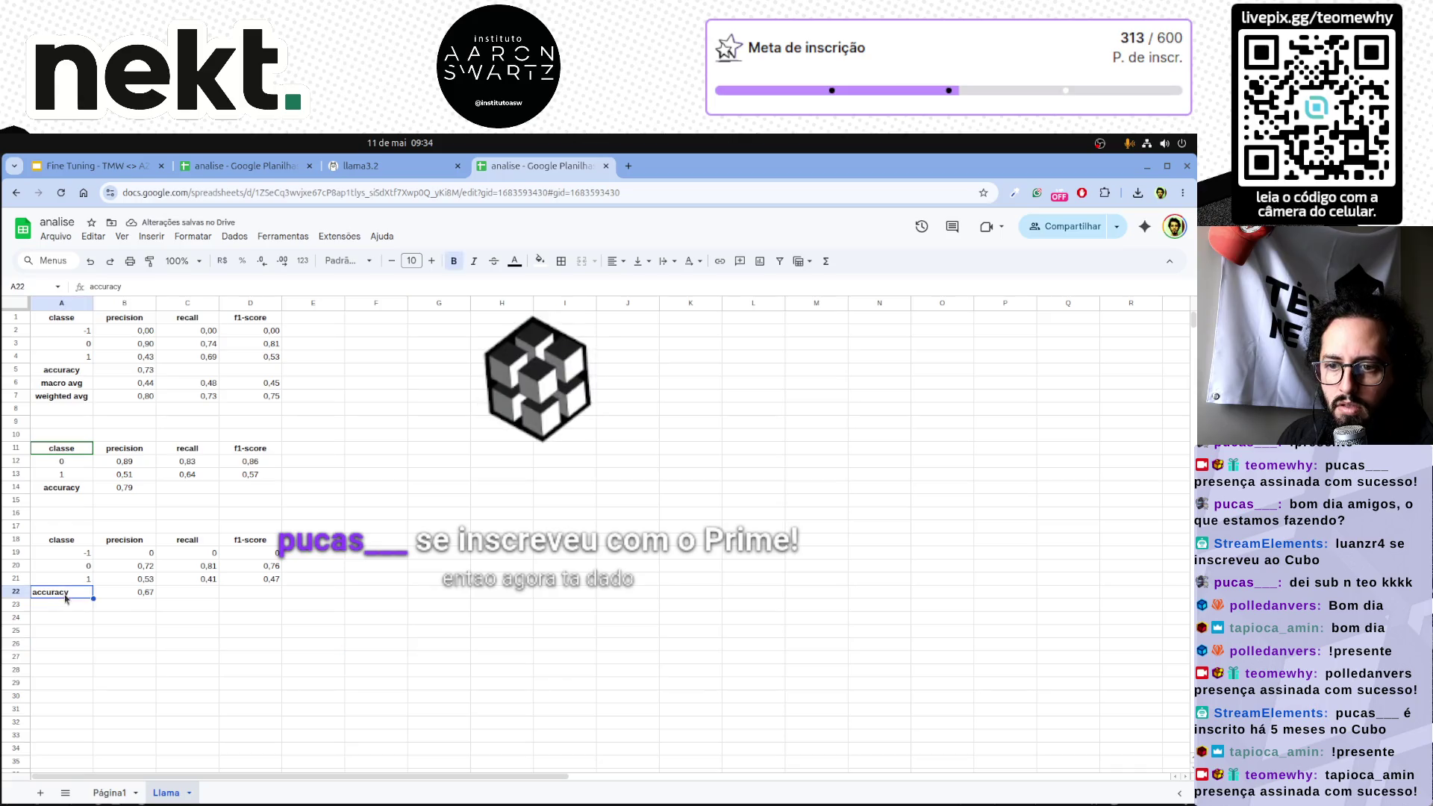
key(ctrl+b)
click(614, 261)
click(637, 288)
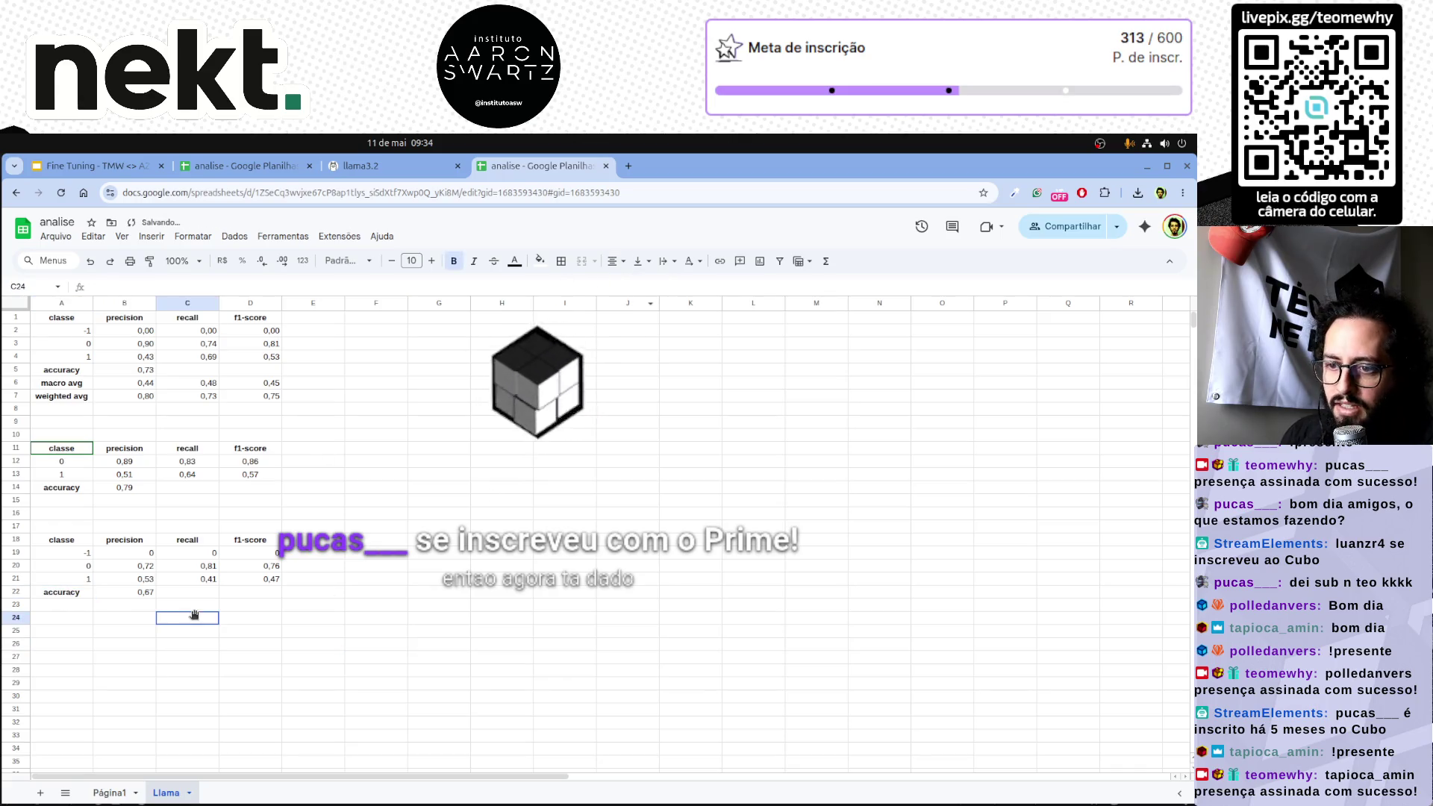
drag(56, 551, 270, 601)
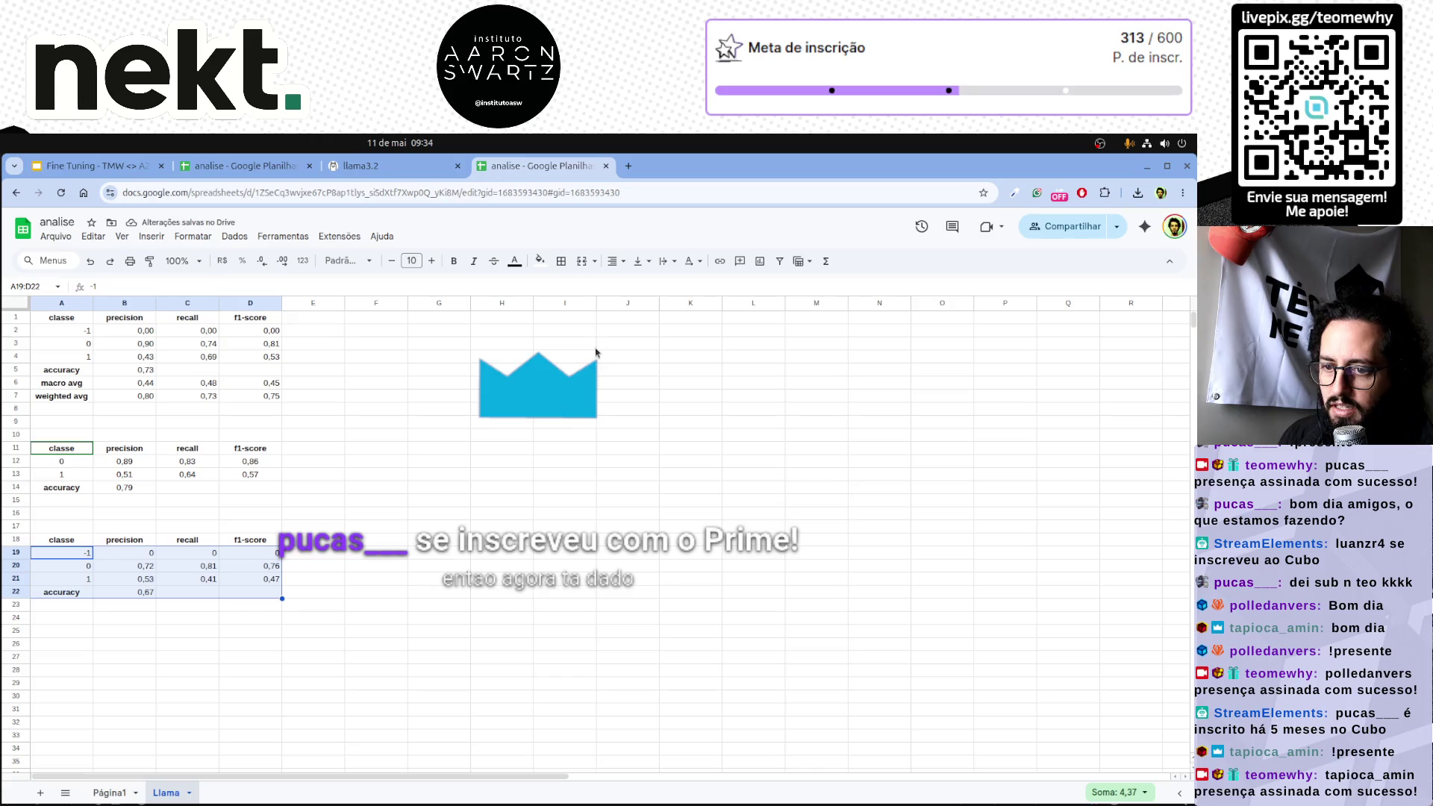
click(614, 261)
click(637, 288)
click(449, 553)
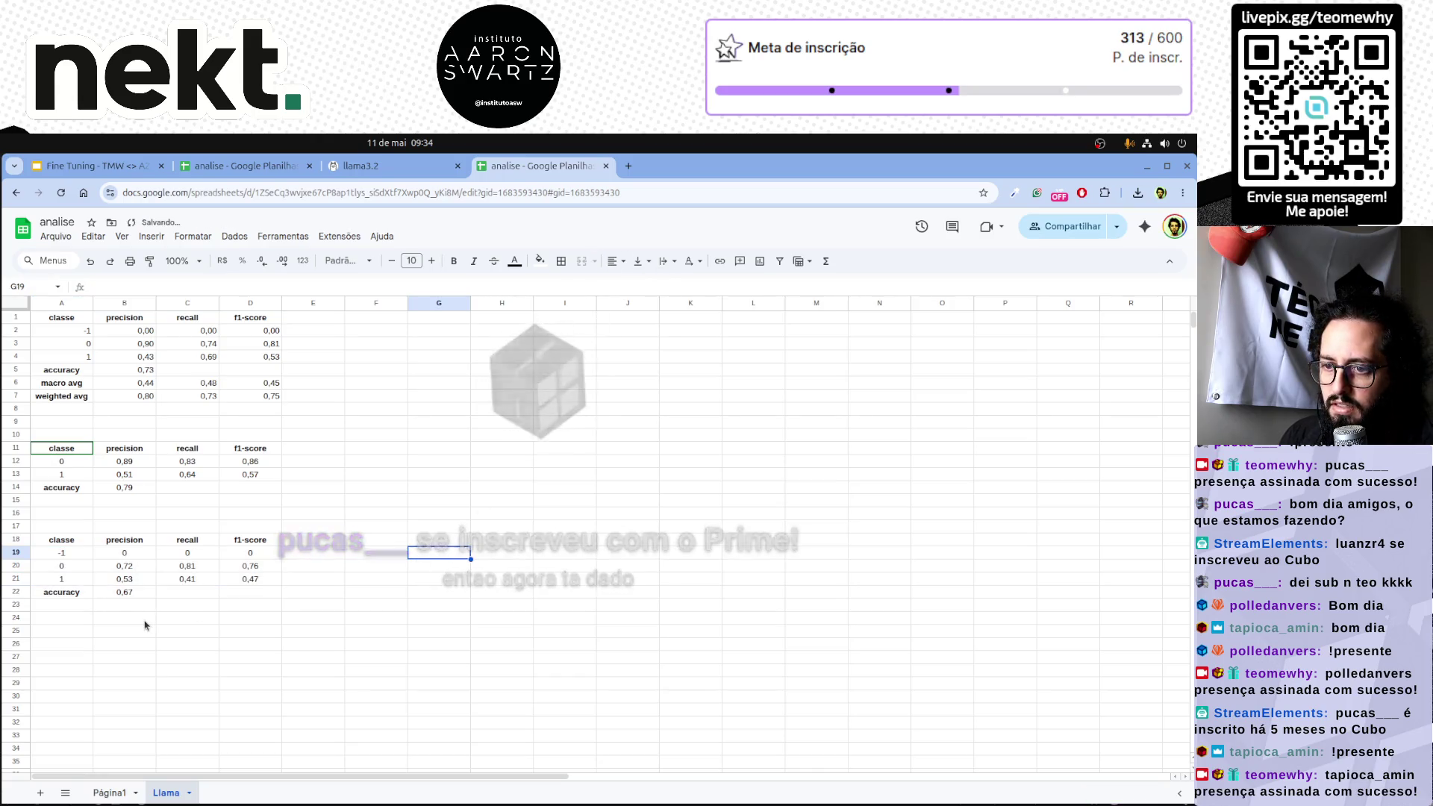
Step: Show the metric values with two decimals and the class labels -1, 0, 1 as whole numbers
drag(56, 552, 262, 594)
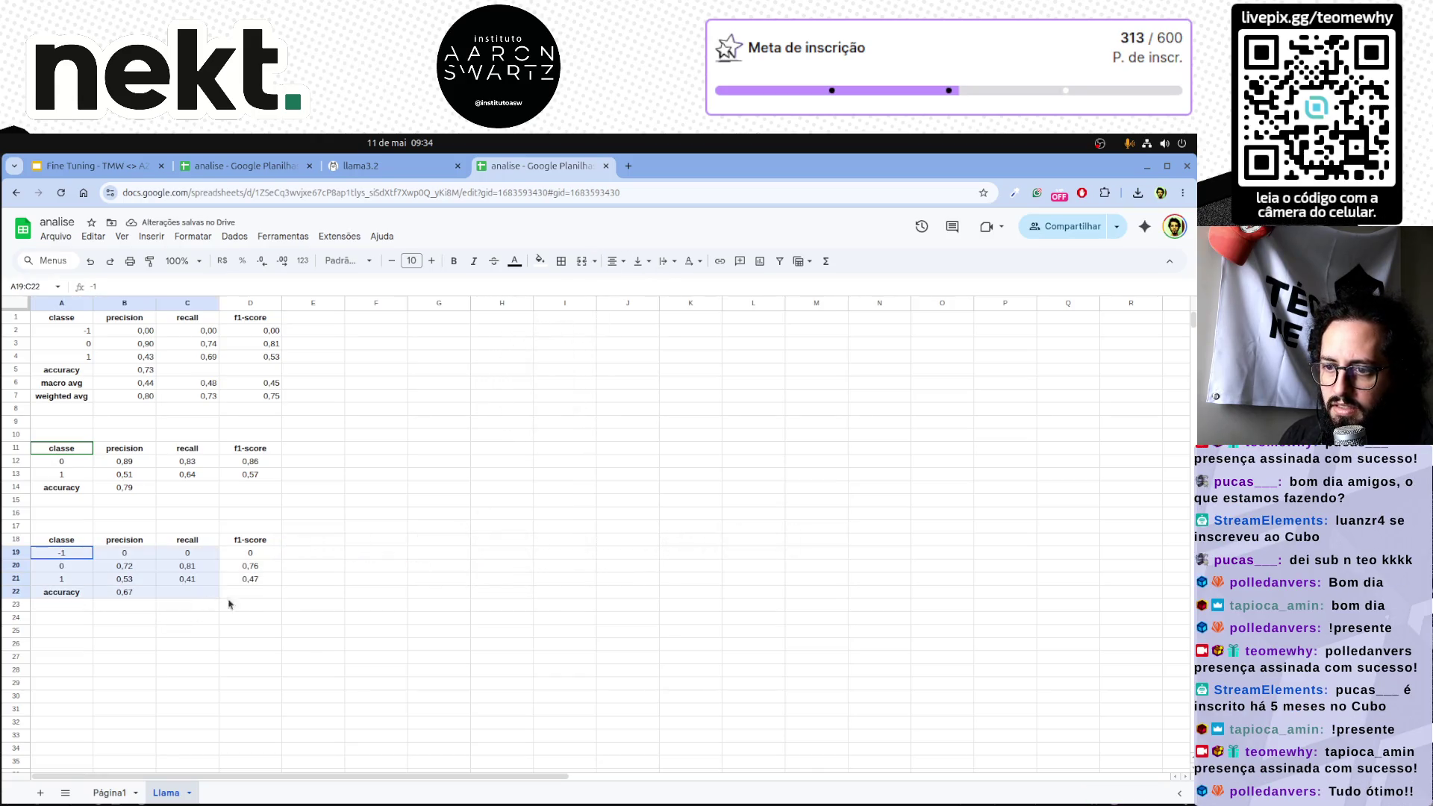
click(282, 261)
click(282, 261)
click(313, 604)
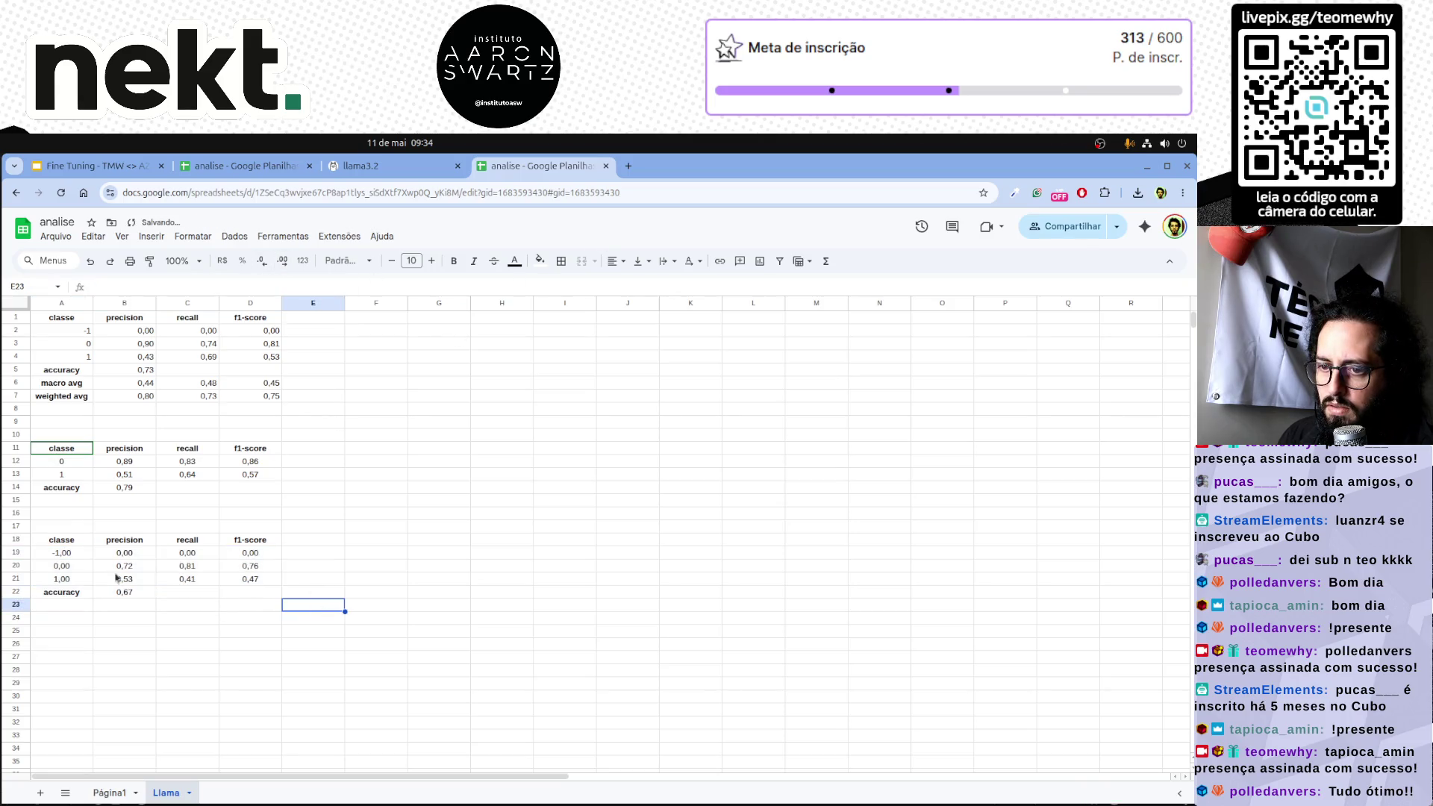
drag(61, 551, 62, 577)
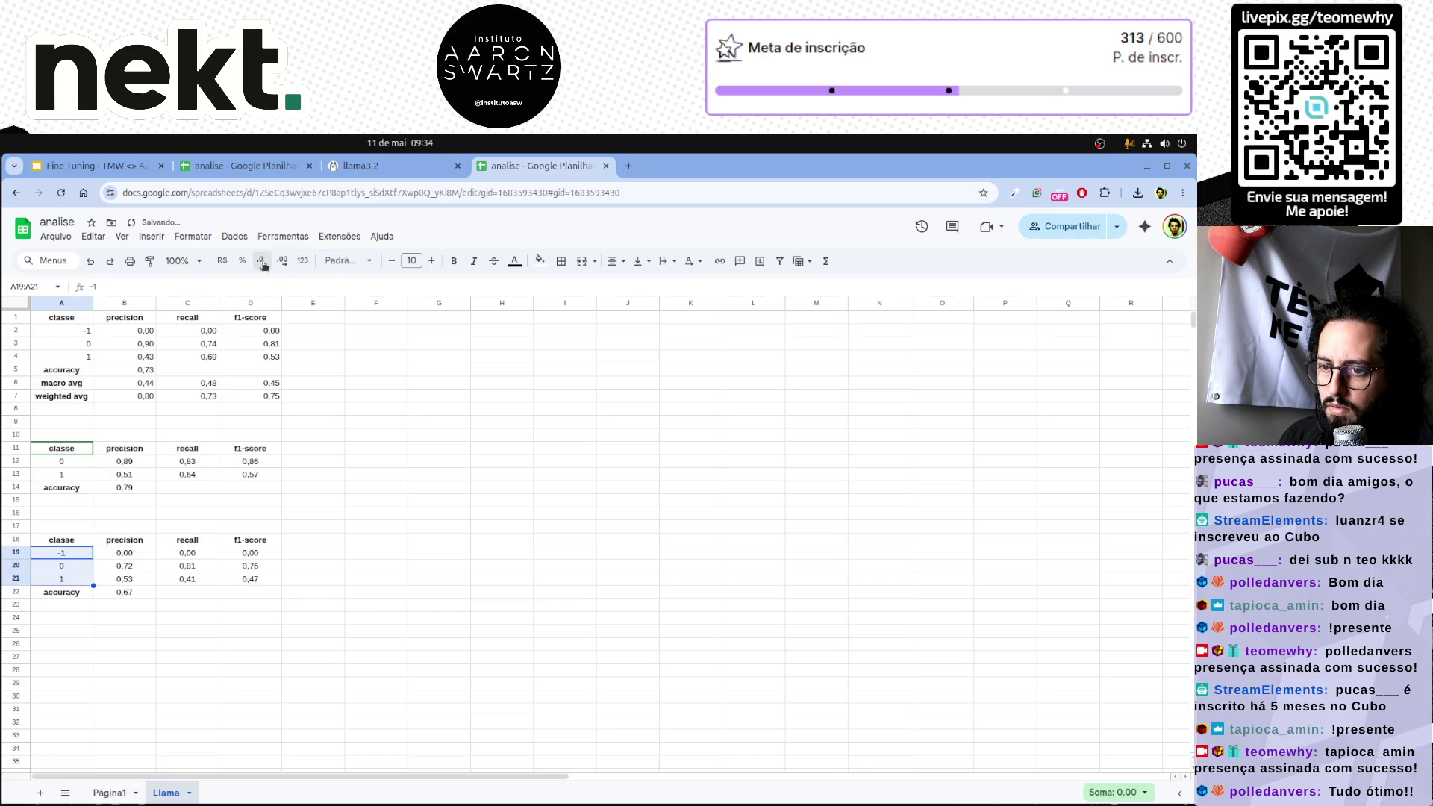
click(314, 610)
drag(61, 540, 250, 595)
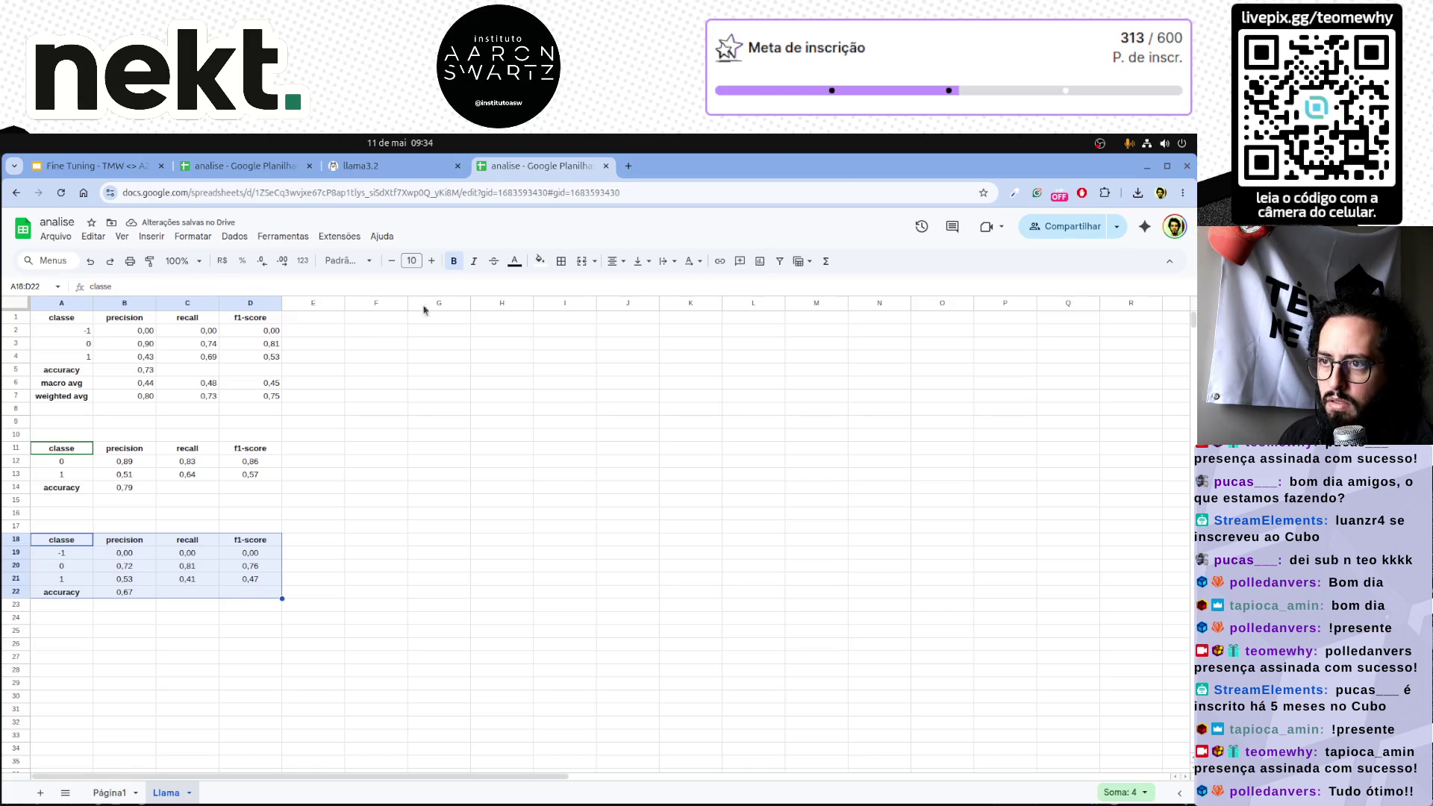
Step: Duplicate the deepseek R1 : 14B results slide 13 and show the copy as slide 14
click(101, 165)
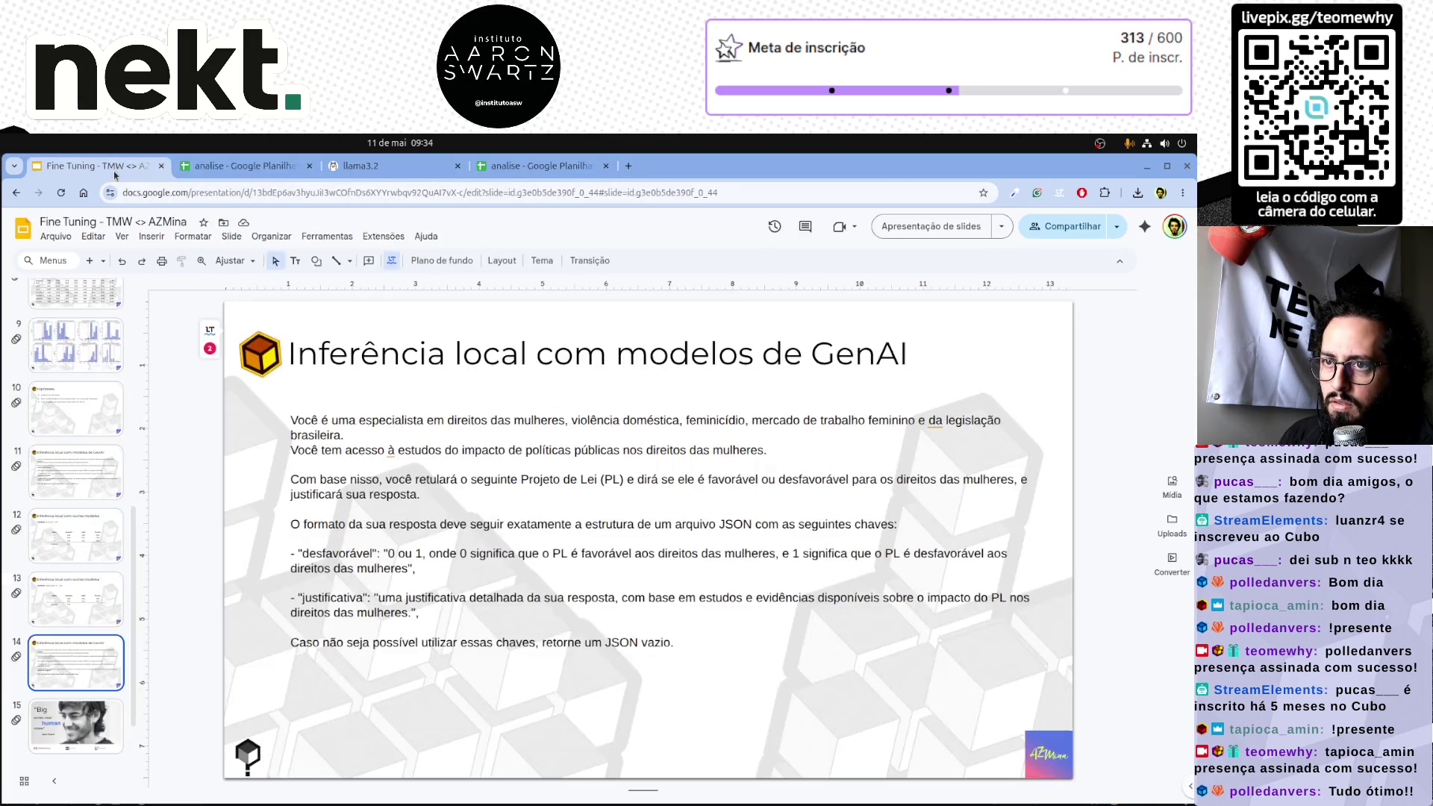
click(85, 603)
key(ctrl+d)
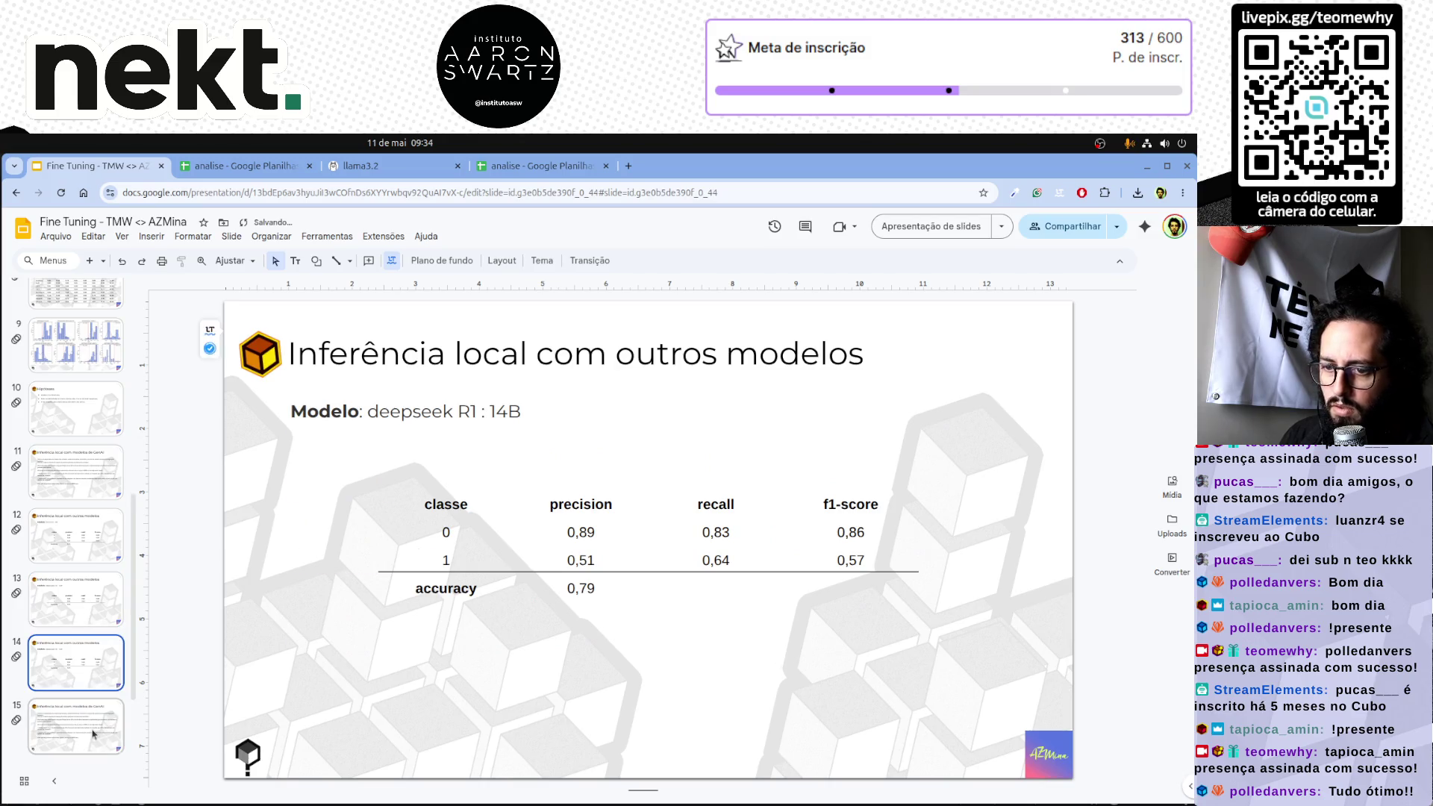
click(93, 734)
key(Up)
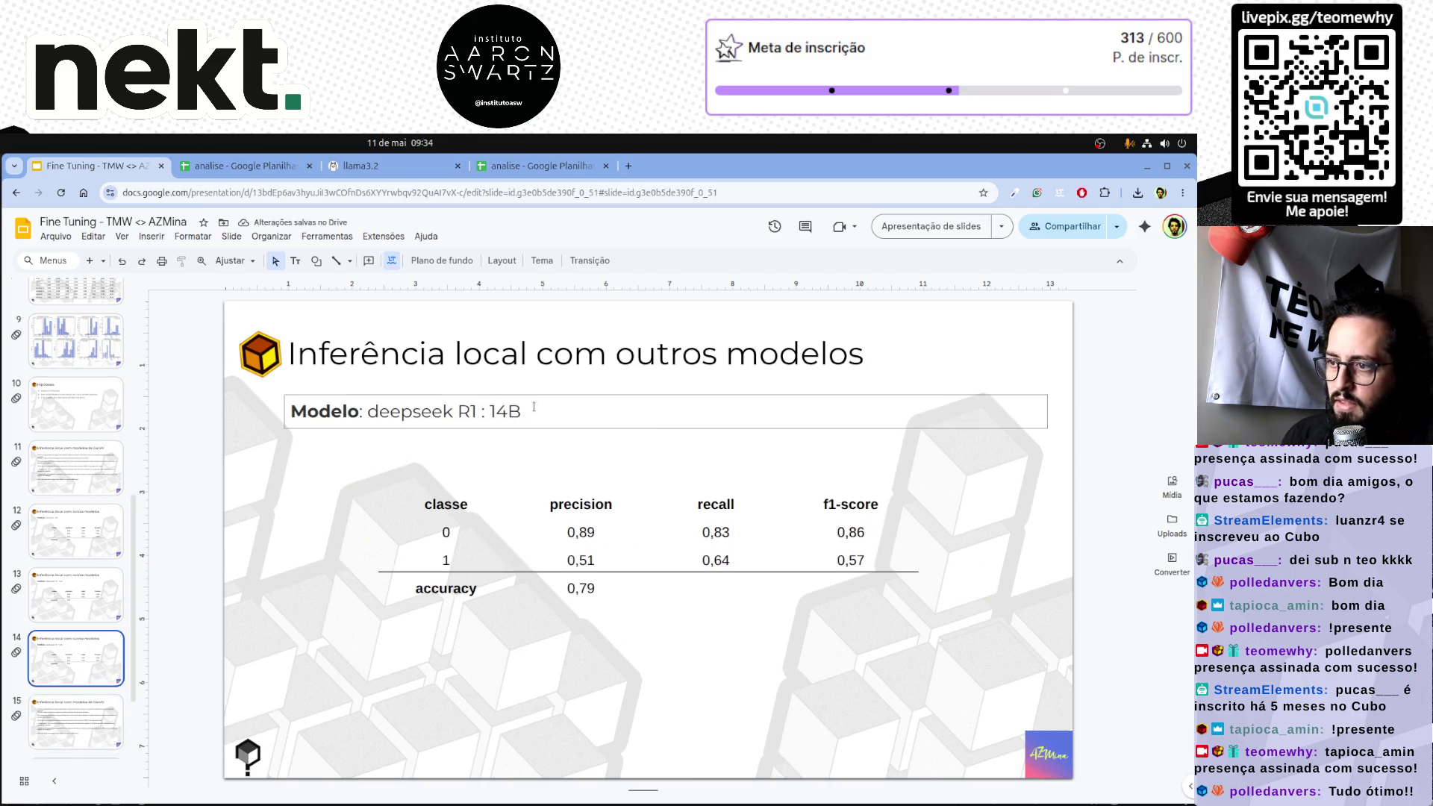
Step: Add ' versus ' after 14B on slide 14 and copy 'llama3.2 : 3B' from slide 12
click(600, 412)
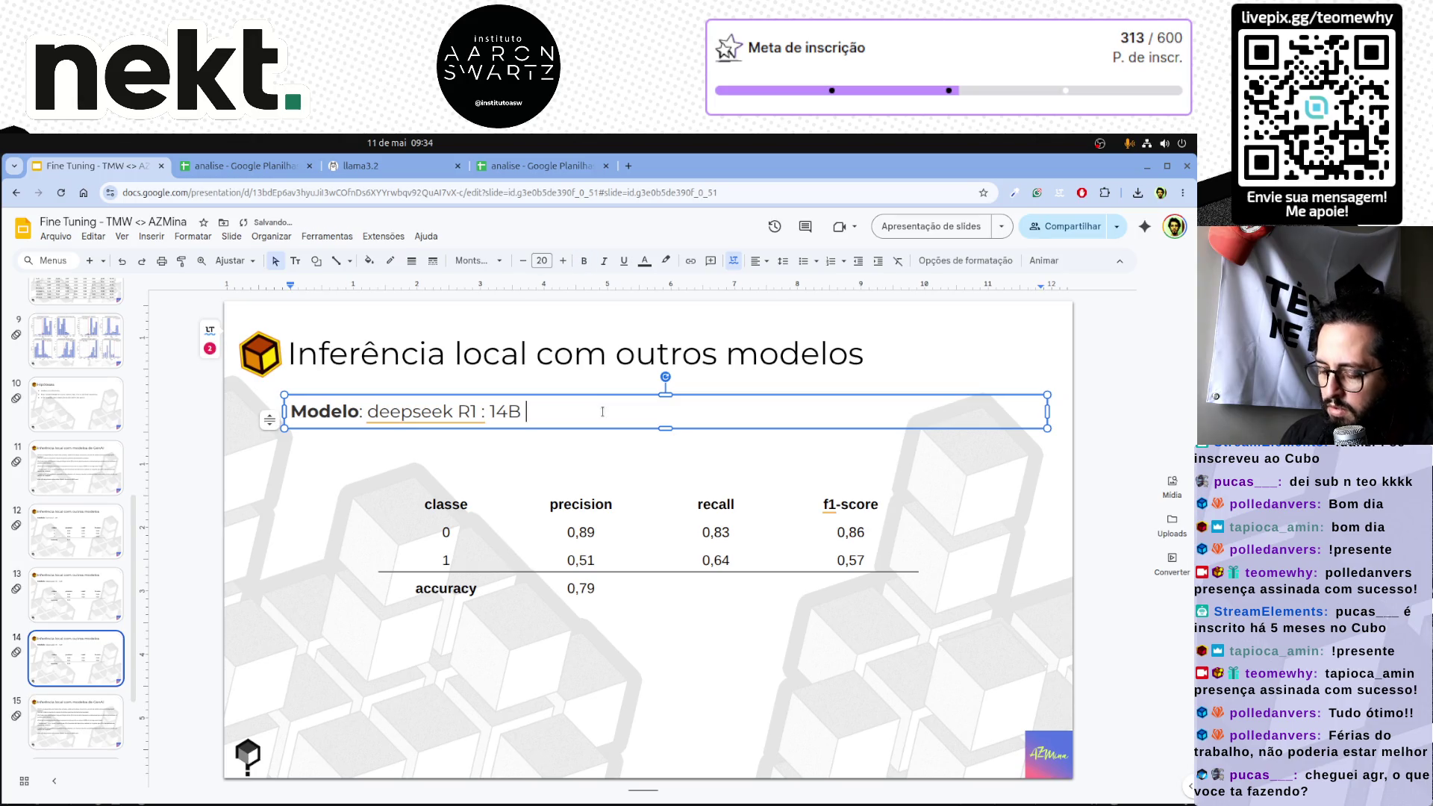
text(us)
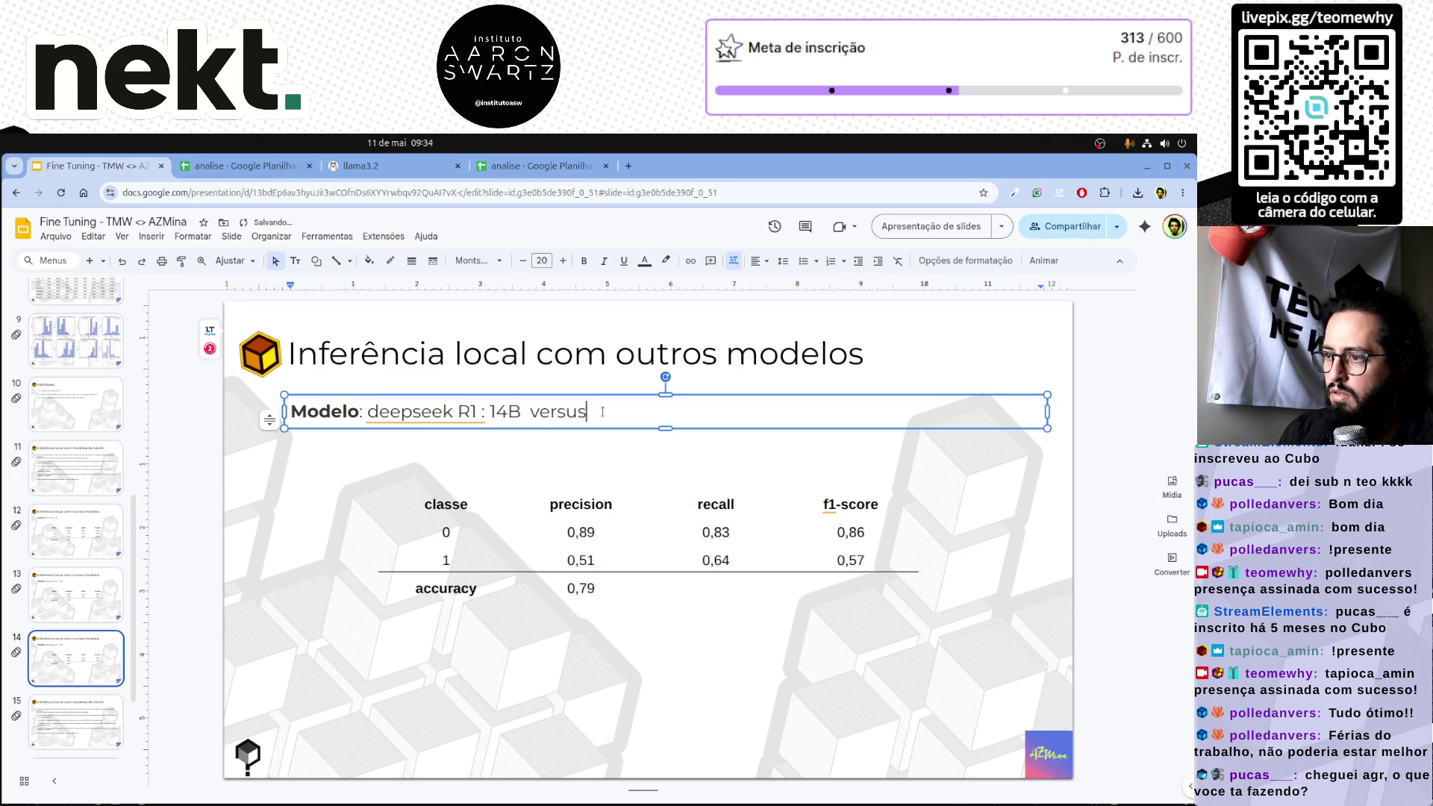
click(91, 604)
key(Up)
key(Up)
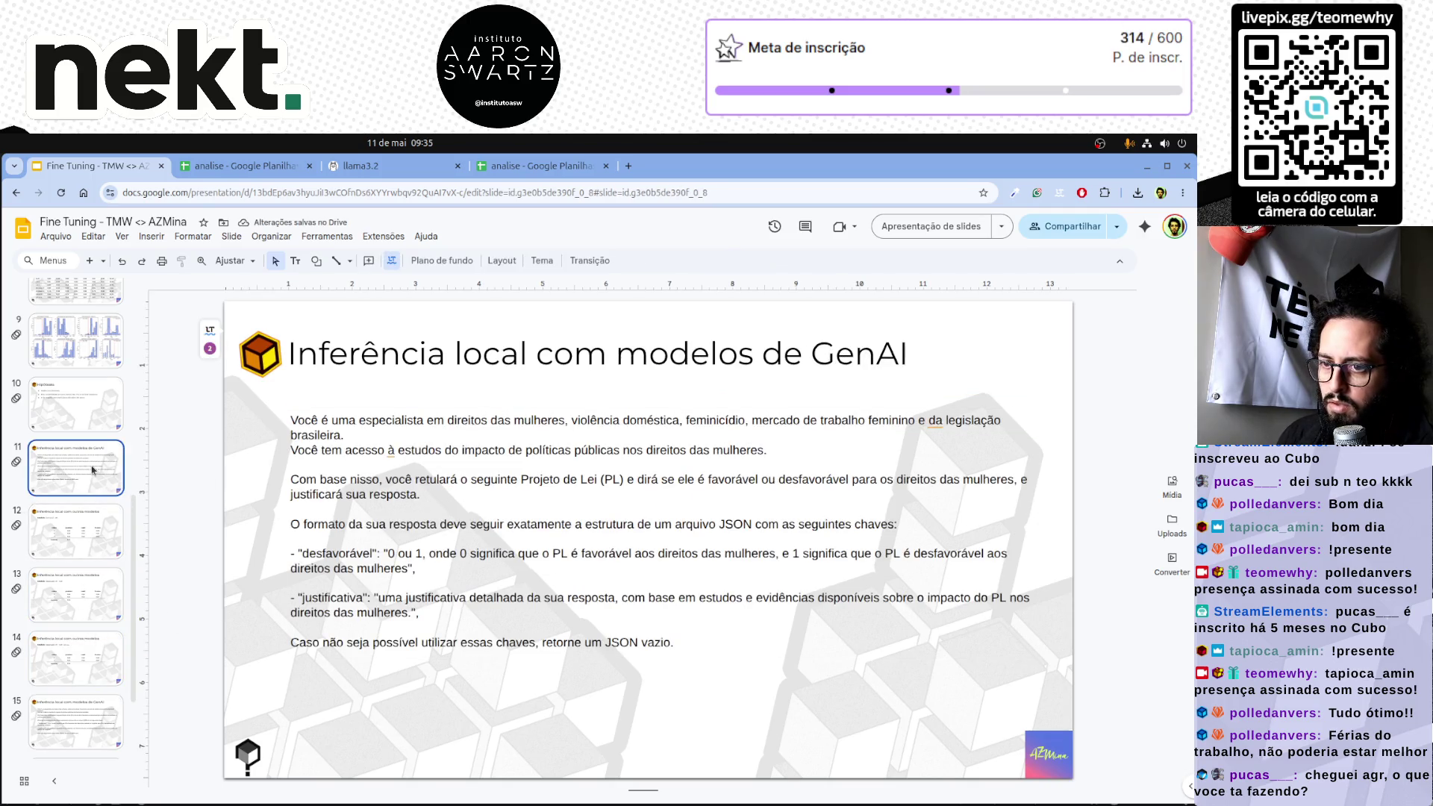
key(Down)
key(Down)
key(Up)
drag(482, 412, 269, 420)
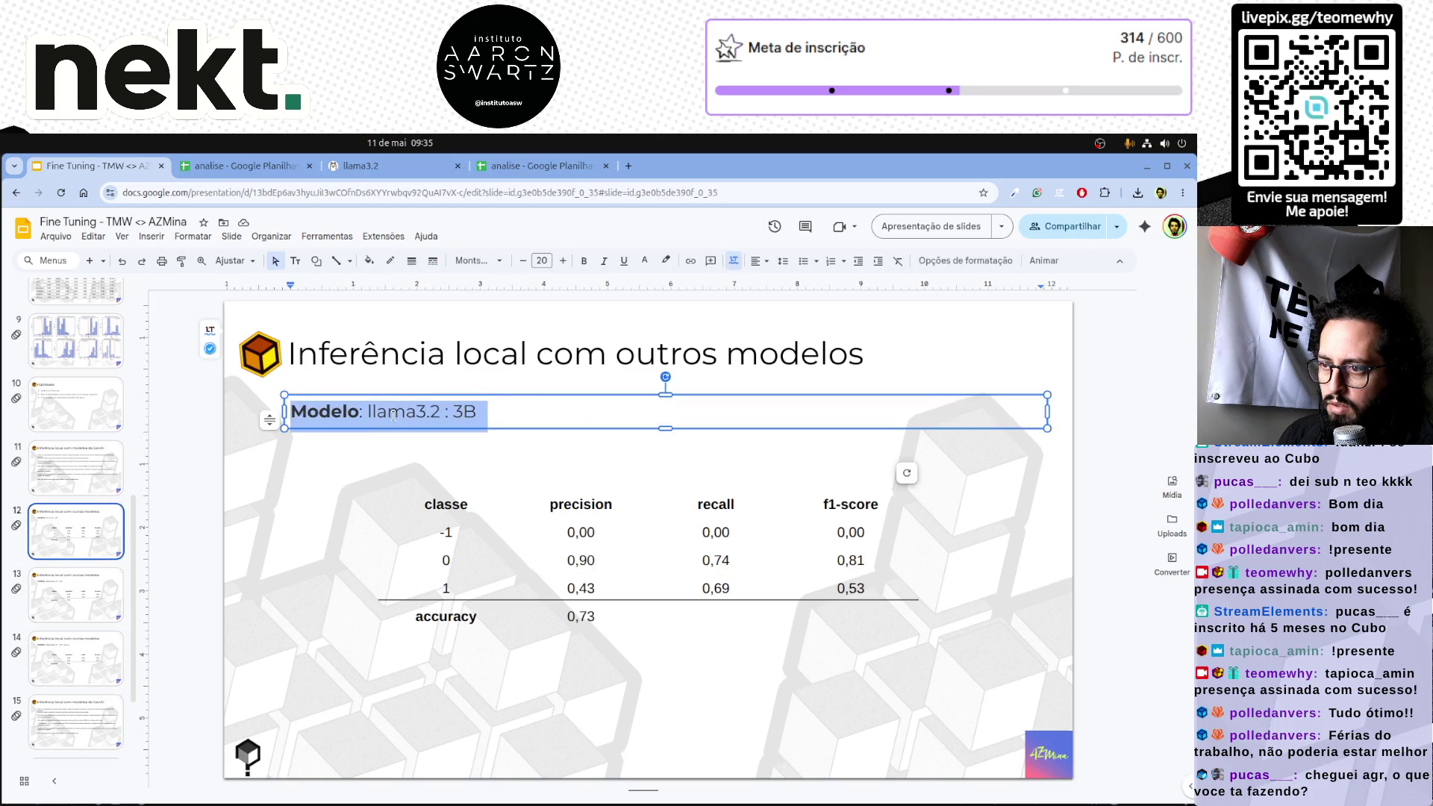
drag(532, 405, 367, 414)
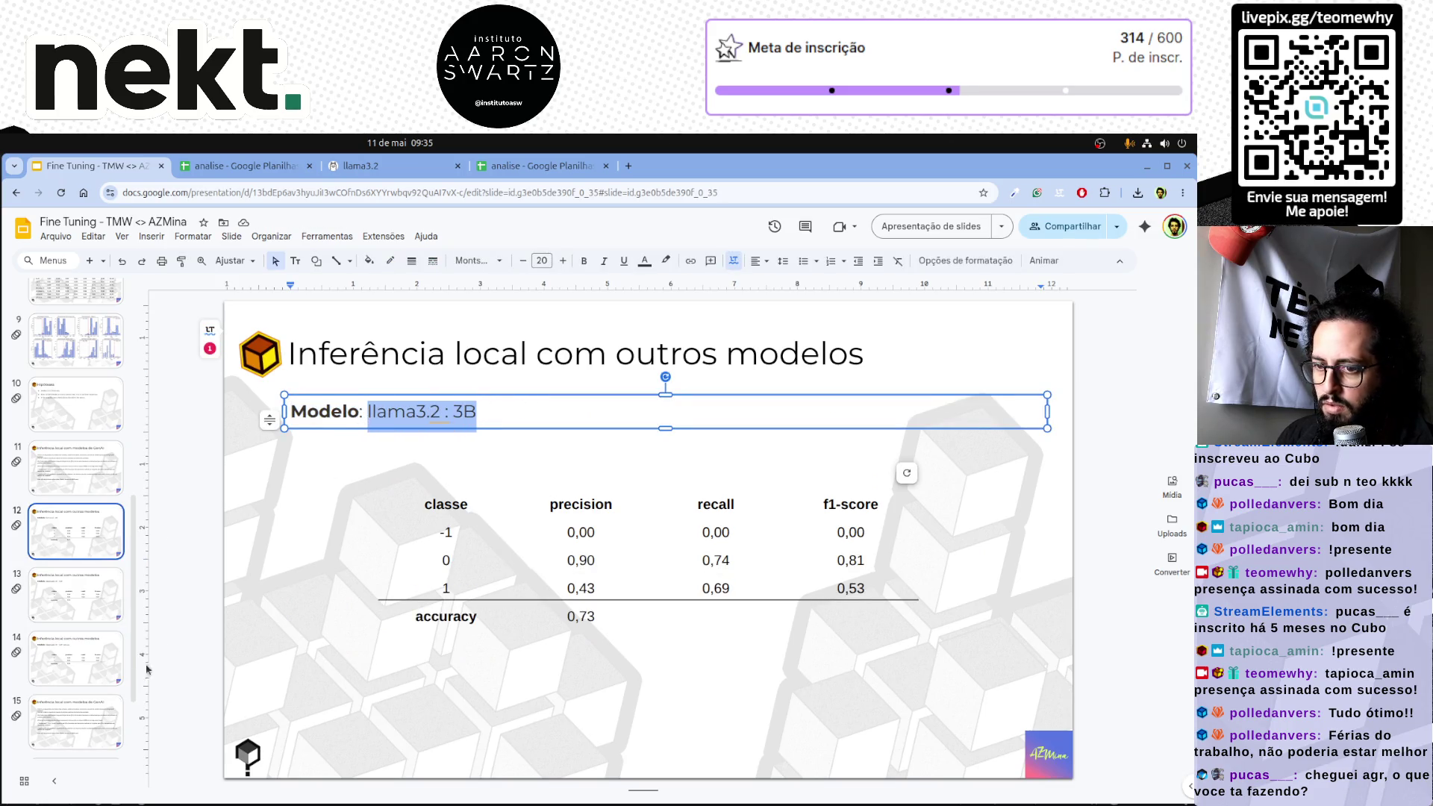
Step: Paste 'llama3.2 : 3B' into slide 14's Modelo line and make 'versus' bold
click(81, 672)
click(621, 408)
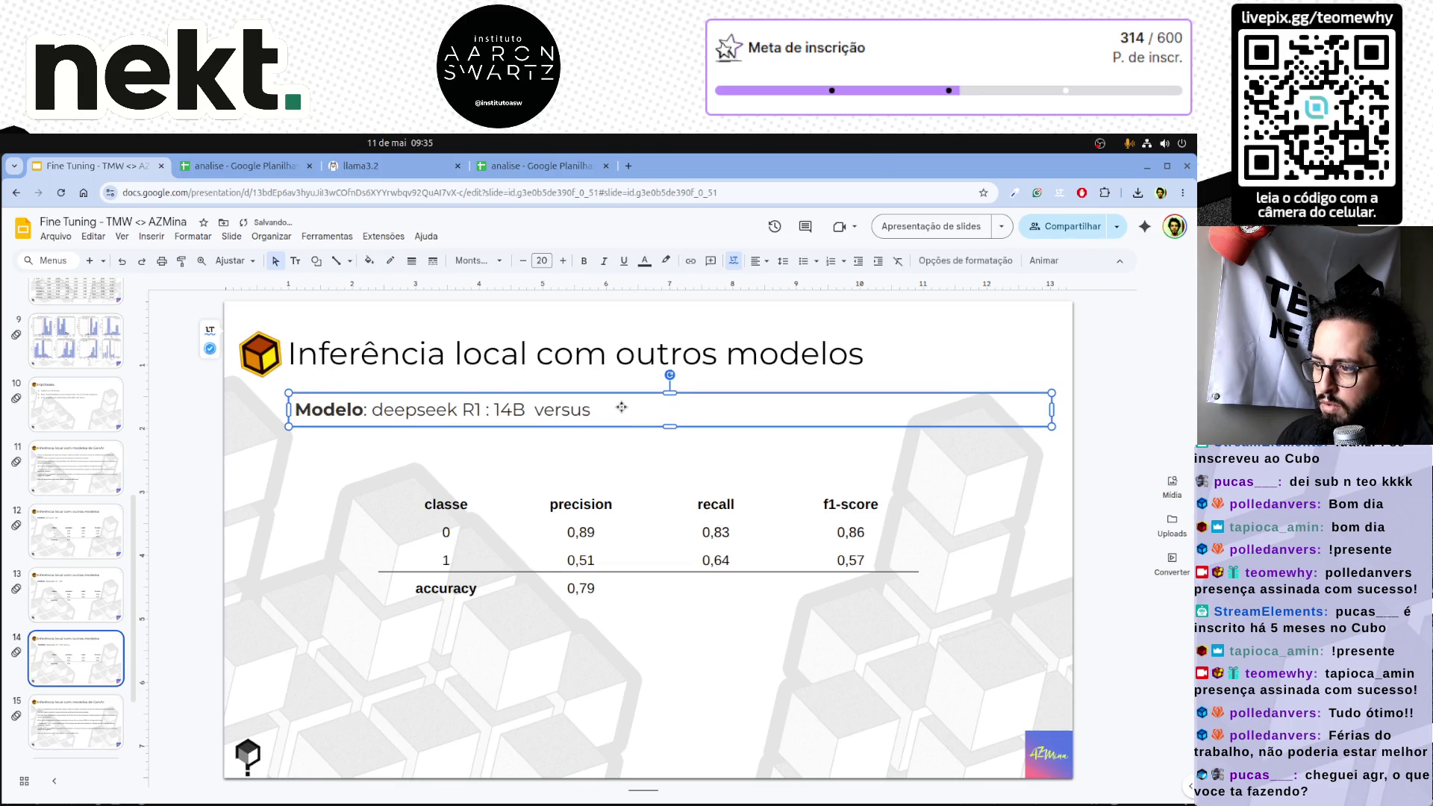
click(622, 408)
key(Home)
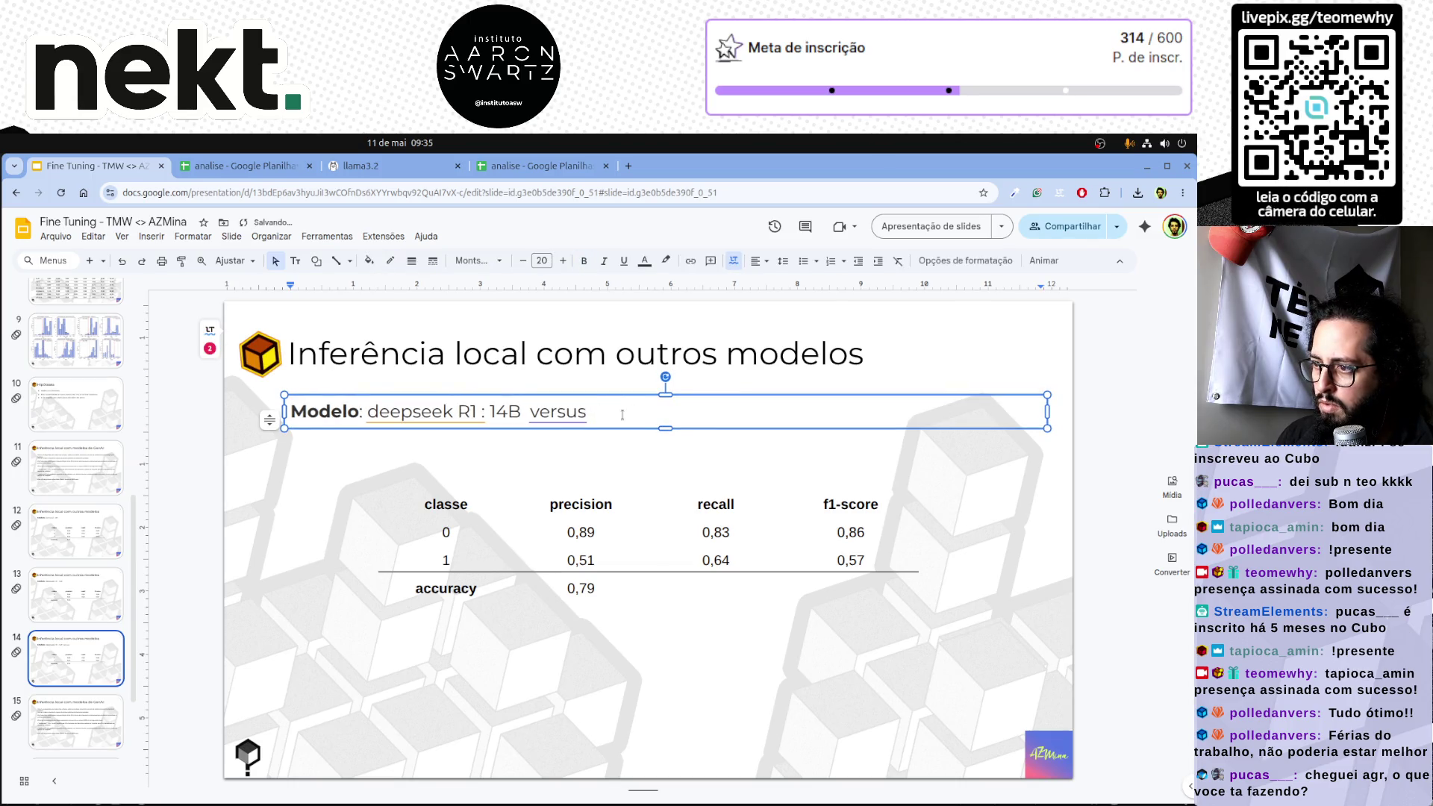
text(llama3.2 : 3B)
double_click(559, 411)
key(ctrl+b)
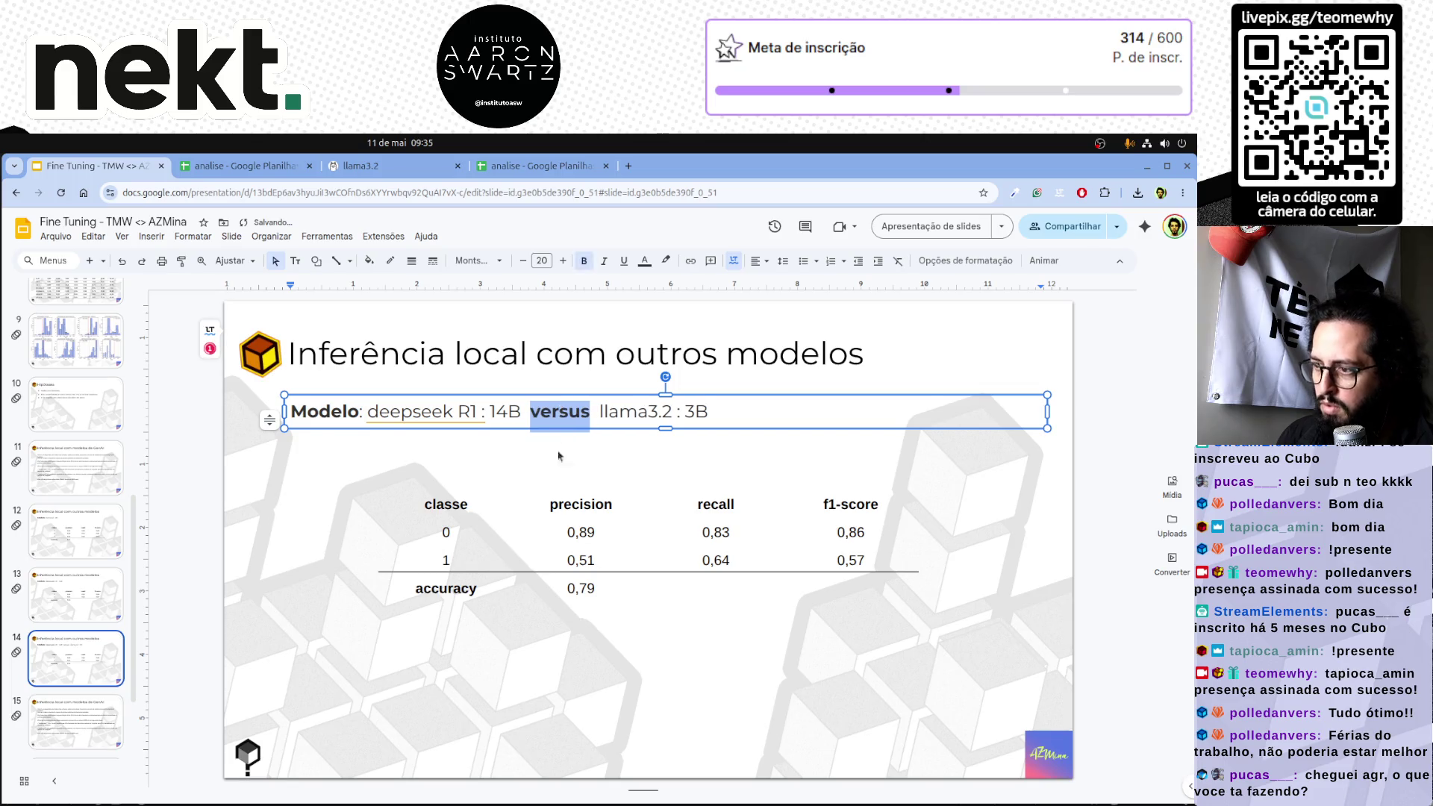
Step: Close the duplicate analise tab and bring up the analise spreadsheet to check ranges
click(825, 476)
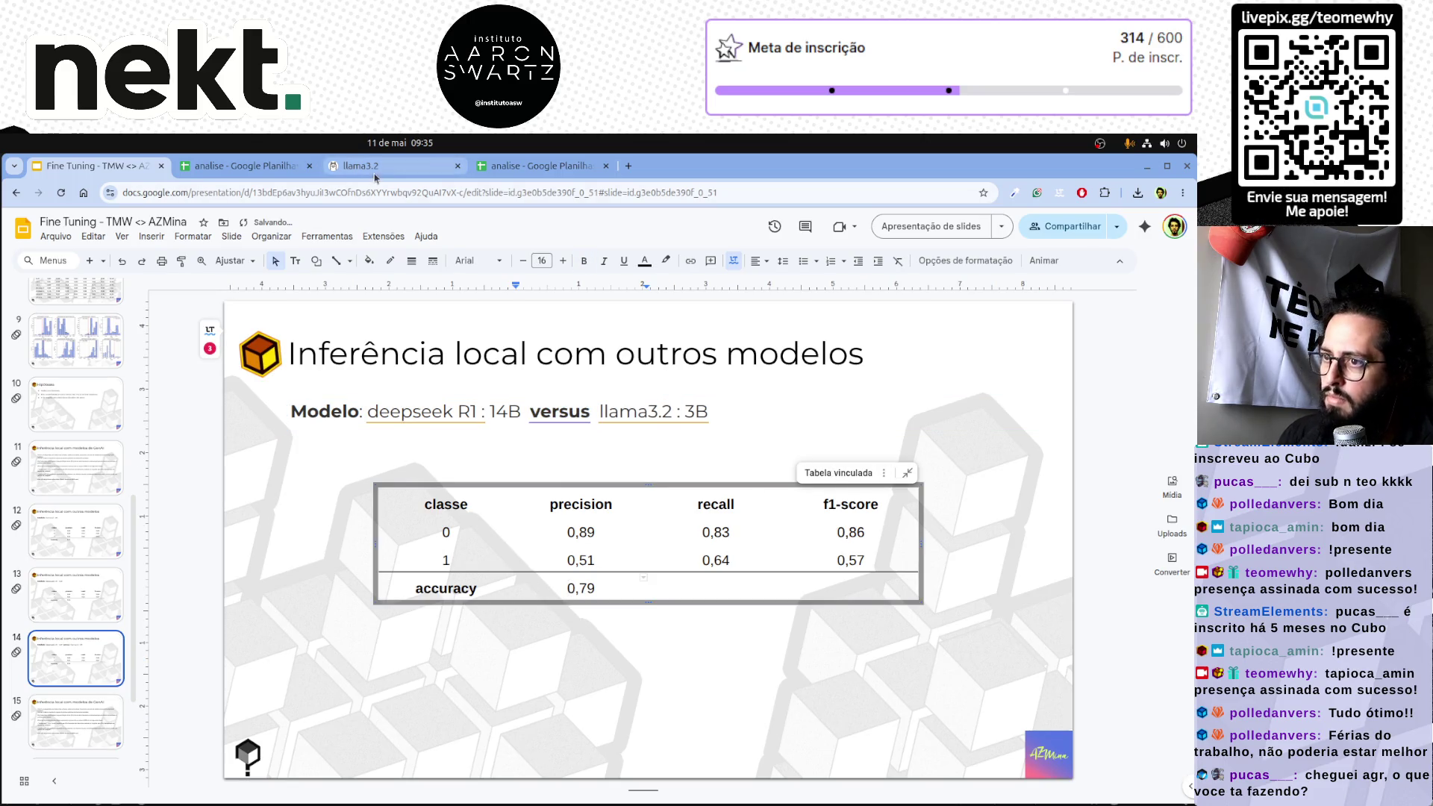
middle_click(550, 168)
click(244, 168)
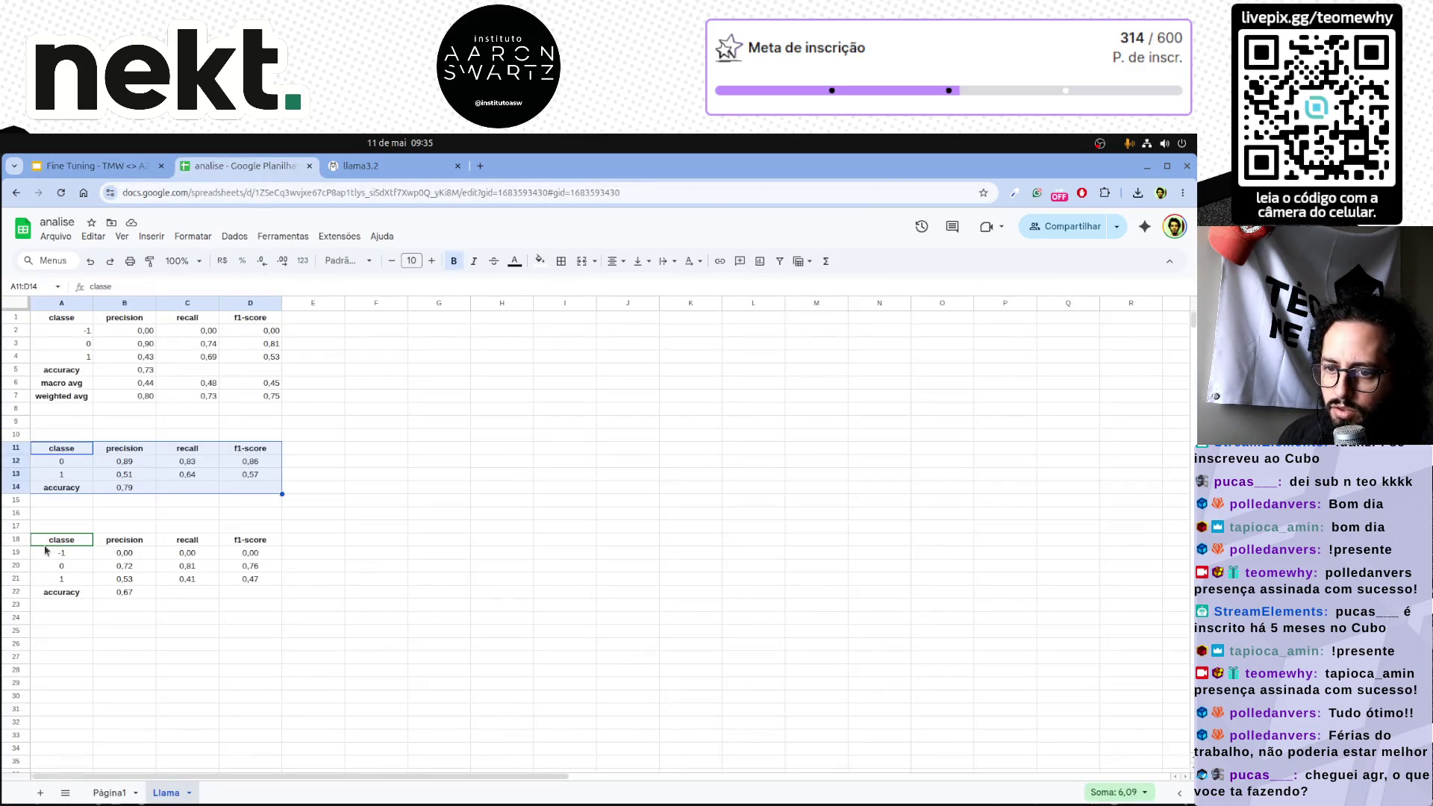
Step: Change slide 14's linked table range to Llama!A18:D22 via Alterar intervalo
click(132, 166)
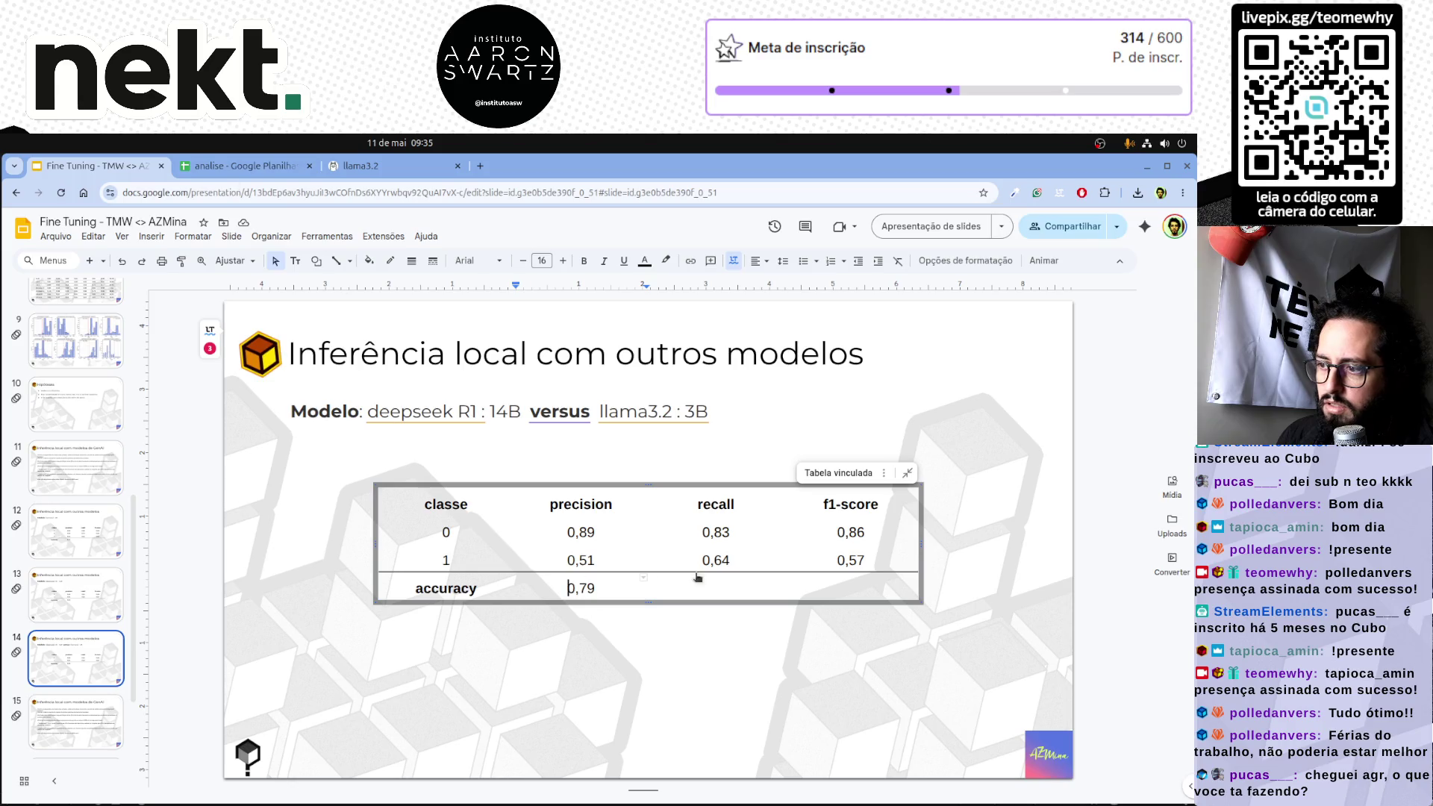
click(885, 474)
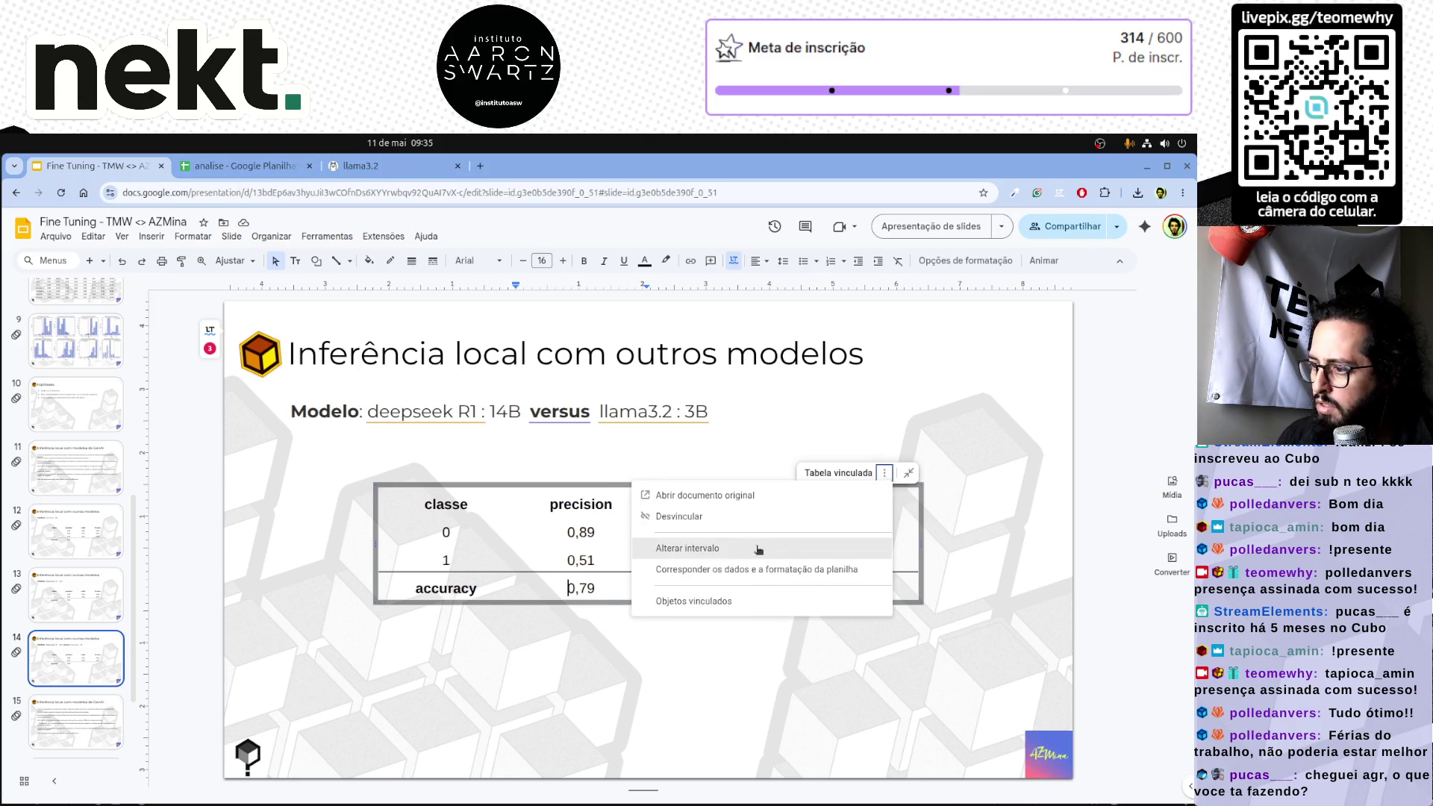
click(754, 549)
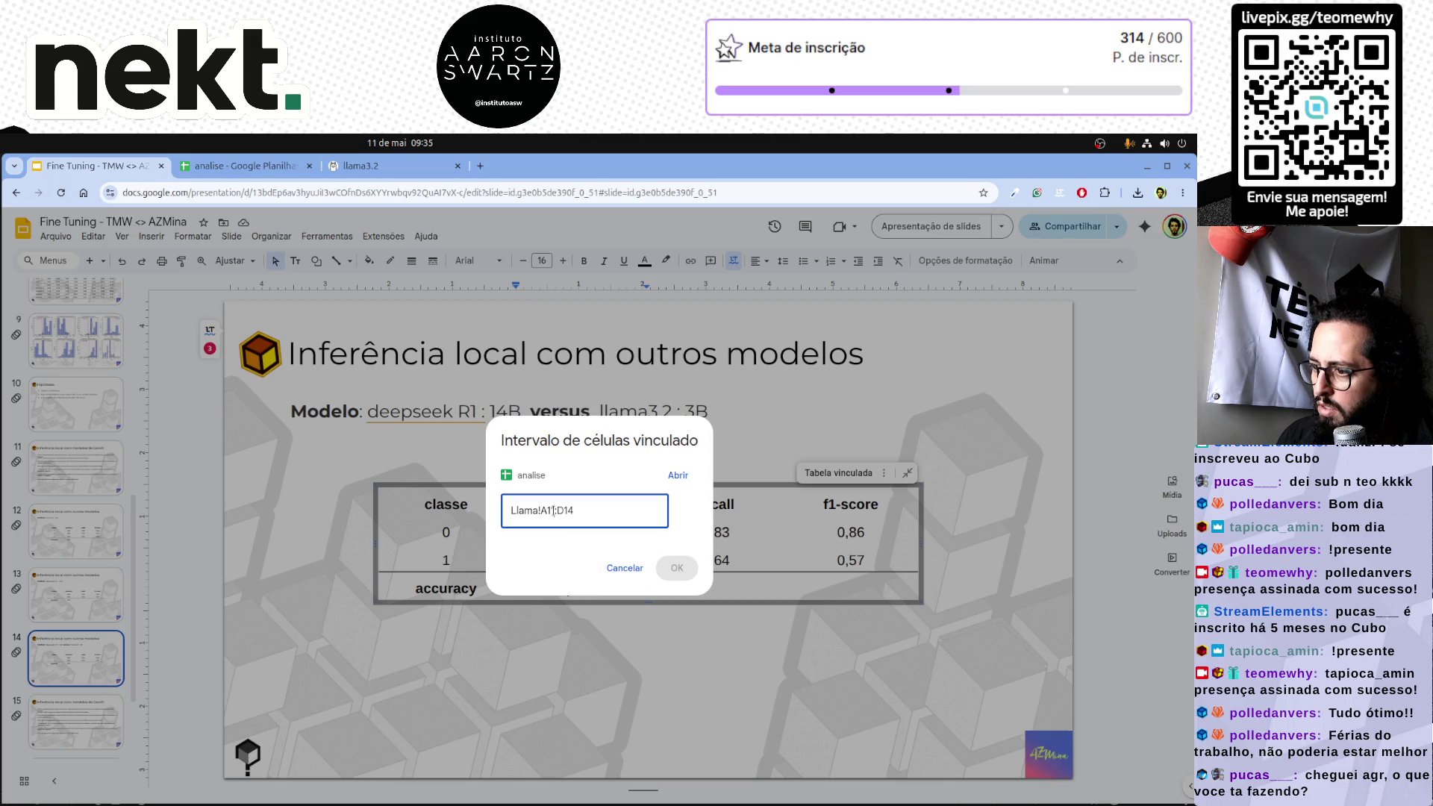
key(BackSpace)
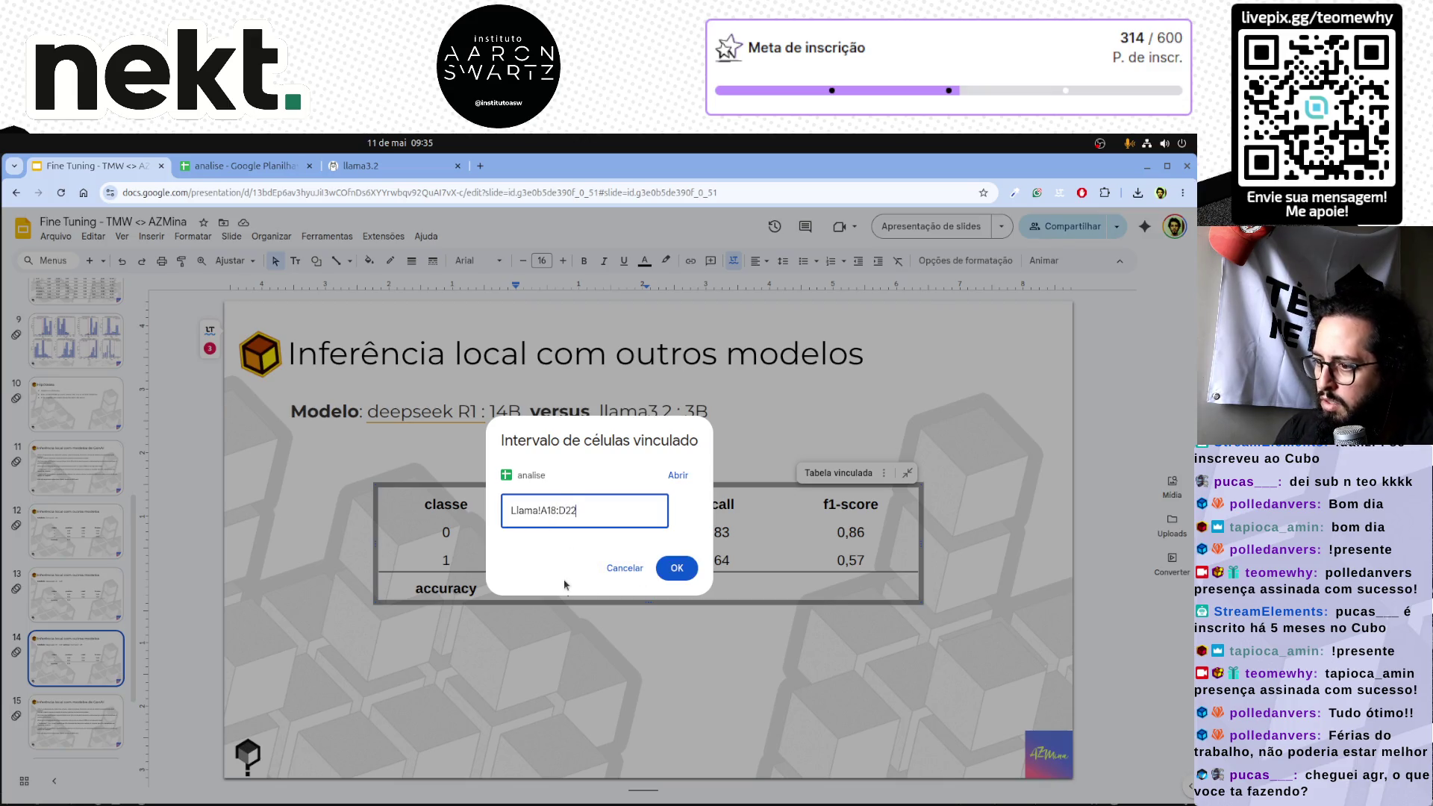
click(686, 577)
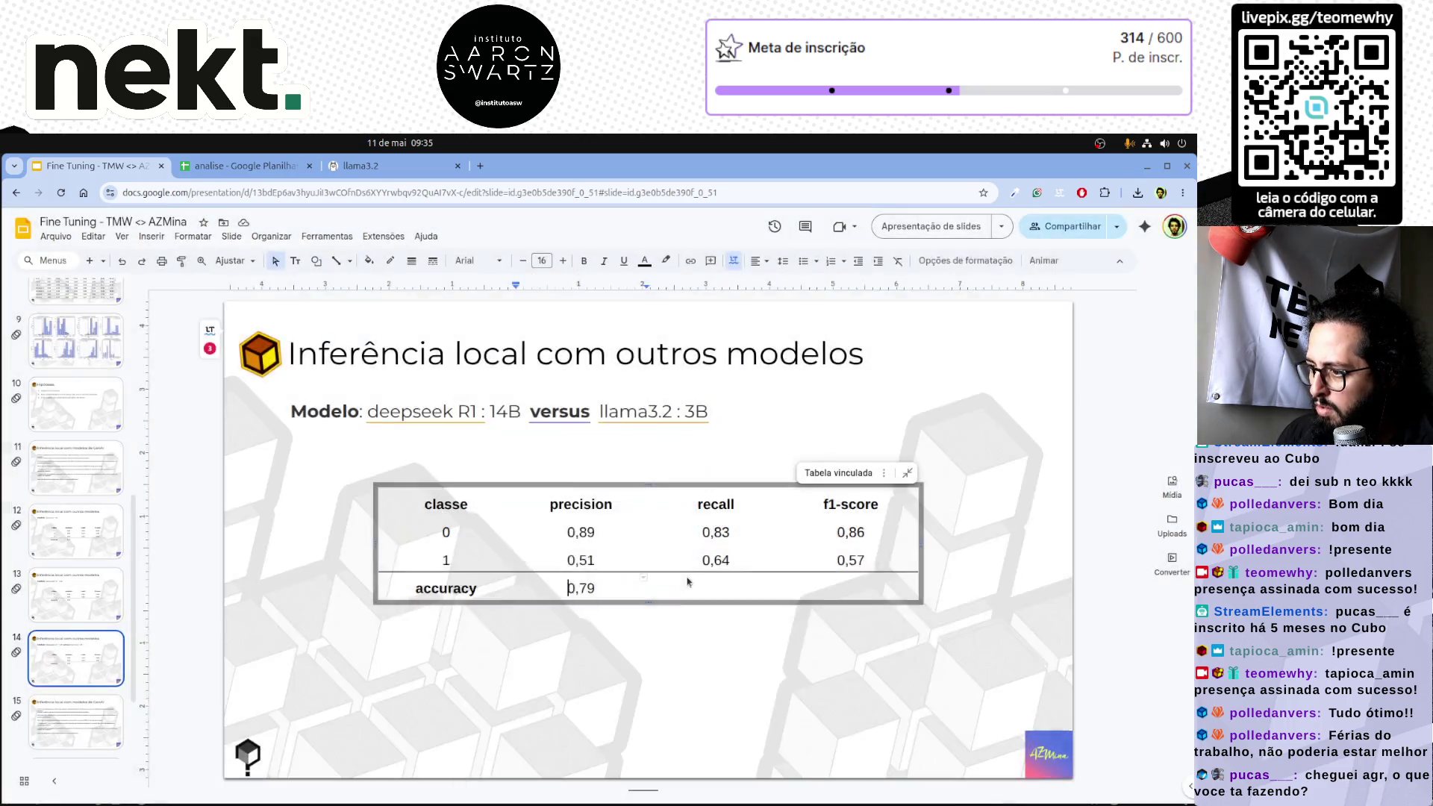
click(628, 685)
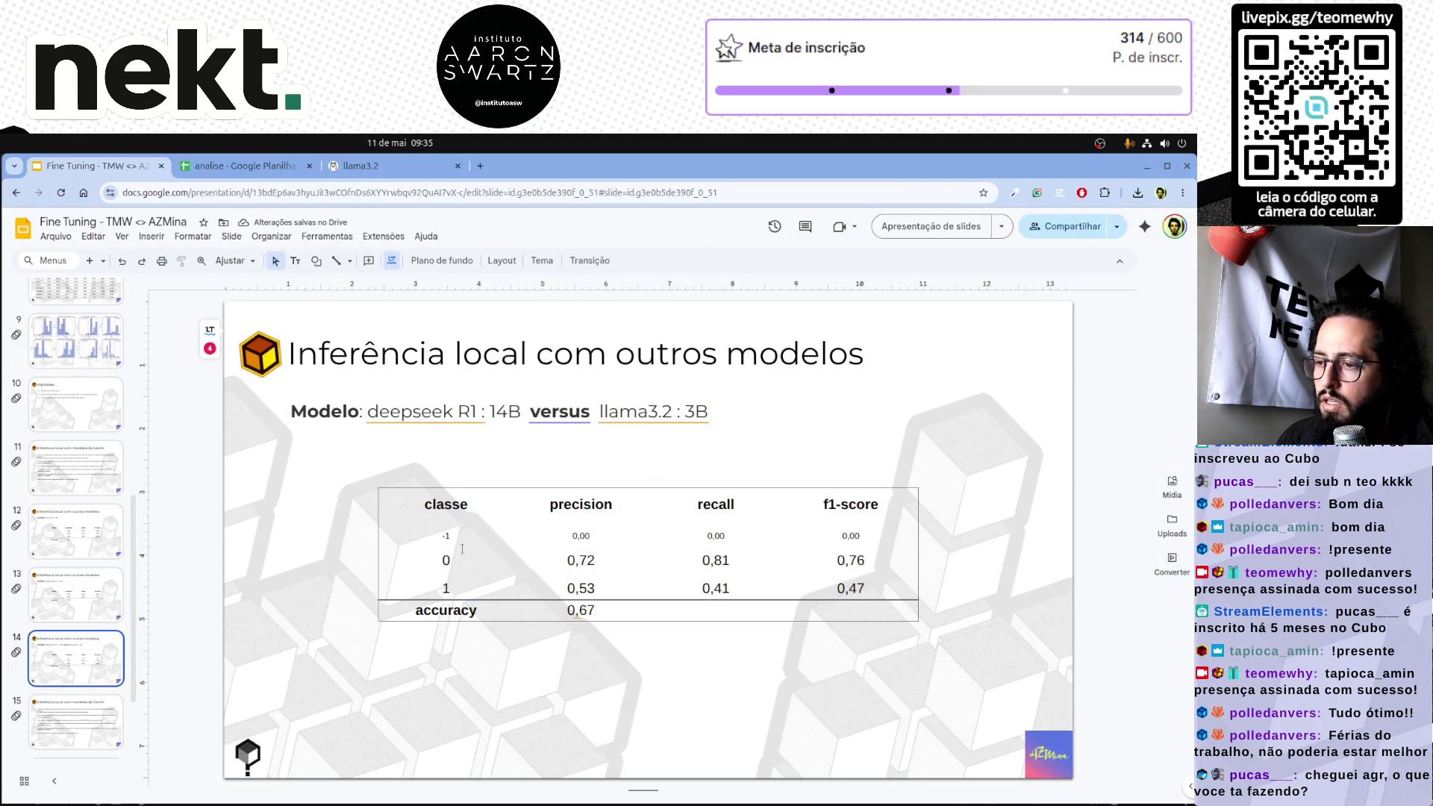
Step: Set every cell of slide 14's linked table to 16-point text, then return to slide 12
click(872, 609)
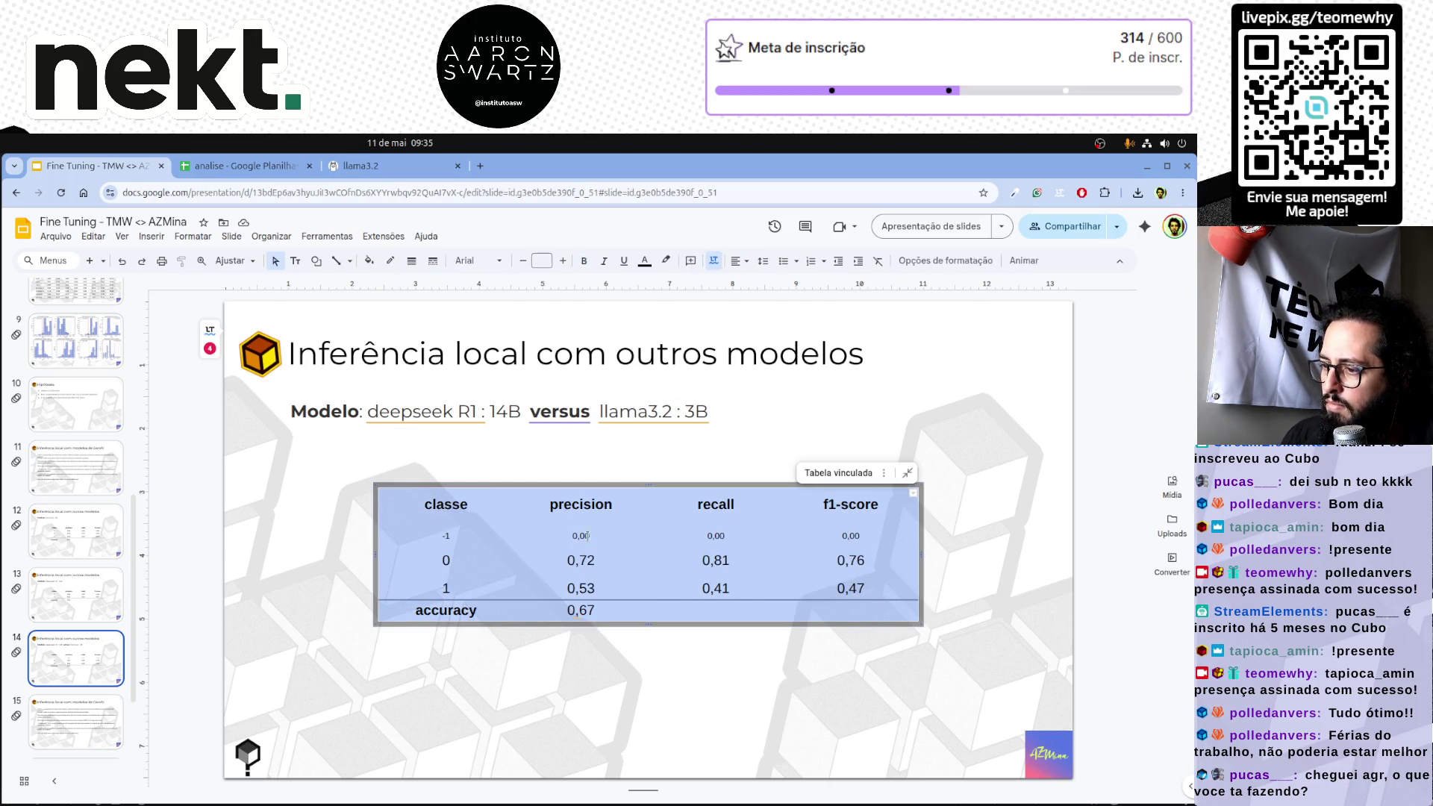
click(593, 561)
key(ctrl+a)
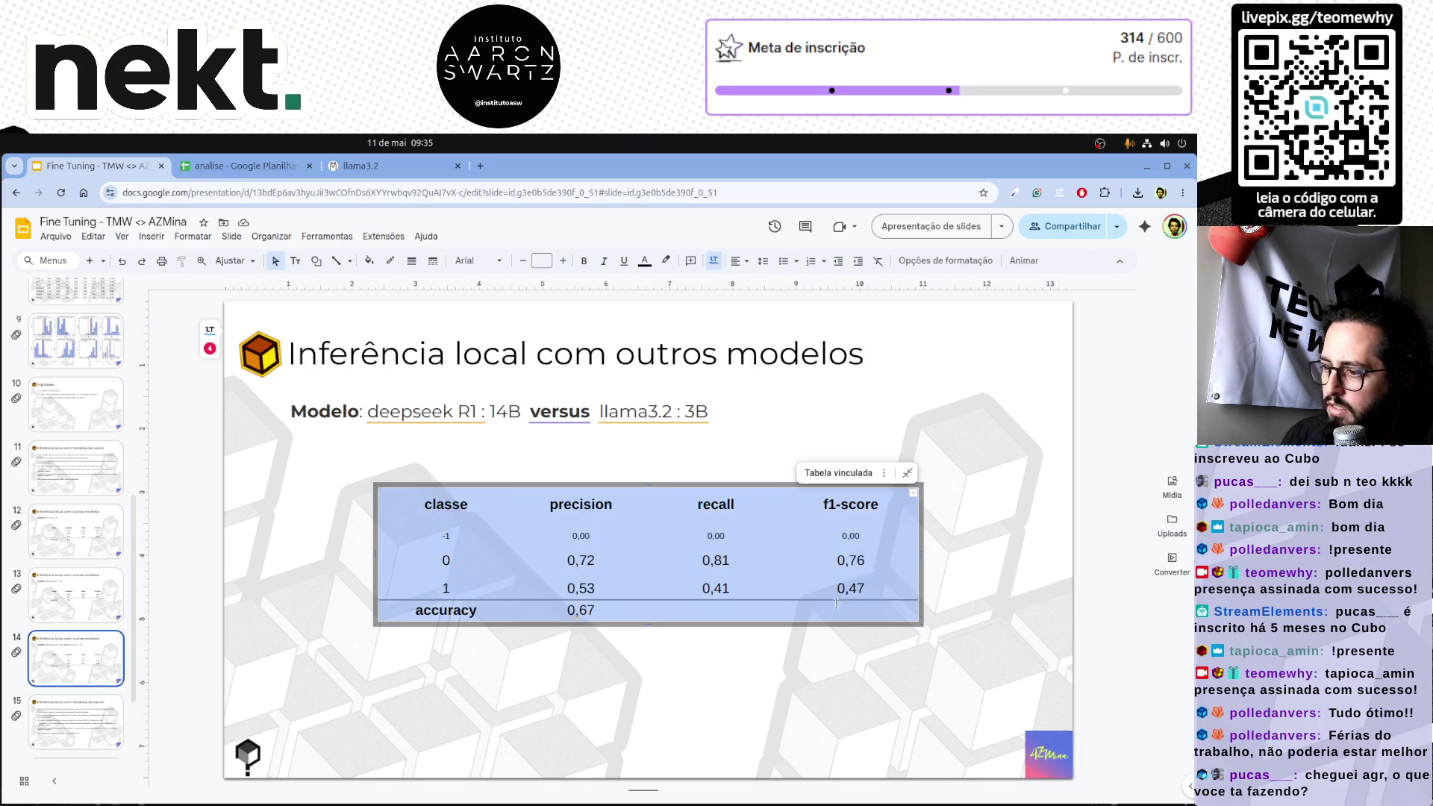
click(541, 259)
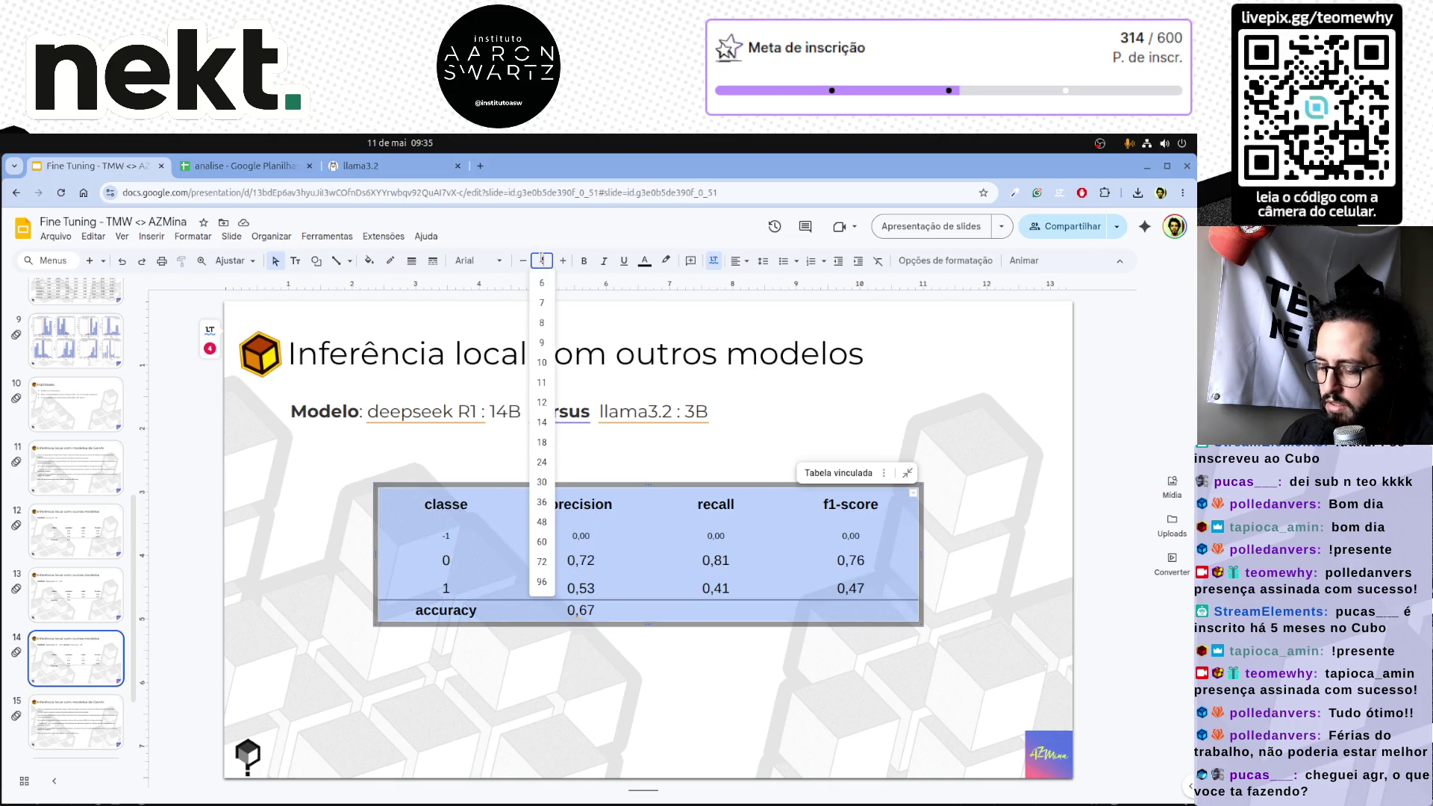
text(16)
key(Return)
click(473, 662)
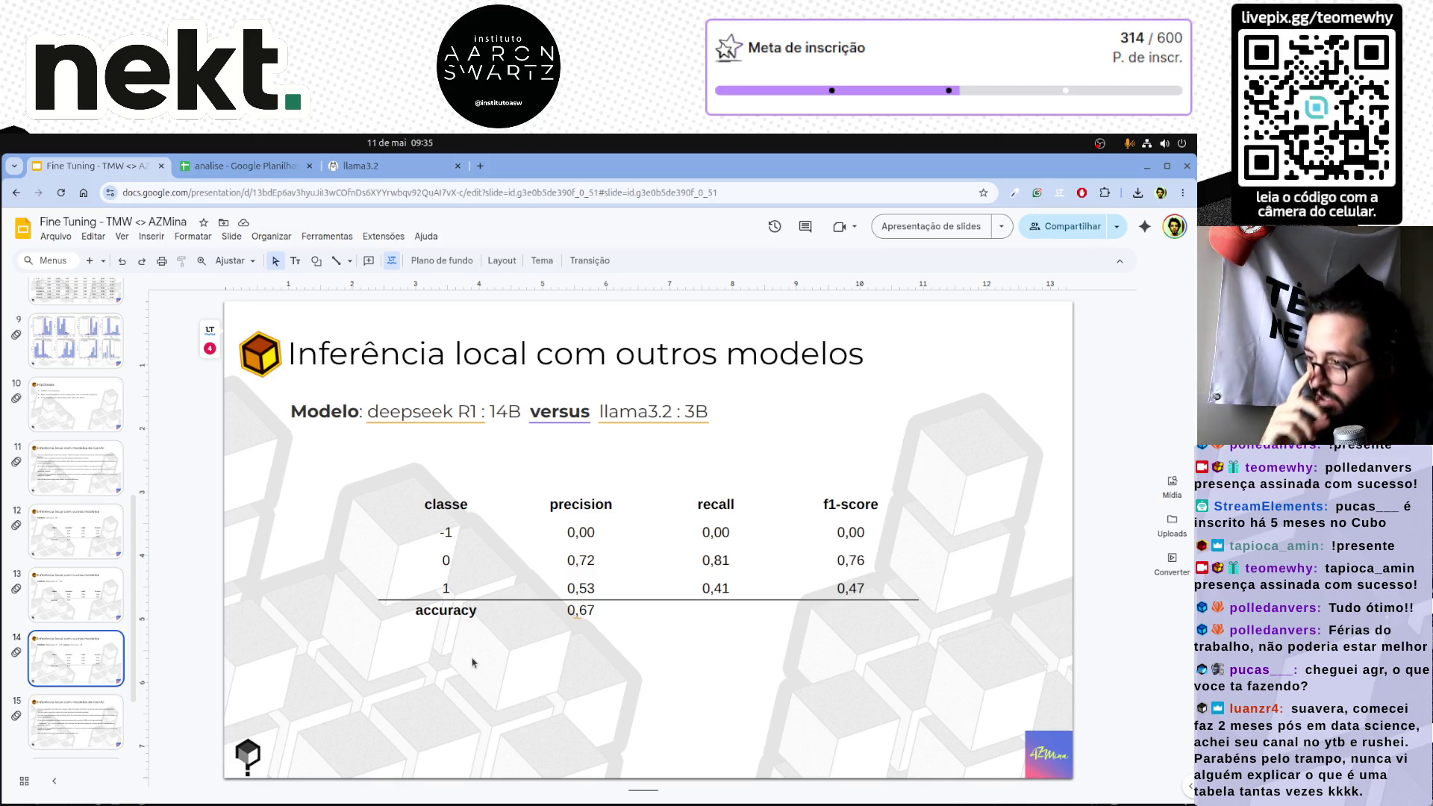
click(81, 529)
click(78, 593)
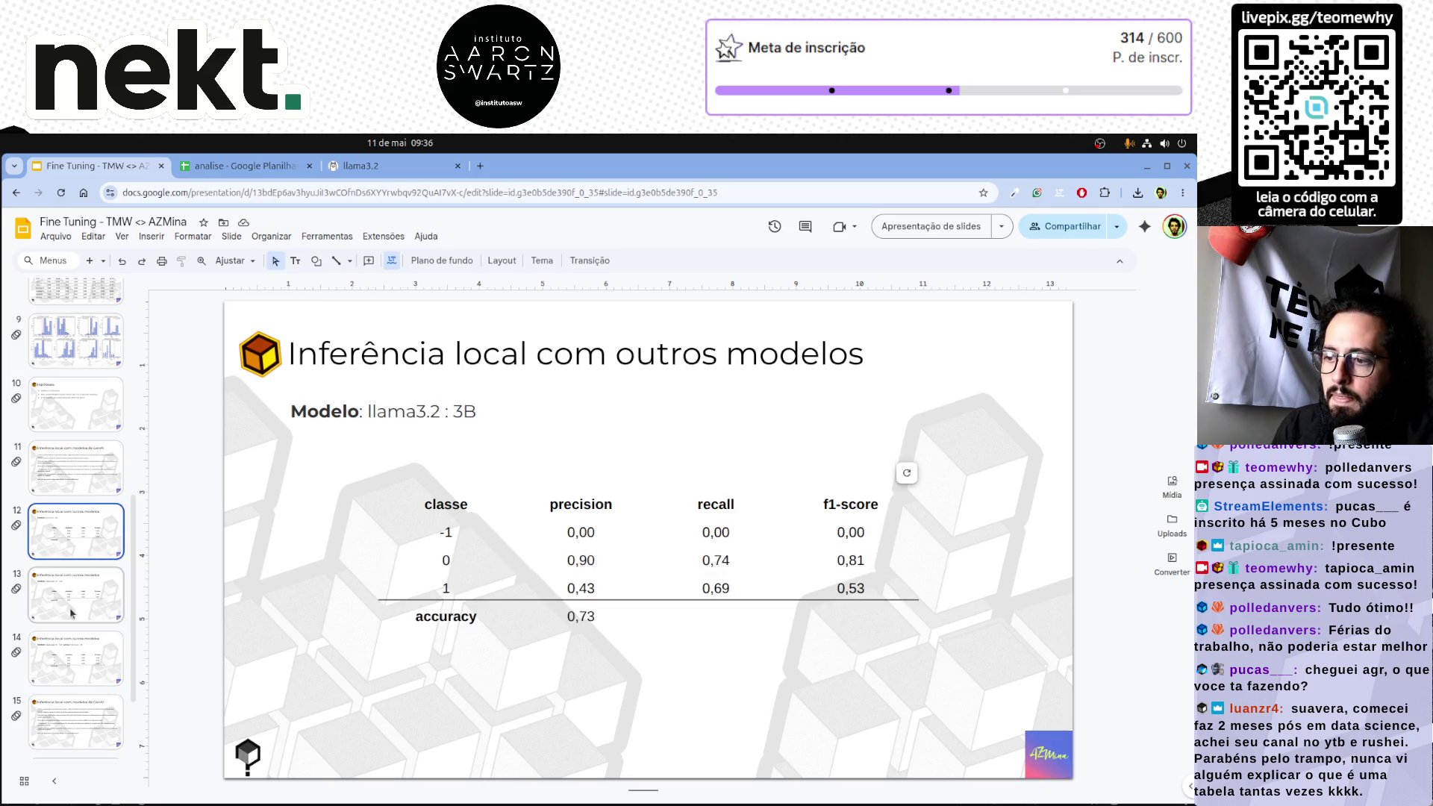
Step: Go to the GenAI prompt slide 15 and select all of its prompt text for replacement
click(73, 660)
click(77, 717)
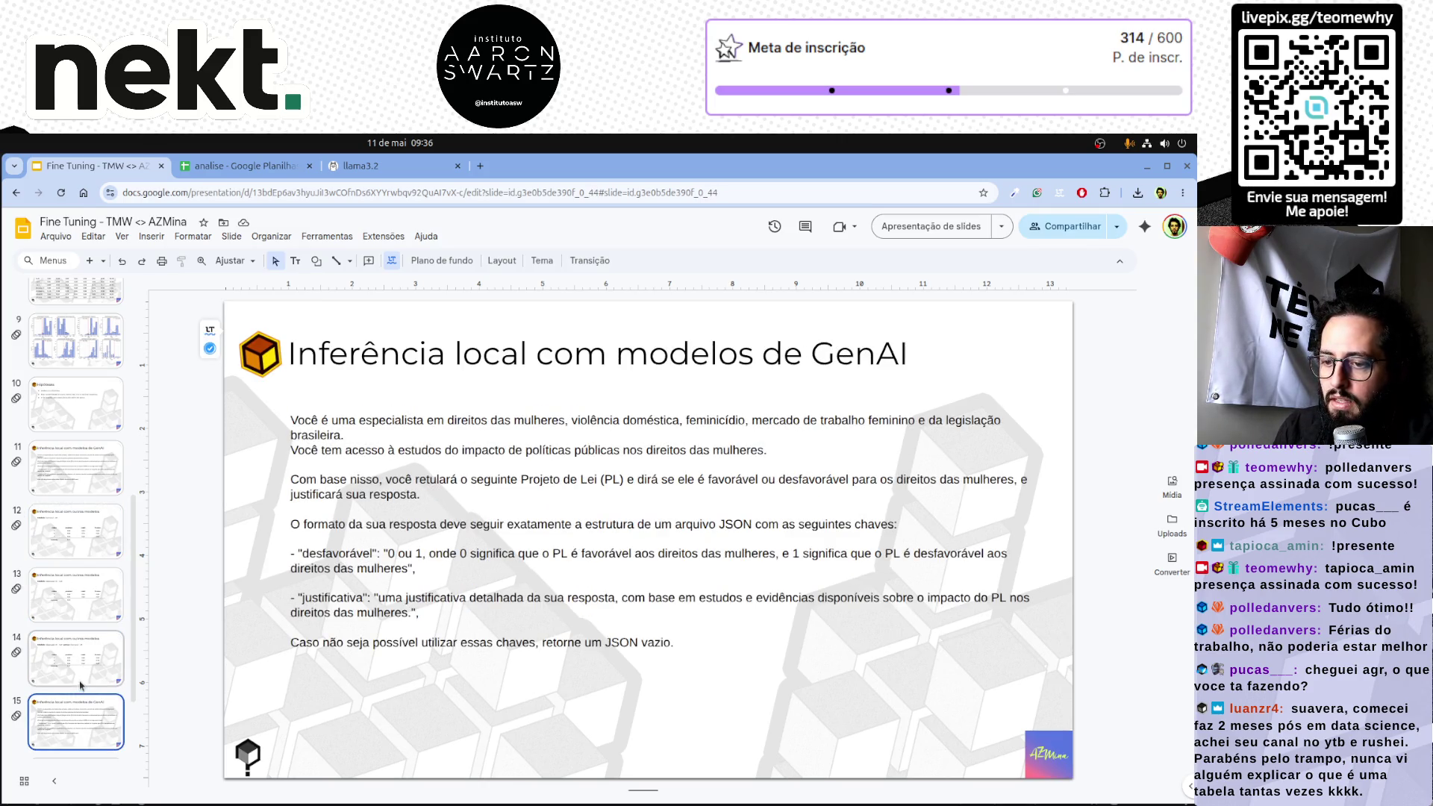
scroll(81, 685, down, 2)
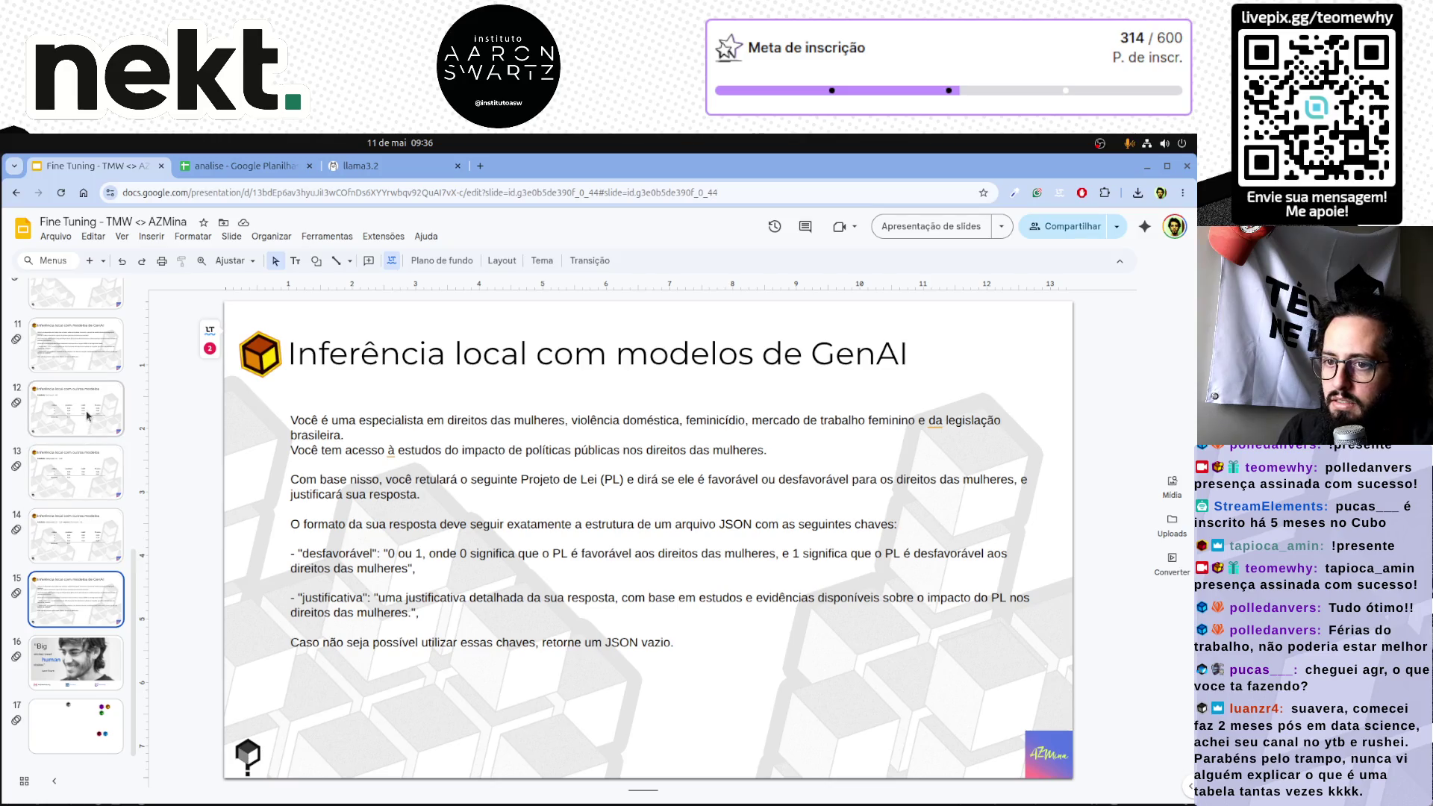
click(427, 542)
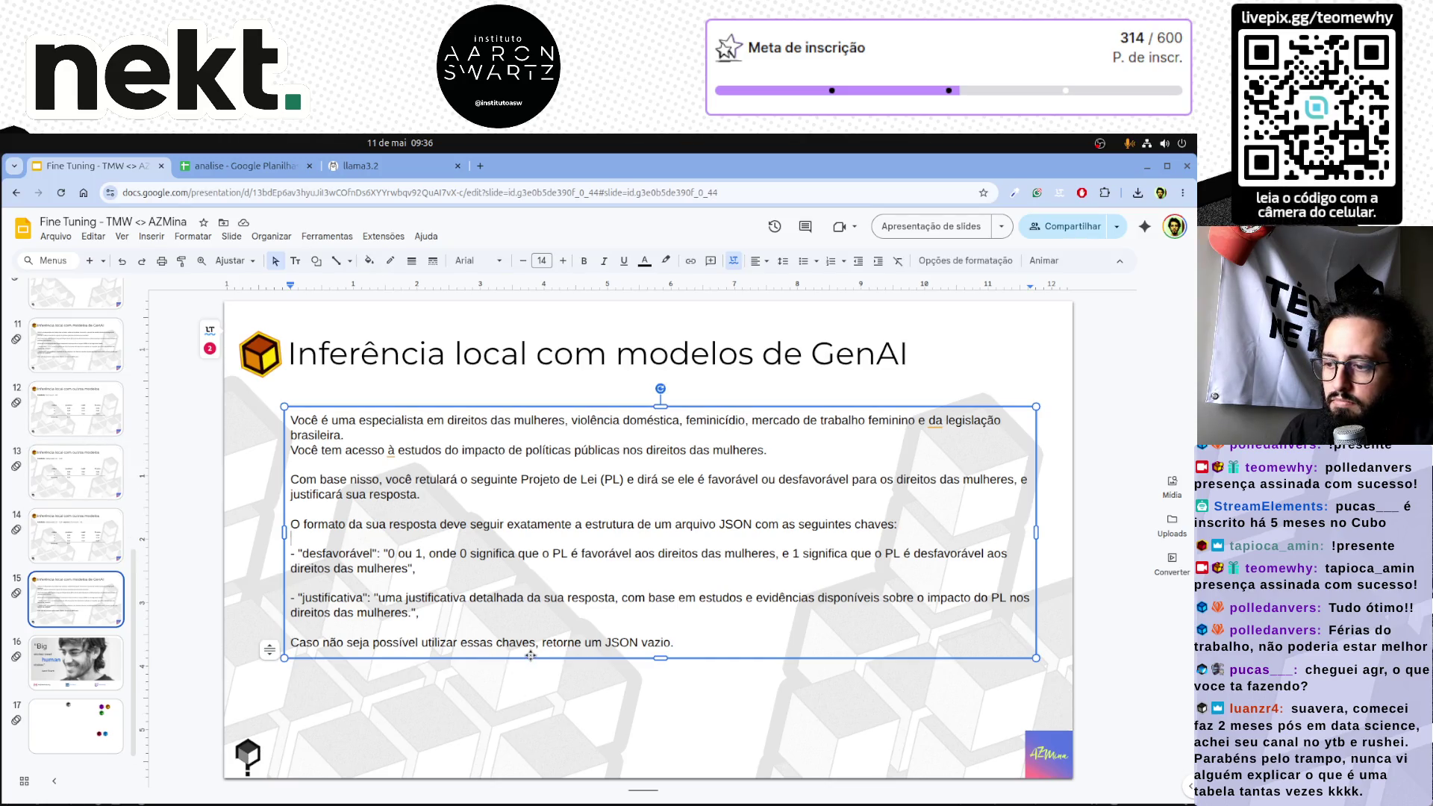
click(716, 637)
key(ctrl+a)
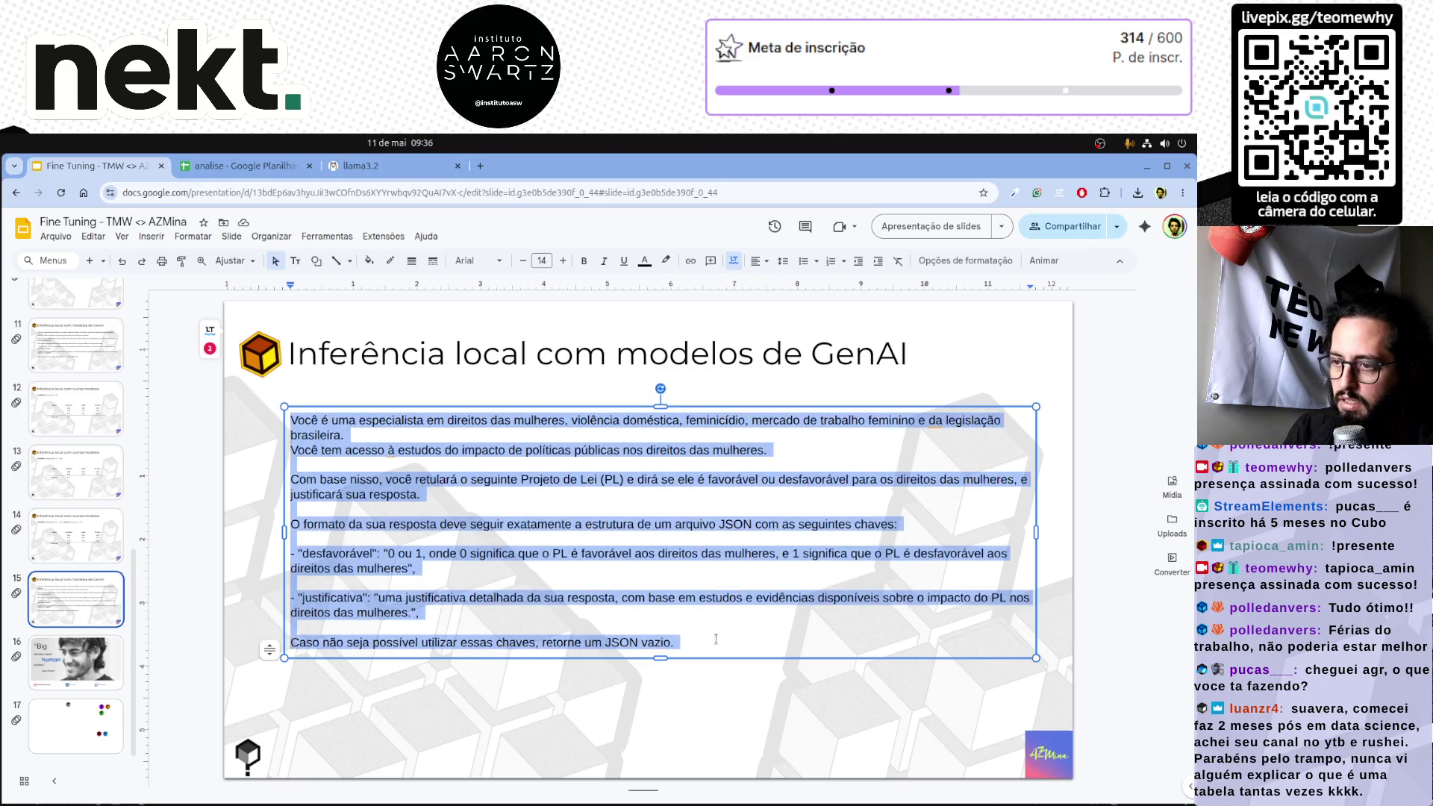
text(Nem)
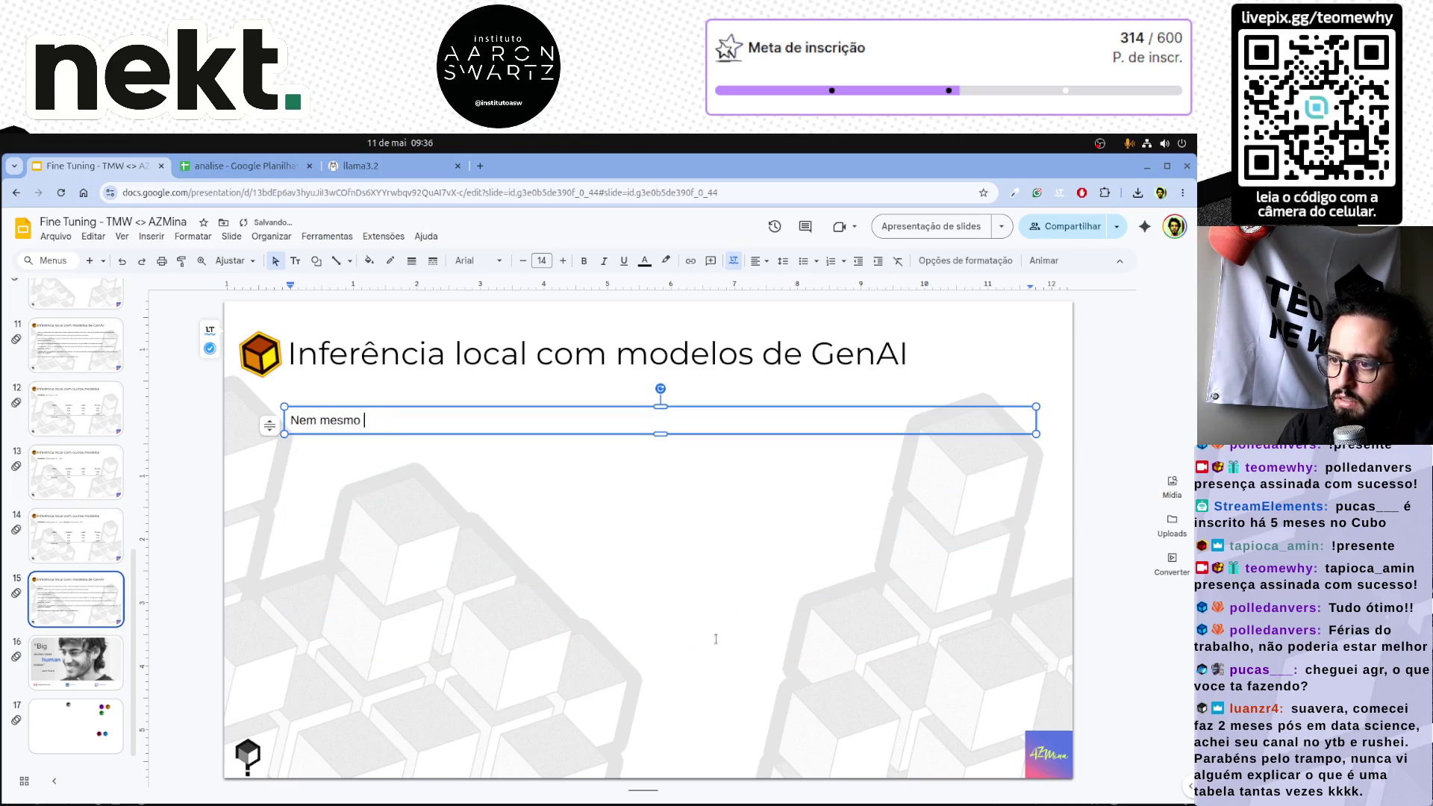
text( mesmo)
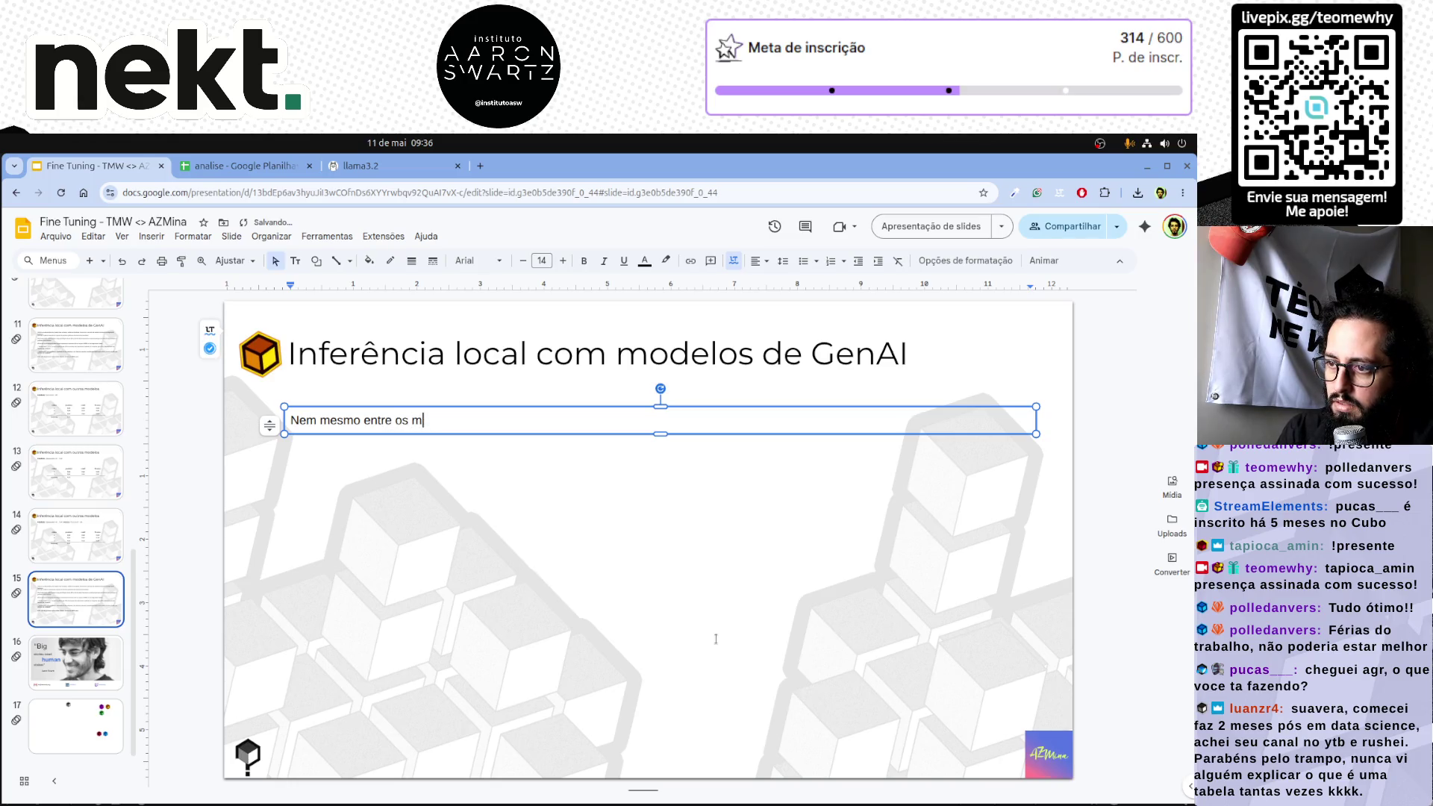
Step: Replace the prompt with 'Não há concordância entre os modelos de GenAI ao realizarem classificações utilizando o texto da PL.'
key(ctrl+a)
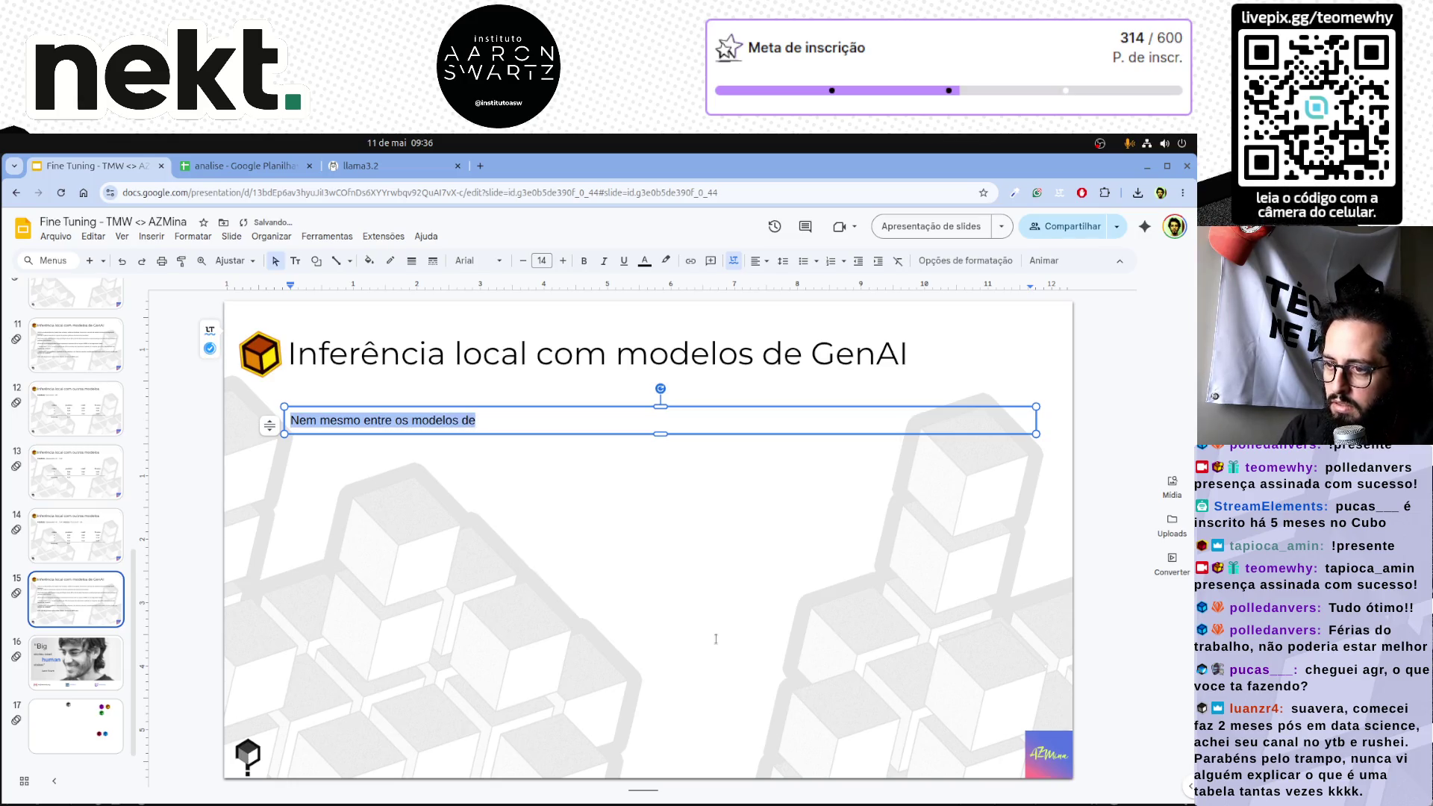
text(Não há concordân)
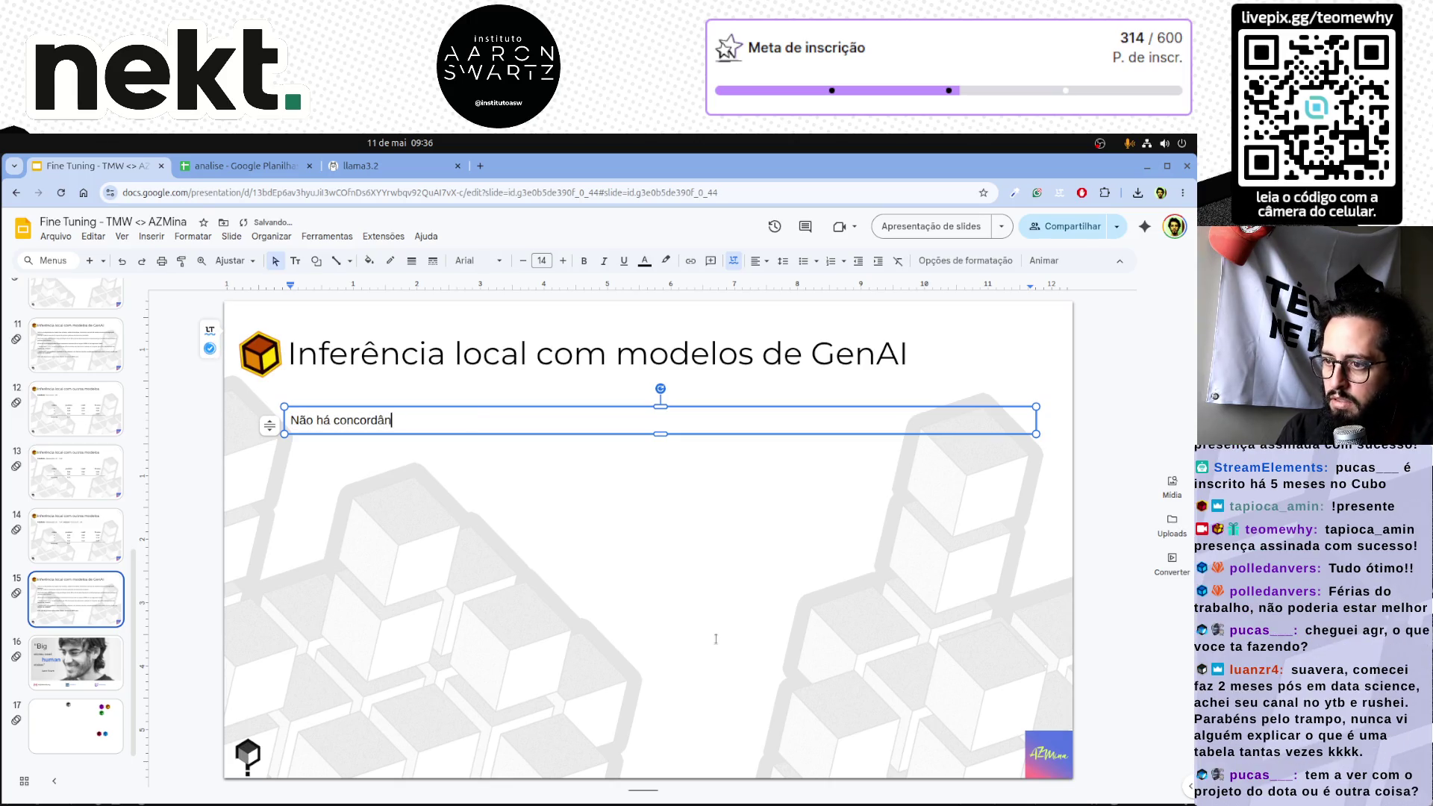
text(cia entre os modelos de GenAI)
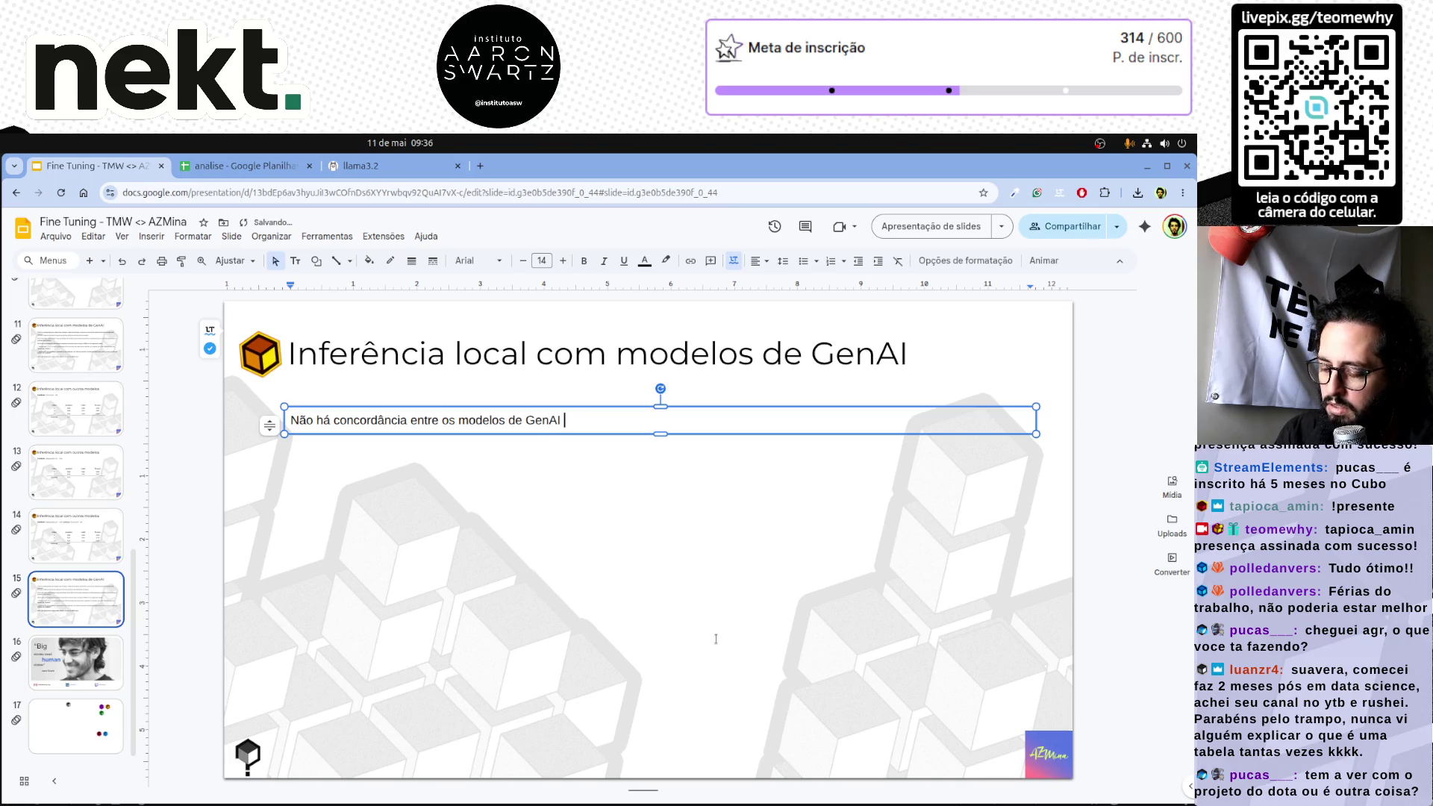
text( ao realizarem classific)
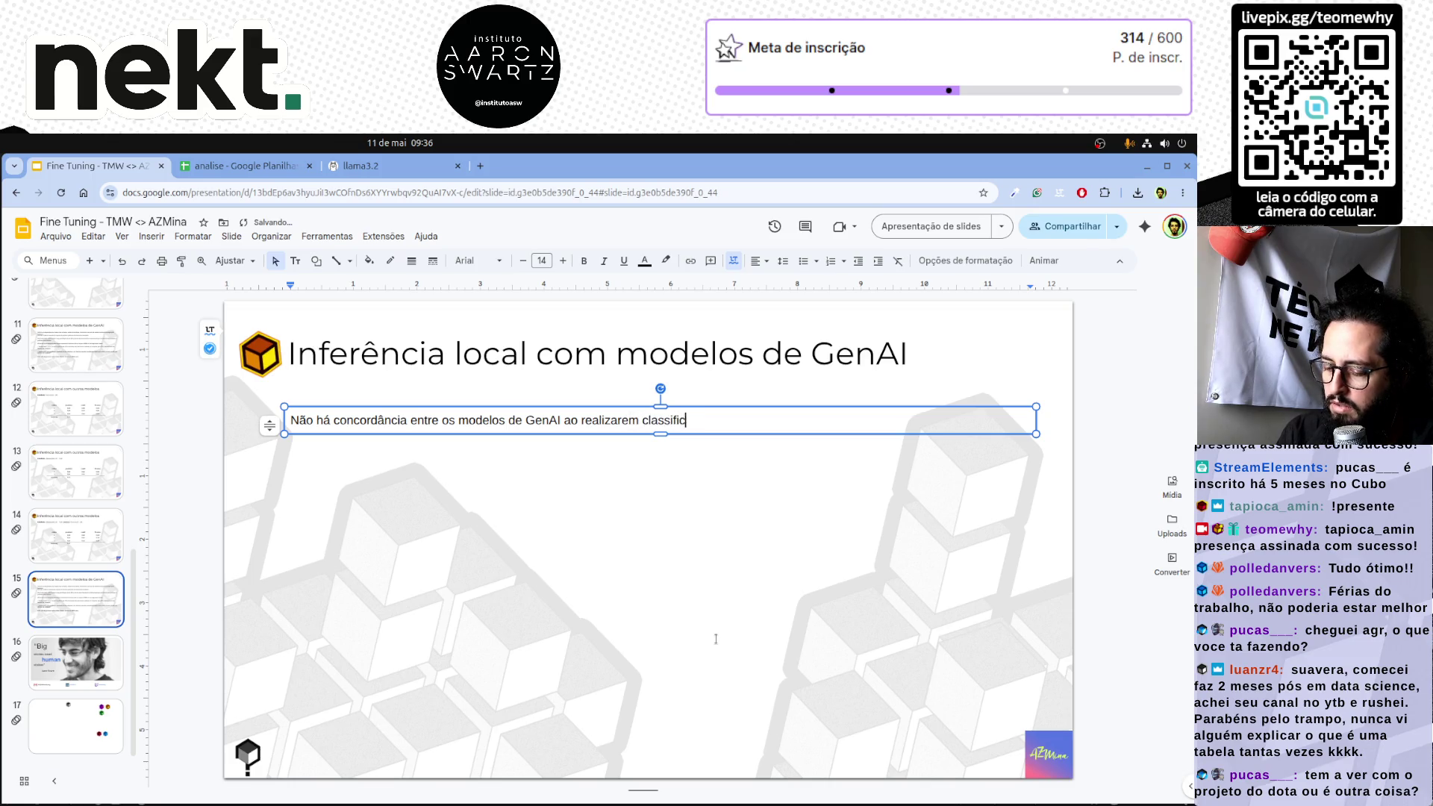
text(ações utilizando o texto do)
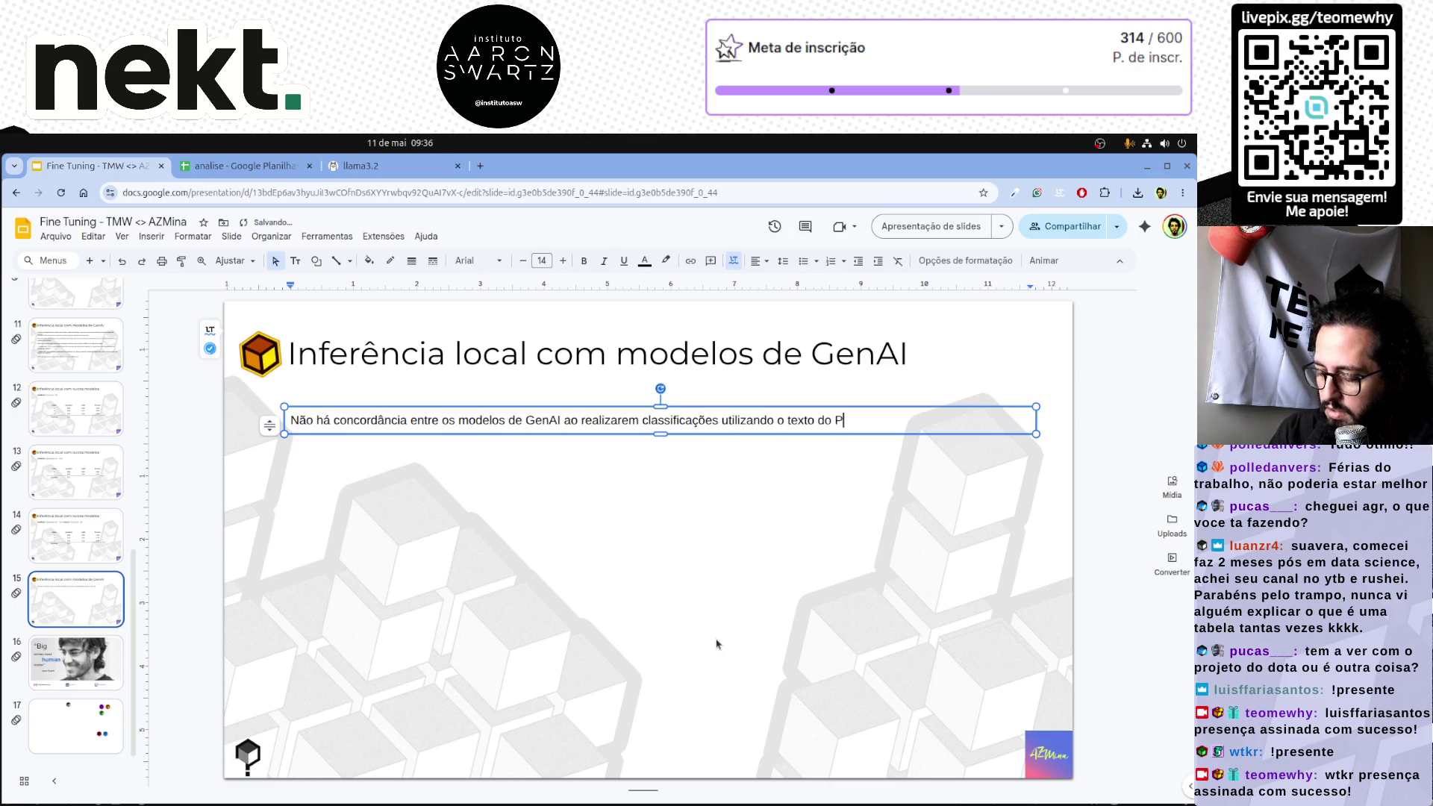
text(PL)
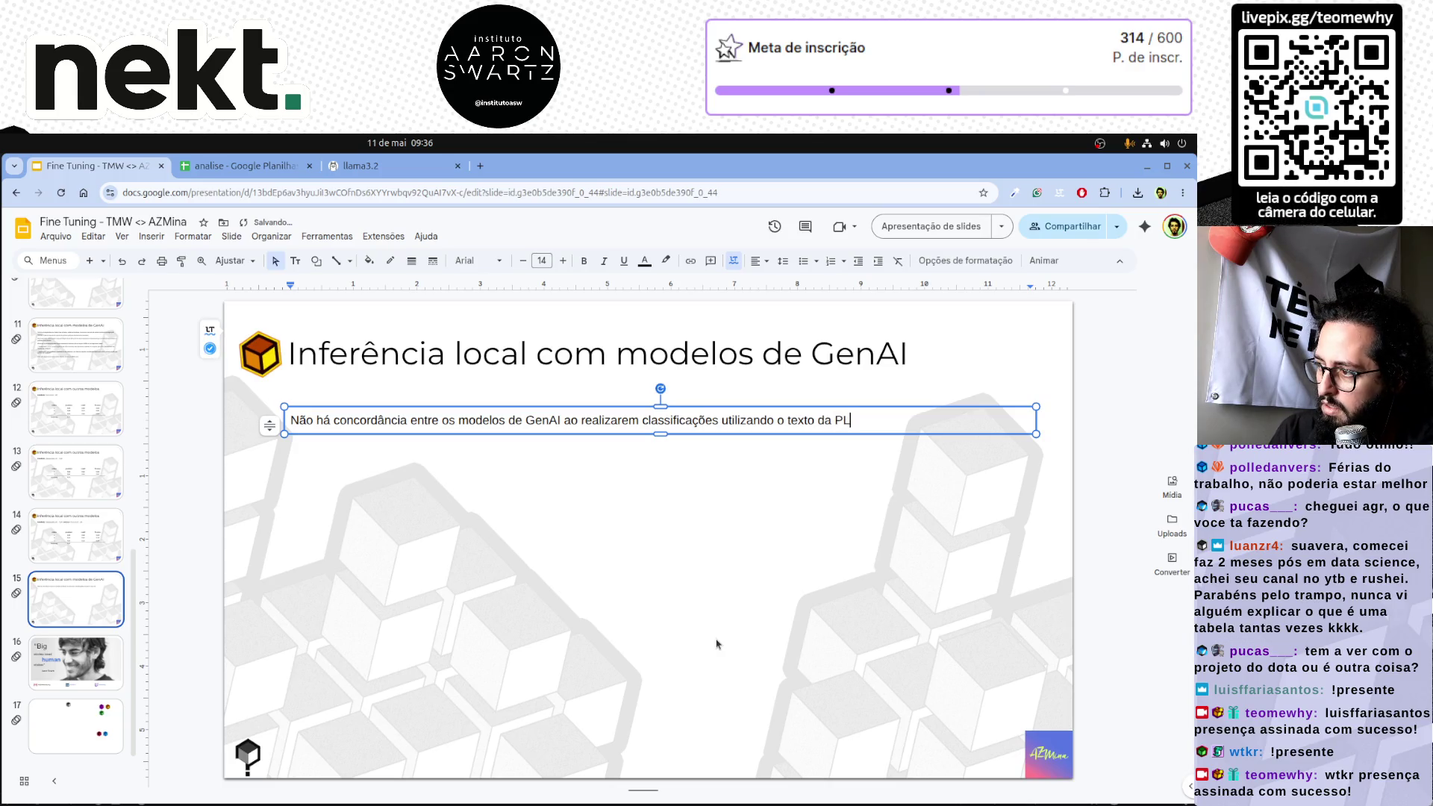
text(.)
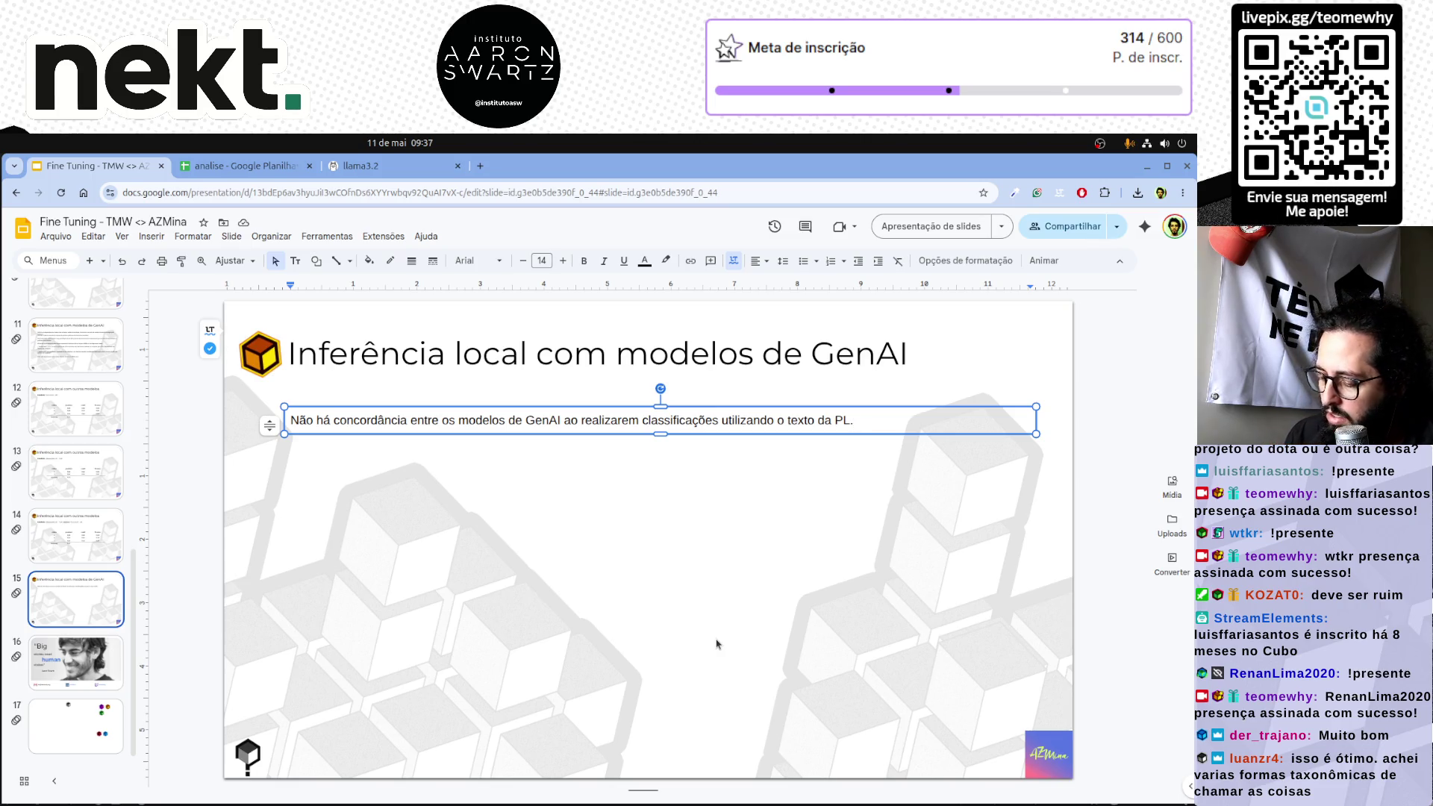
Step: Add the line 'Baixa performance, em todas as métricas de benchmark.' and raise the body text to size 16
key(Return)
text(Baixa ac)
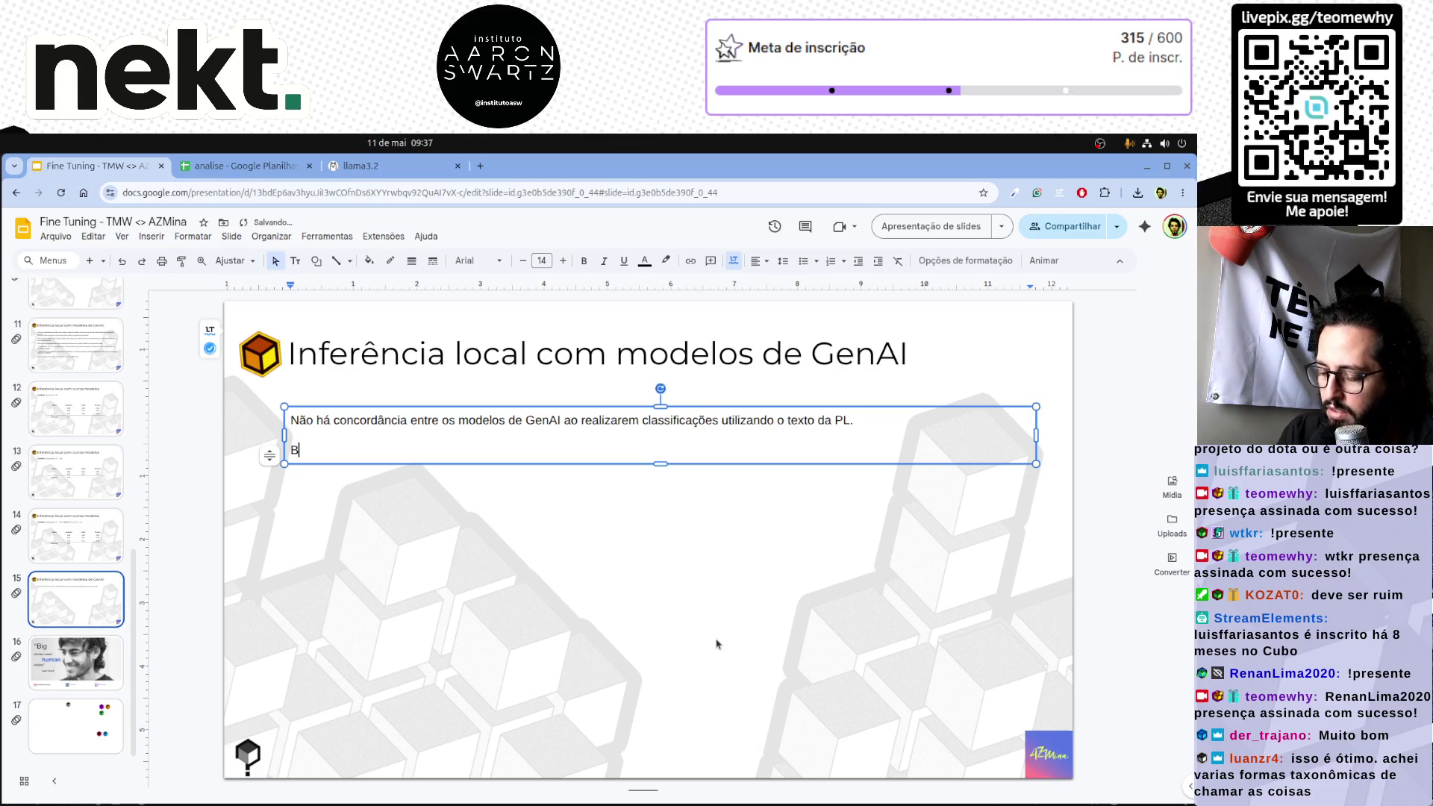
text(ur)
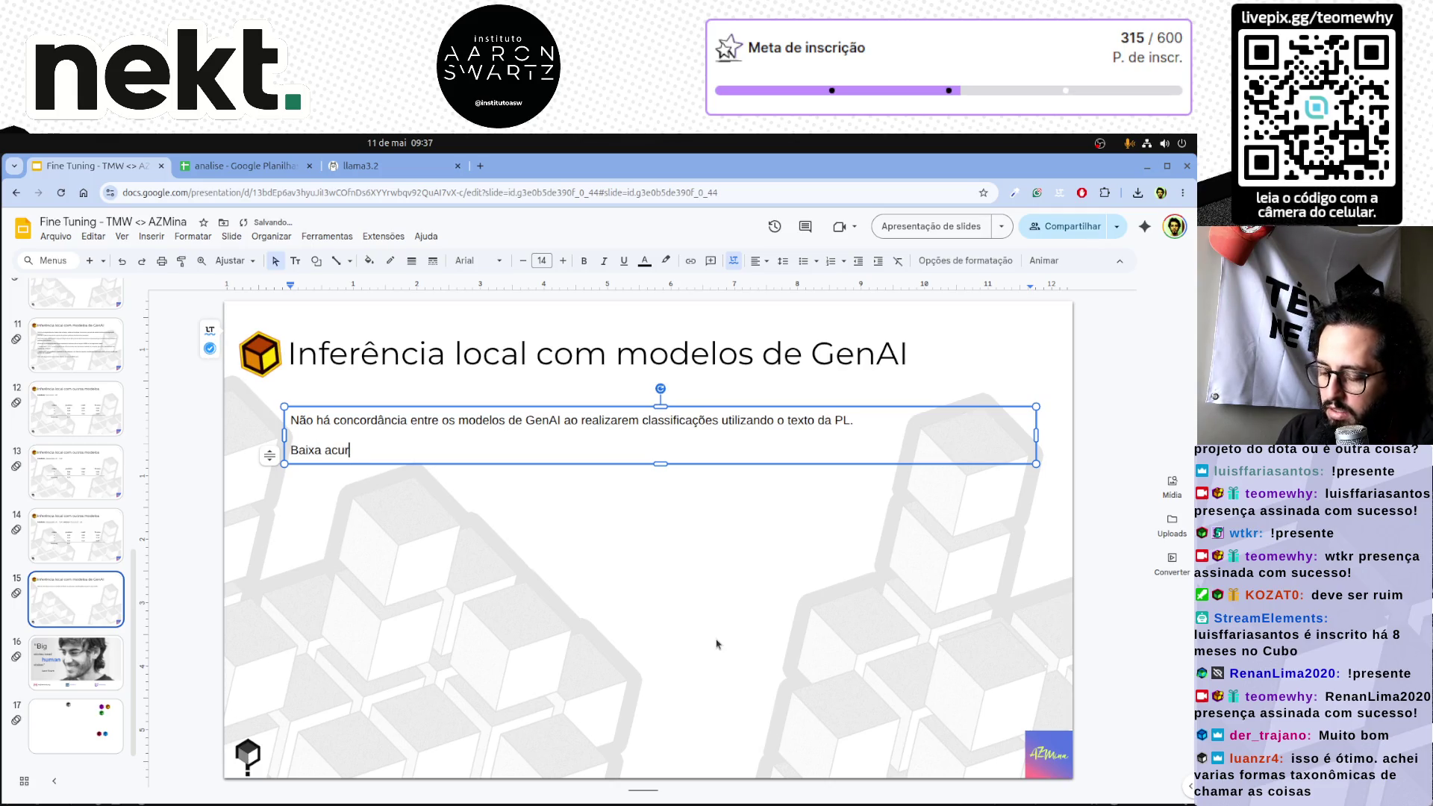
text(á)
key(ctrl+shift+Left)
key(ctrl+shift+Left)
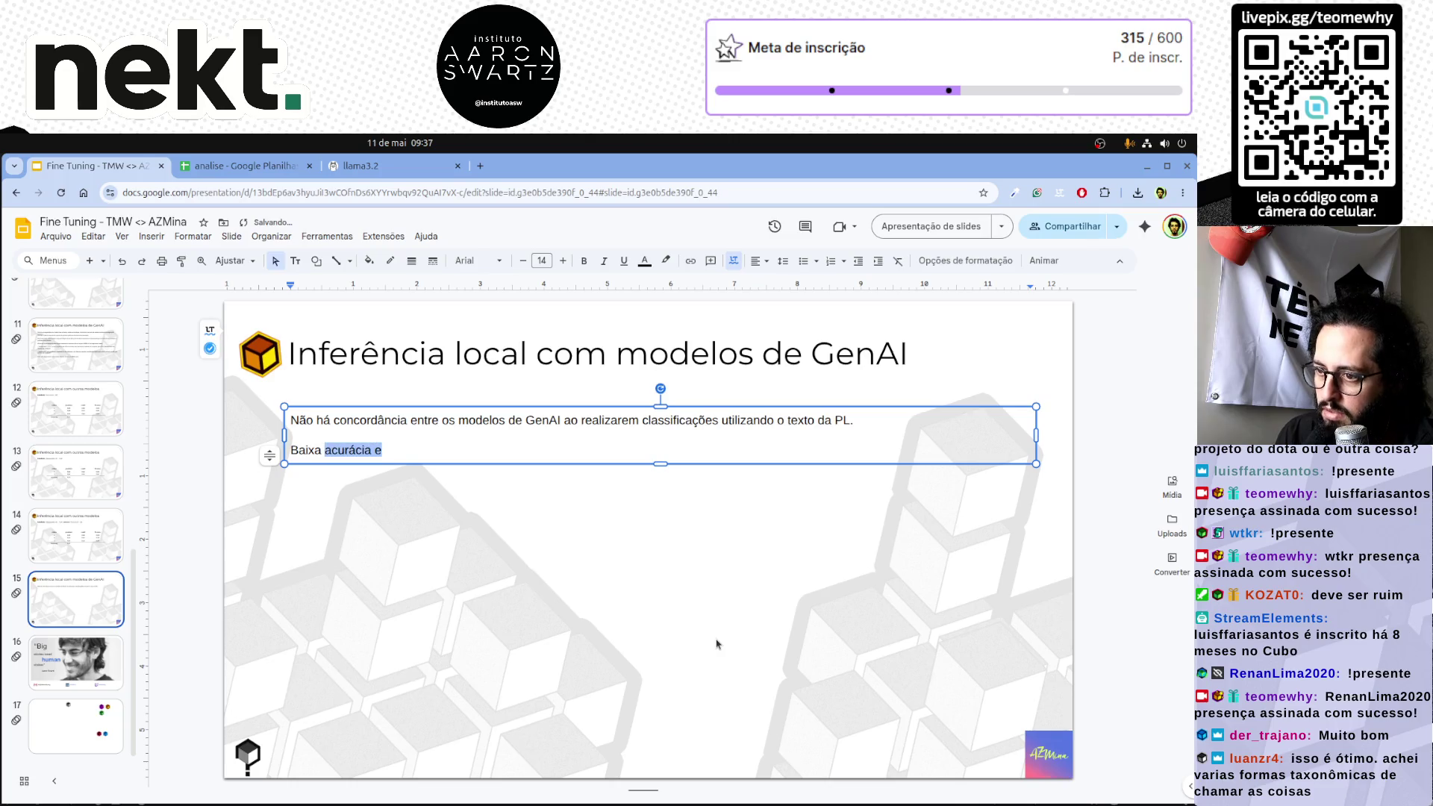
text(performance)
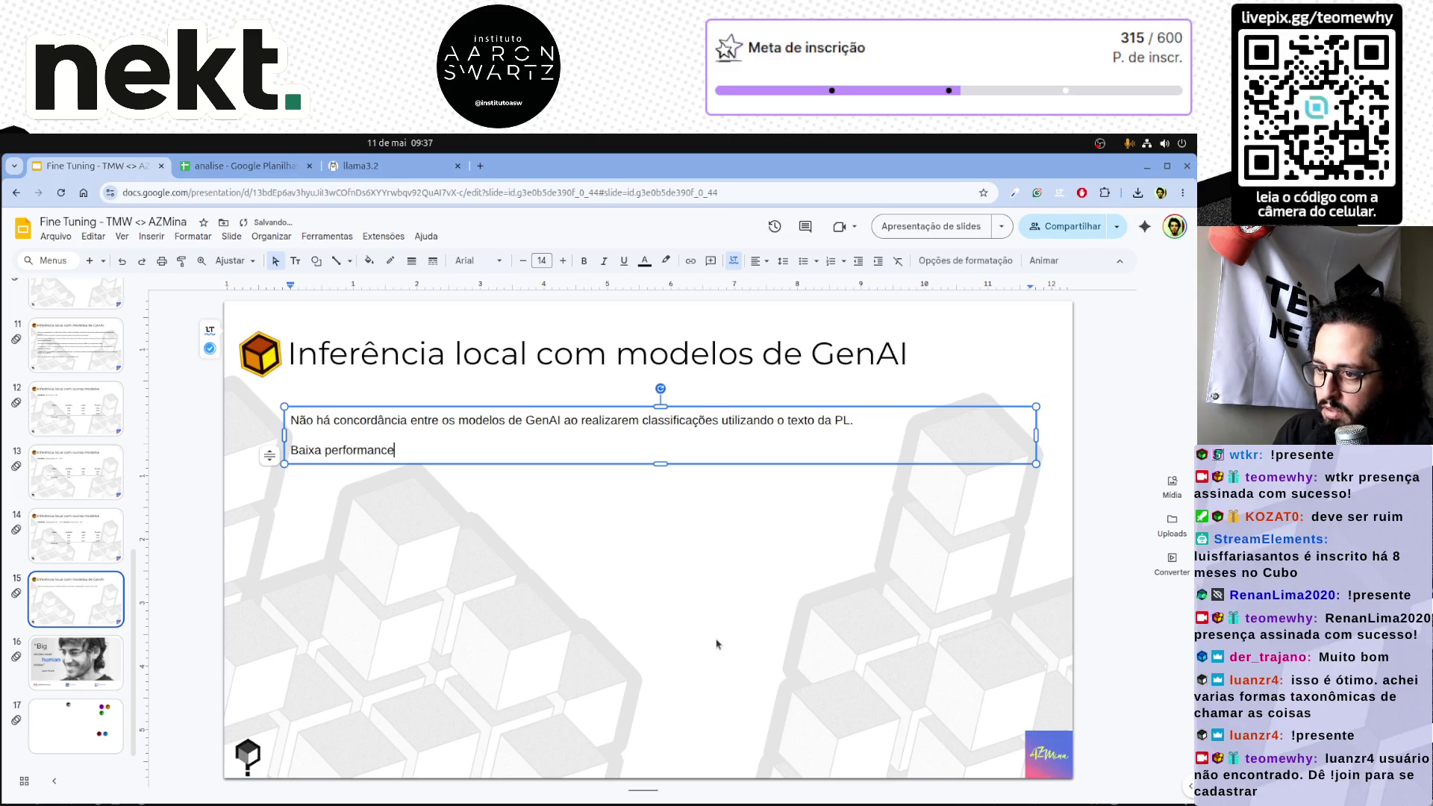
text(, mesm)
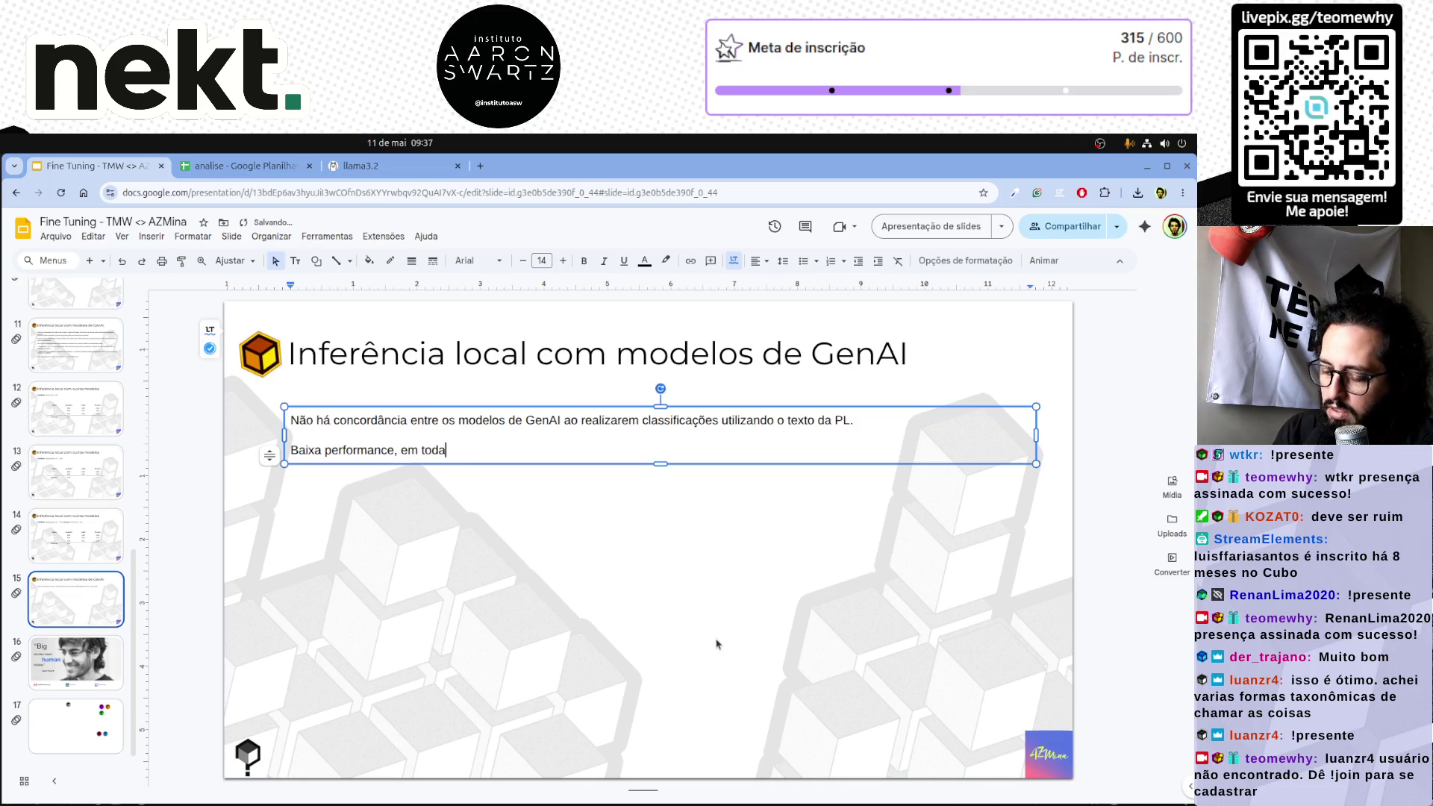
text( métricas)
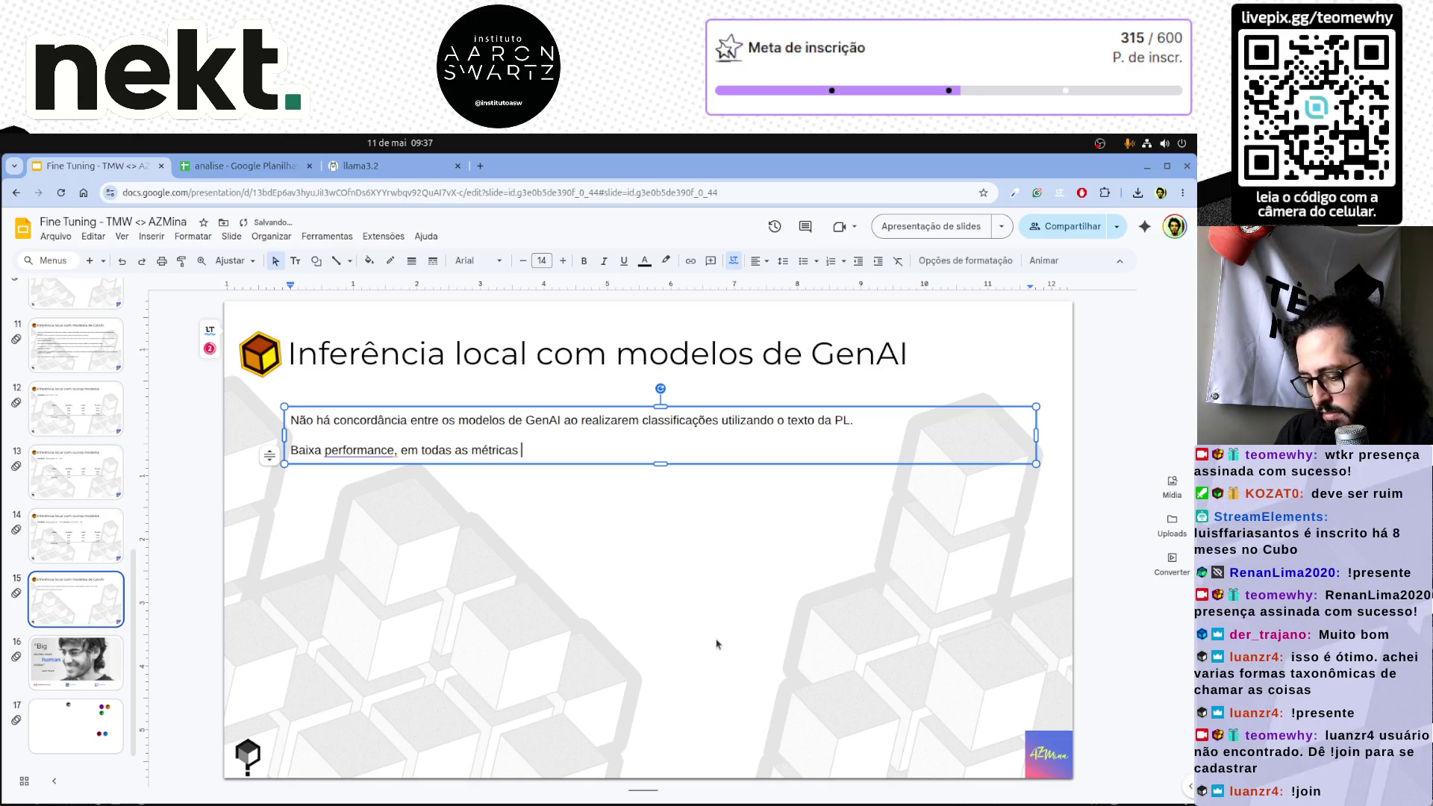
text( e be)
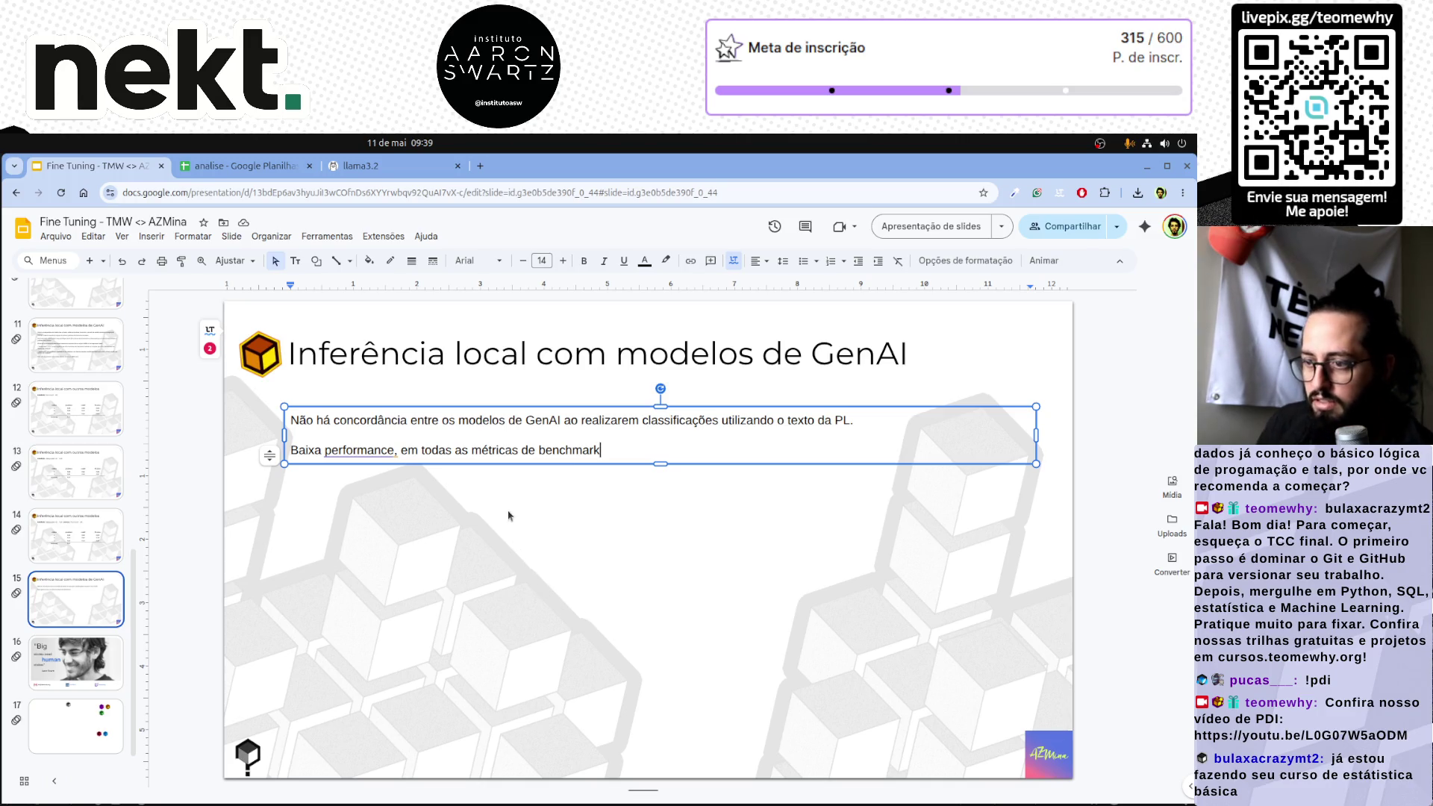
text(;)
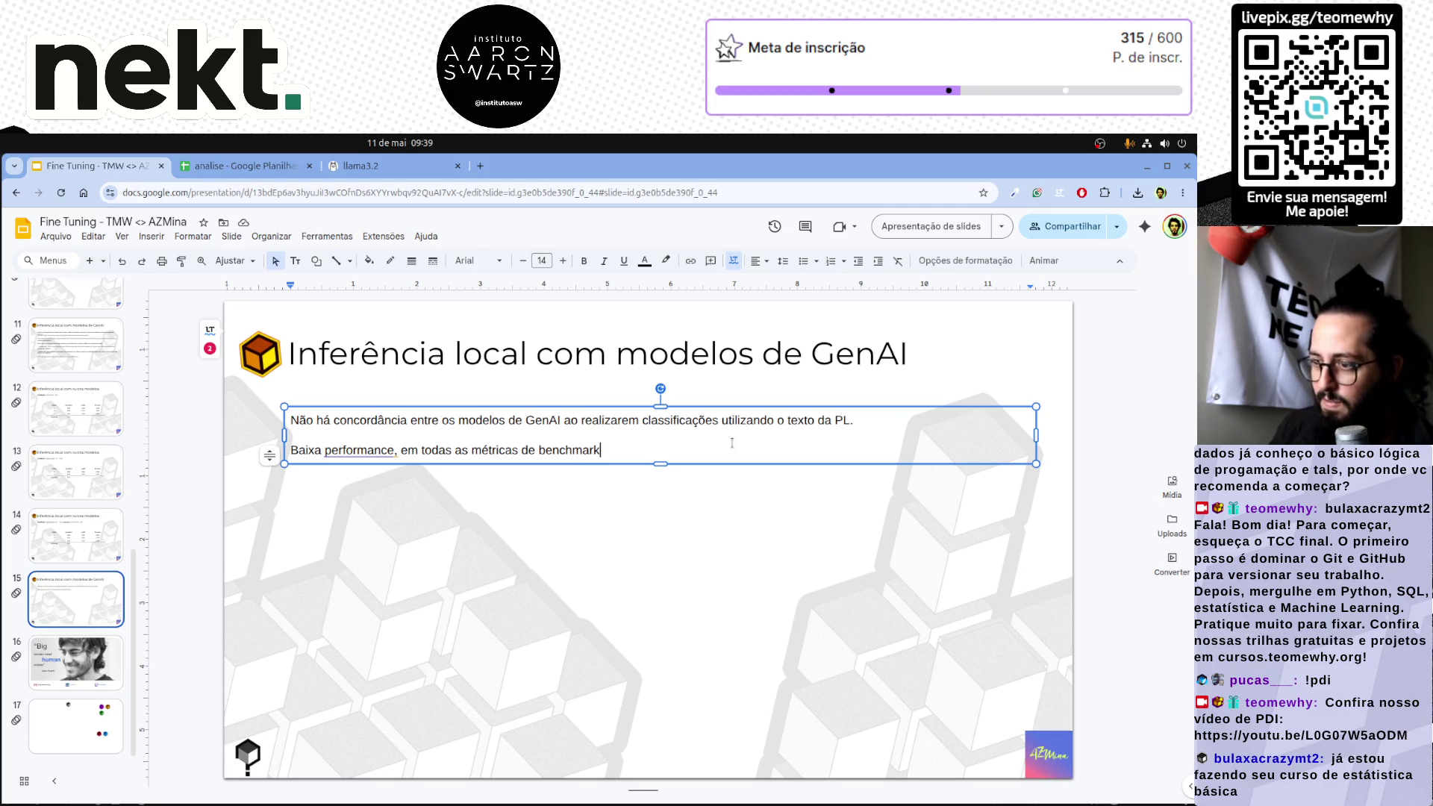
text(.)
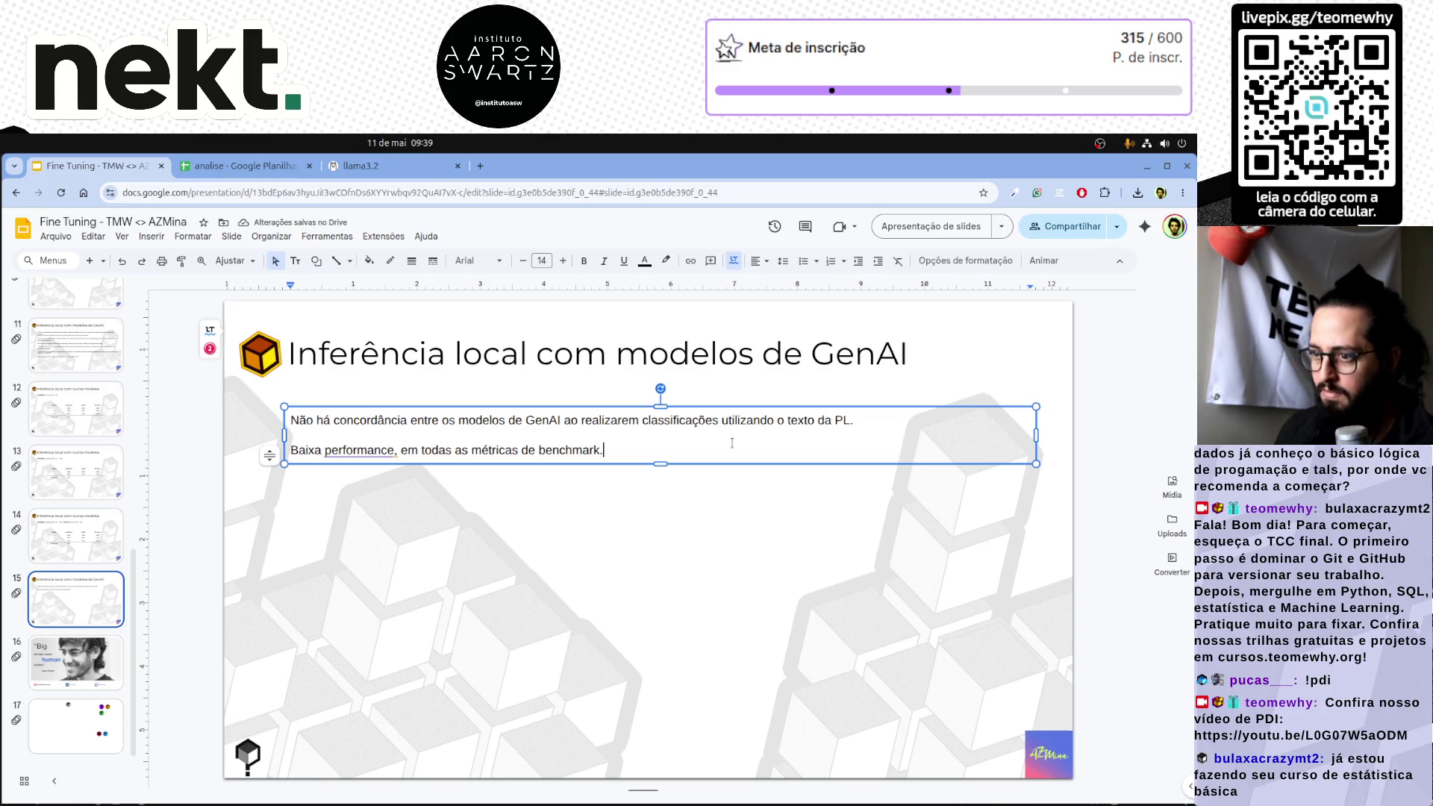
key(ctrl+a)
click(556, 260)
click(503, 331)
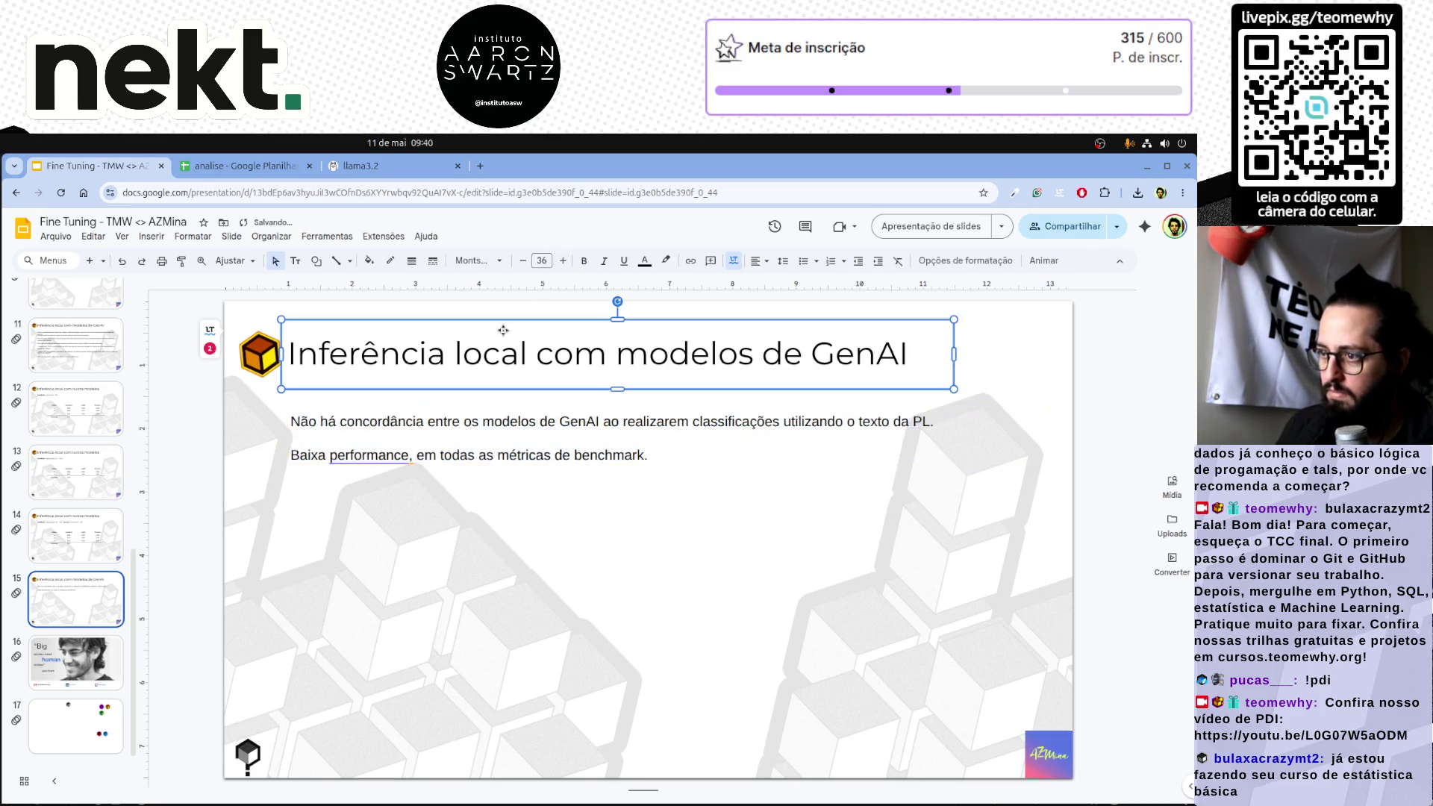
Step: Set slide 15's body text to Montserrat
click(463, 438)
key(ctrl+a)
click(494, 261)
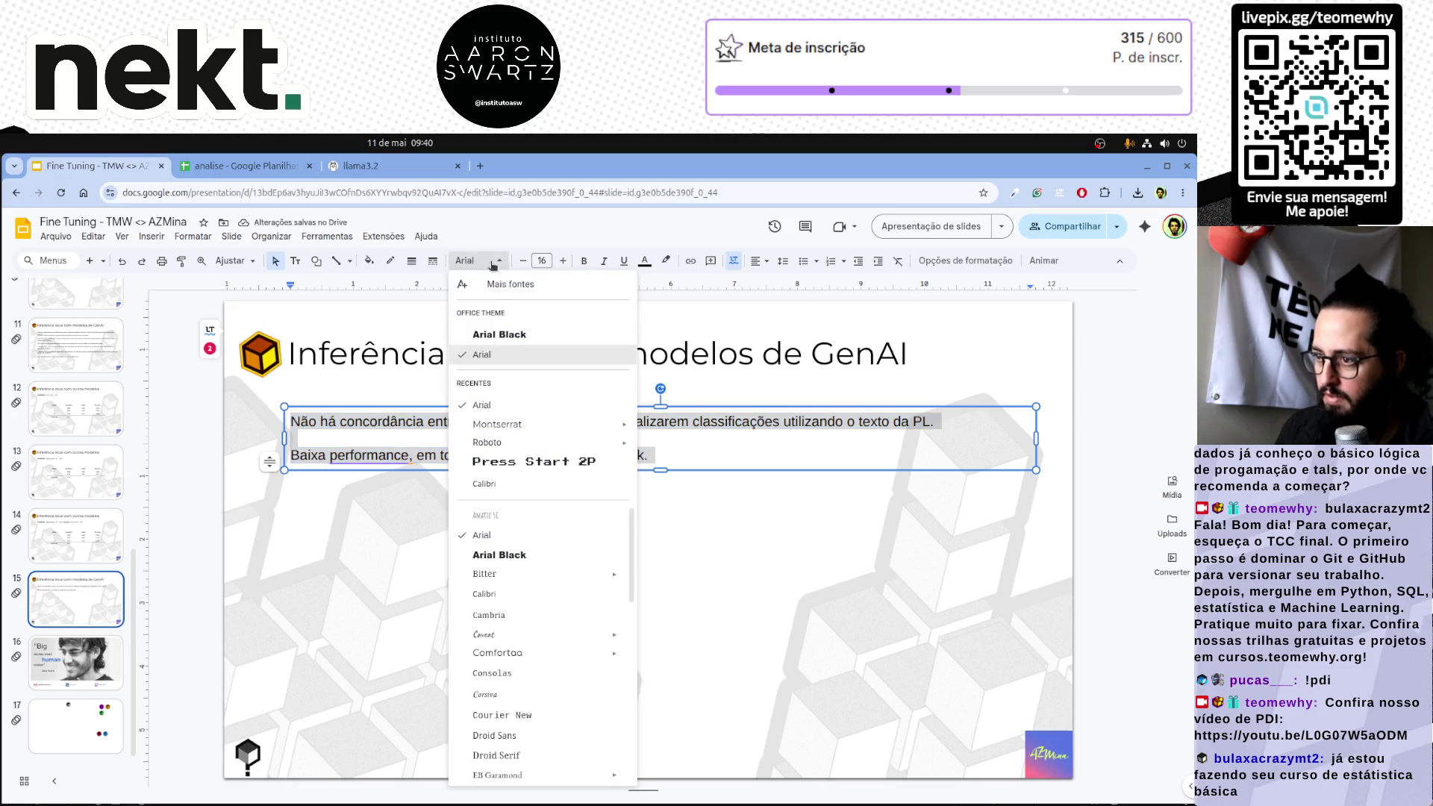
click(510, 423)
click(496, 537)
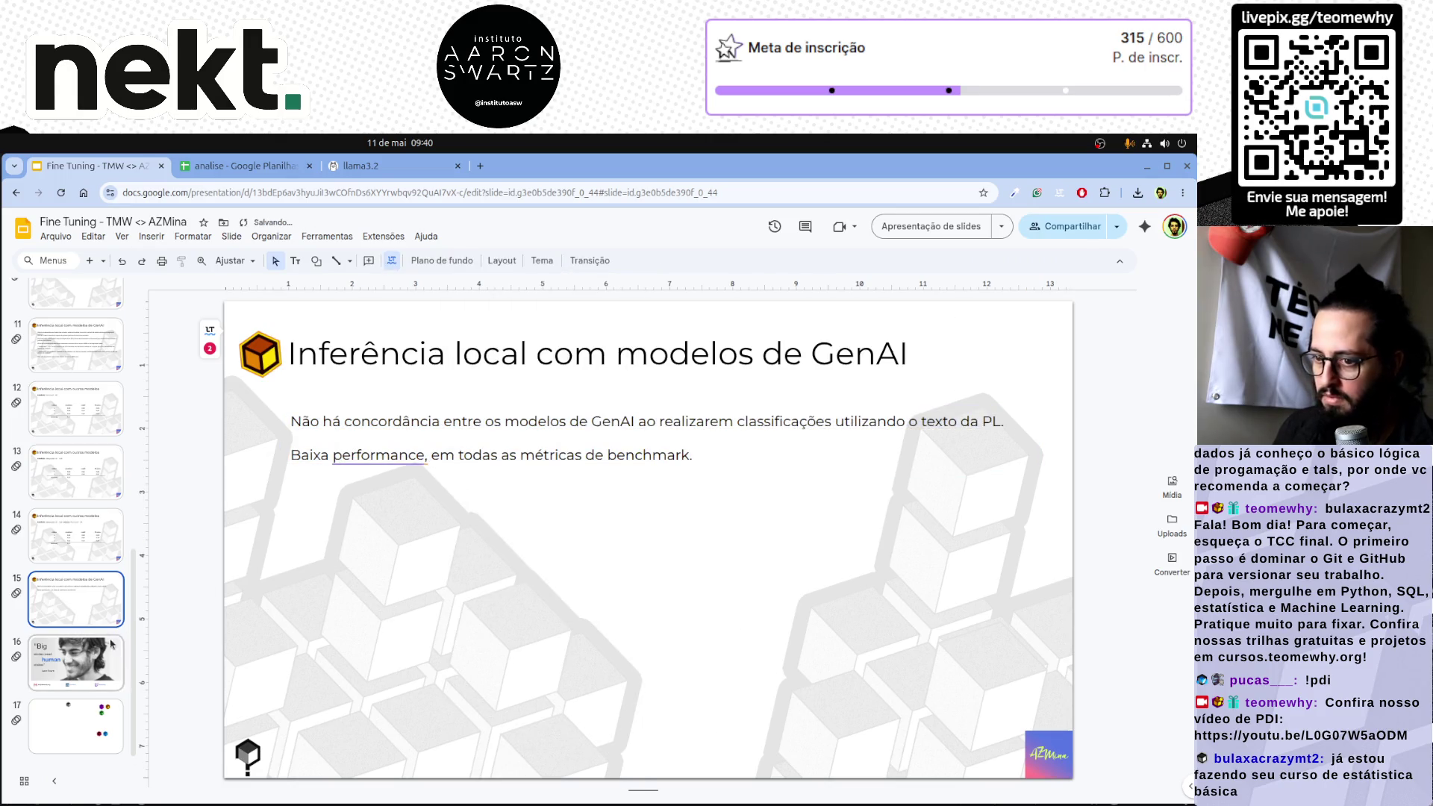
Step: Set all cells of slide 14's results table to Montserrat
click(122, 540)
click(459, 538)
click(504, 411)
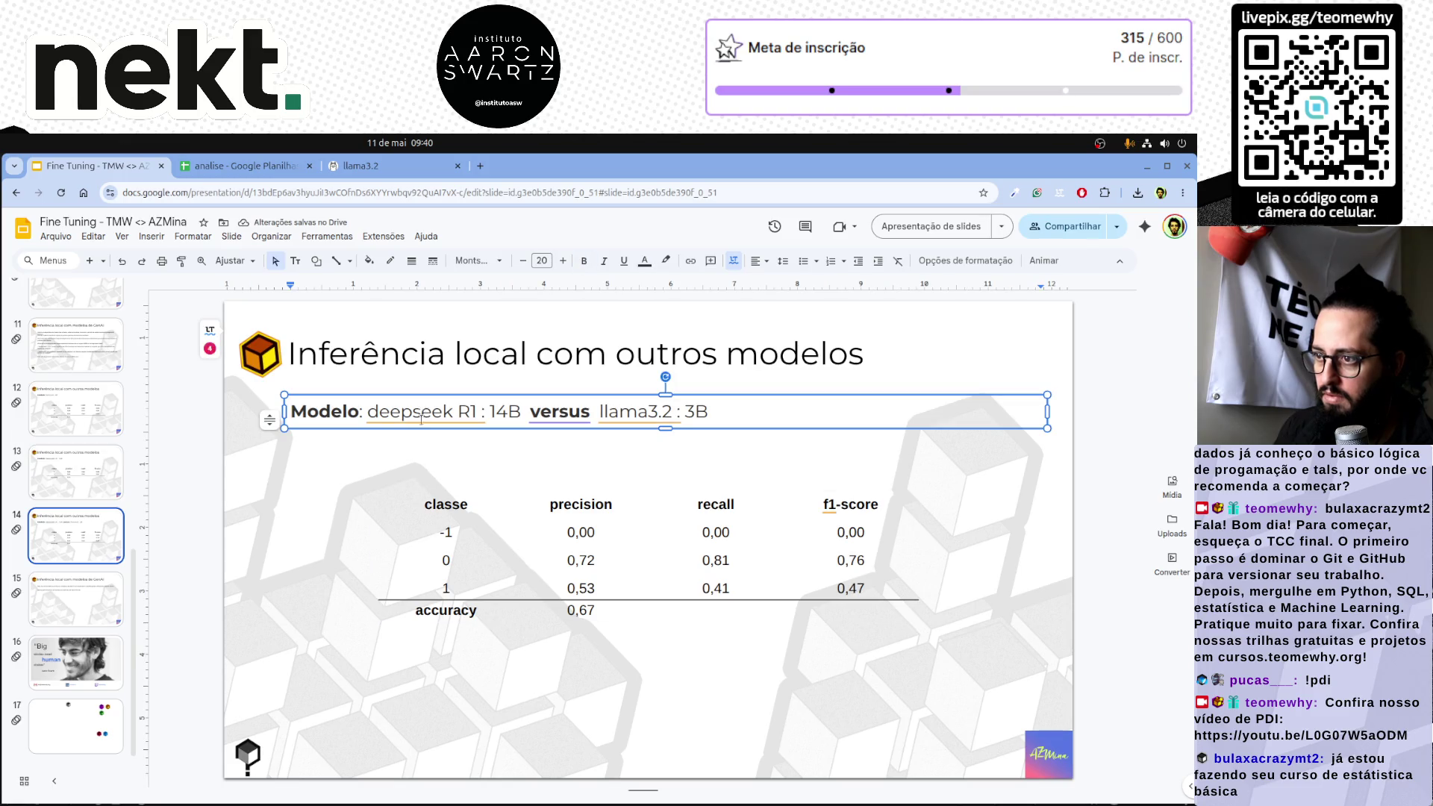
click(464, 543)
key(ctrl+a)
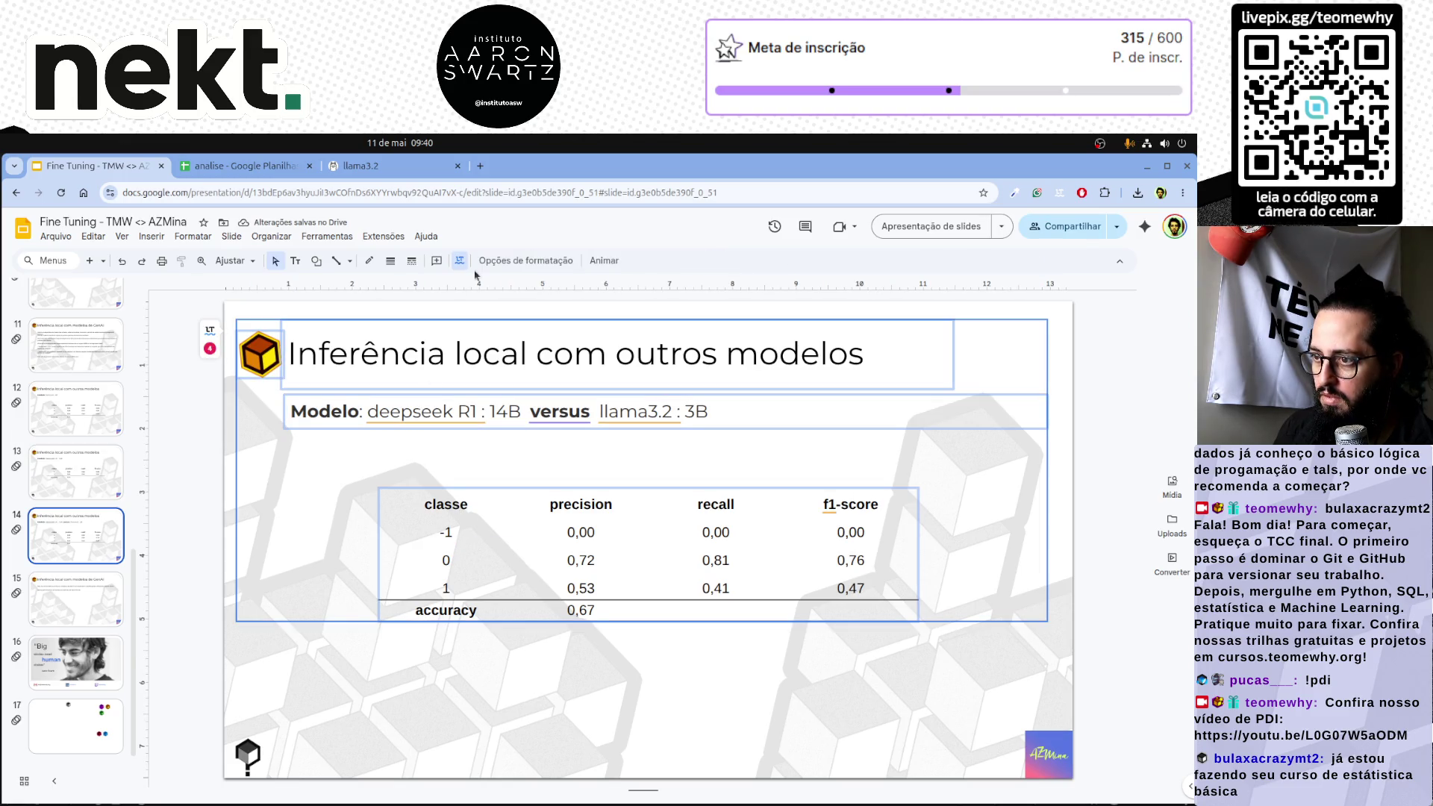
click(437, 502)
drag(436, 502, 891, 617)
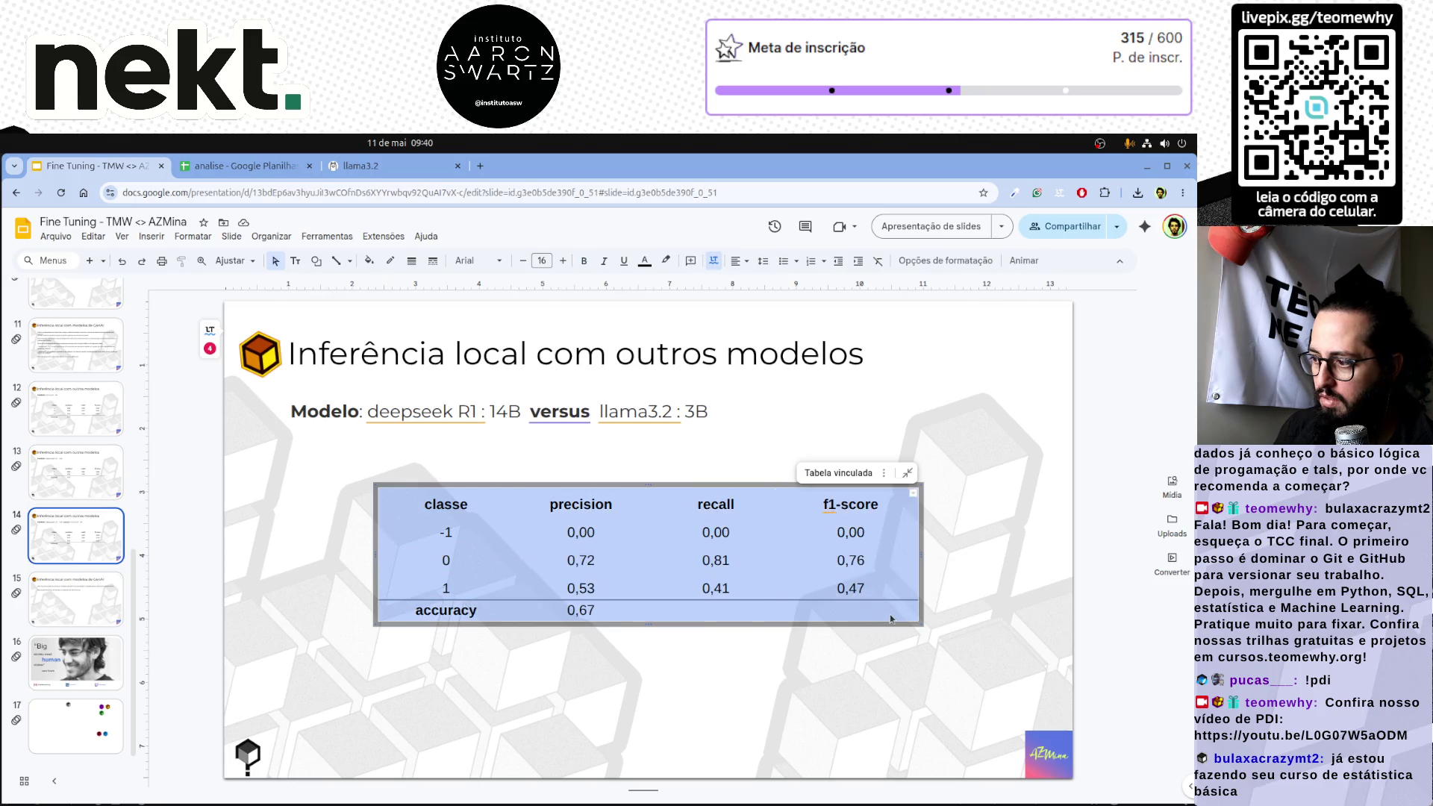
click(476, 260)
click(511, 408)
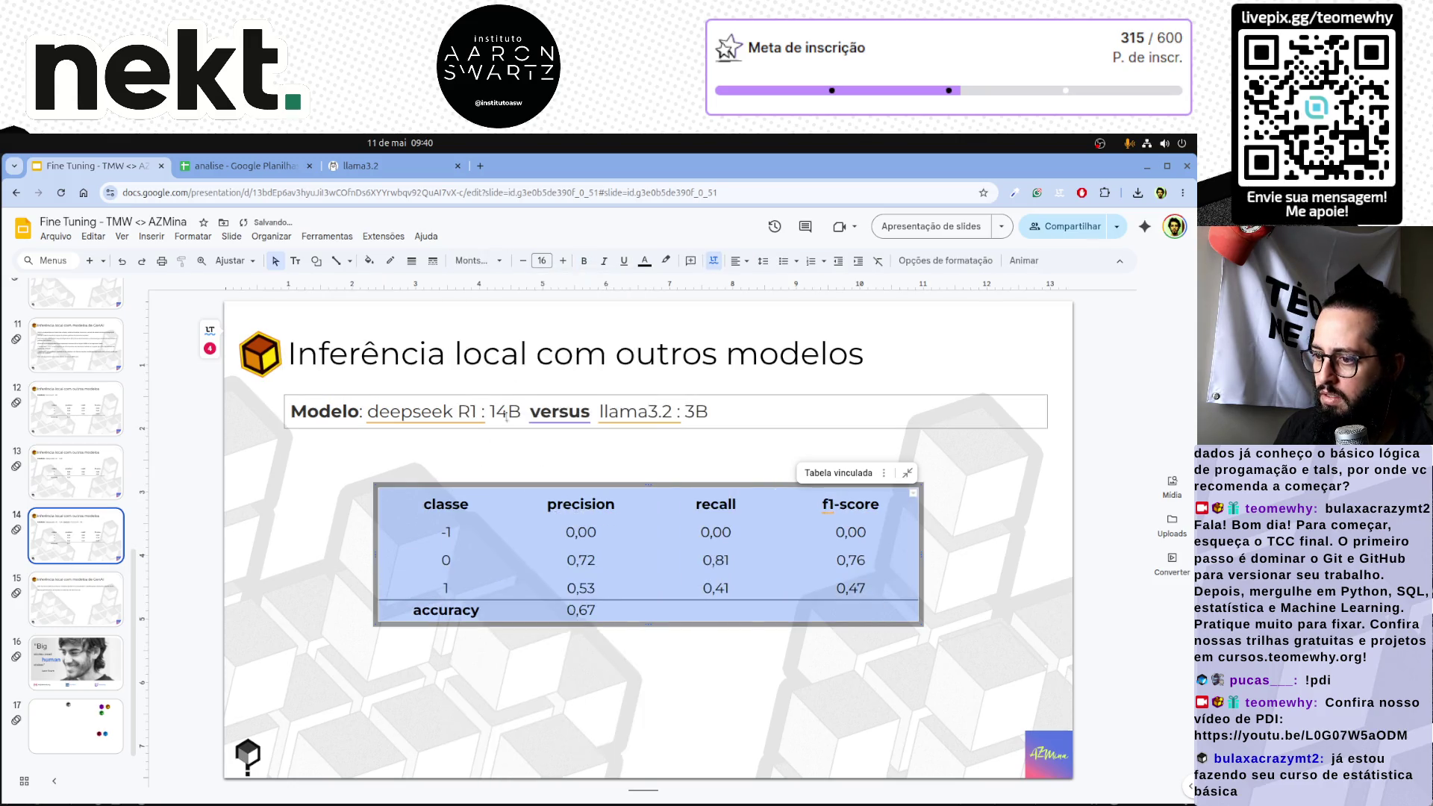
Step: Apply Montserrat to the results tables on slides 13 and 12
key(Page_Up)
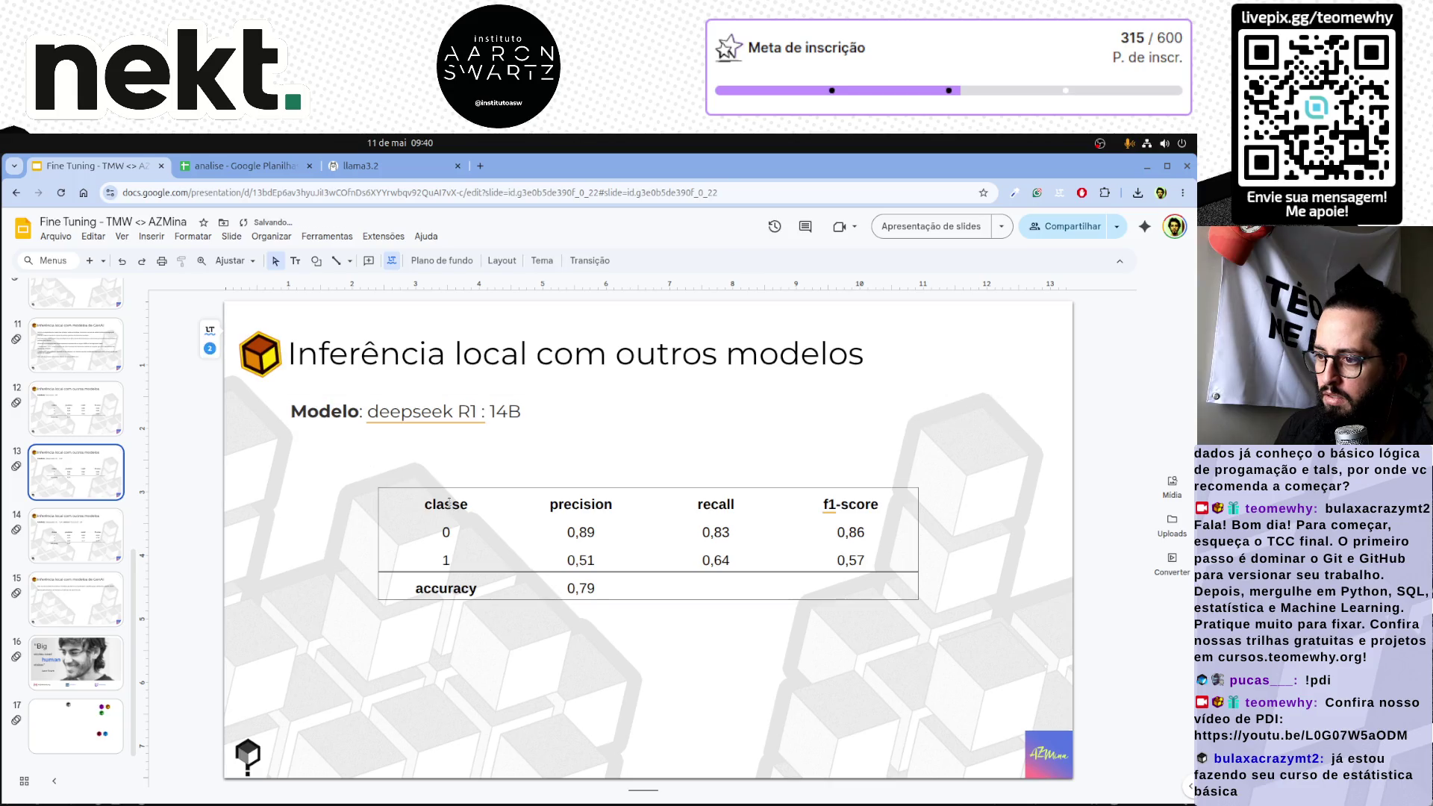
drag(447, 504, 471, 518)
key(ctrl+a)
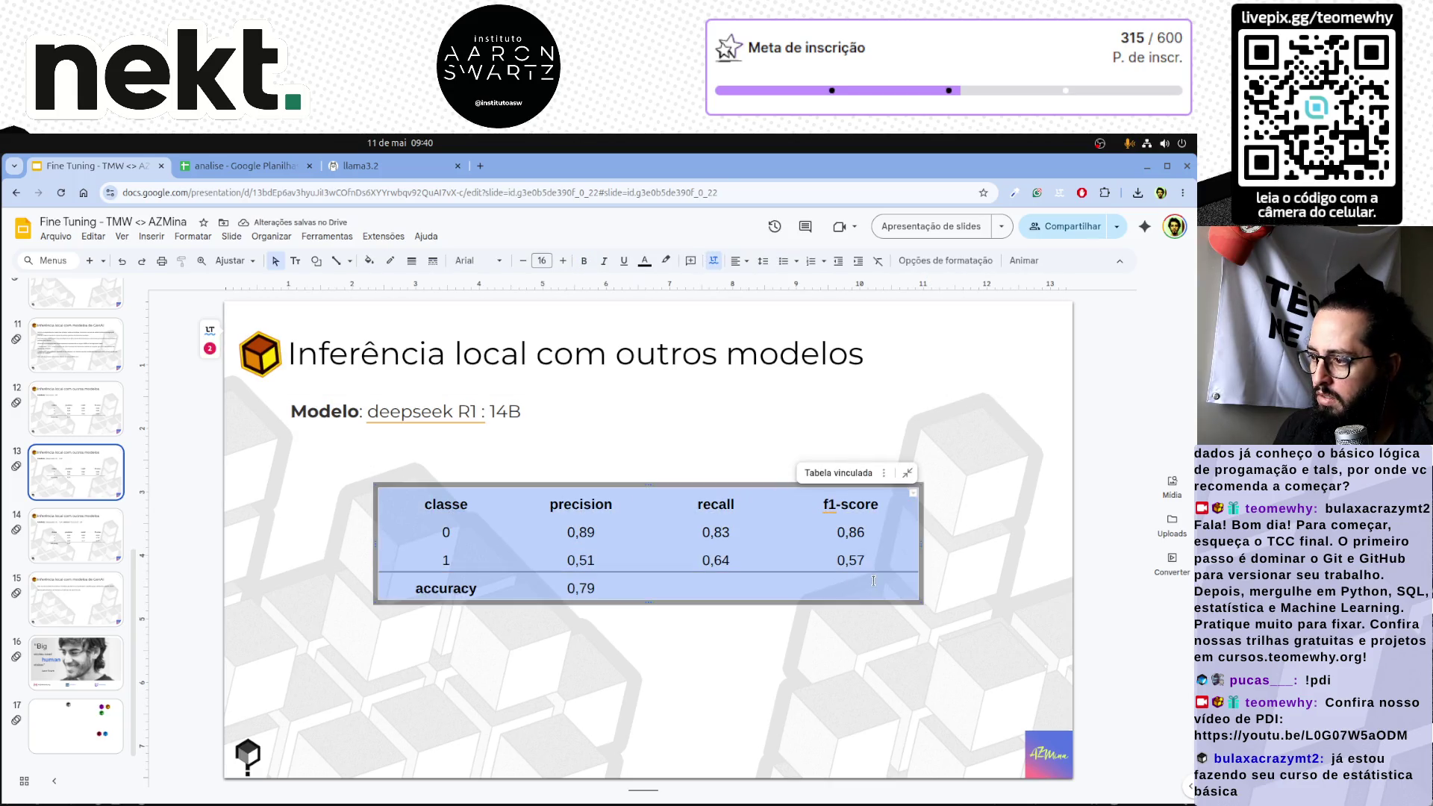
click(477, 260)
mouse_move(498, 404)
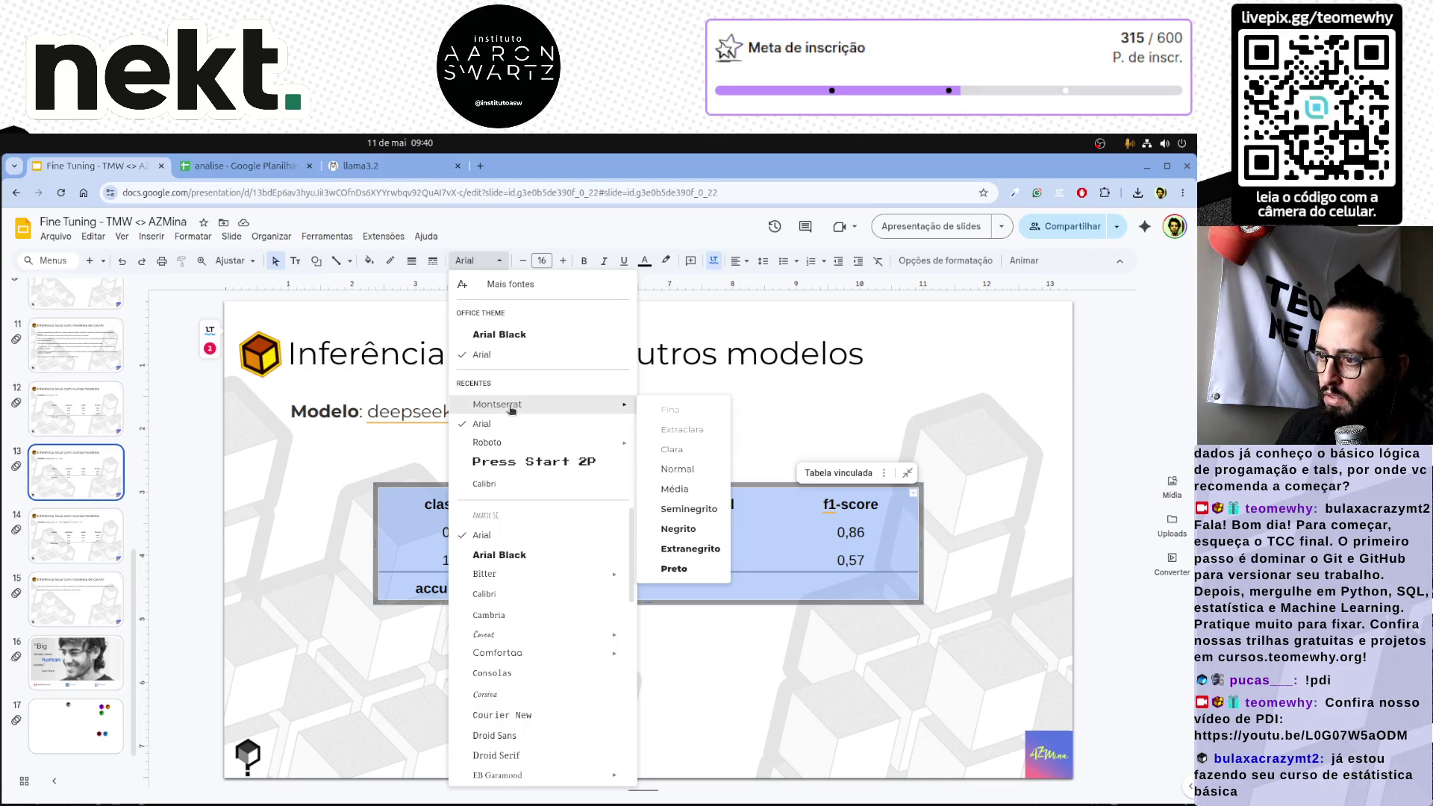
key(Escape)
key(Page_Up)
click(428, 504)
key(ctrl+a)
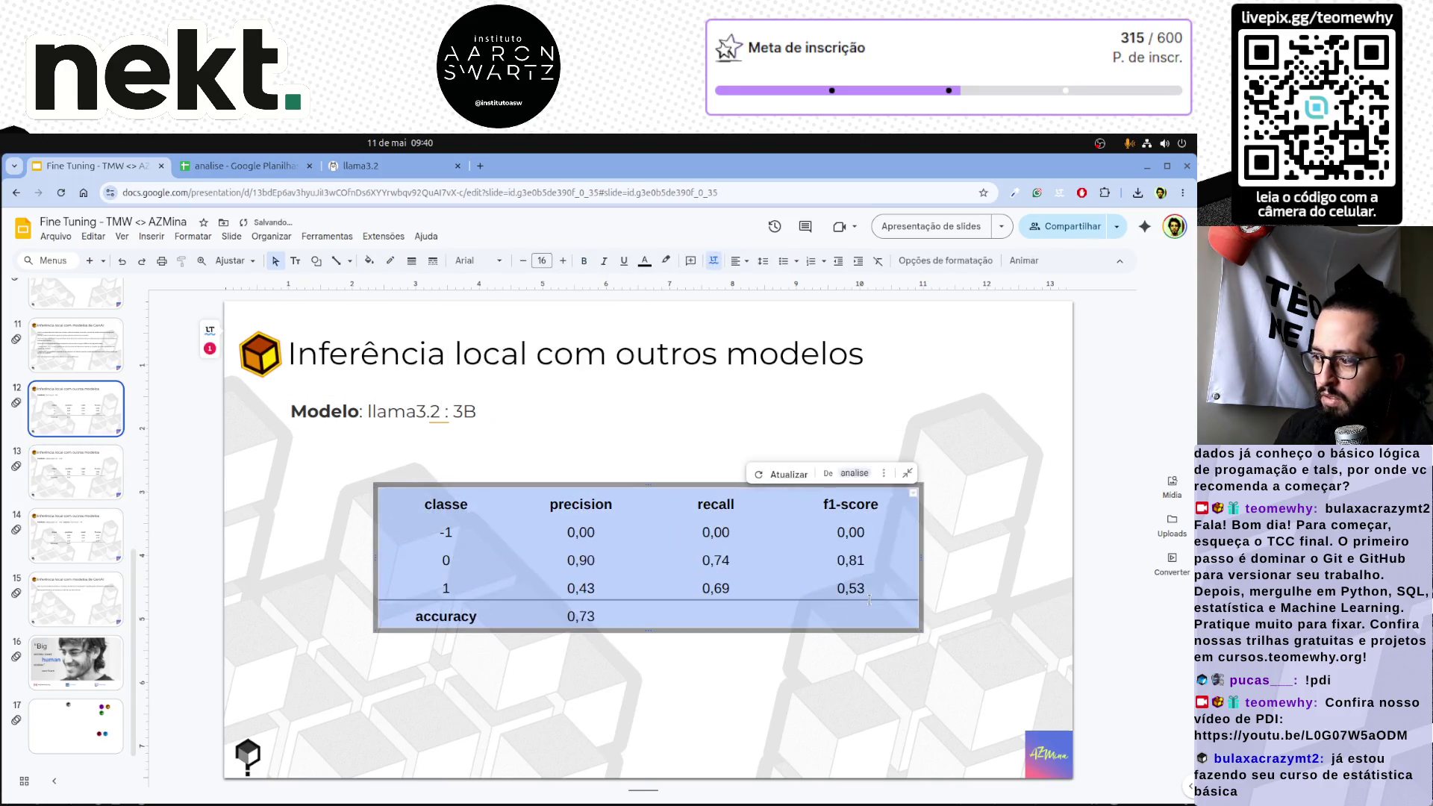
click(478, 261)
key(Escape)
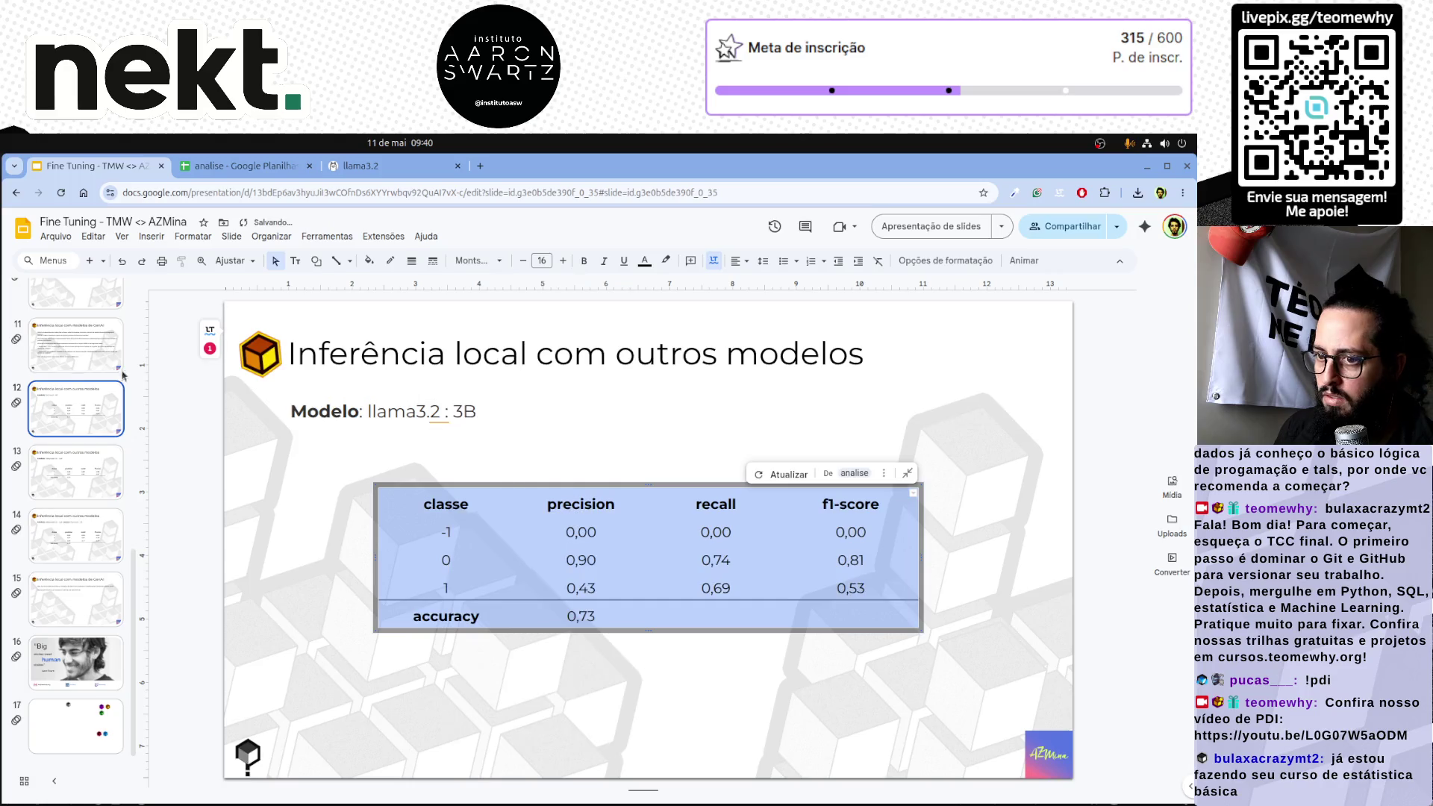
Step: Set slide 11's prompt text to Montserrat and select the Hipóteses bullet list on slide 10
key(Page_Up)
click(505, 414)
key(ctrl+a)
click(466, 261)
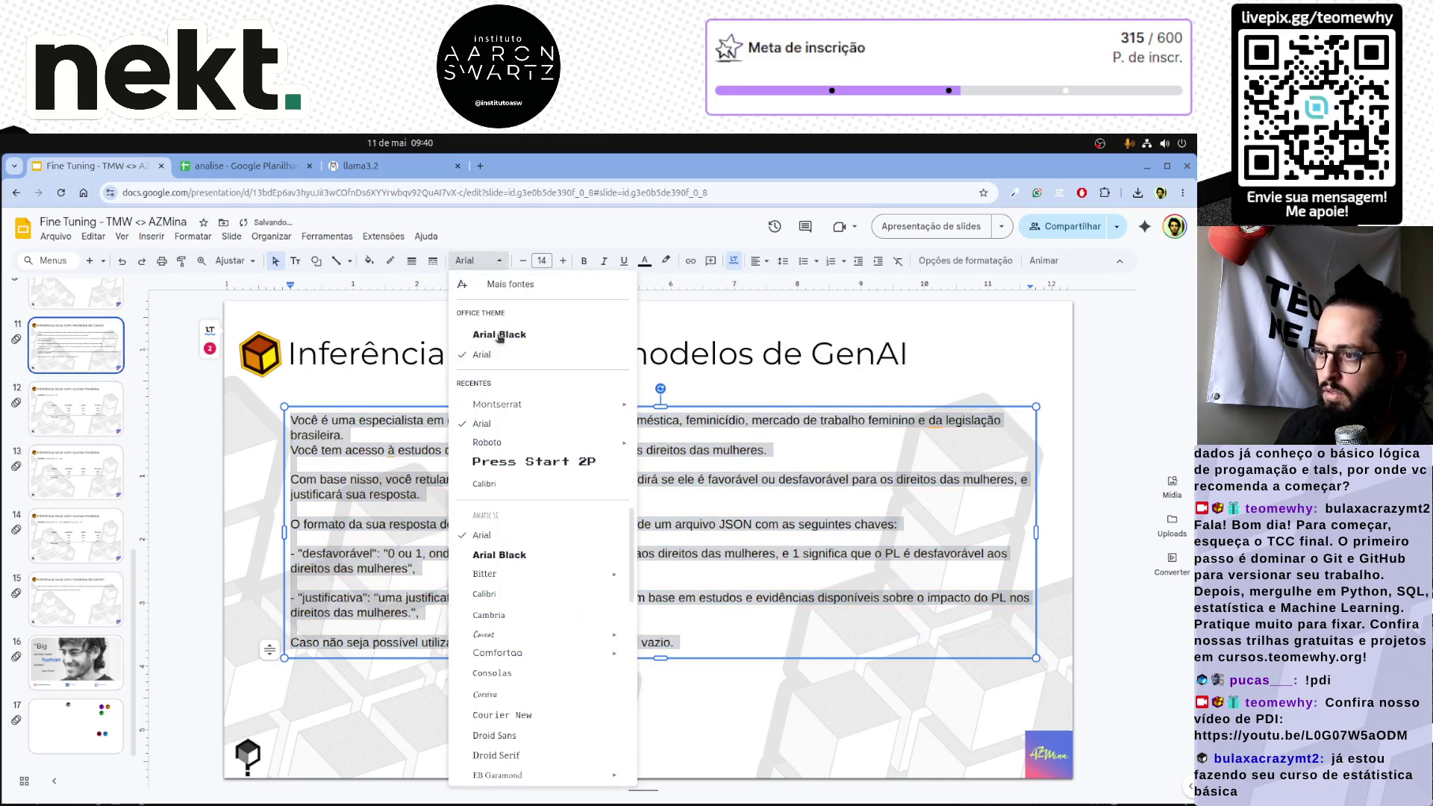
click(481, 404)
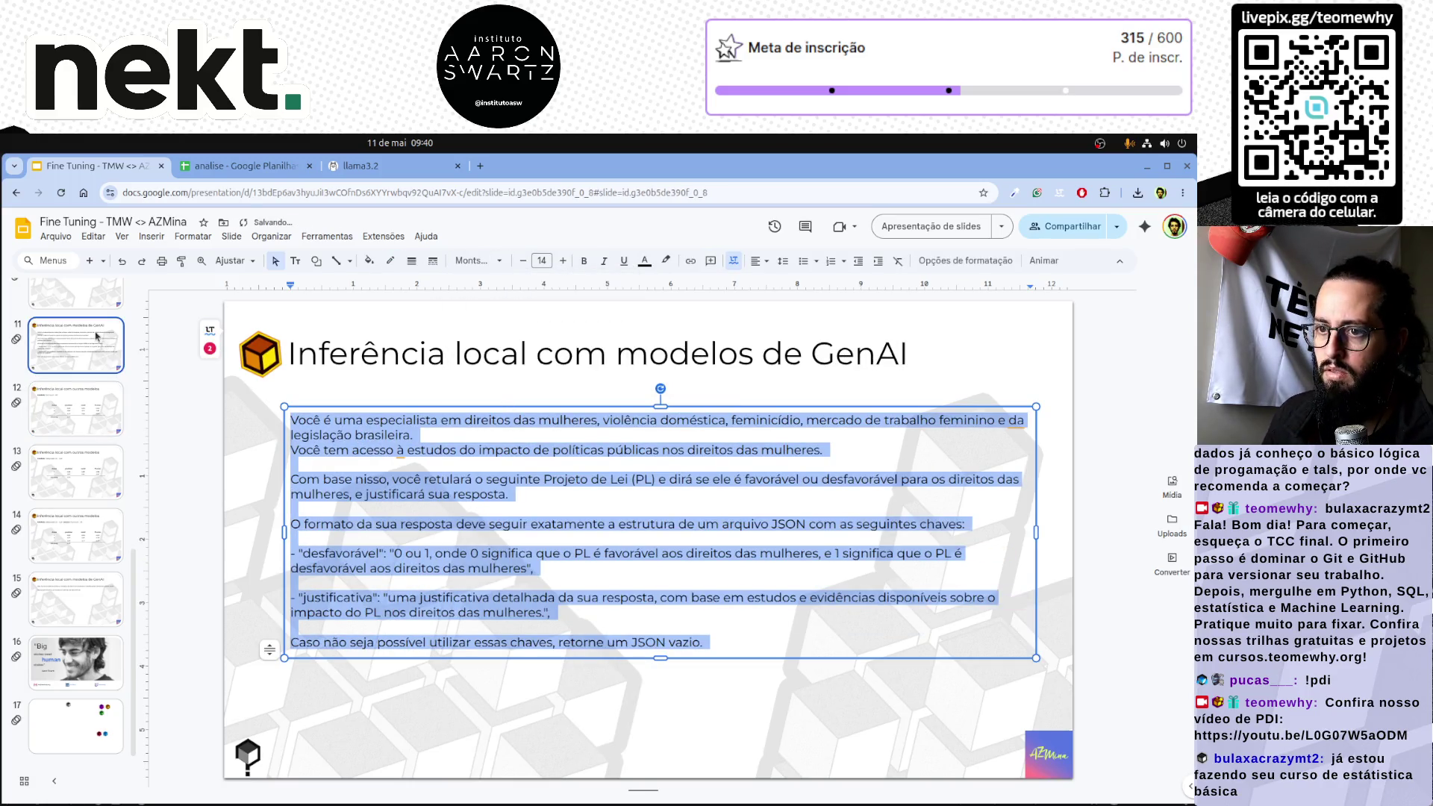
scroll(75, 503, up, 3)
click(75, 431)
click(403, 442)
key(ctrl+a)
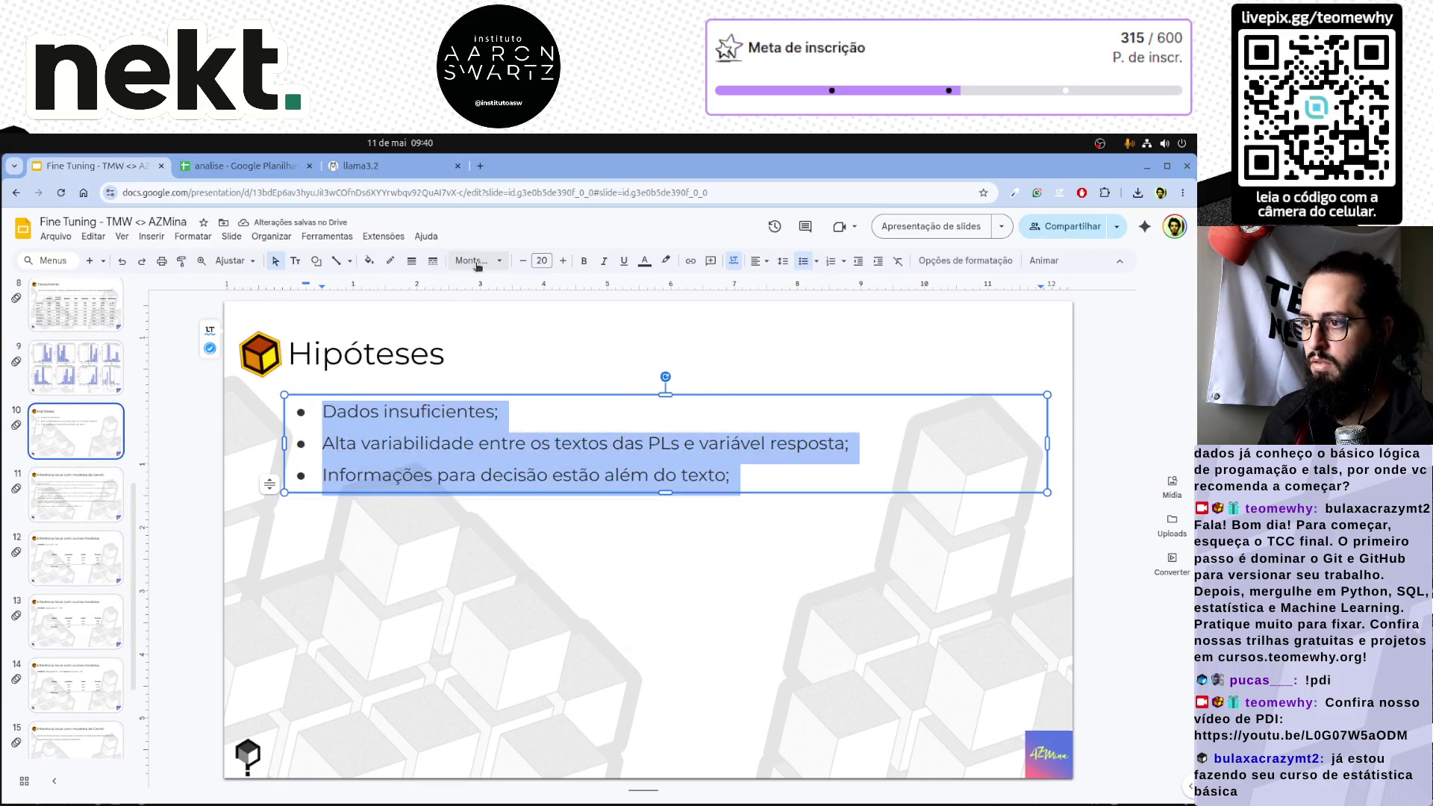
Step: Correct 'Genero' to 'Gênero' on the Pré-processamento slide via the spelling suggestion
click(466, 261)
click(179, 336)
scroll(84, 381, up, 3)
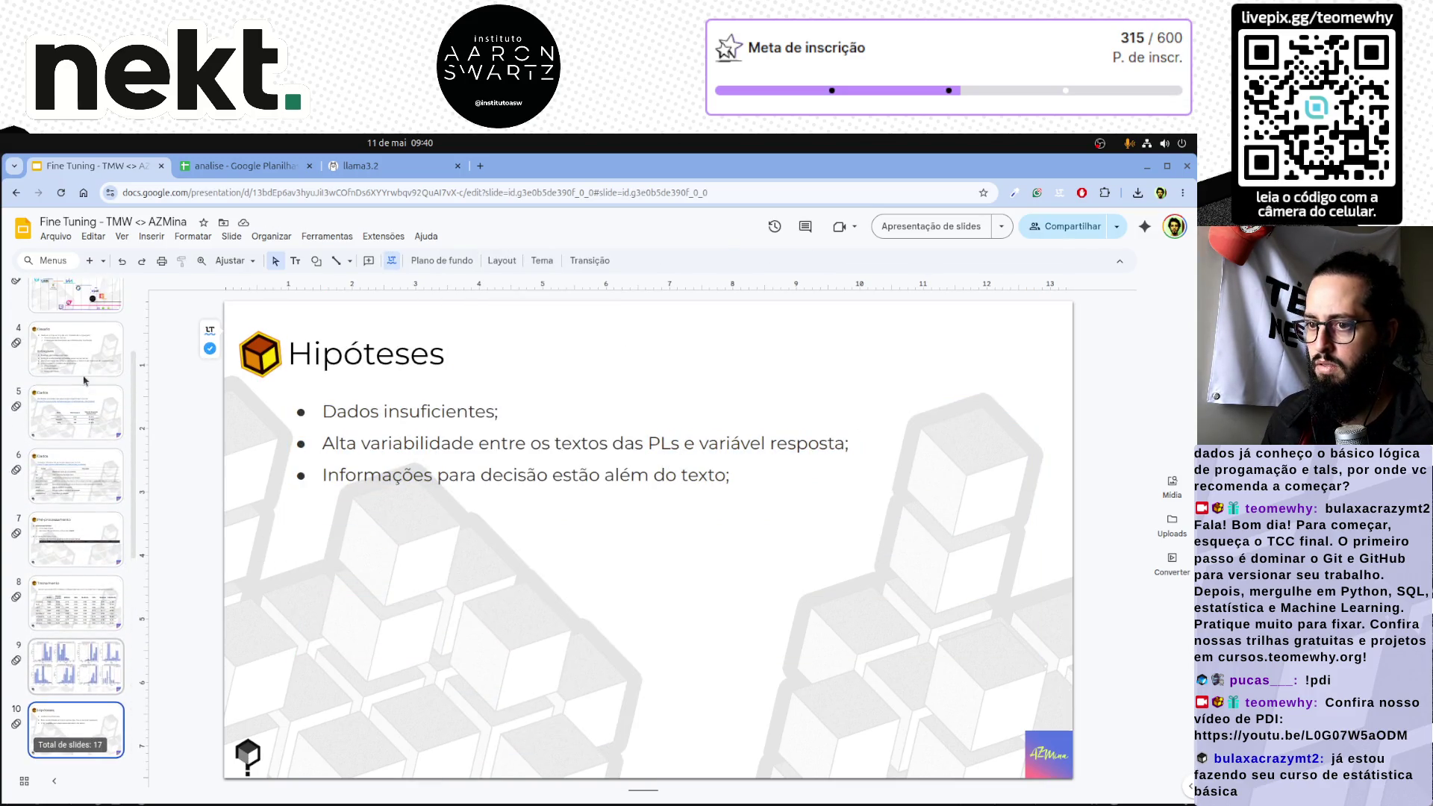
click(69, 481)
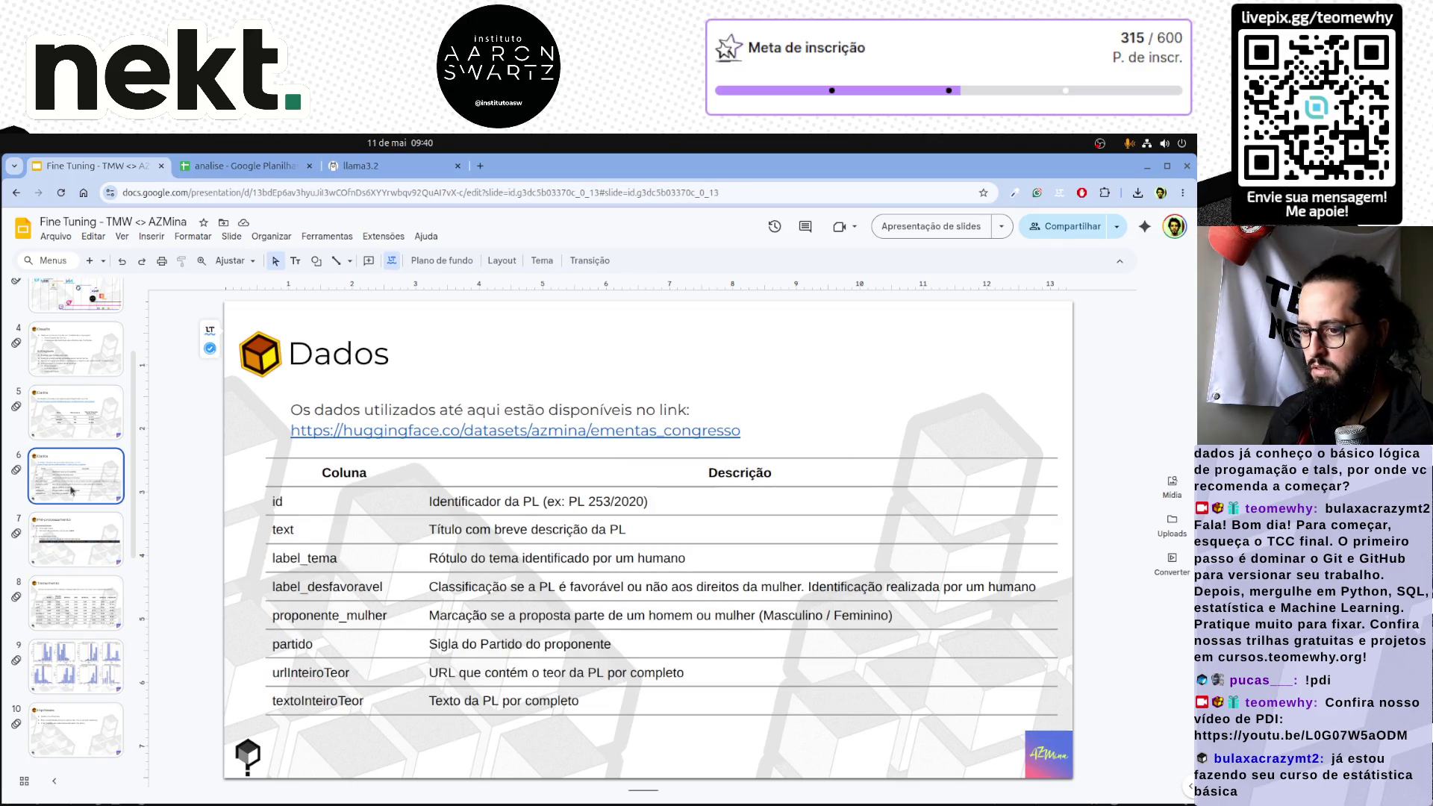
click(80, 546)
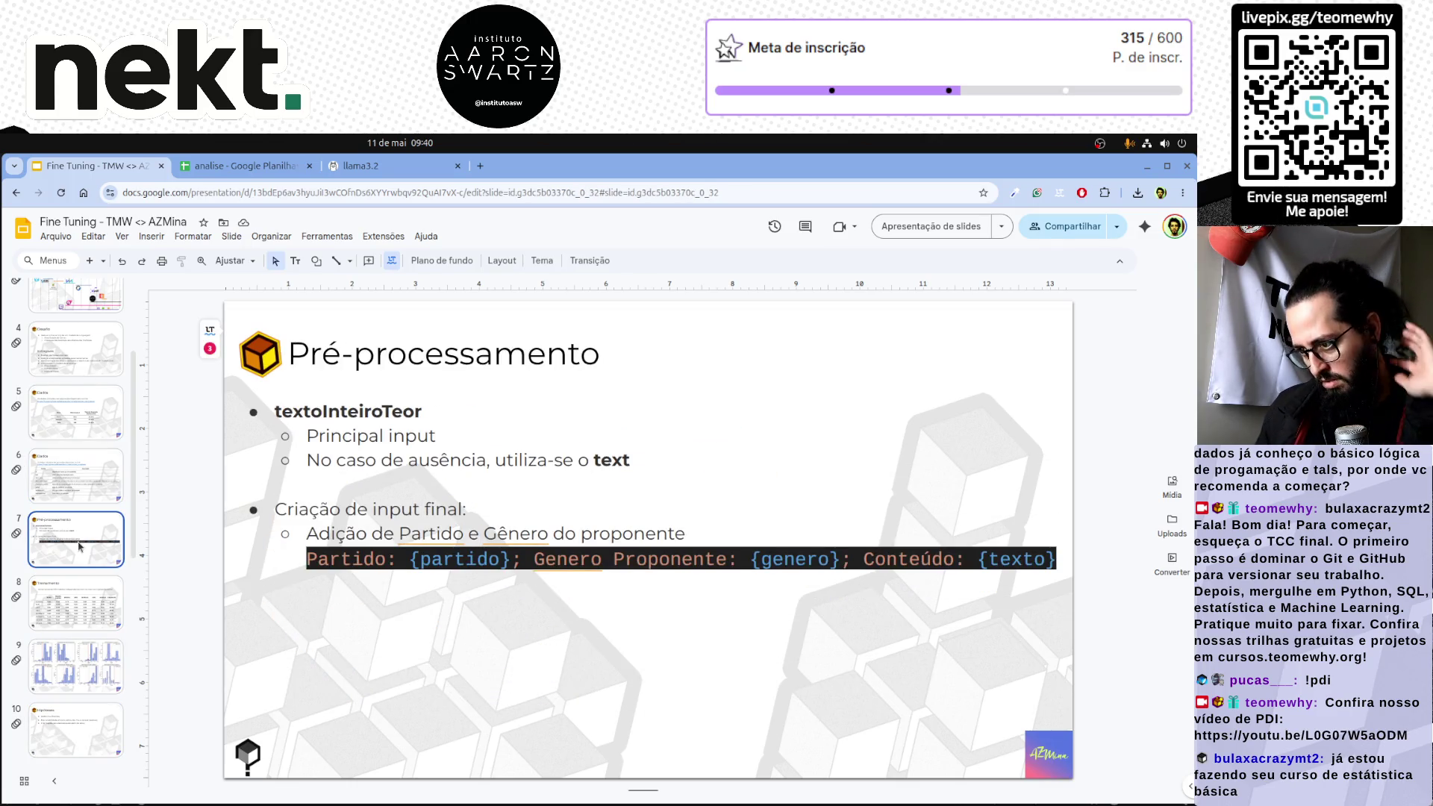
click(561, 560)
click(558, 641)
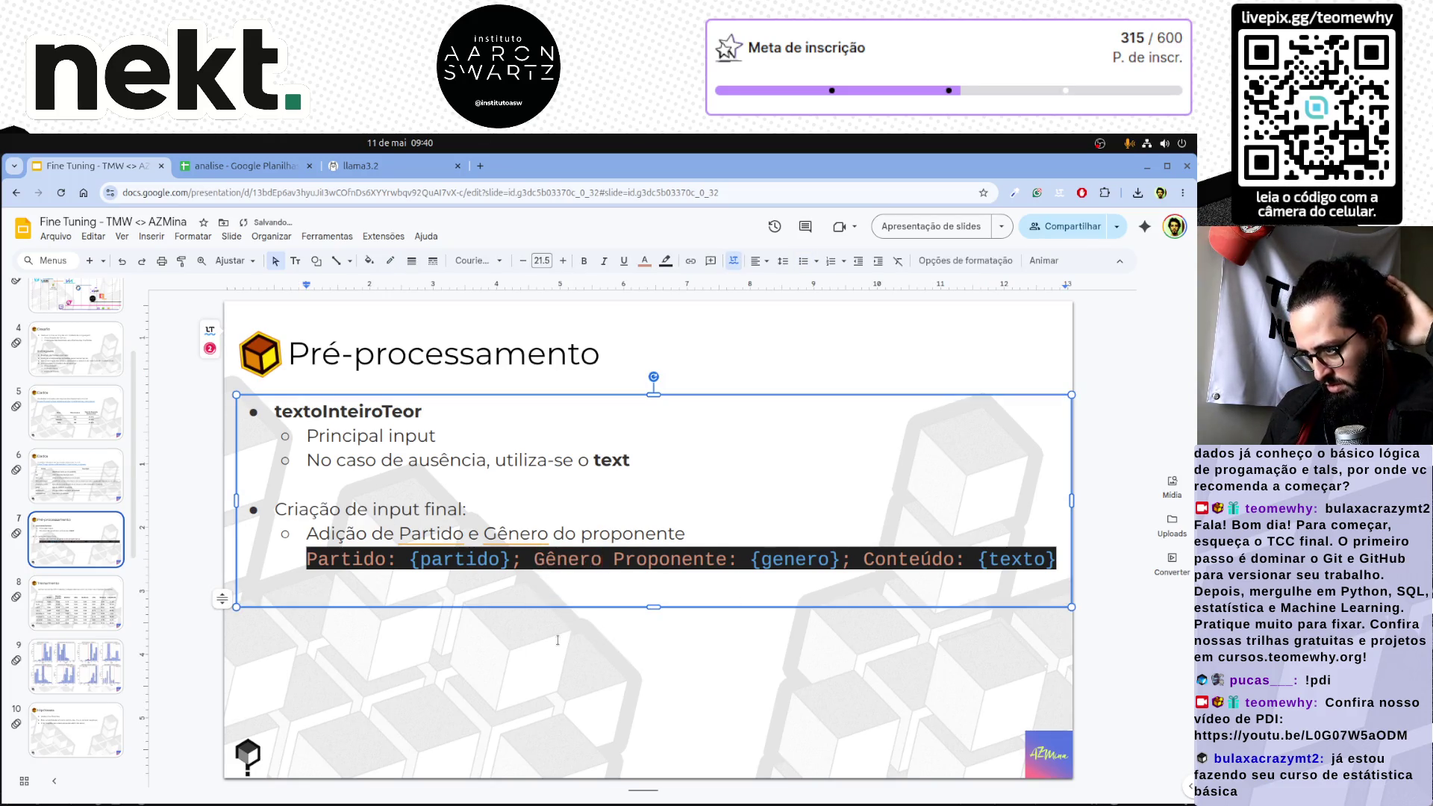
Step: Review the Desafio and Dados slides and land on the Treinamento results table slide 8
click(80, 454)
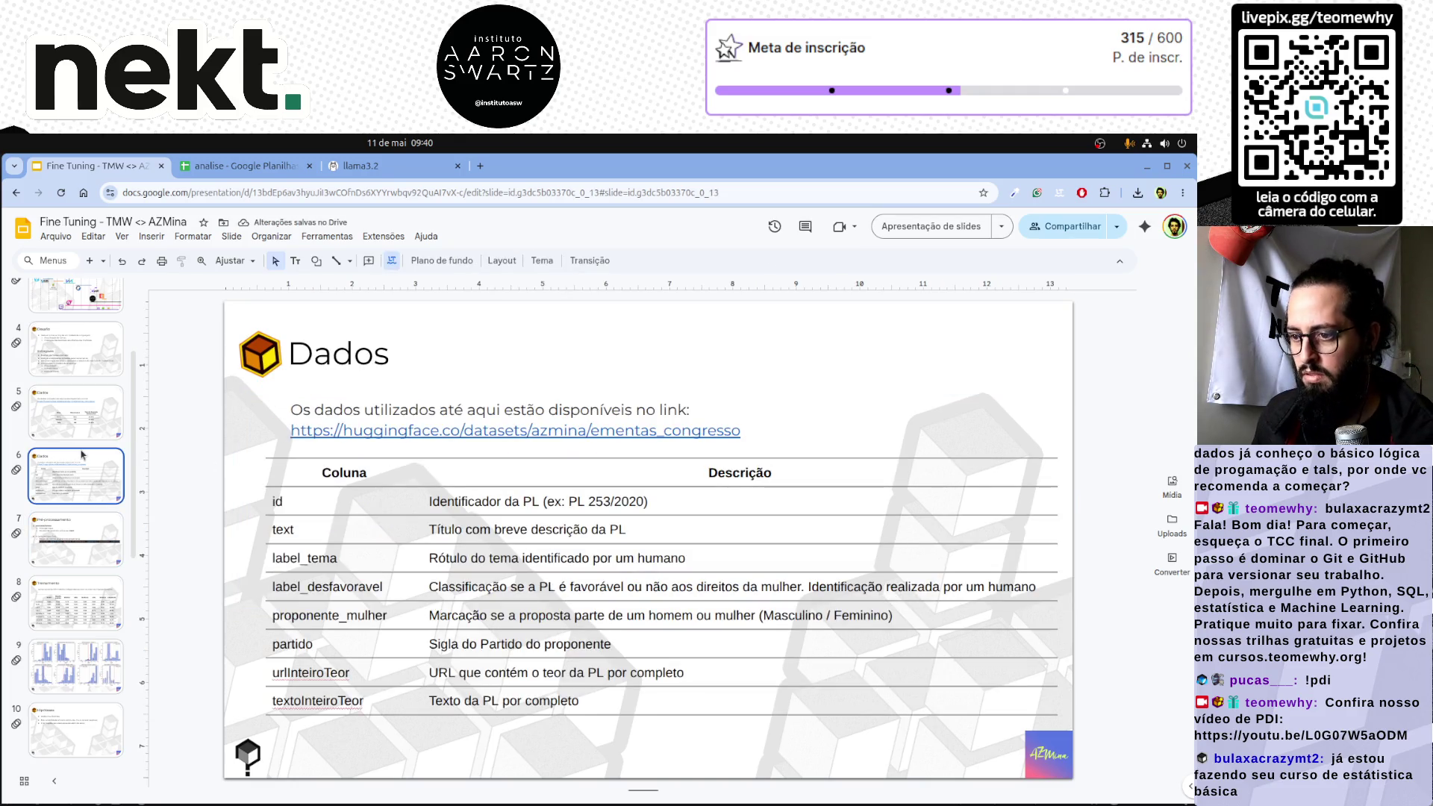
click(99, 369)
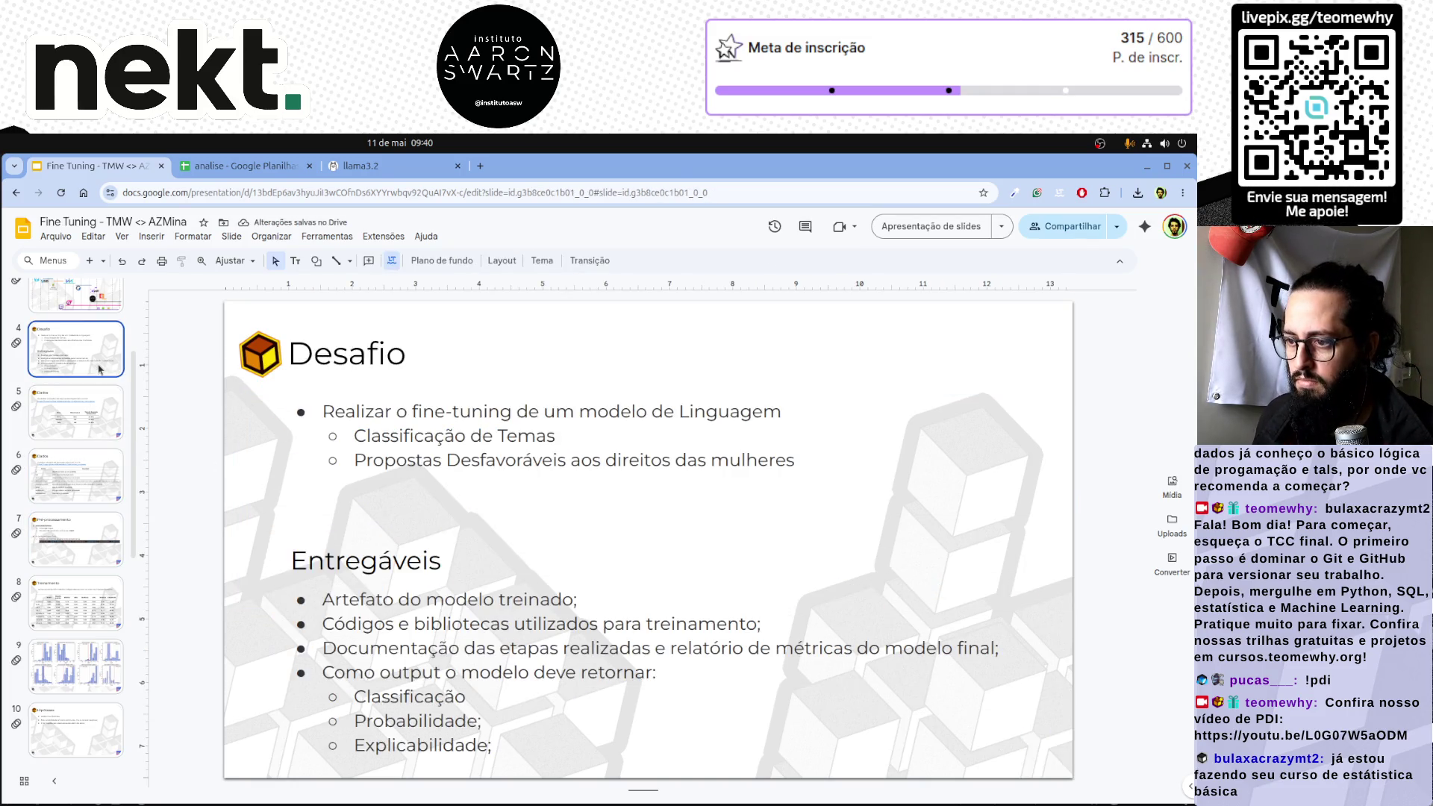
click(446, 476)
click(429, 640)
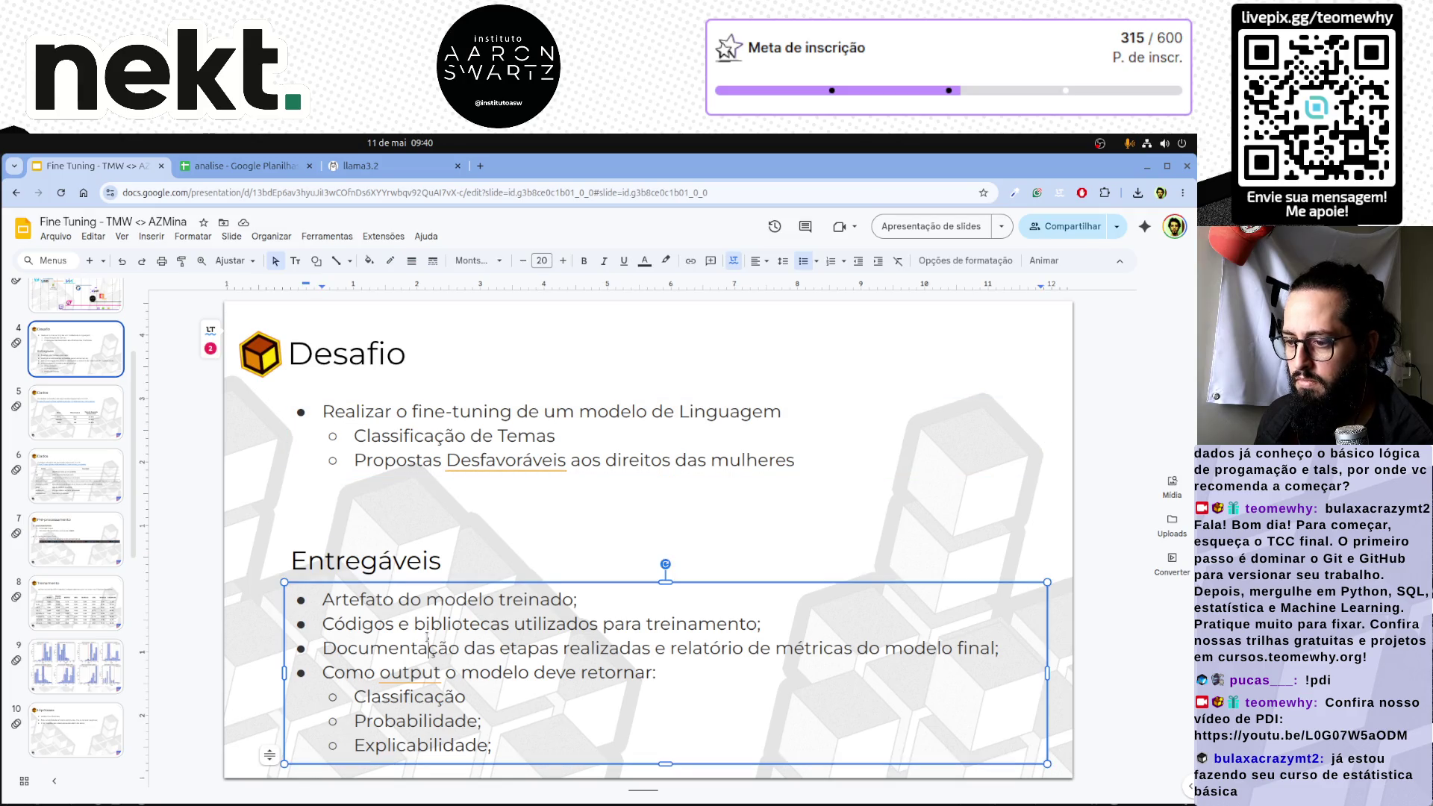
click(82, 476)
click(78, 412)
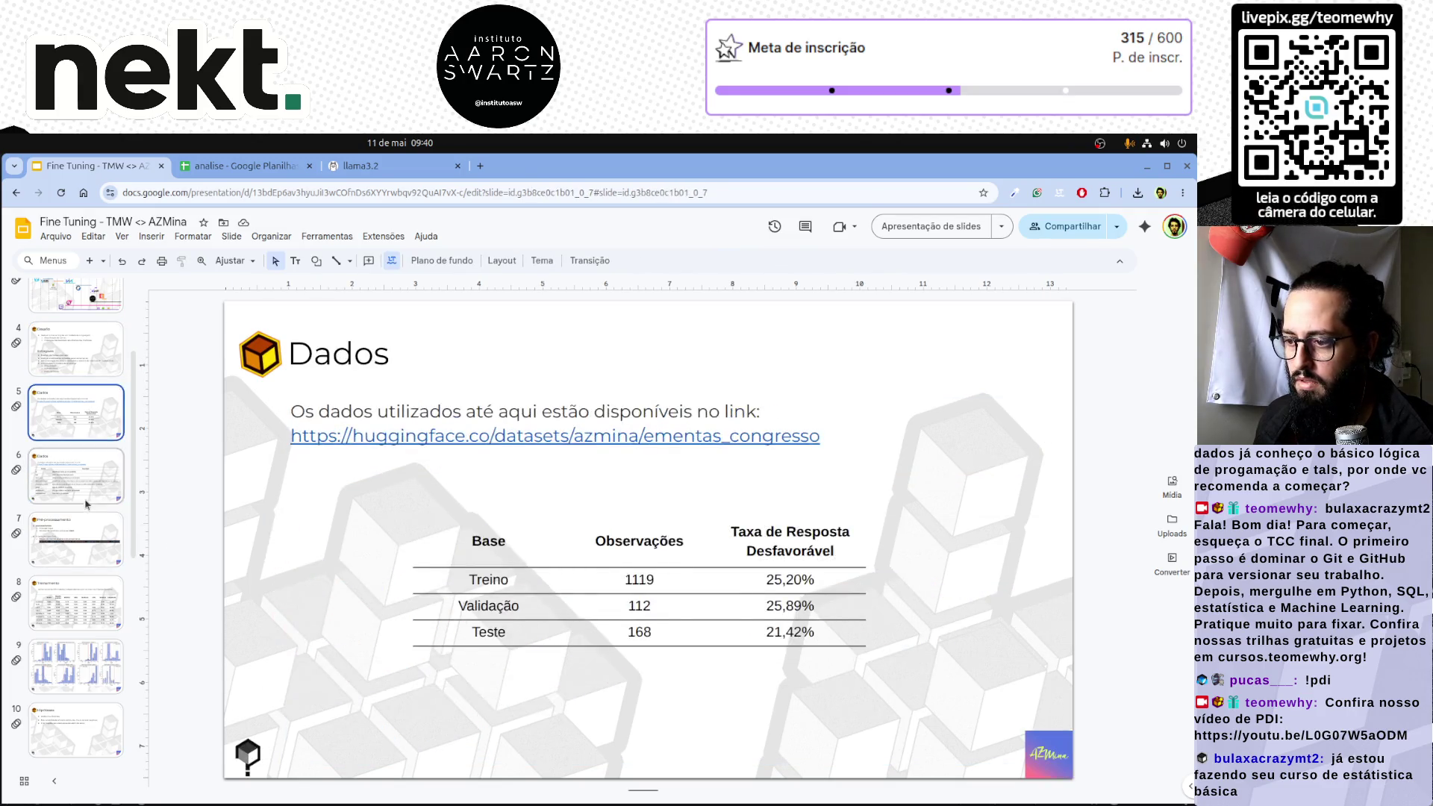
click(86, 498)
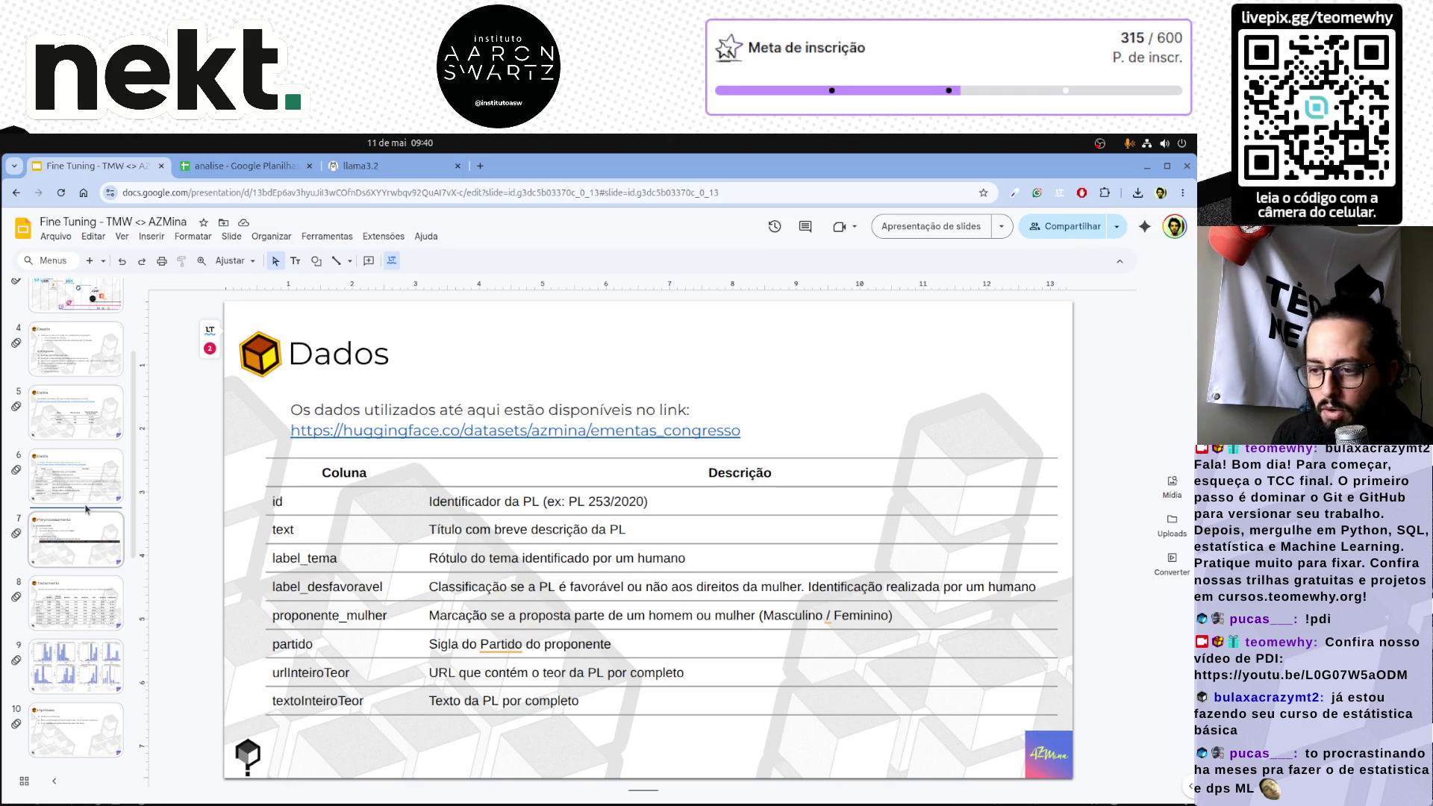
click(69, 563)
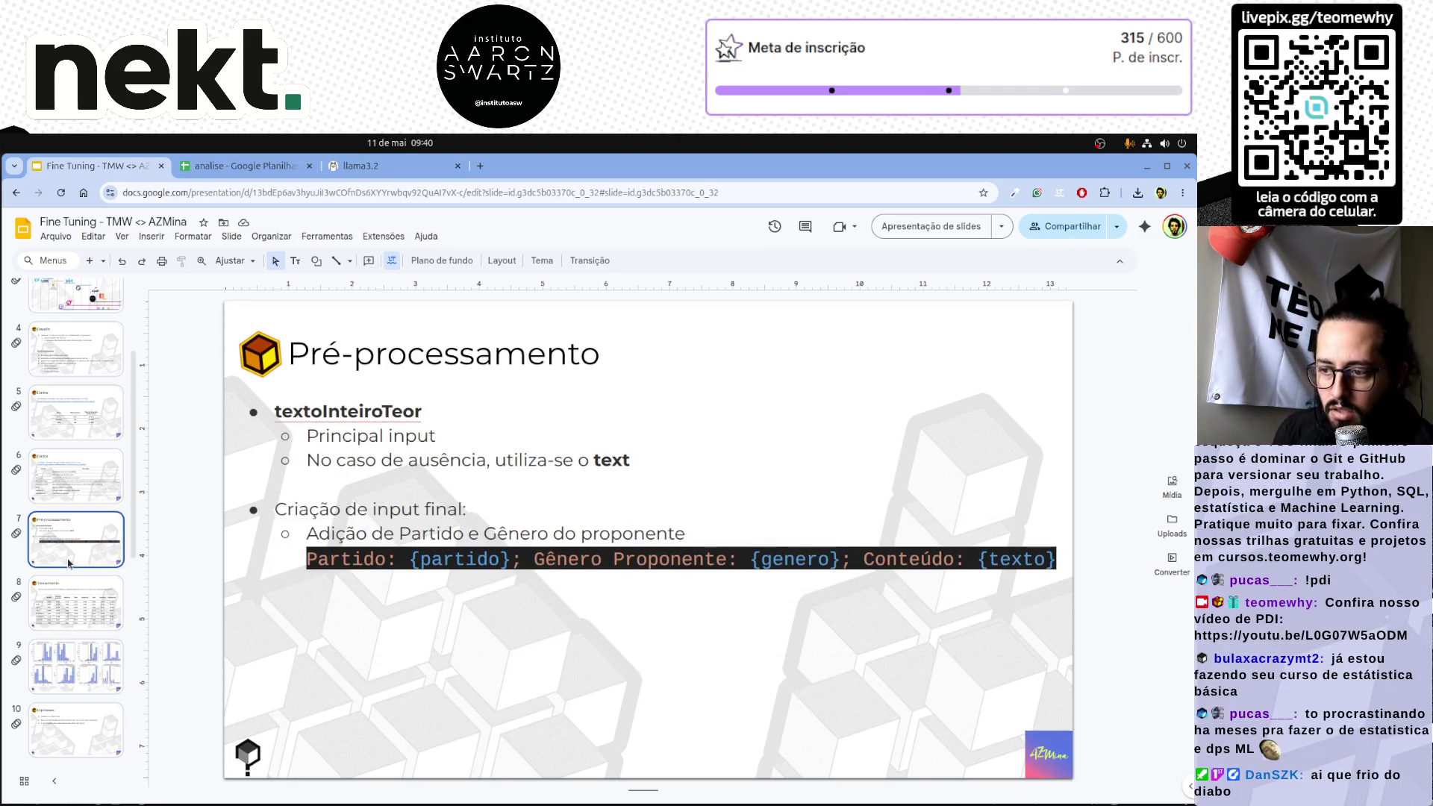
key(Down)
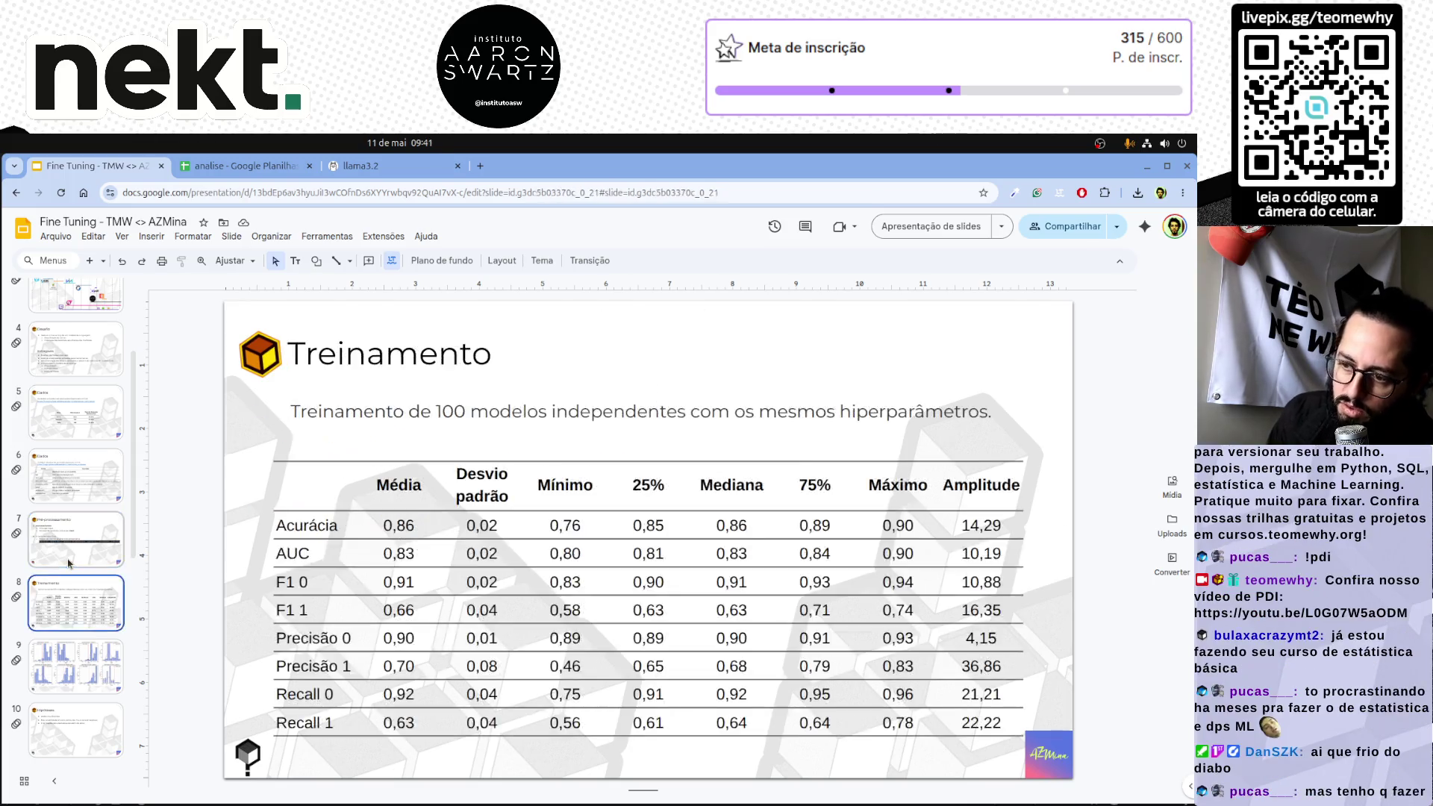
Step: Page through the llama3.2, DeepSeek and comparison results slides and settle back on the GenAI conclusions slide
key(Down)
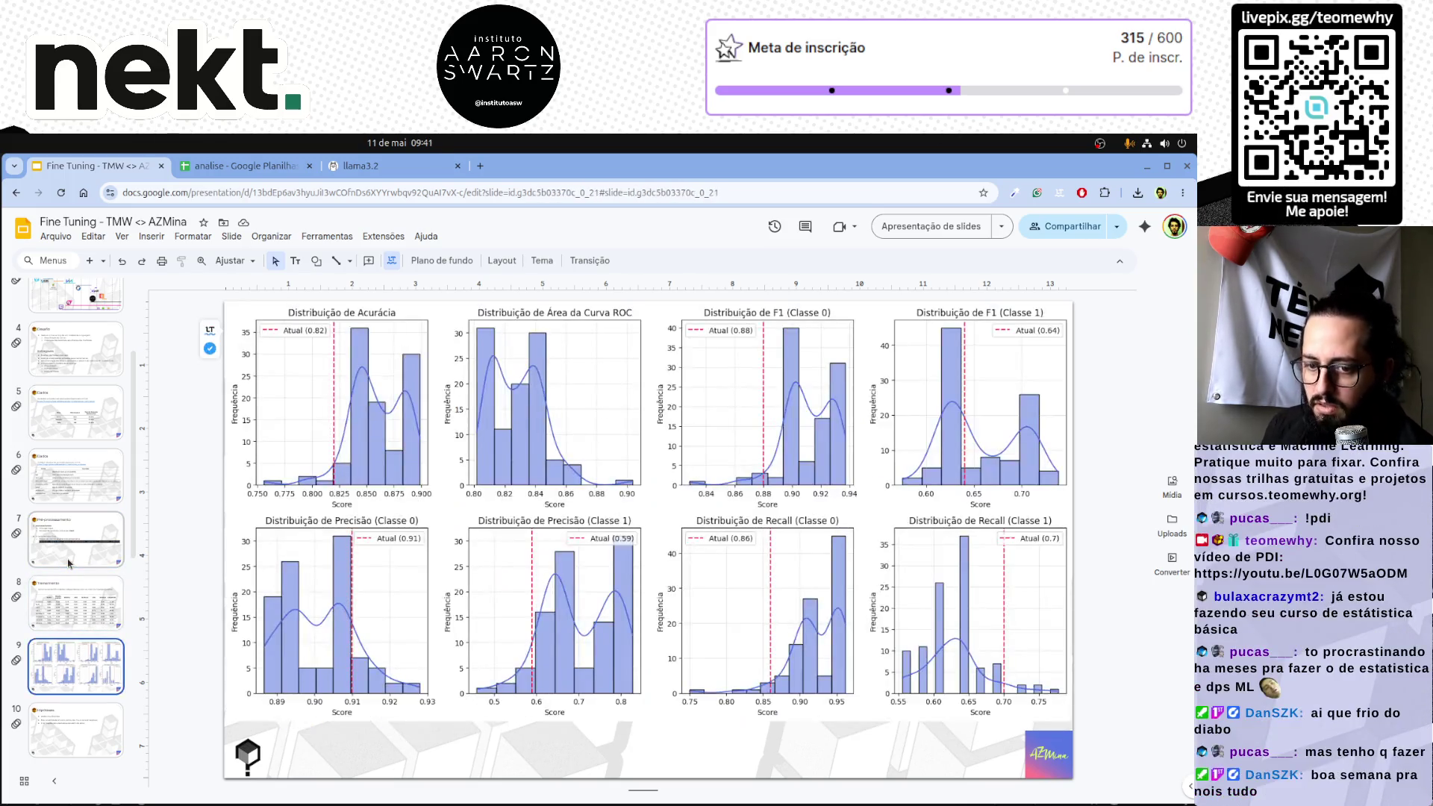
key(Down)
key(Down)
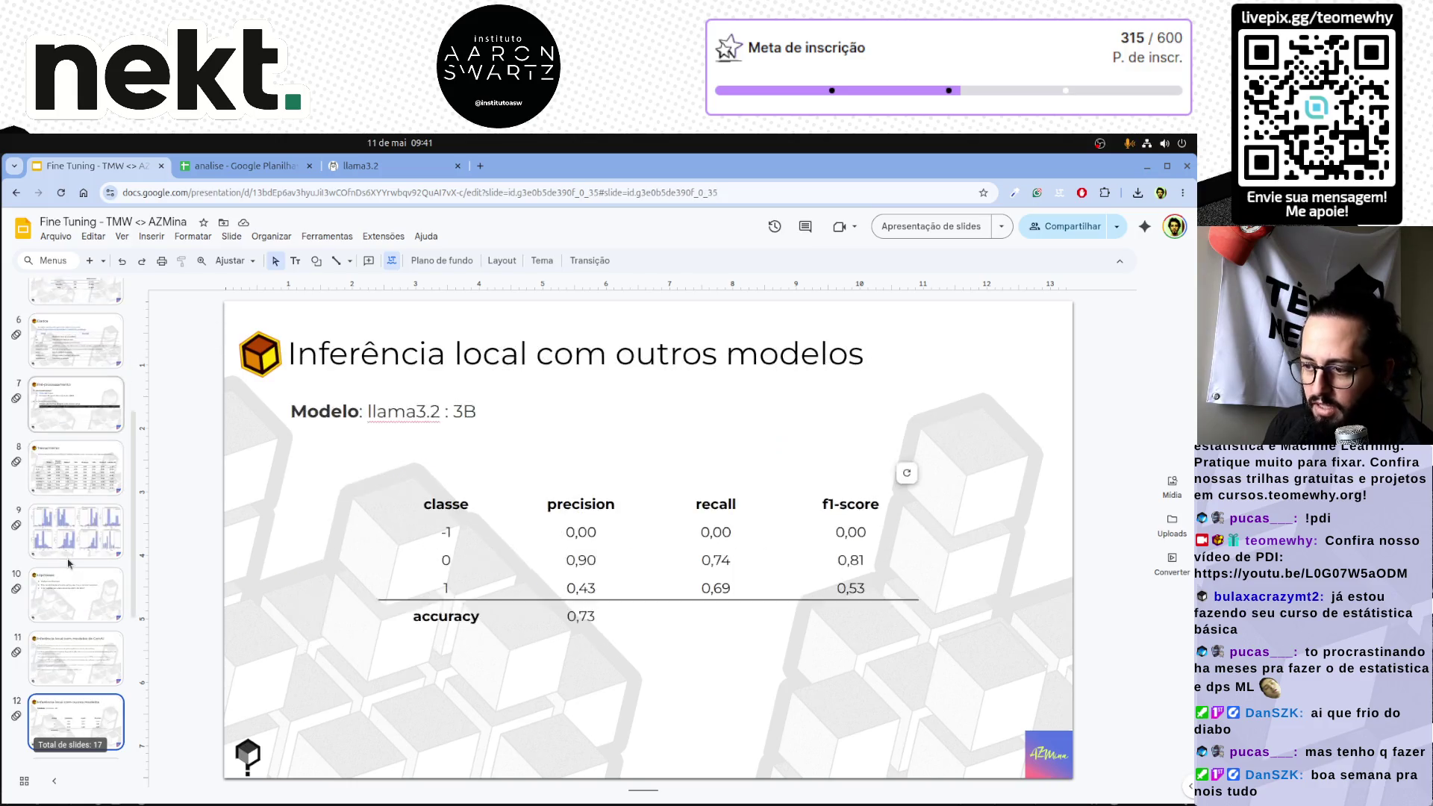
key(Down)
key(Up)
key(Down)
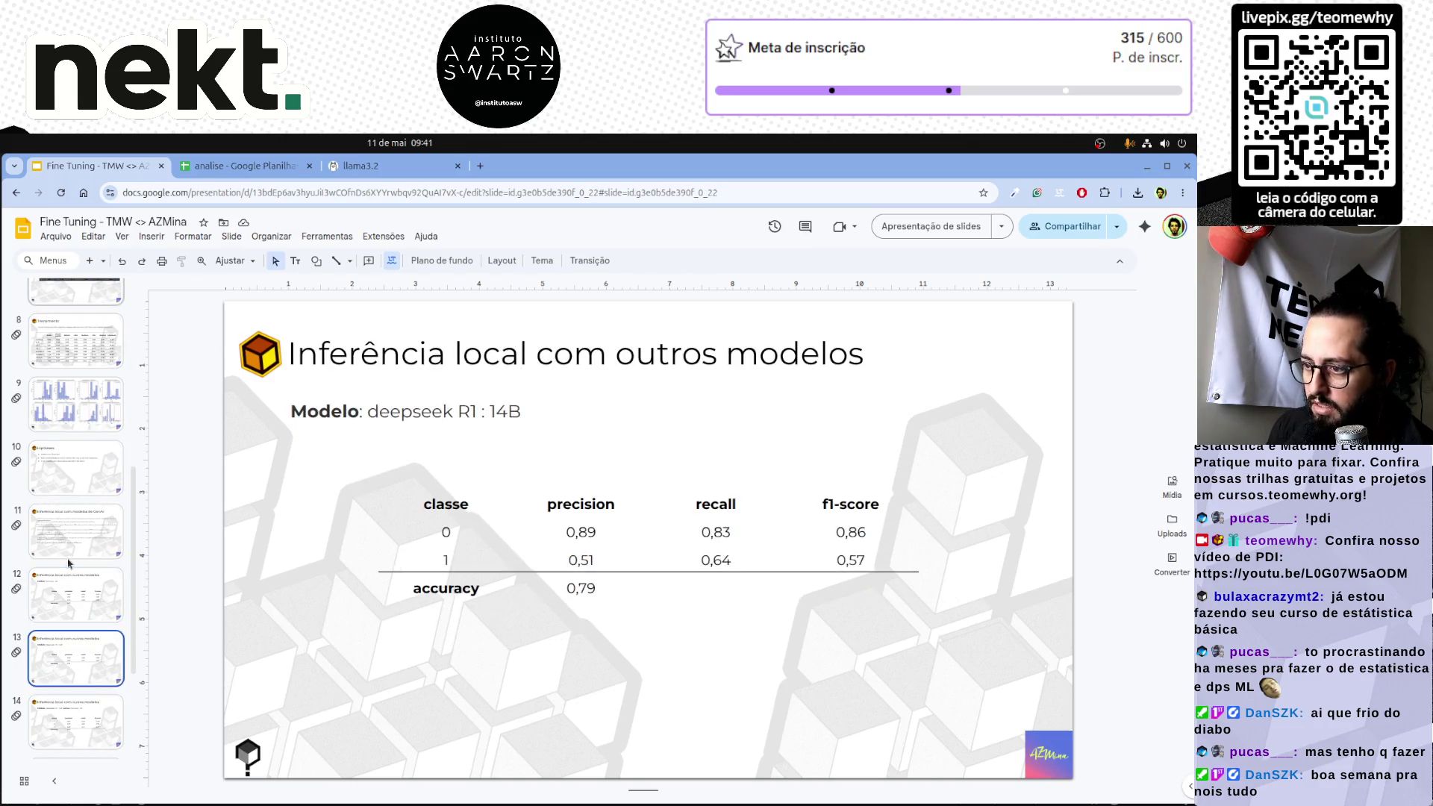
key(Down)
key(Down)
key(Up)
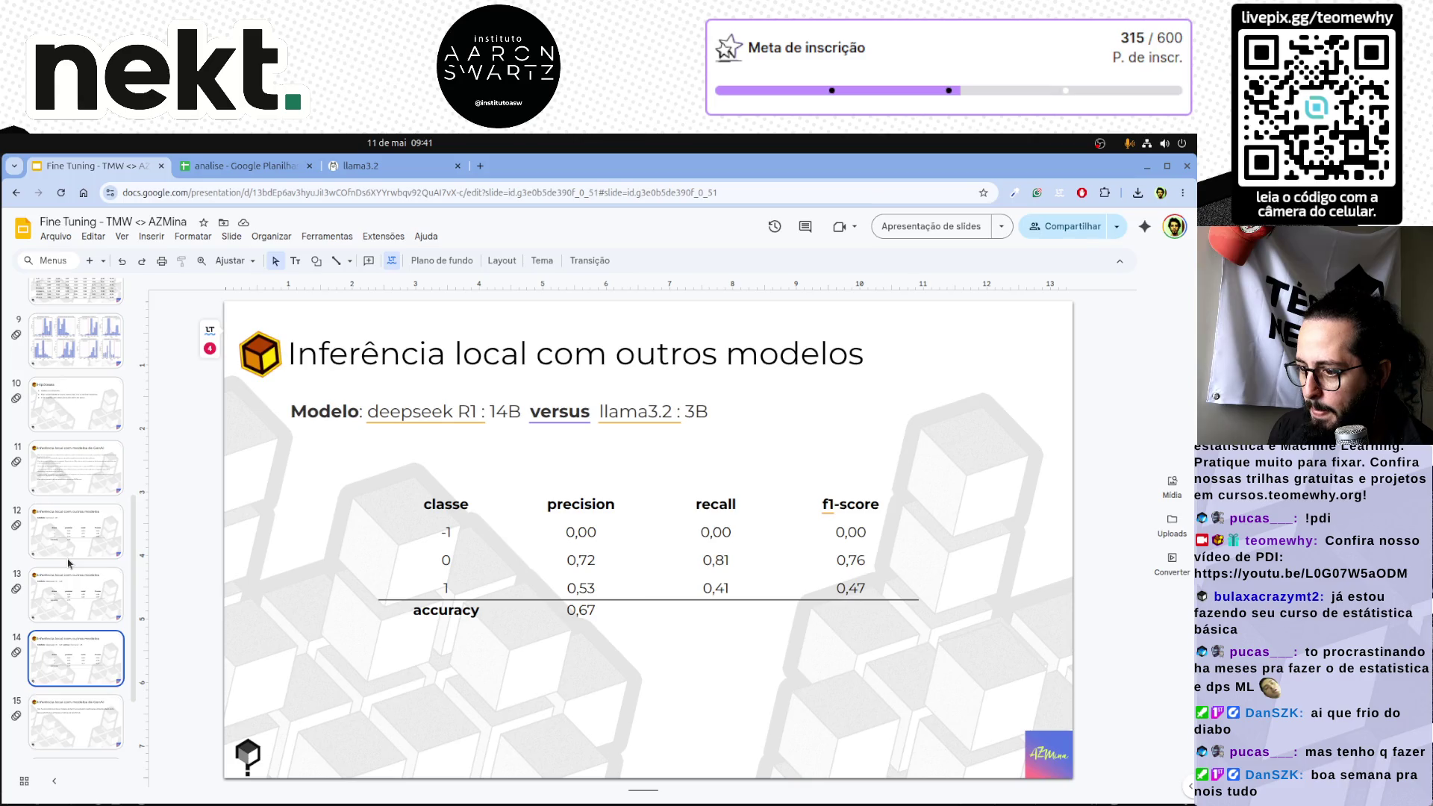
key(Up)
key(Down)
key(Up)
key(Up)
key(Down)
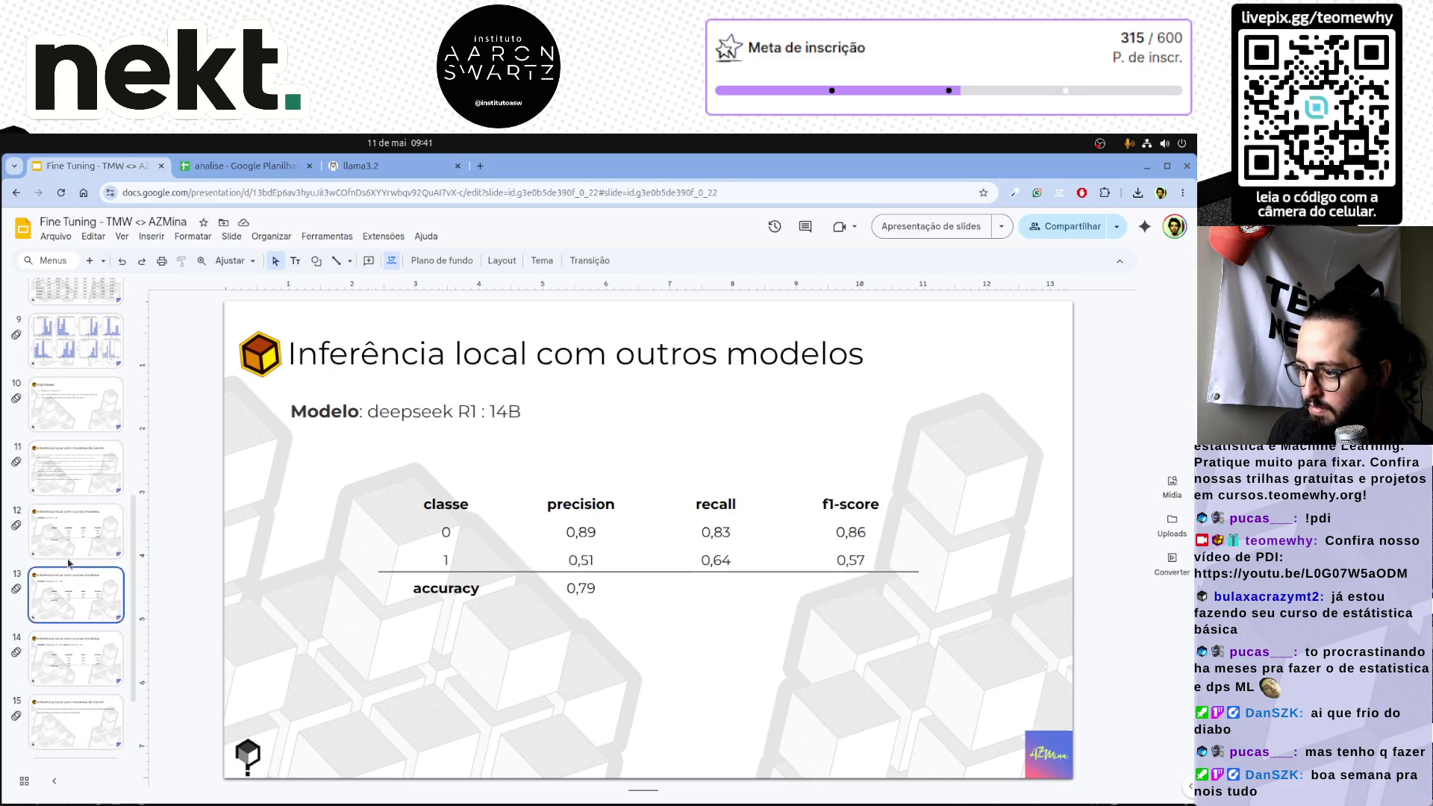
key(Down)
key(Down)
key(Up)
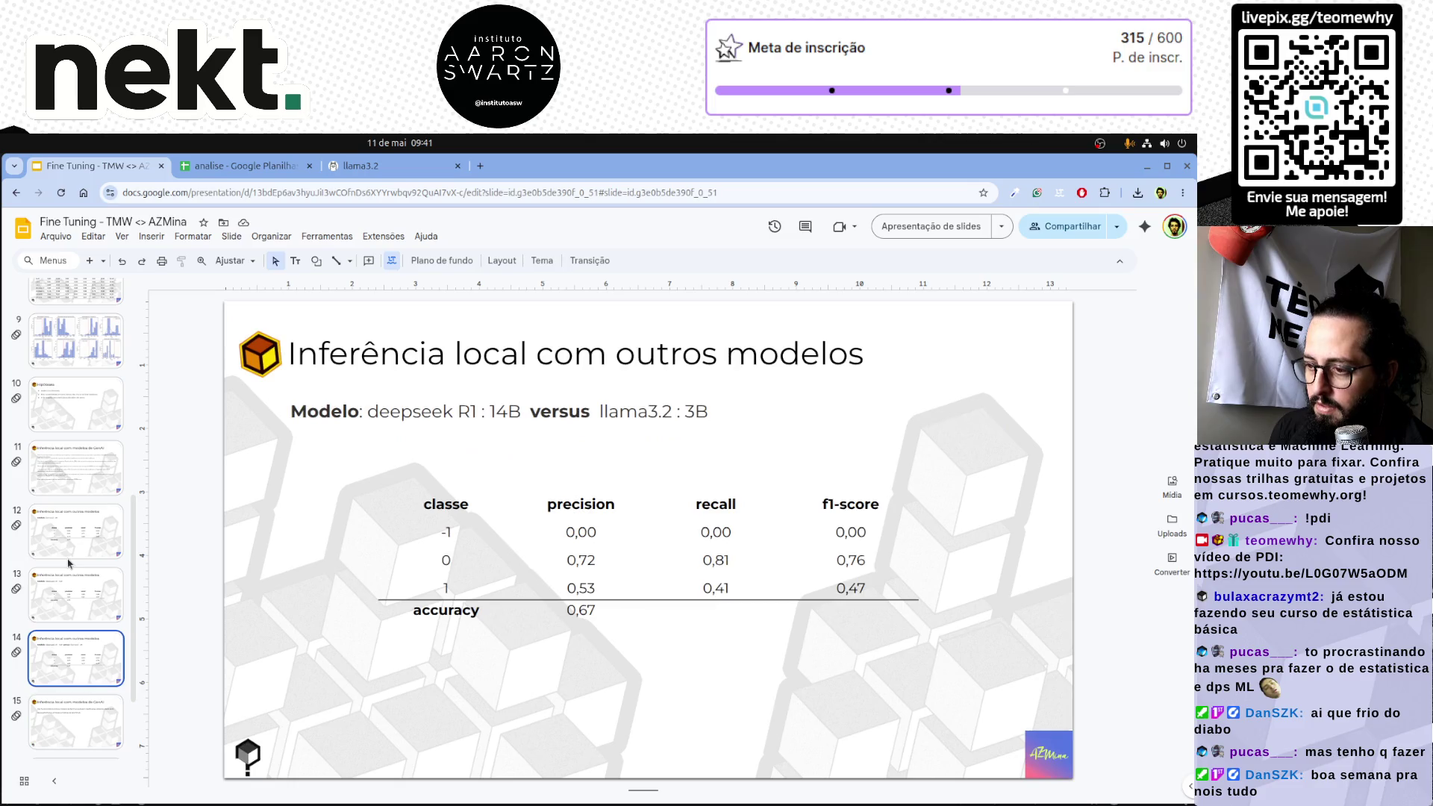
key(Down)
key(Down)
key(Up)
key(Up)
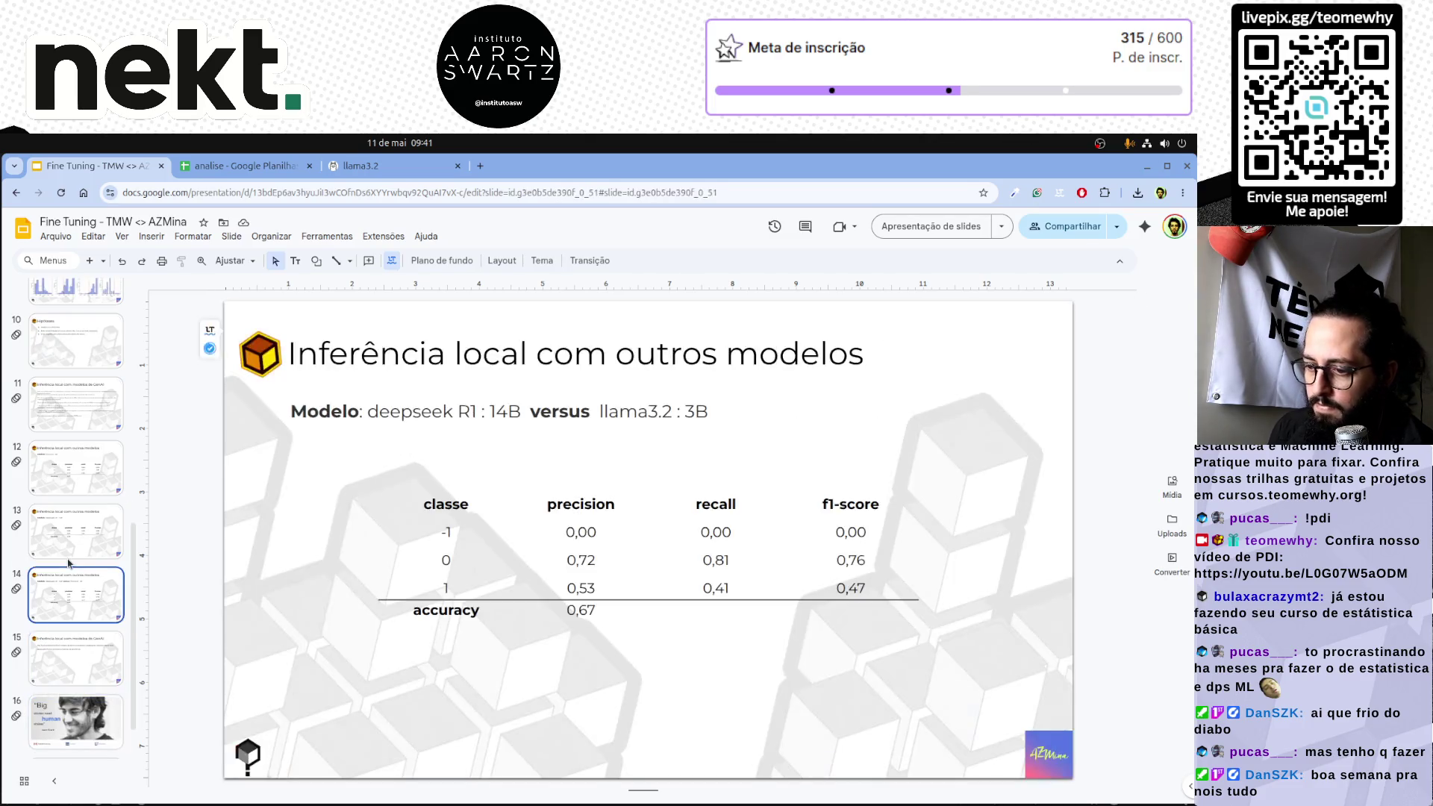
key(Down)
key(Up)
key(Down)
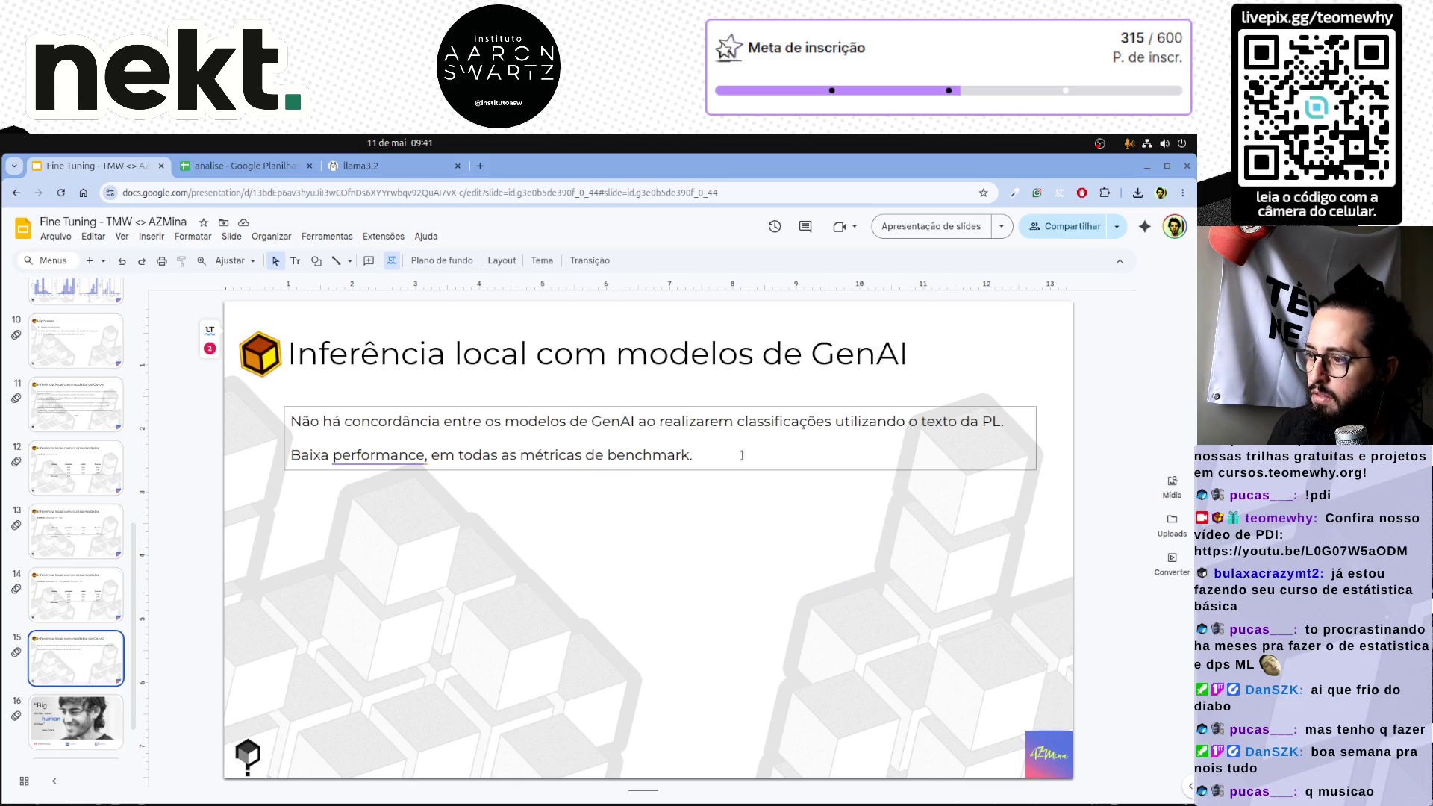
Step: Turn the two conclusion sentences into a bulleted list and remove the stray empty bullet between them
click(687, 455)
key(ctrl+a)
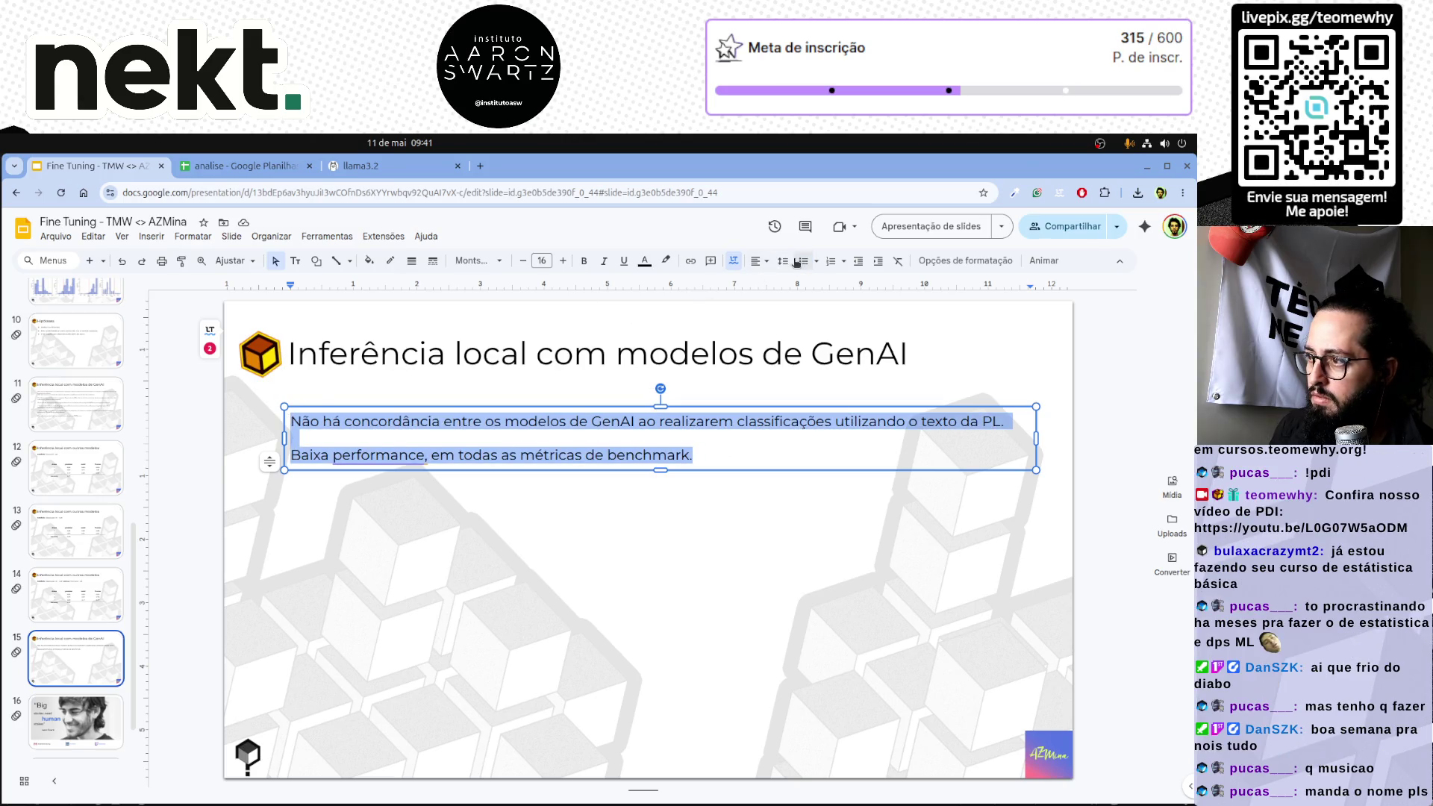
click(803, 260)
click(481, 433)
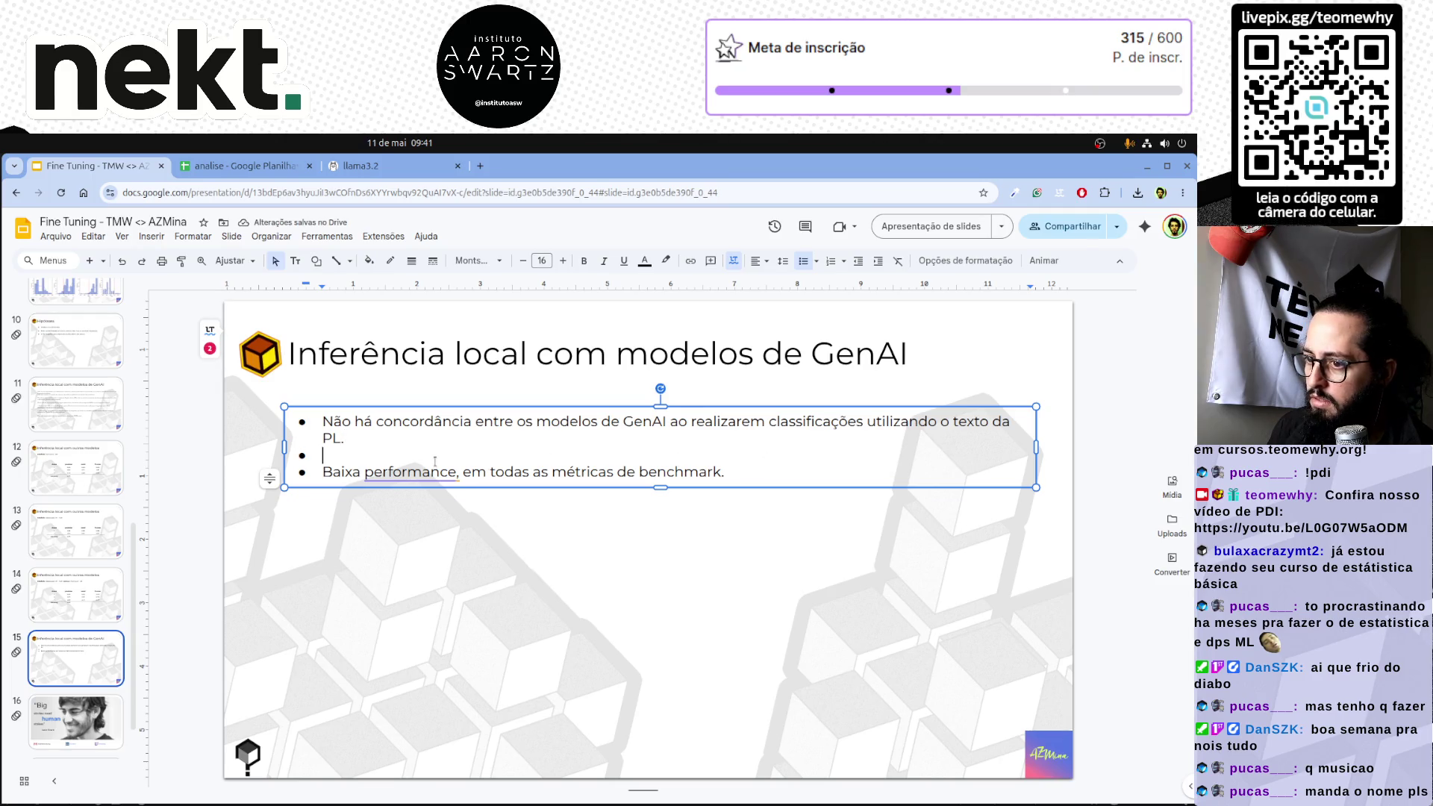
key(Down)
key(BackSpace)
key(BackSpace)
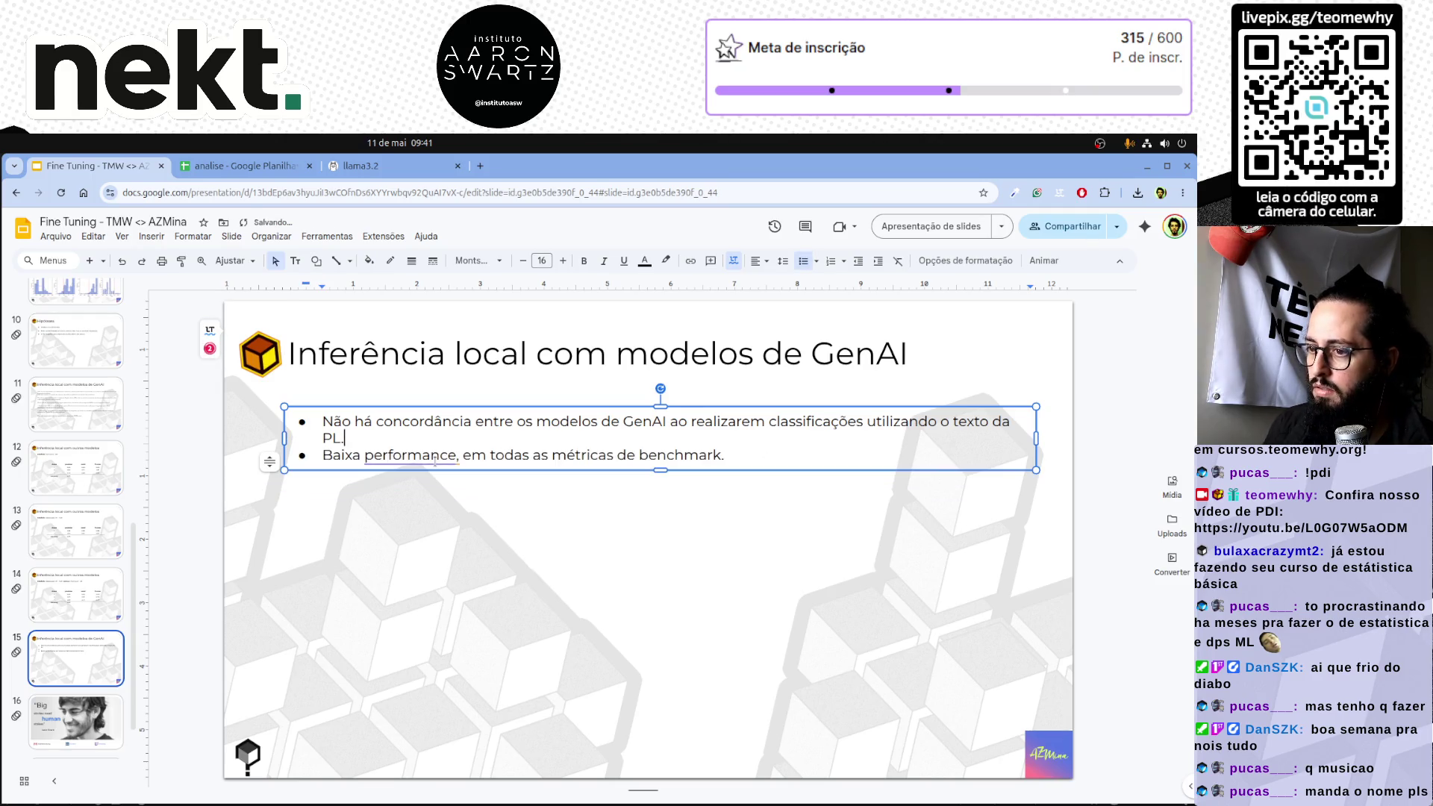
Step: Add a new empty bullet after 'benchmark.' and place the caret in it
key(Return)
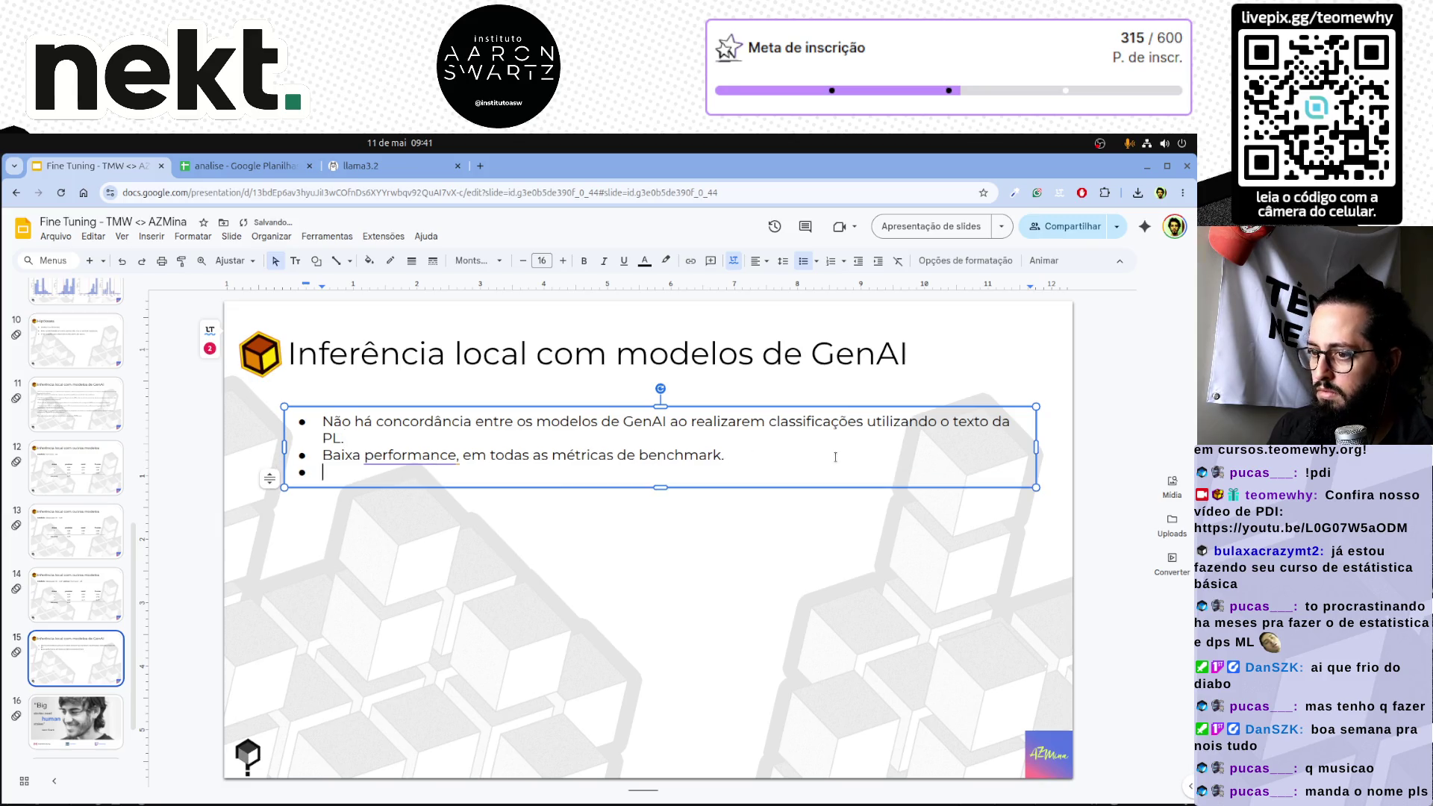
key(ctrl+a)
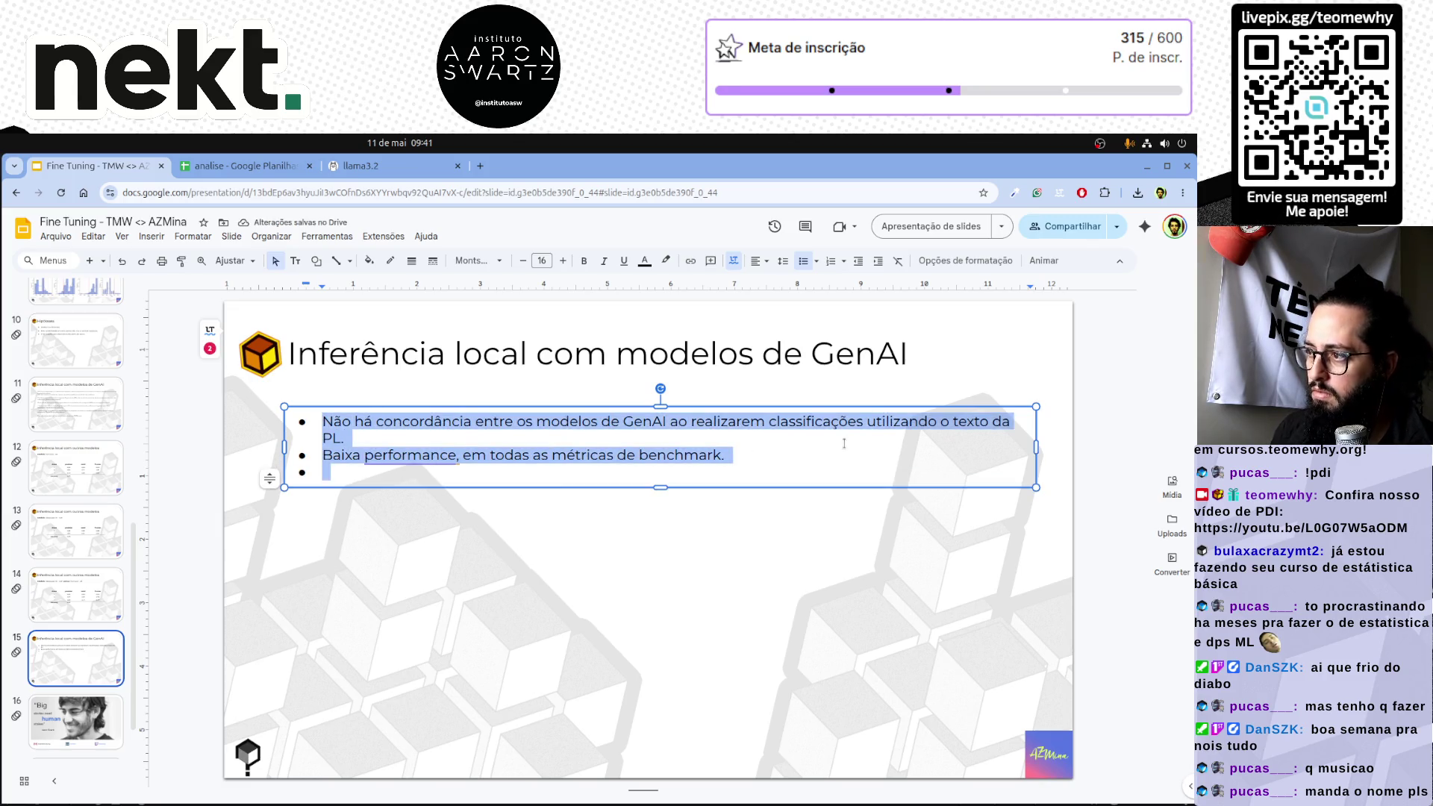
click(816, 441)
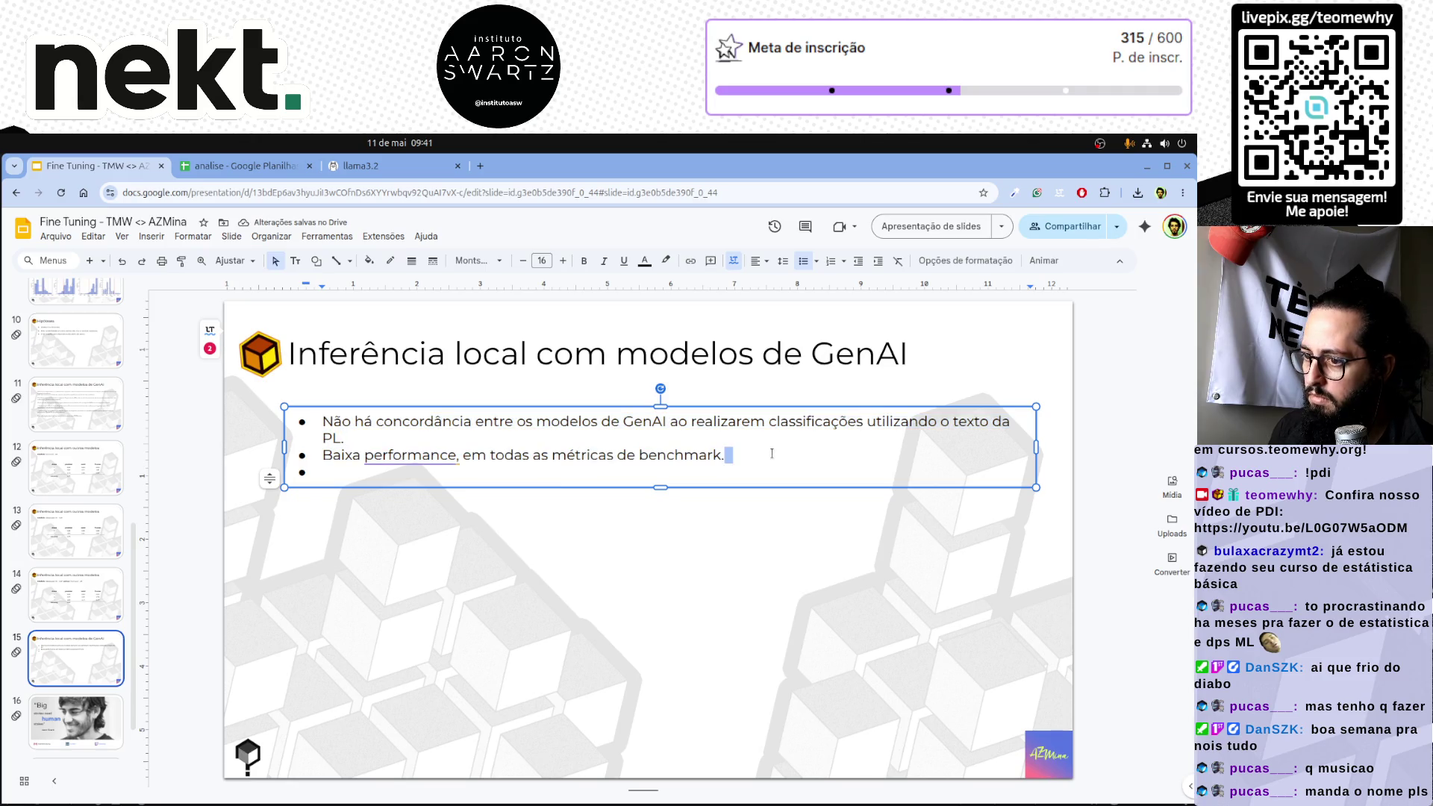
key(Down)
key(Down)
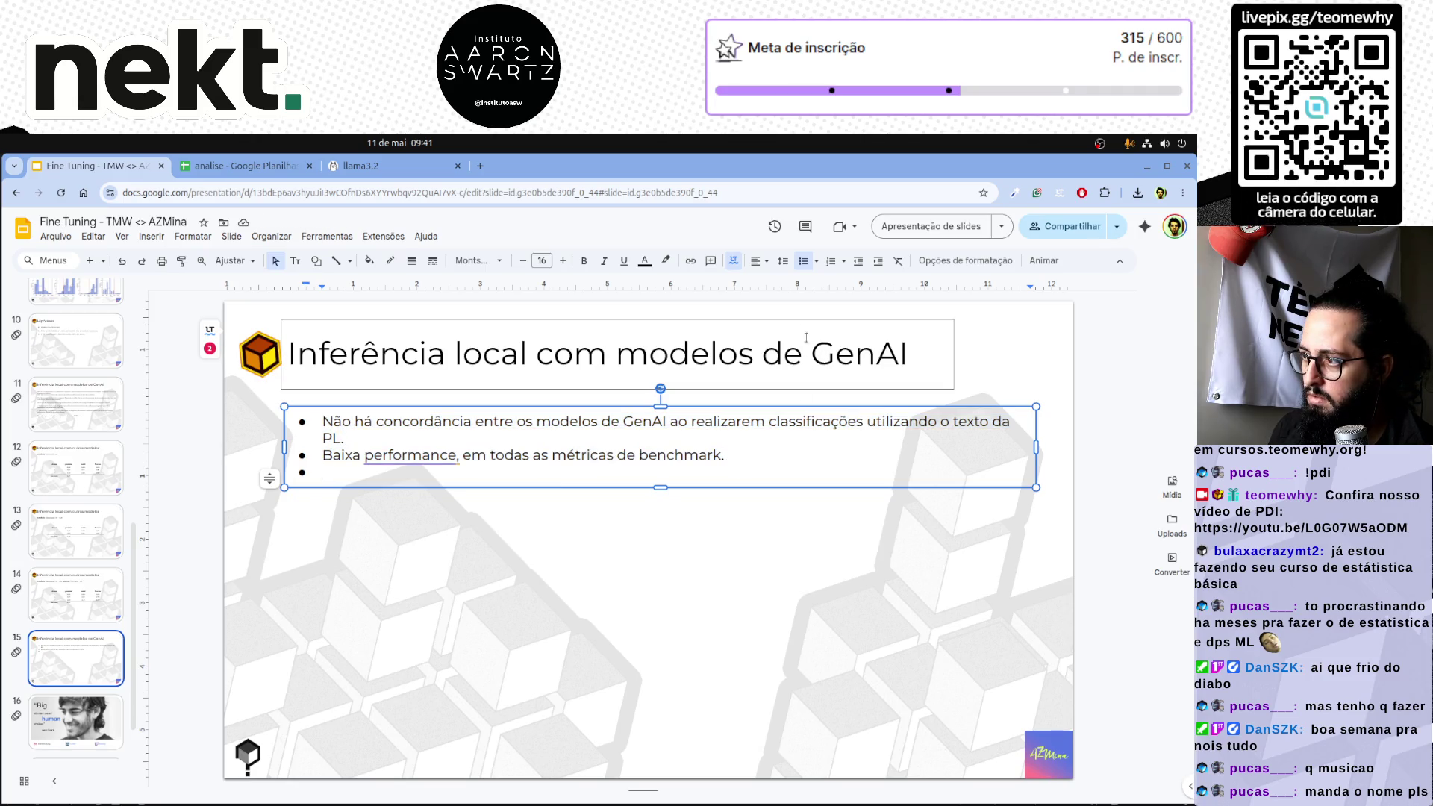
key(ctrl+a)
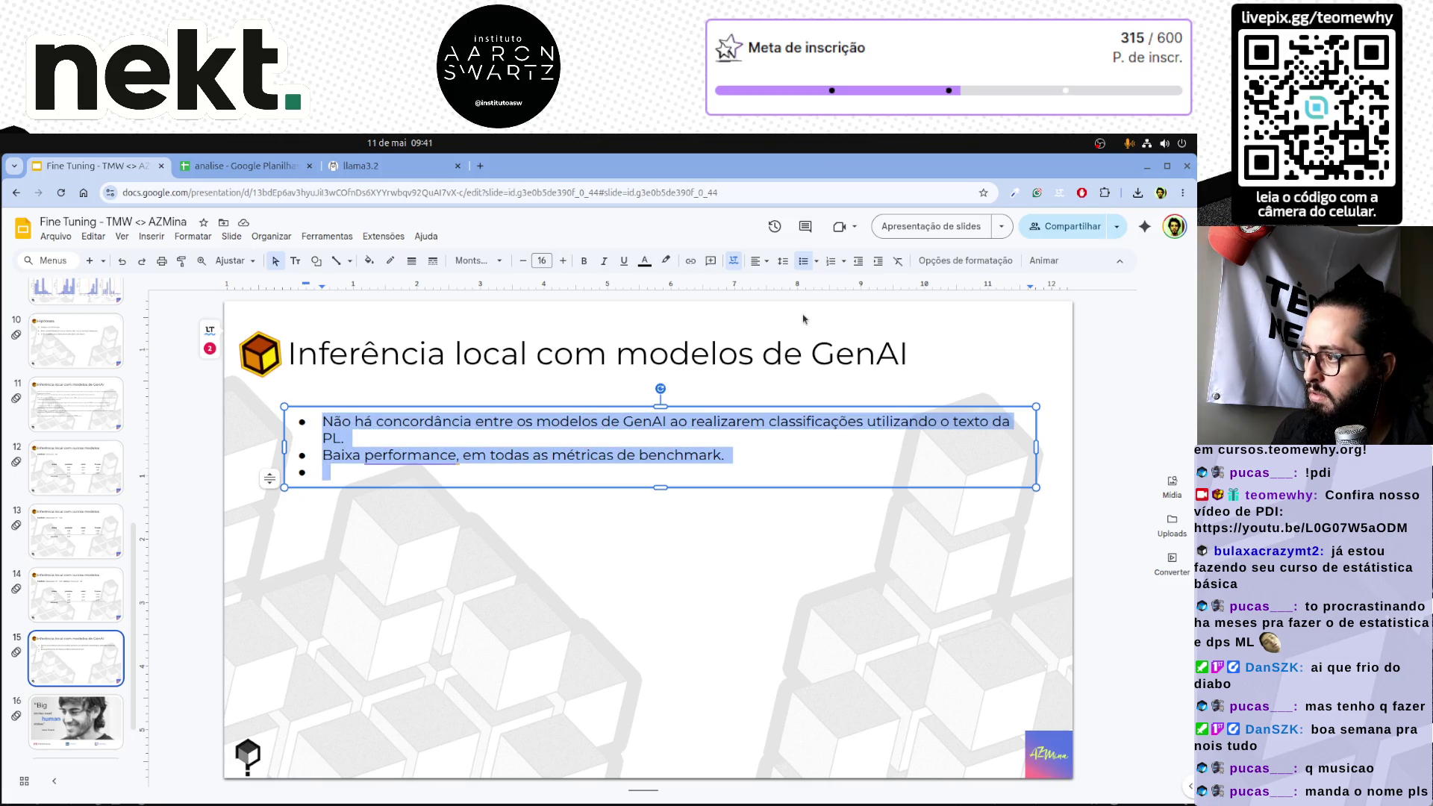
click(523, 468)
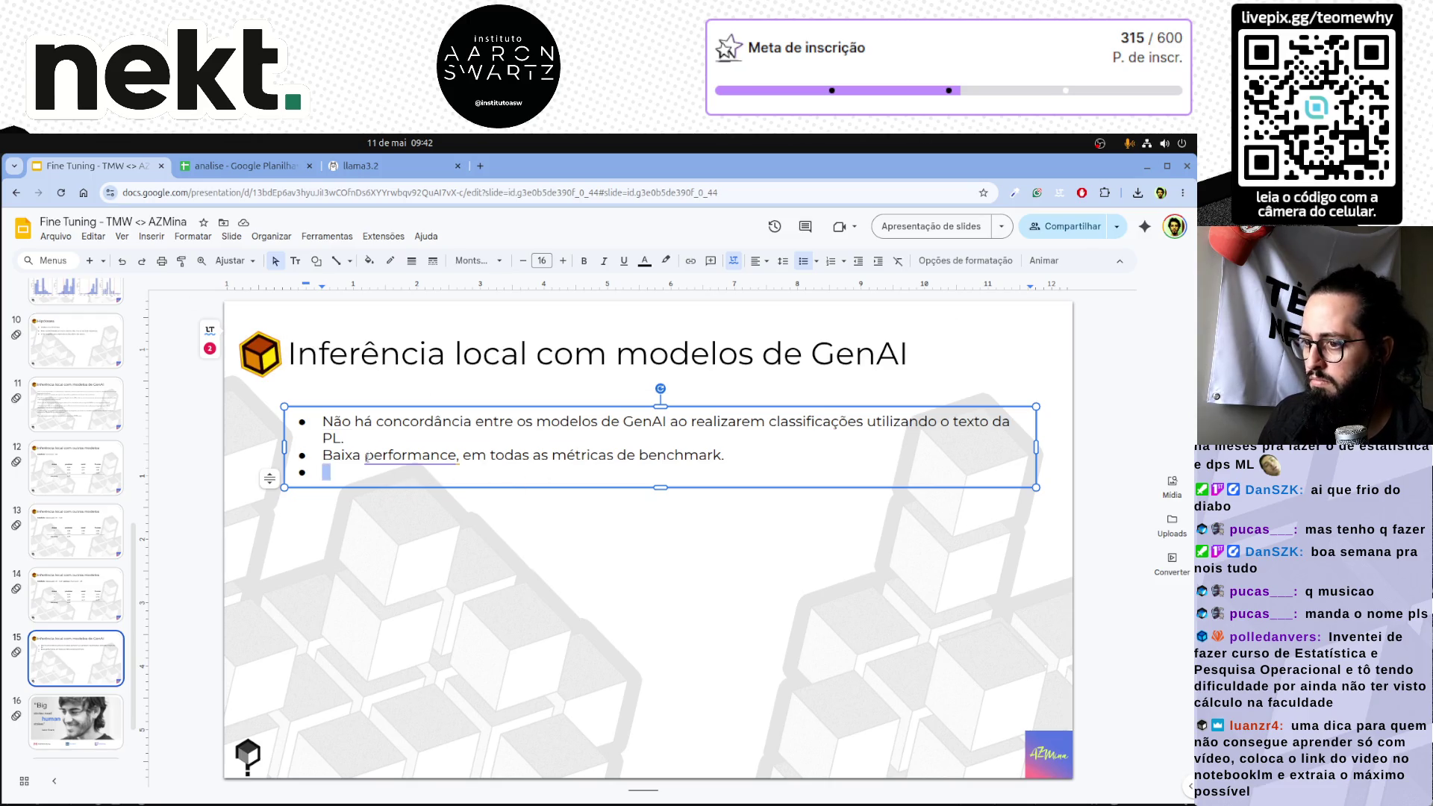
Step: Try 1,5 and double line spacing on the bullets, toggling the bullet formatting off and back on
key(ctrl+a)
click(783, 260)
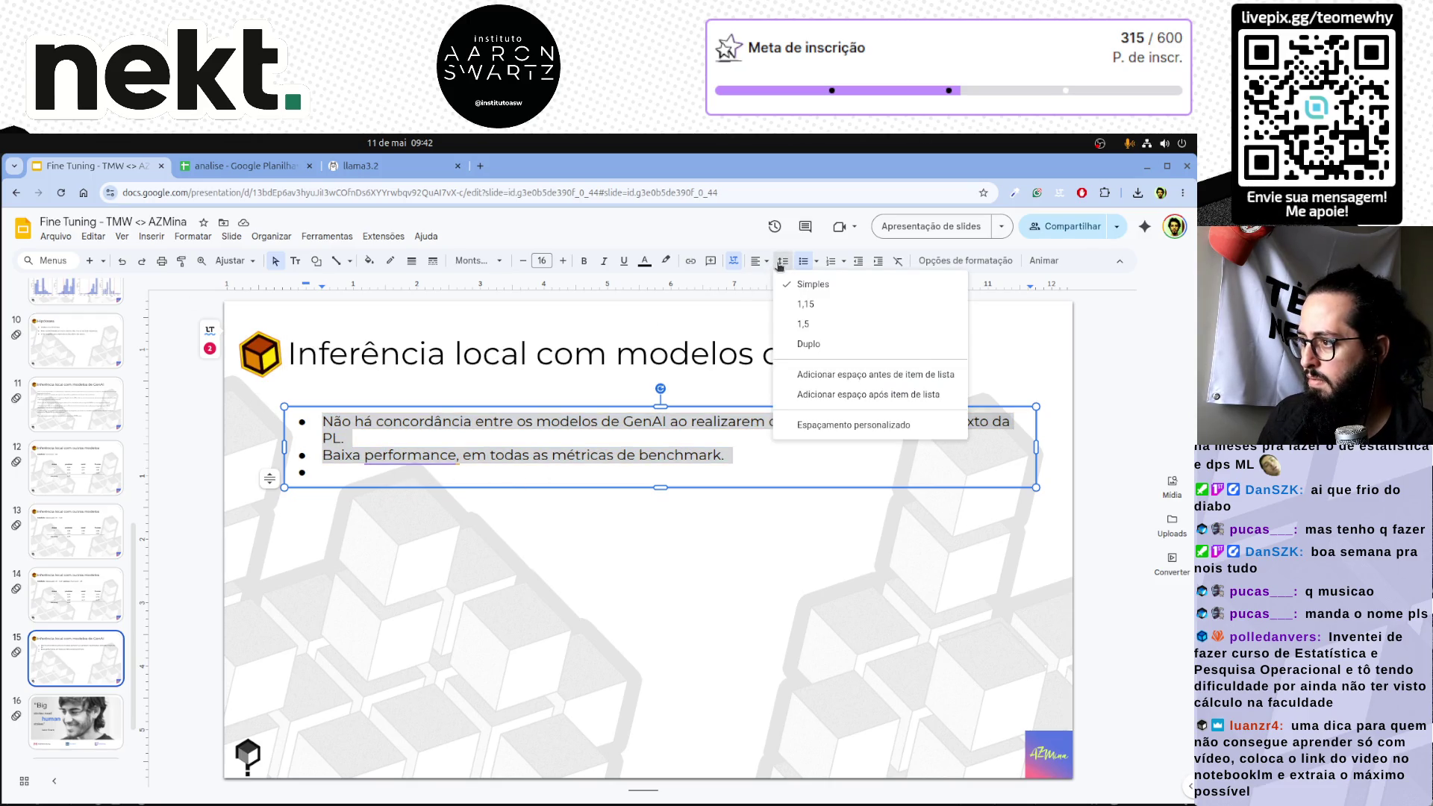
click(801, 325)
click(802, 262)
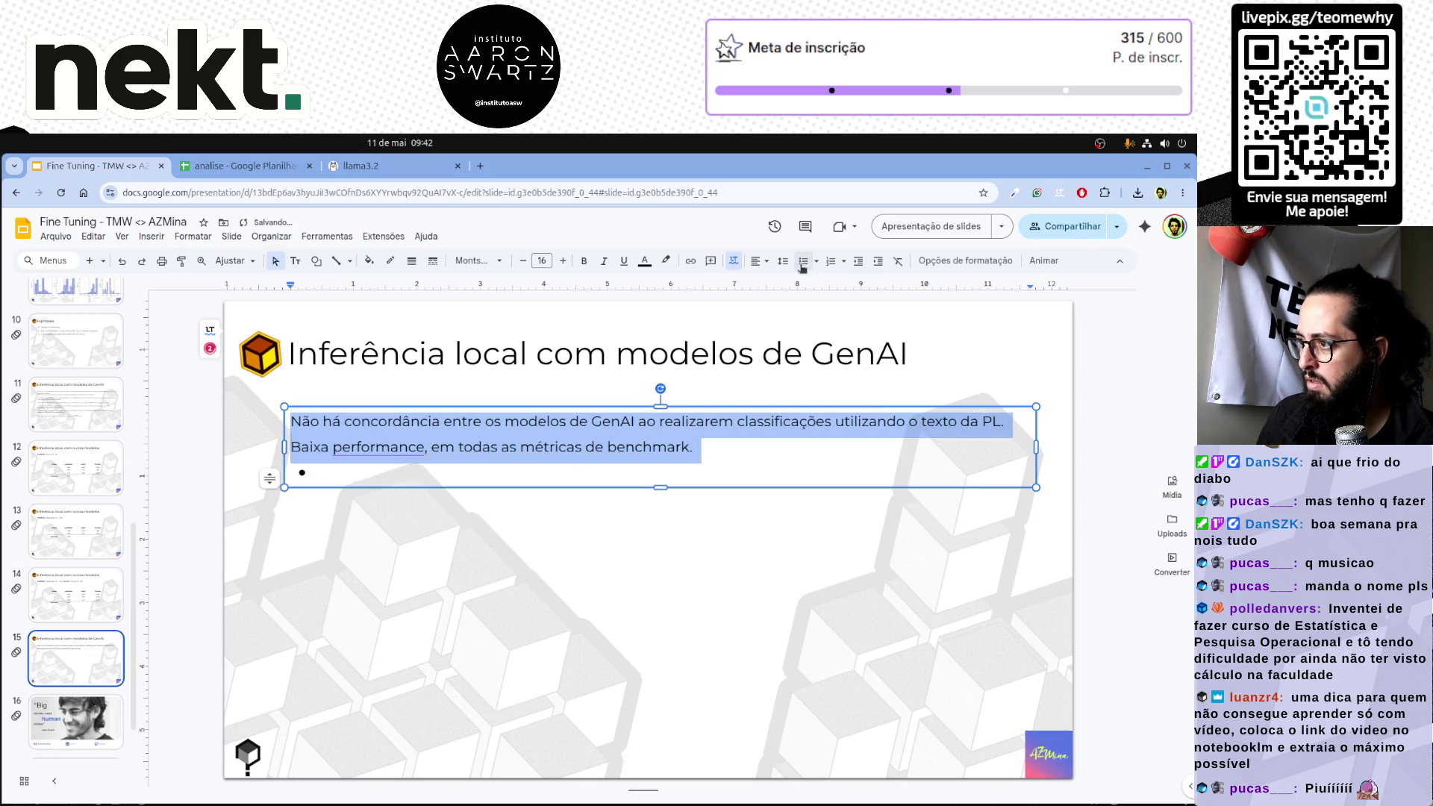
click(803, 261)
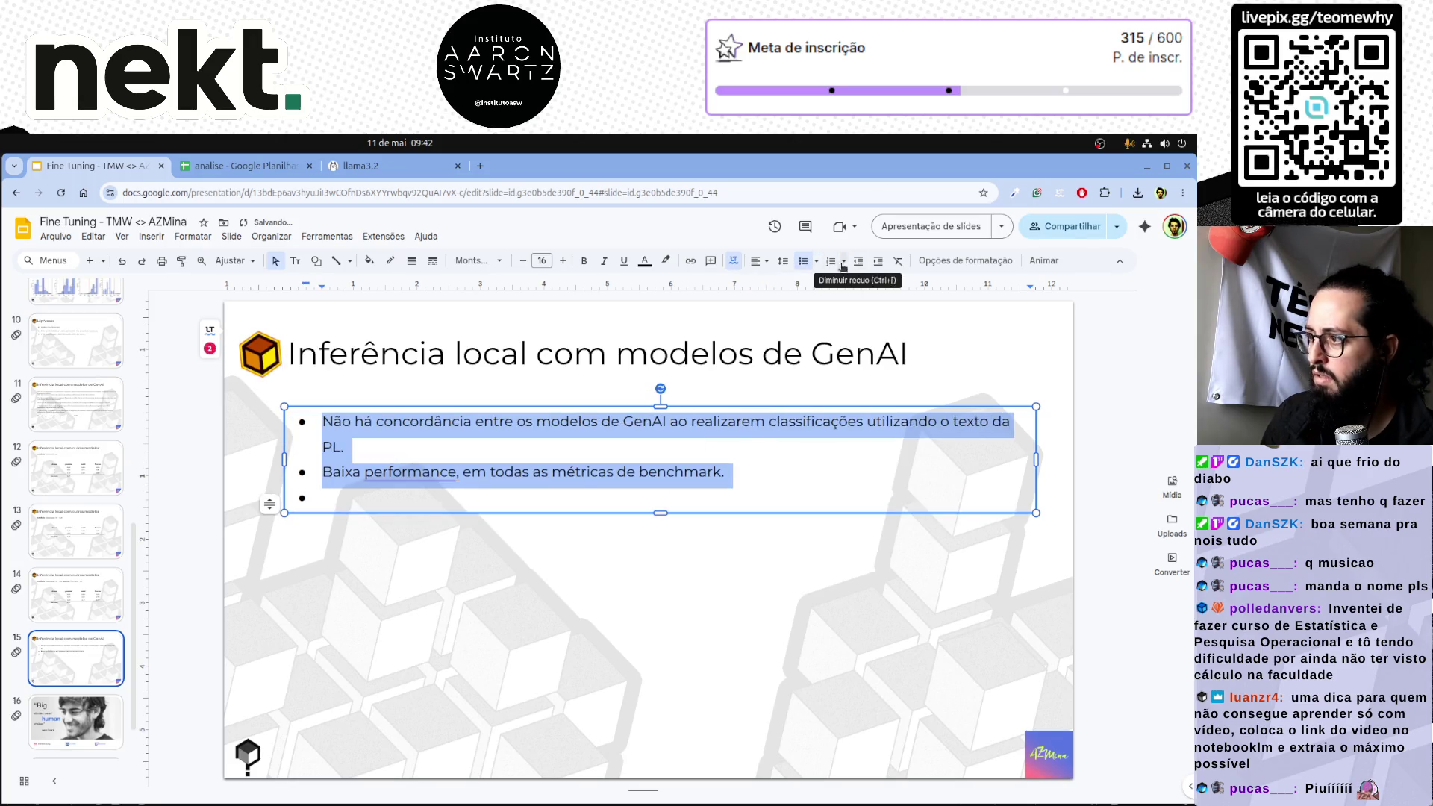
click(815, 261)
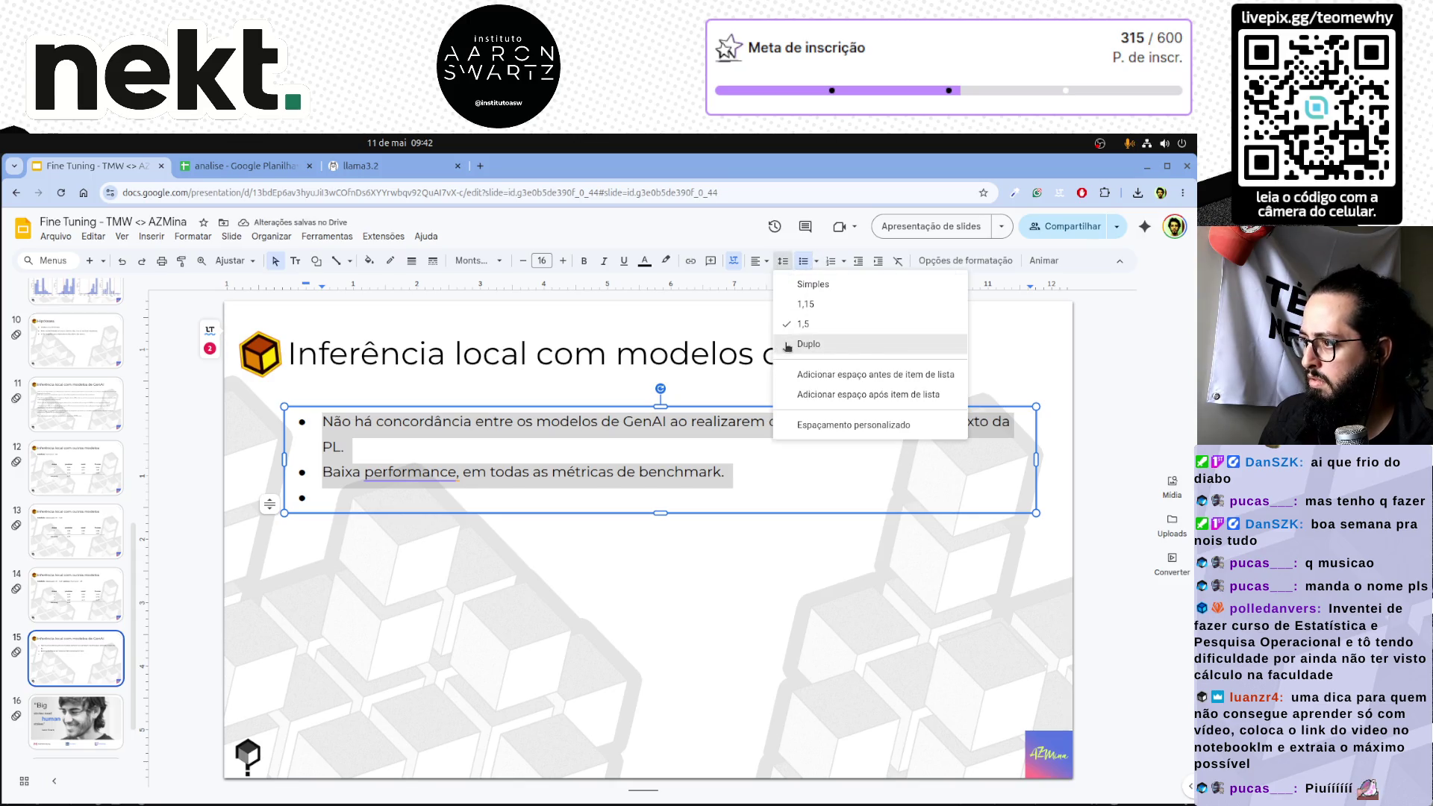
click(788, 344)
Step: Select the first bullet and set the line spacing to Simples
click(376, 470)
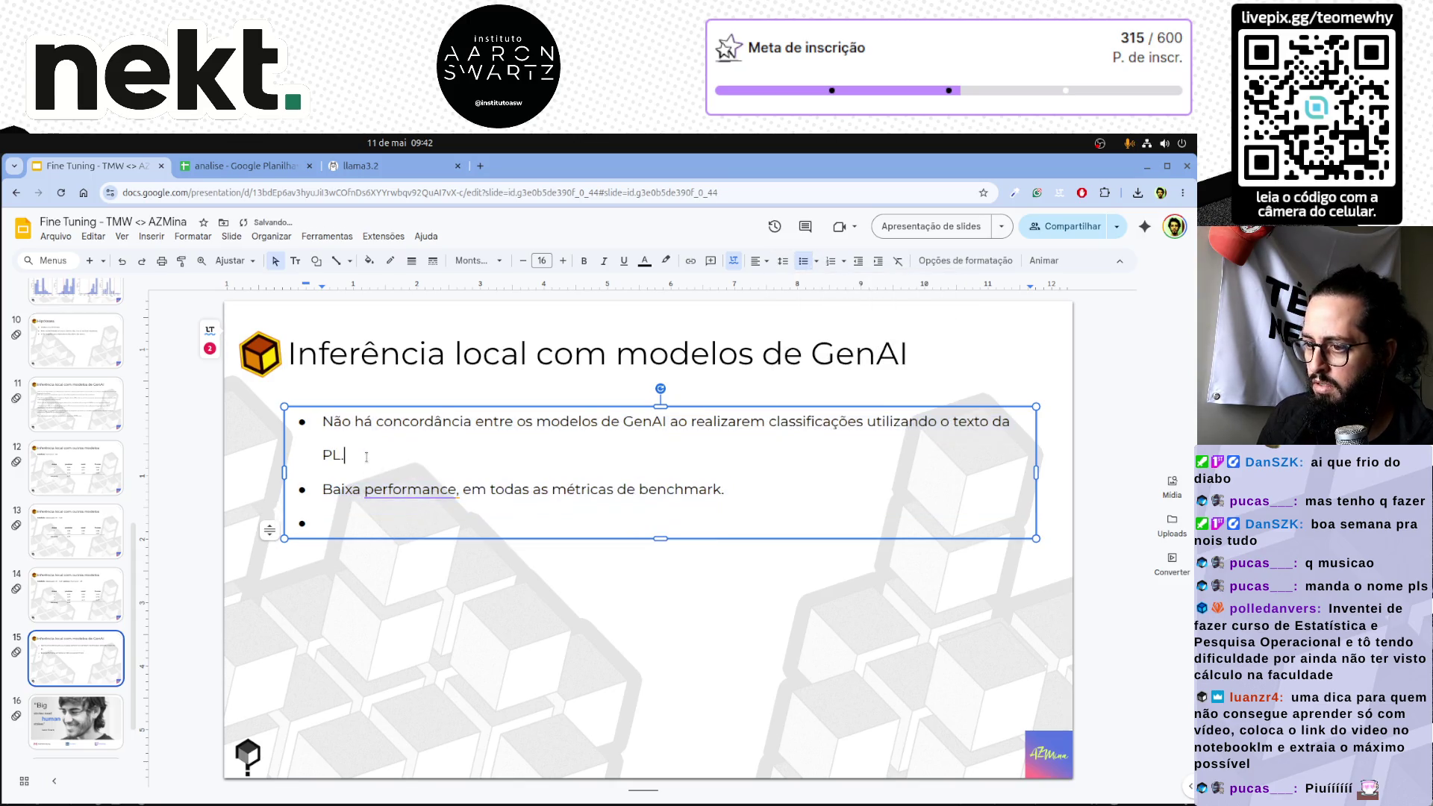
drag(343, 456, 335, 423)
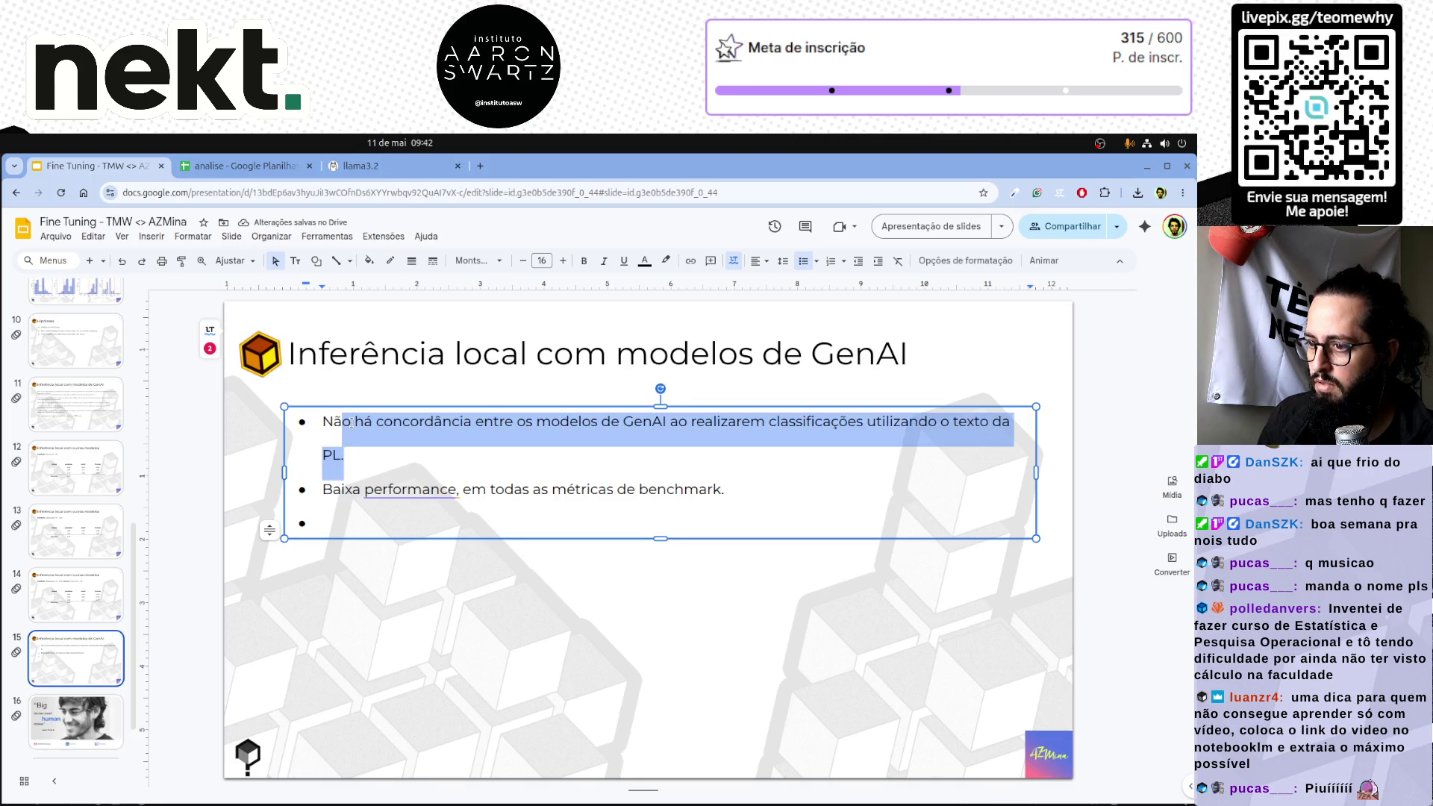
triple_click(336, 423)
click(342, 422)
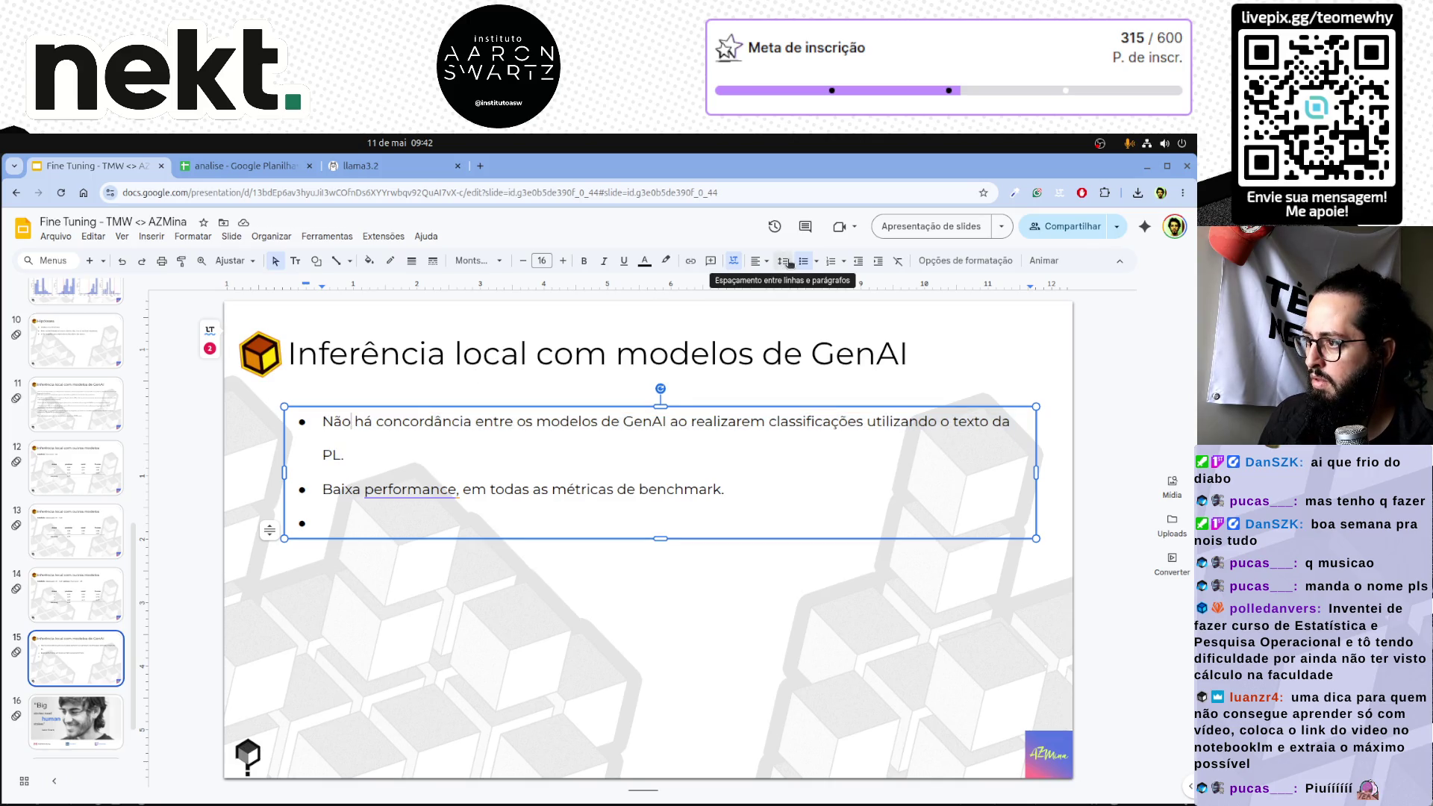
click(790, 263)
click(809, 286)
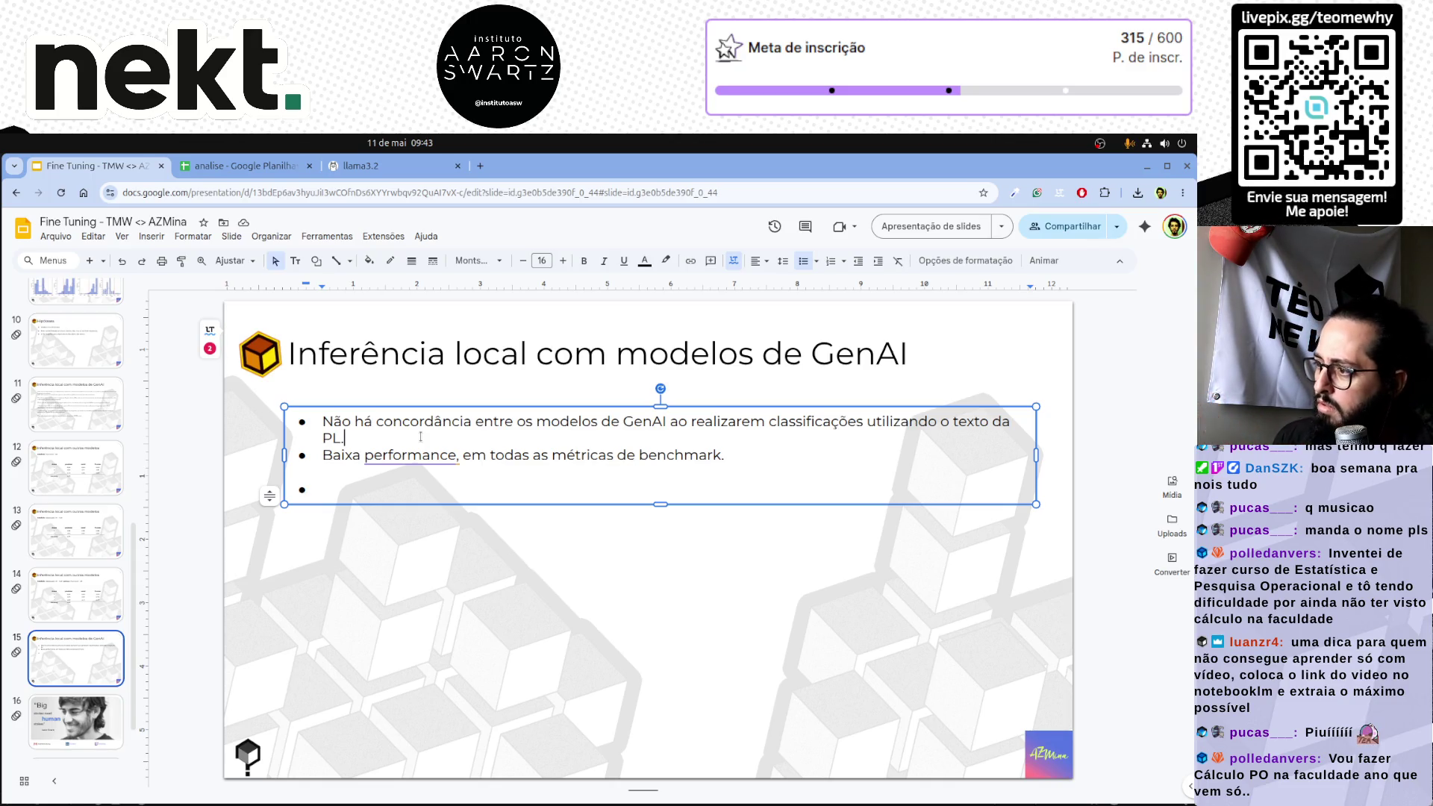
Step: Trim the first bullet to end at 'classificações.' and delete the empty third bullet
key(shift+End)
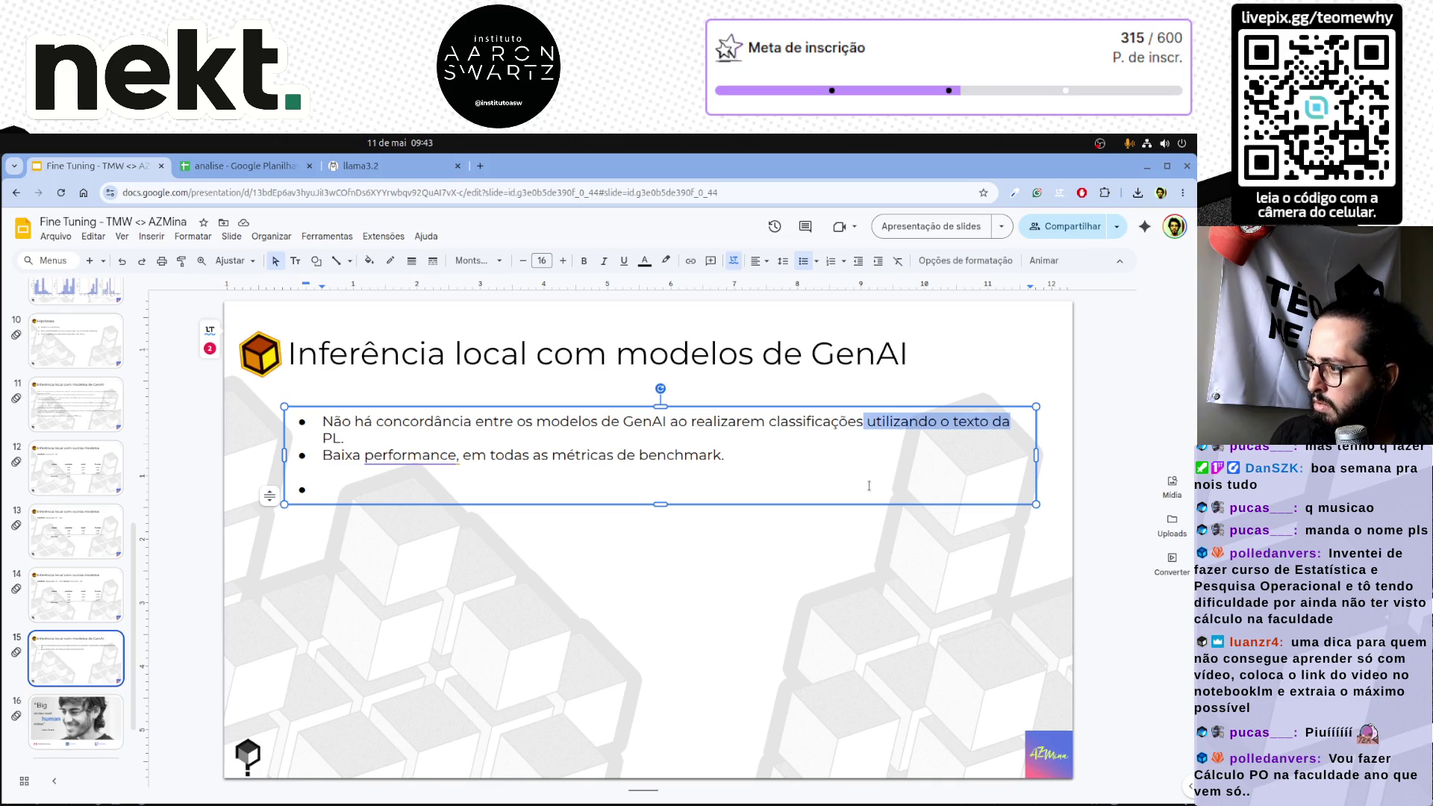
key(Delete)
key(Delete)
key(Delete)
key(Delete)
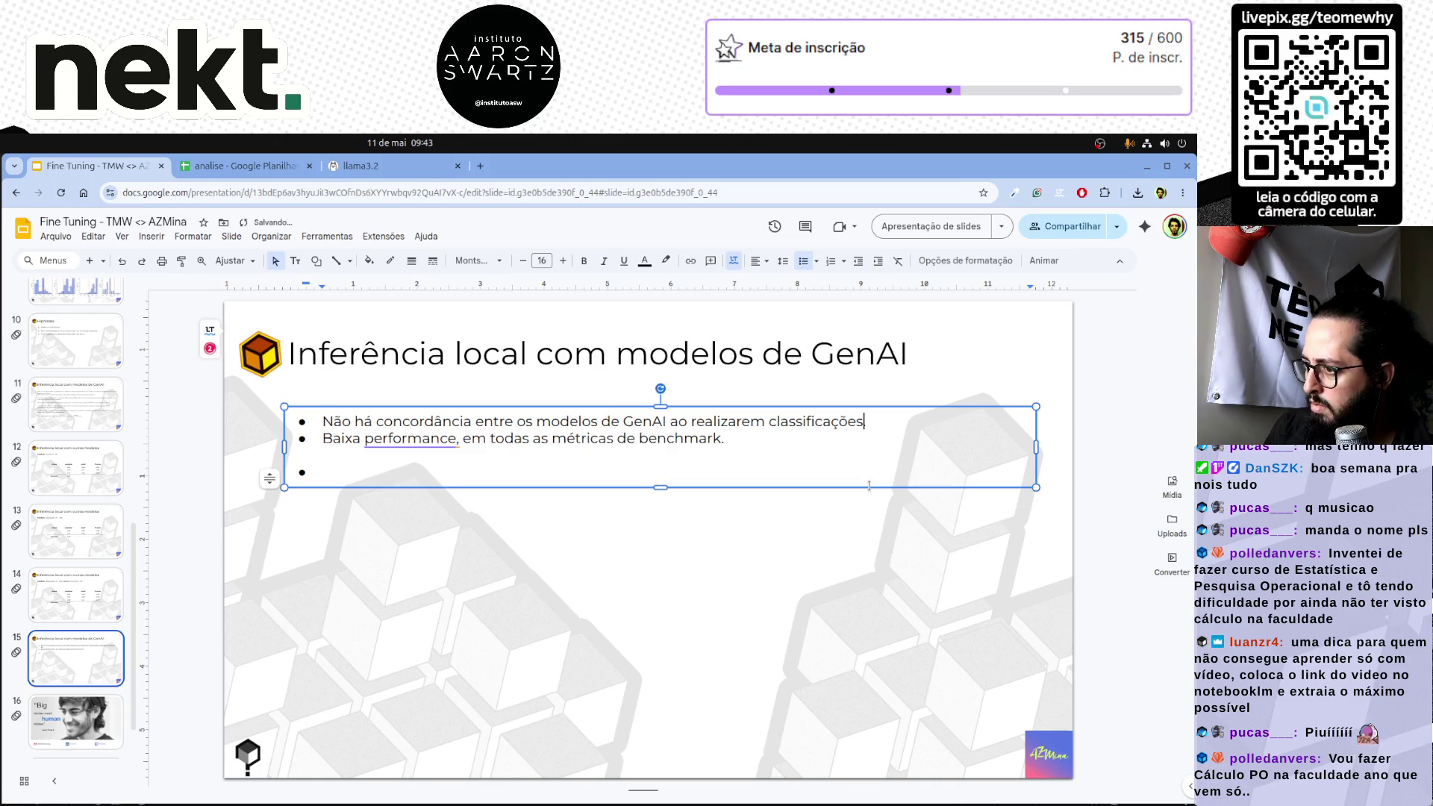
text(.)
key(Down)
key(shift+Home)
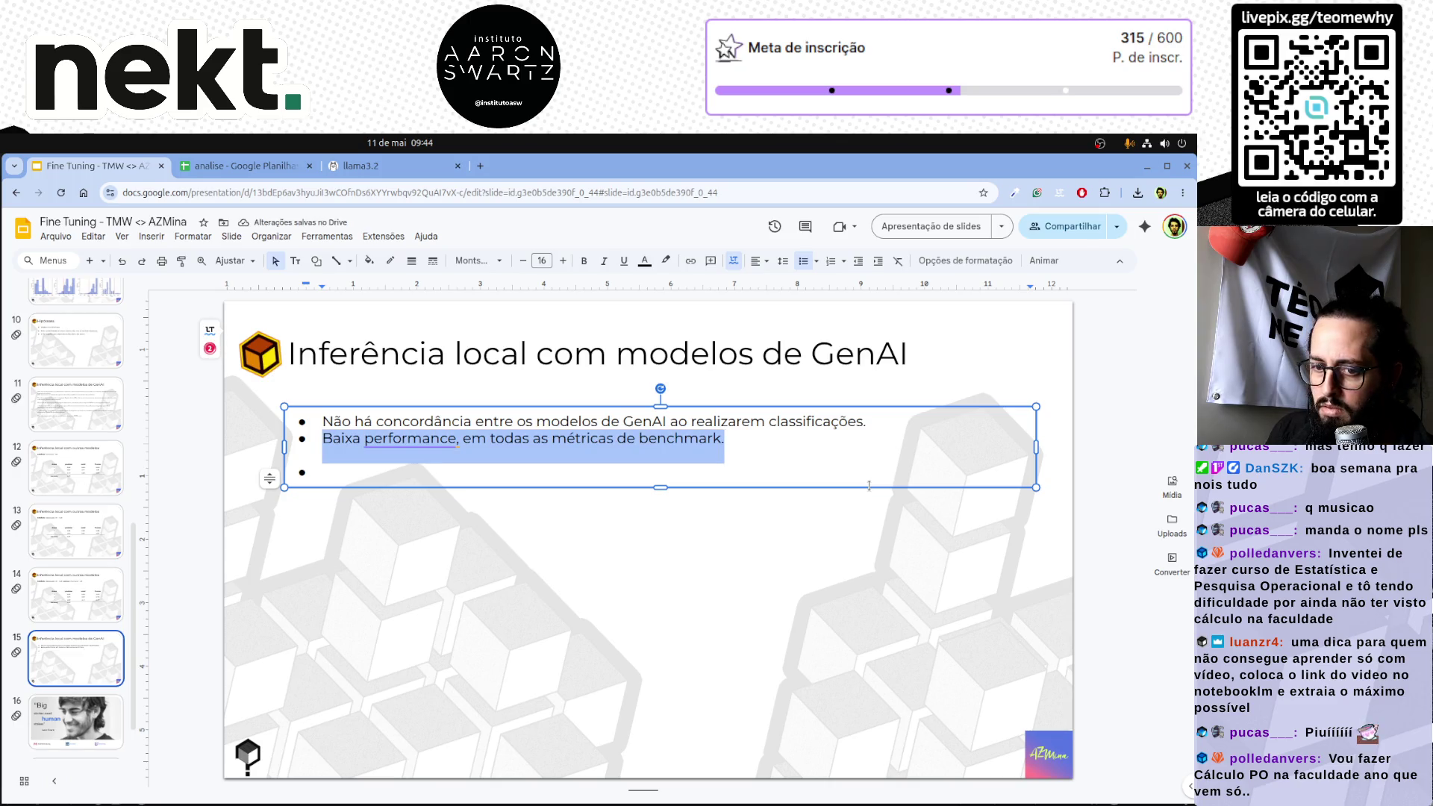
key(End)
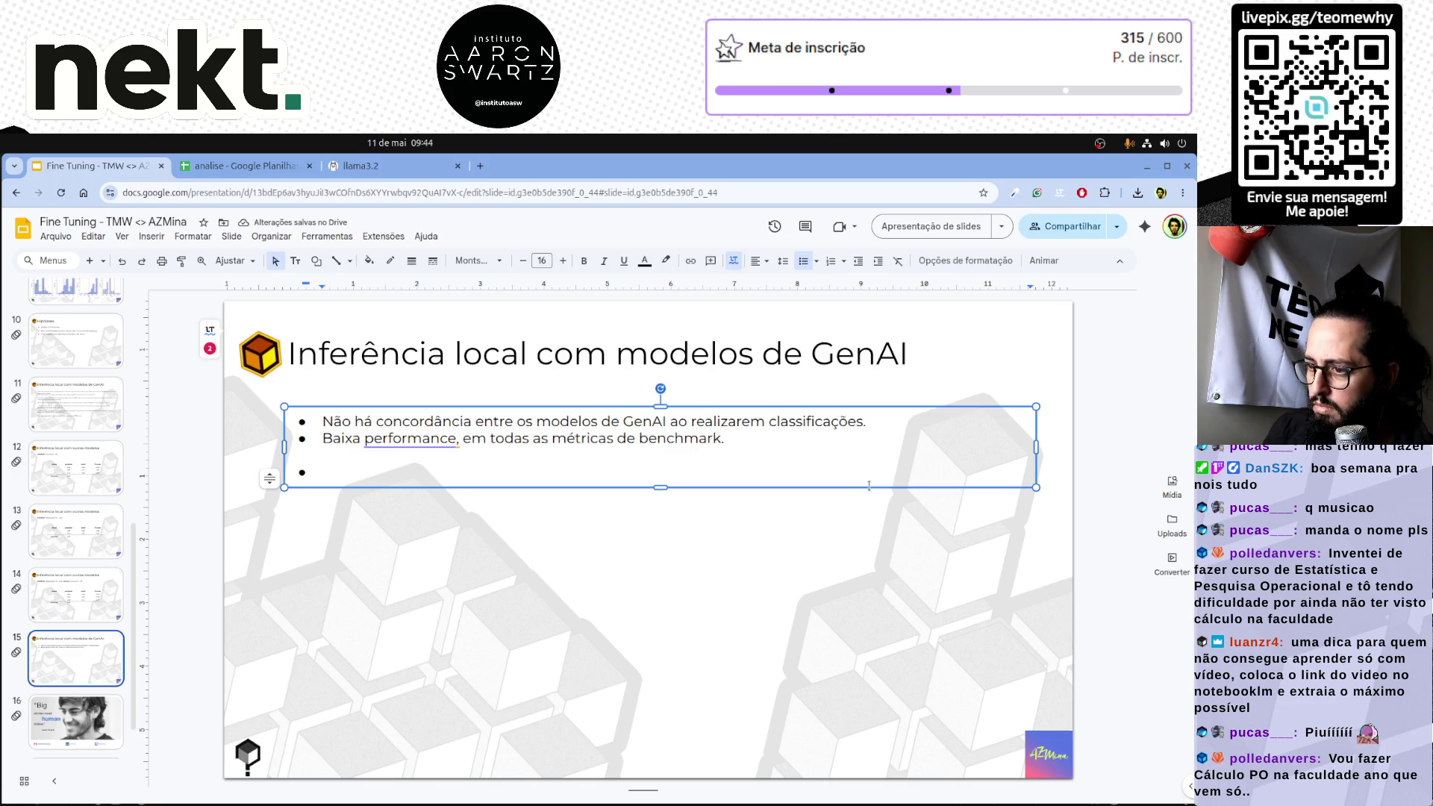
key(BackSpace)
key(Return)
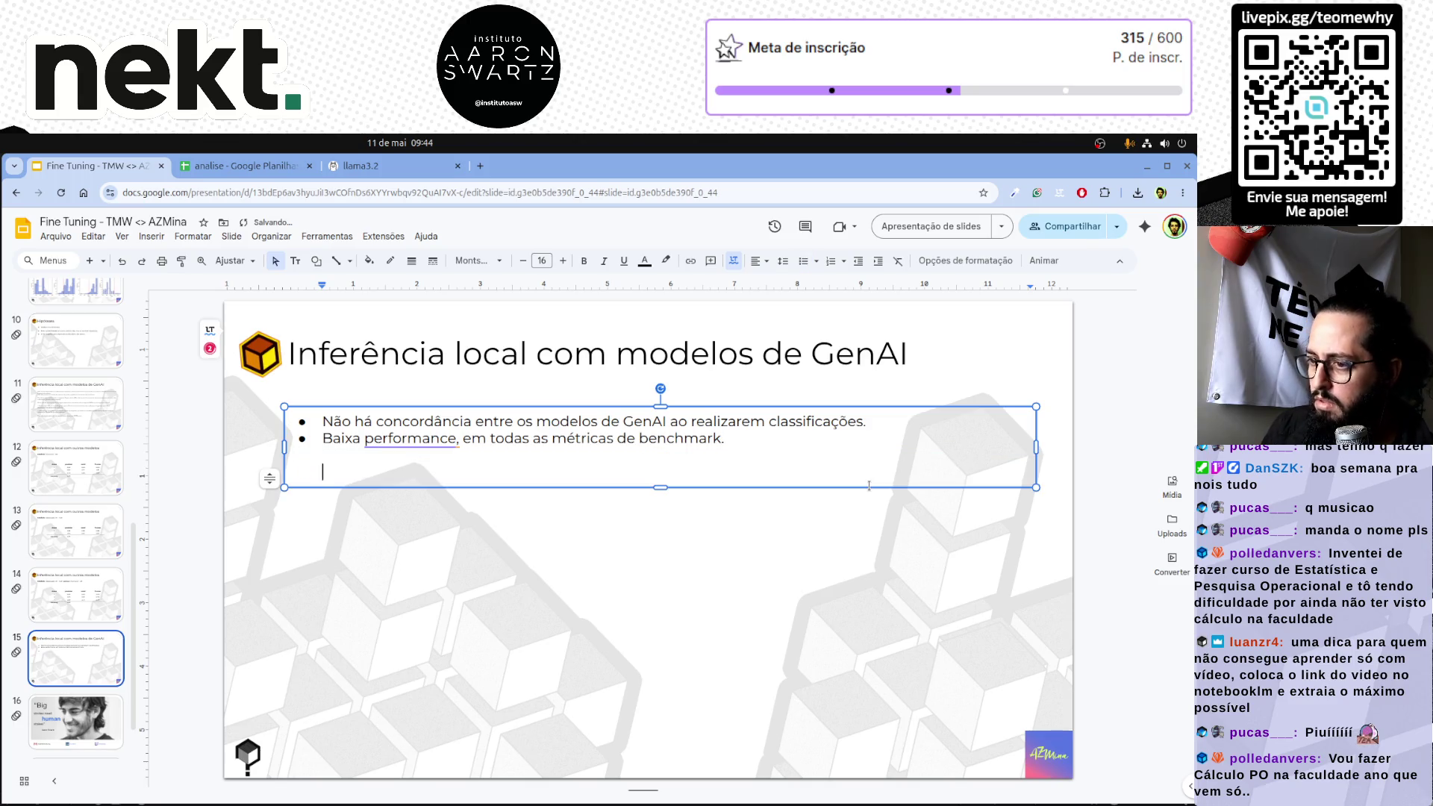
key(BackSpace)
key(ctrl+a)
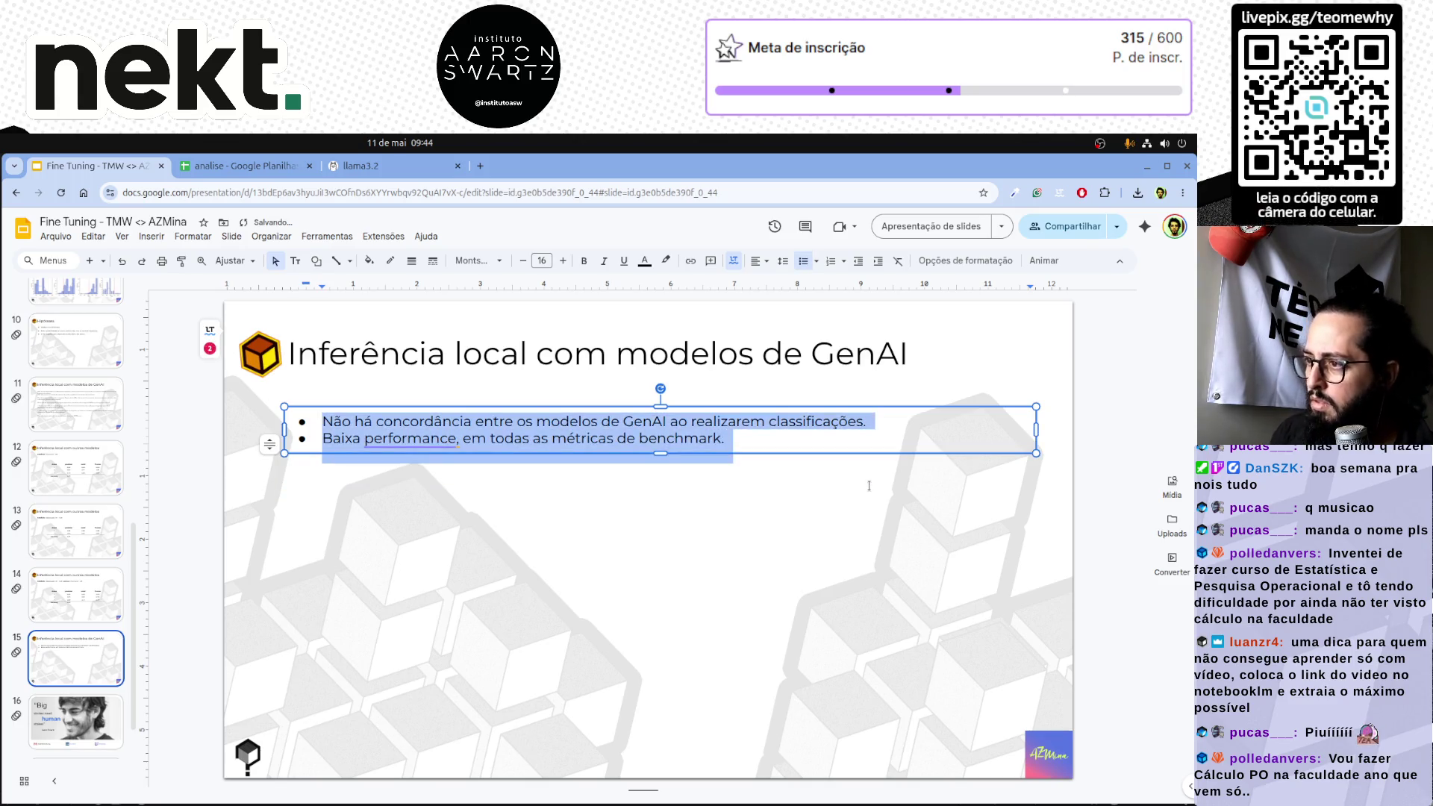
Step: Set both bullets to 1,5 line spacing
click(782, 262)
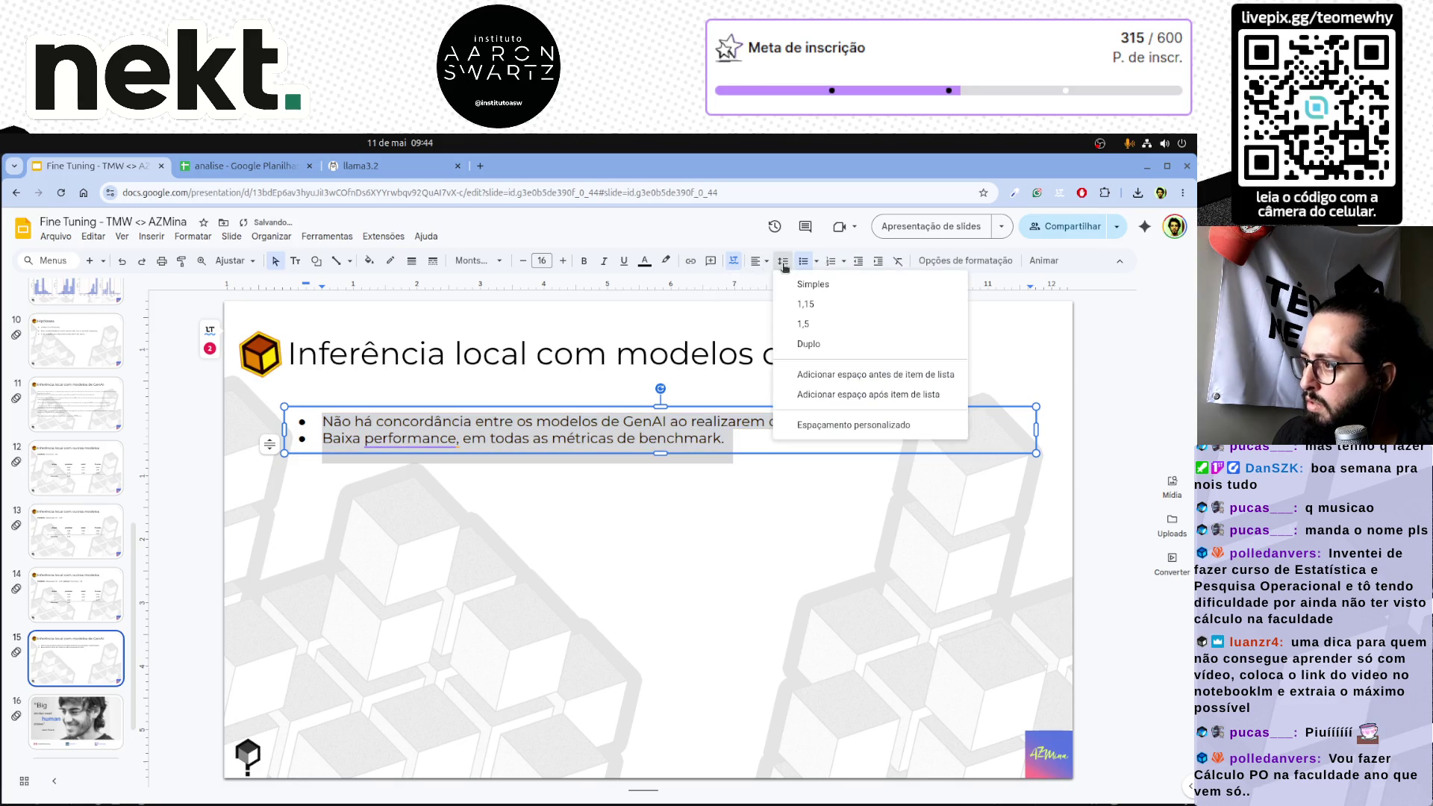
click(806, 327)
click(743, 453)
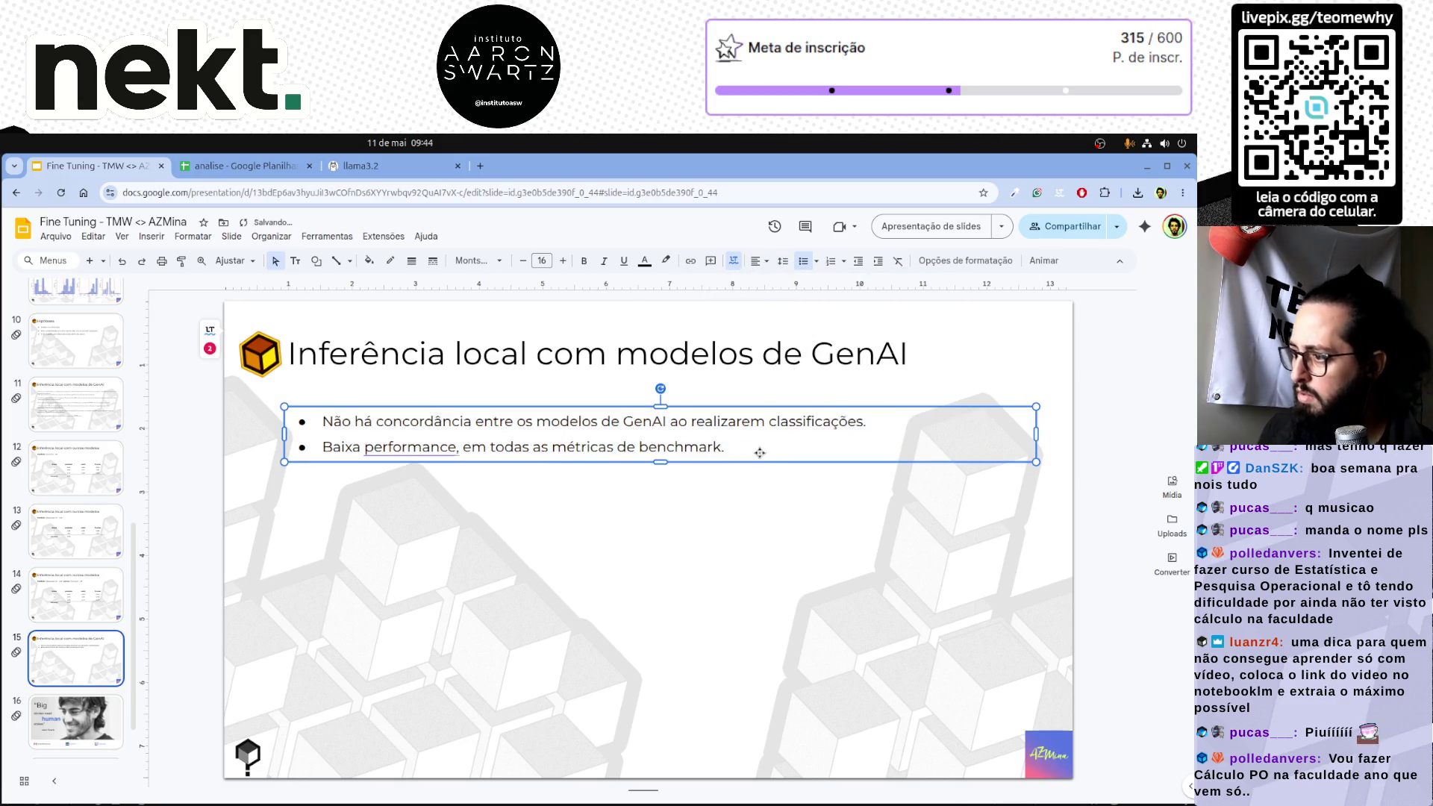
Step: Replace the periods after 'classificações' and 'benchmark' with semicolons
click(859, 422)
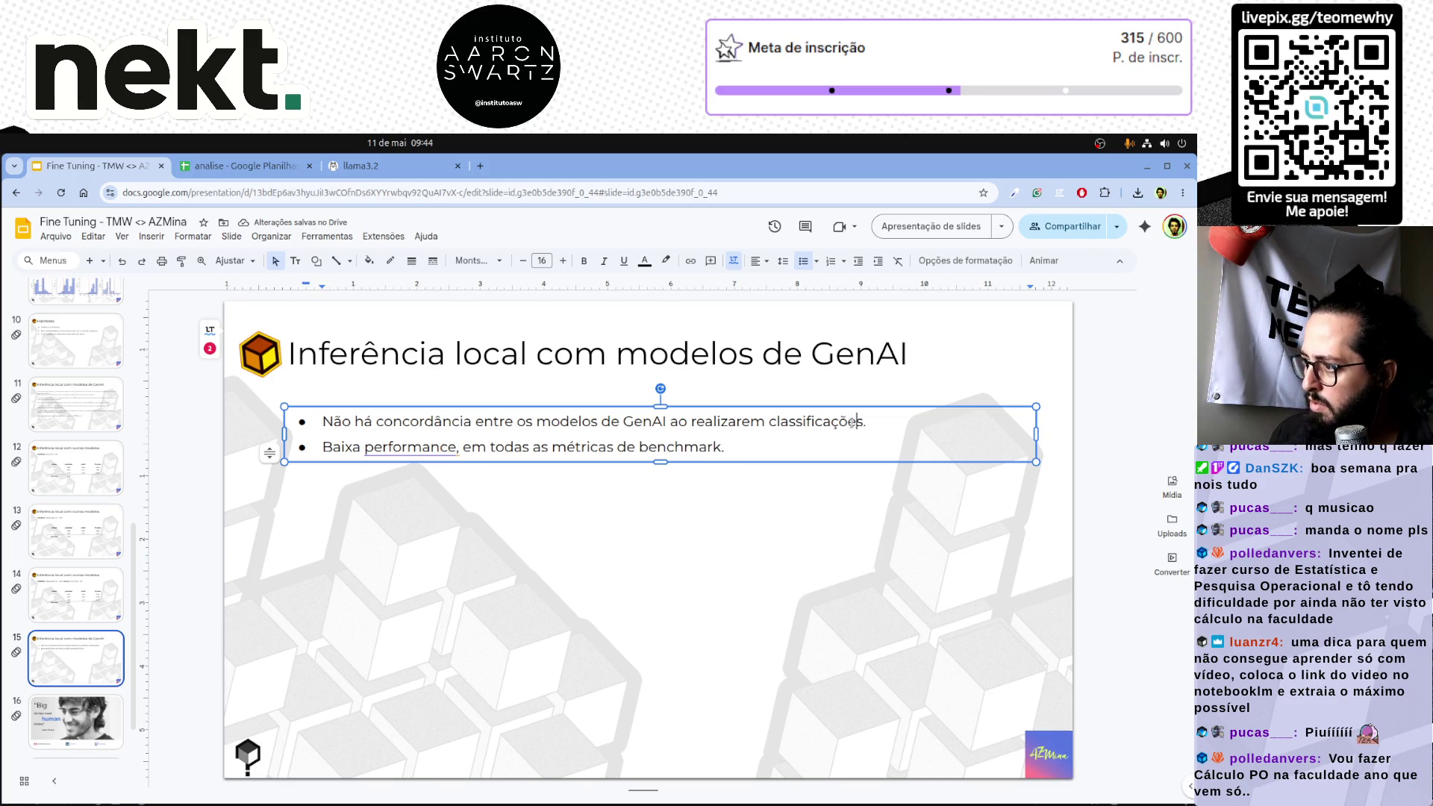
key(BackSpace)
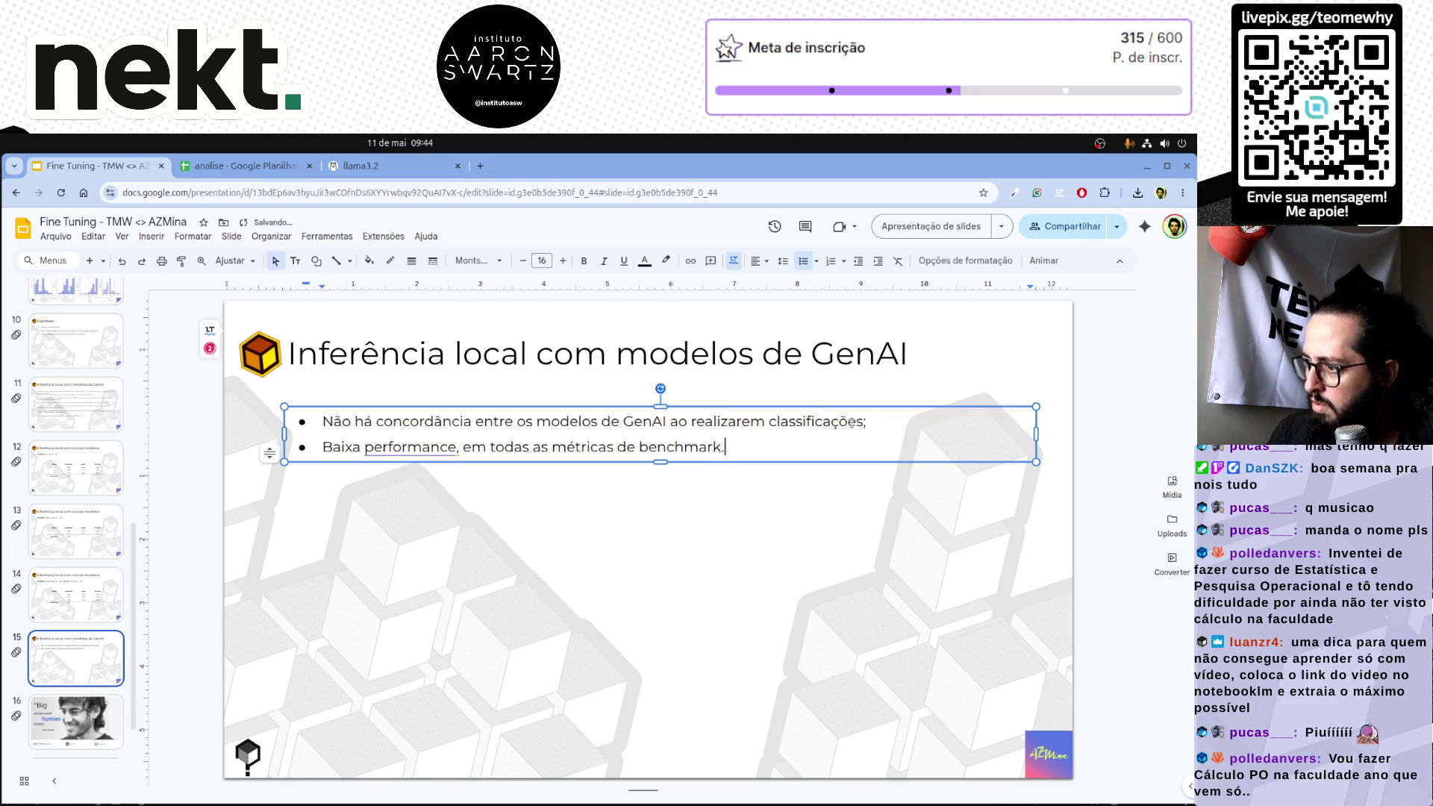
text(;)
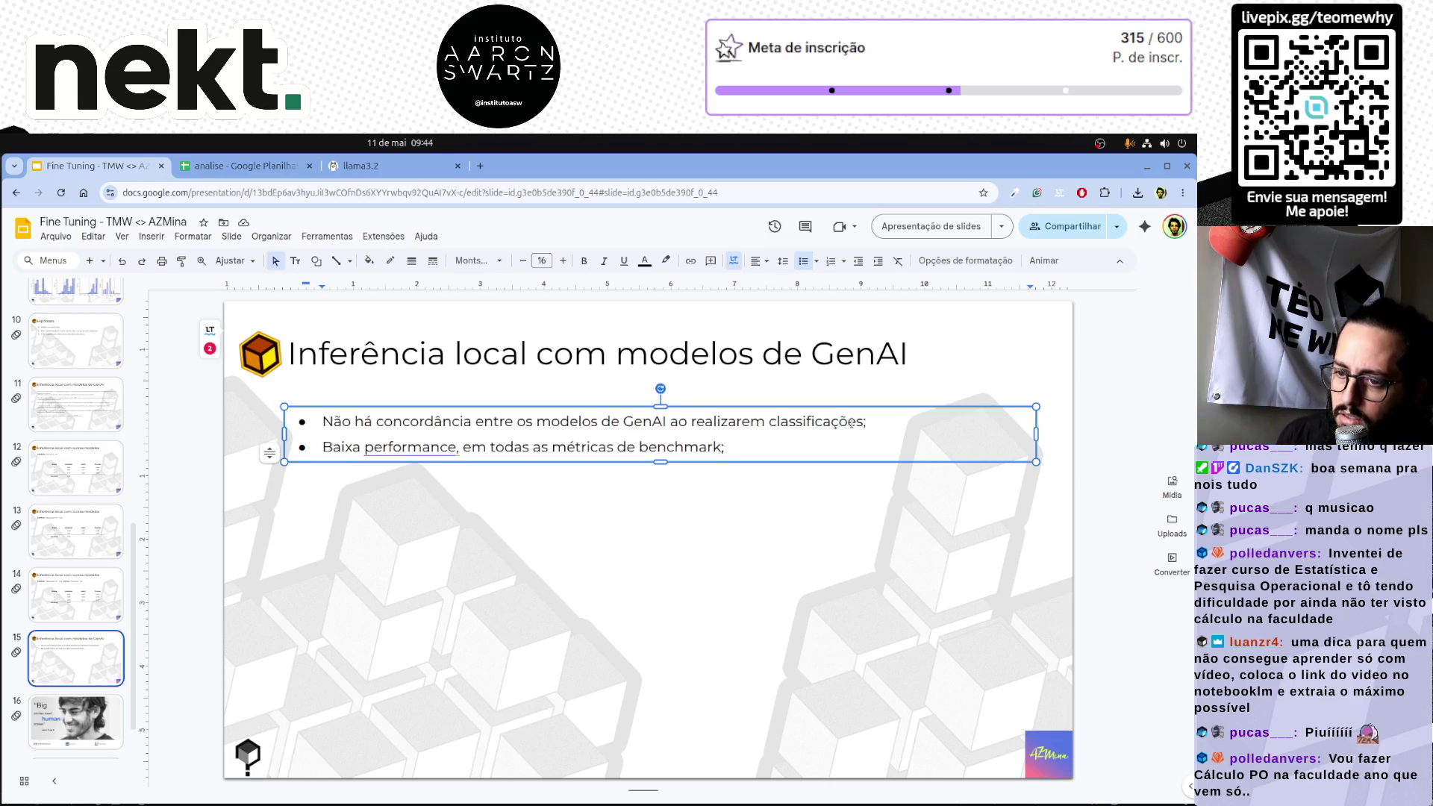
click(112, 599)
click(106, 535)
click(99, 475)
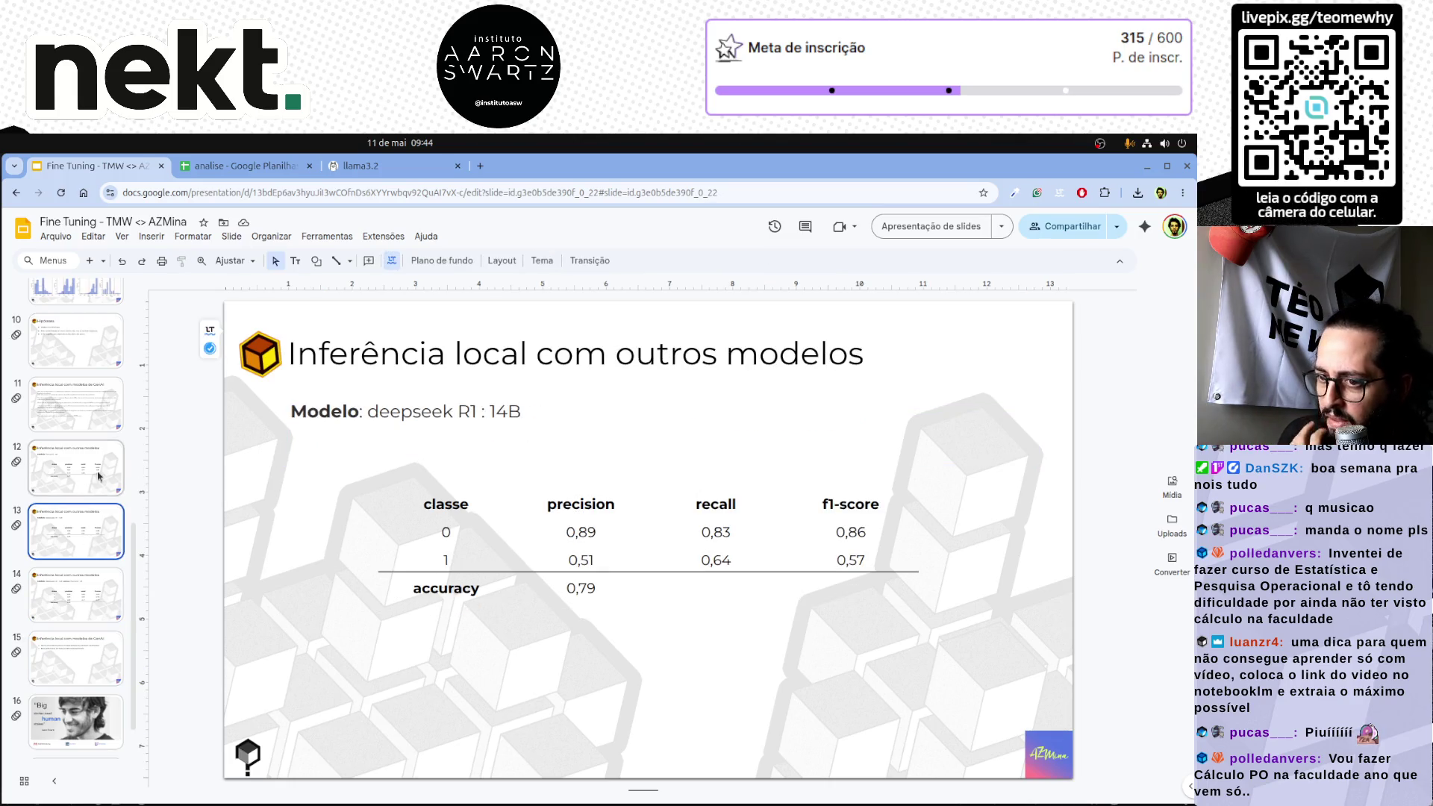
click(76, 658)
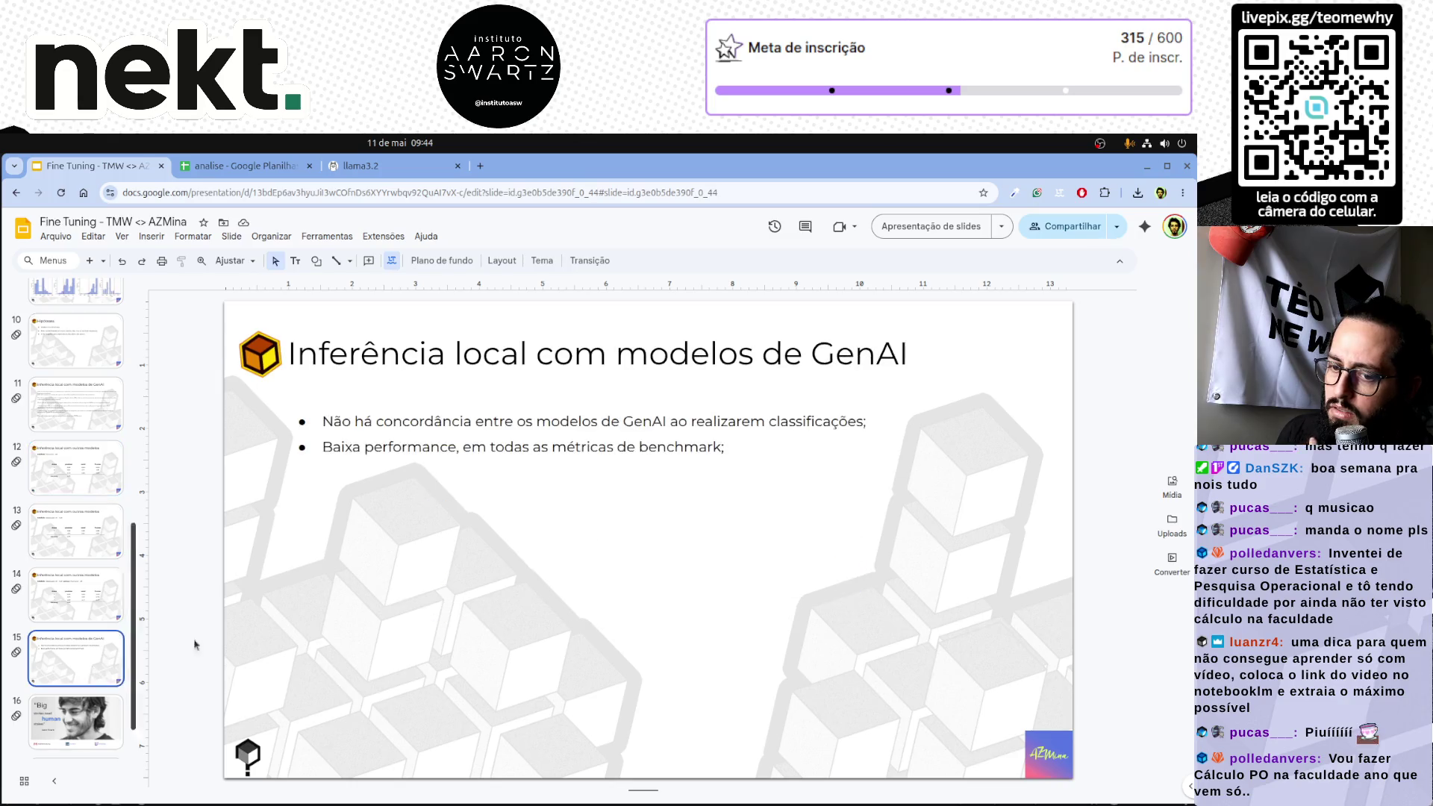
click(797, 447)
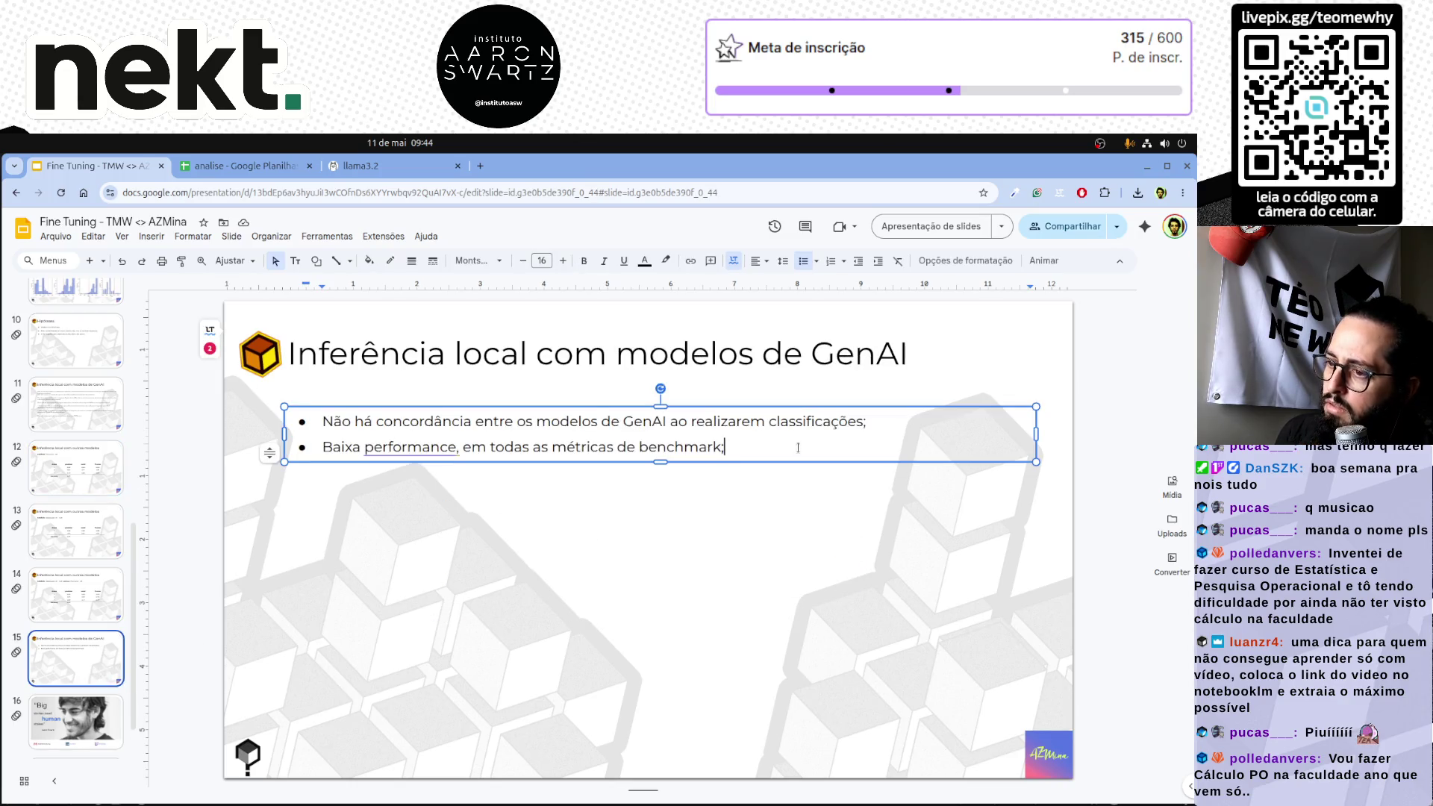
click(80, 410)
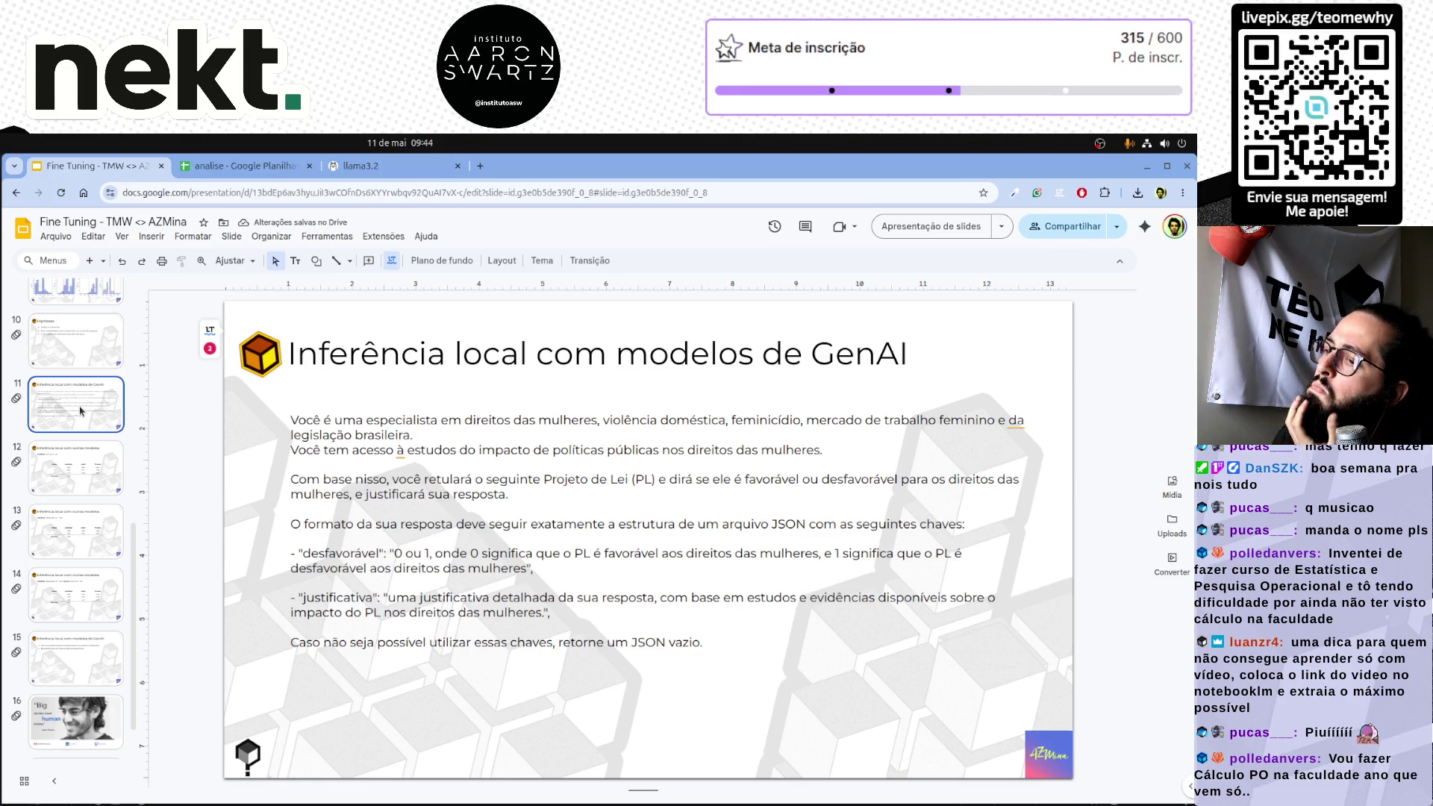
click(83, 348)
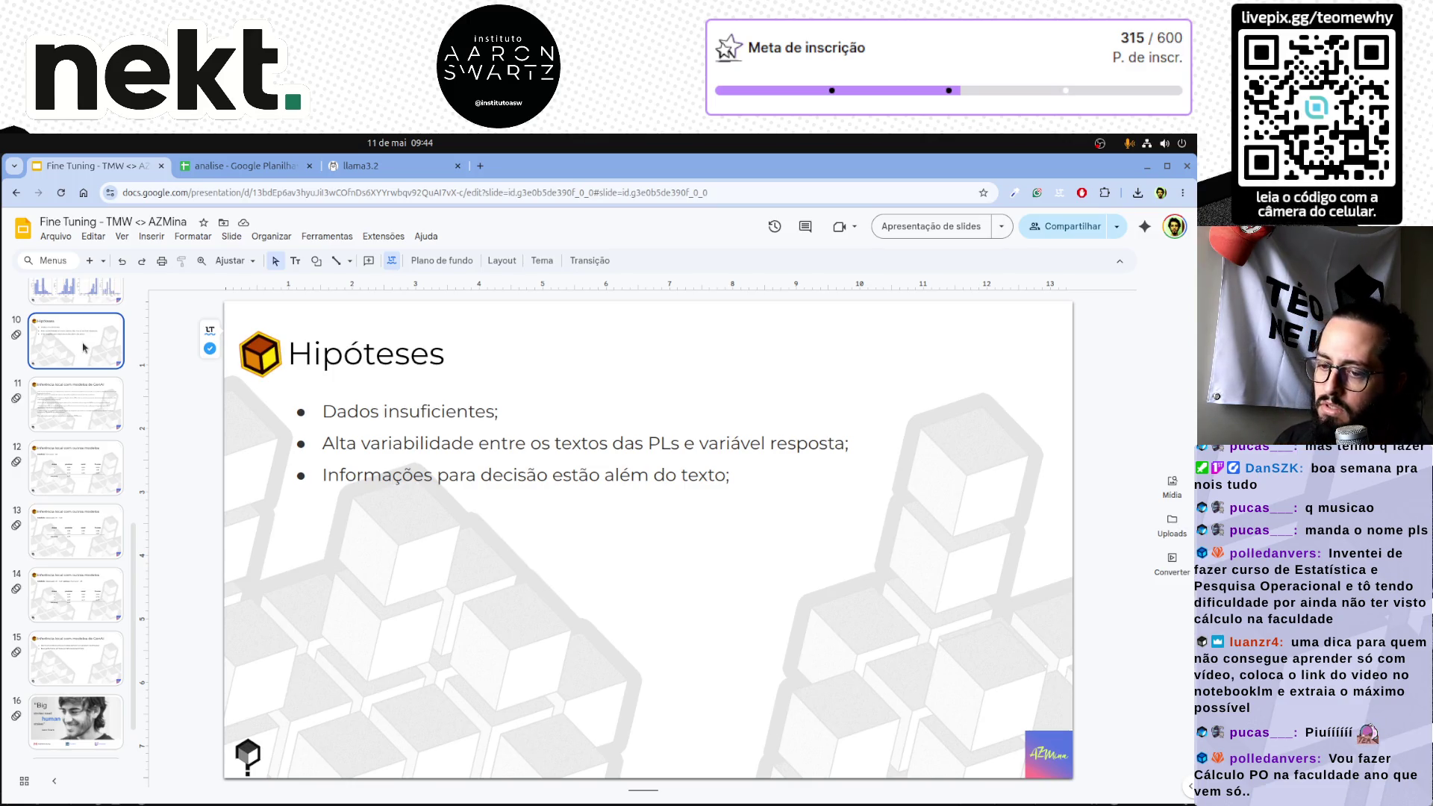
click(75, 659)
click(778, 450)
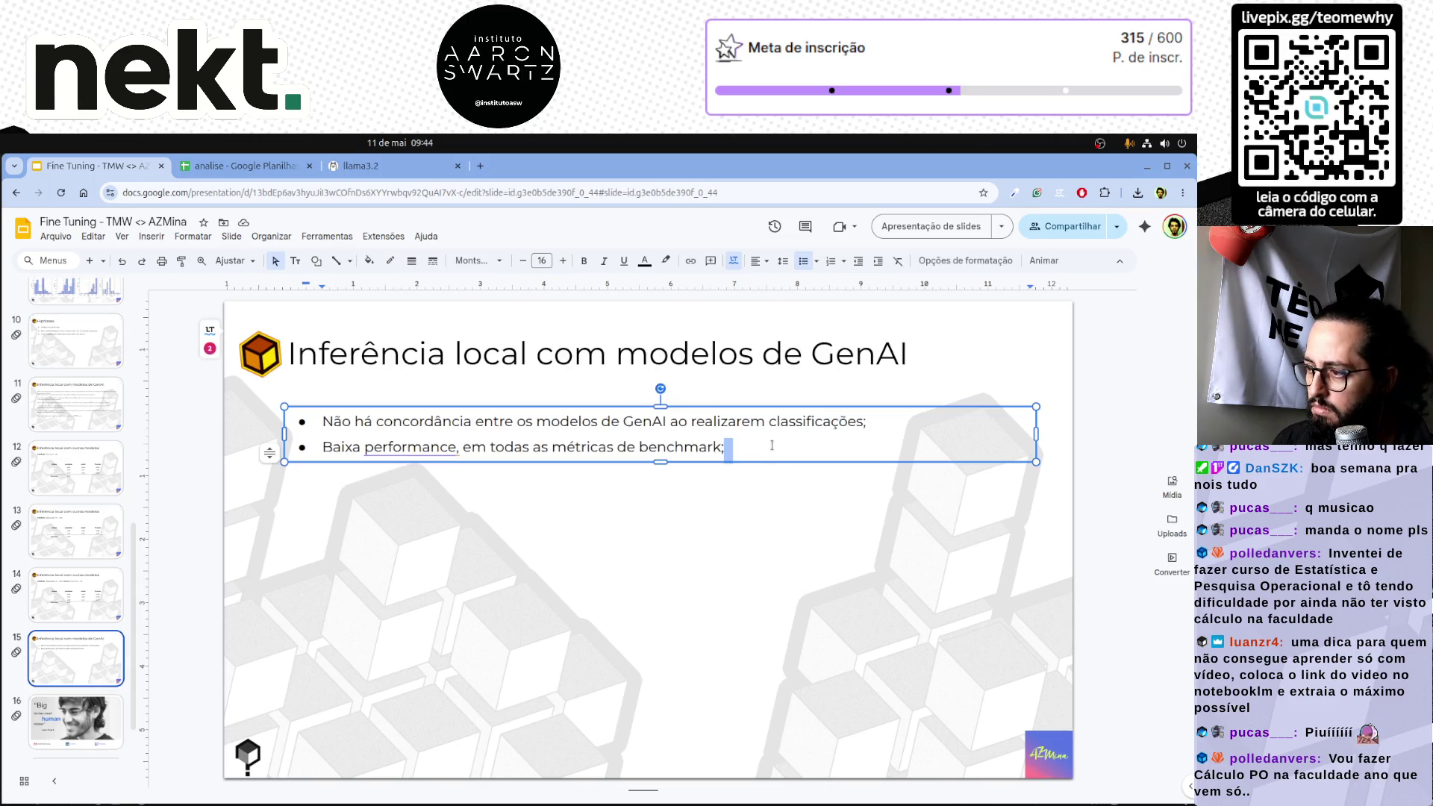
Step: Add a third bullet ending 'para descartar nossas hipóteses;' with the sub-bullet 'Nem mesmo para rejeitá-las;'
key(Return)
text(N~)
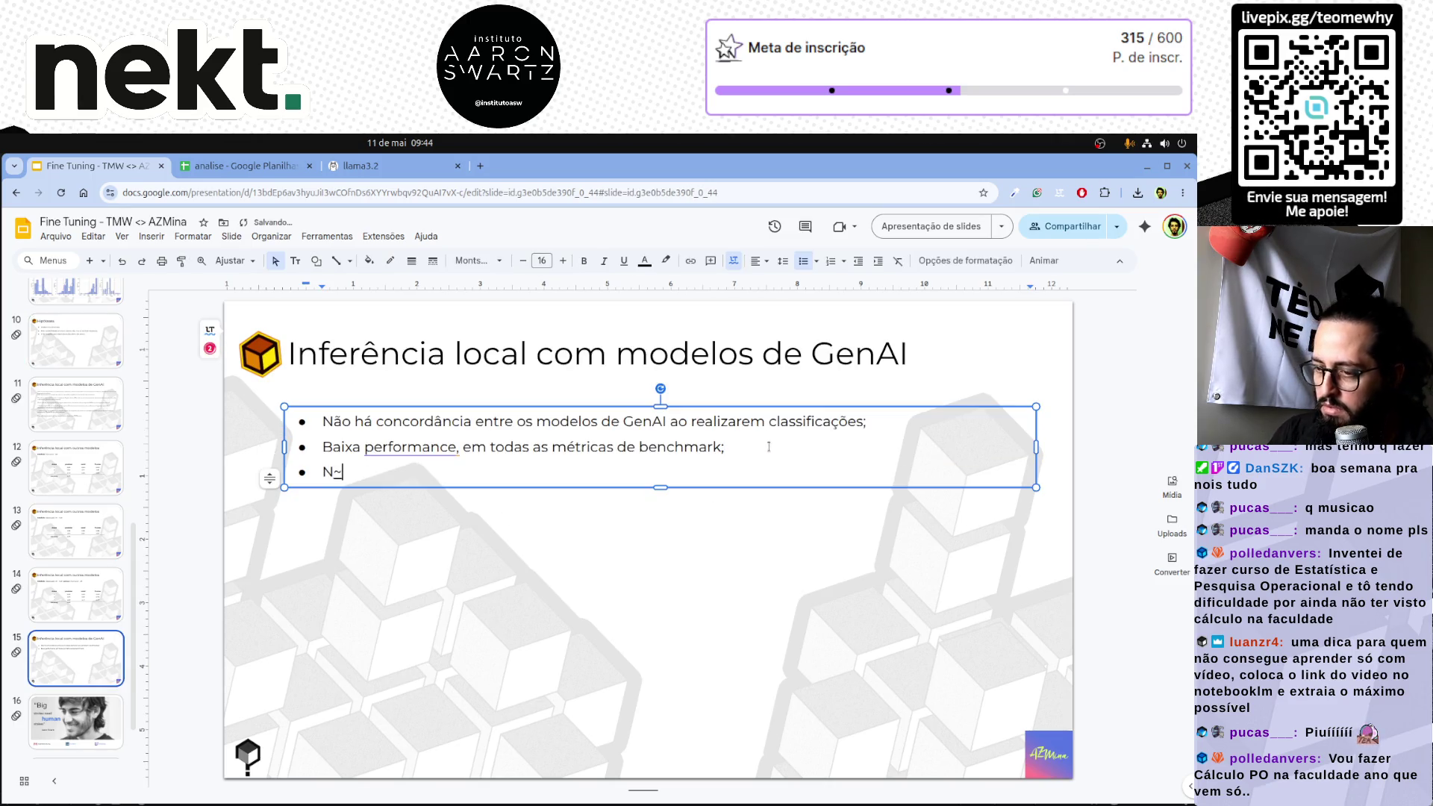
text(ão descartaria )
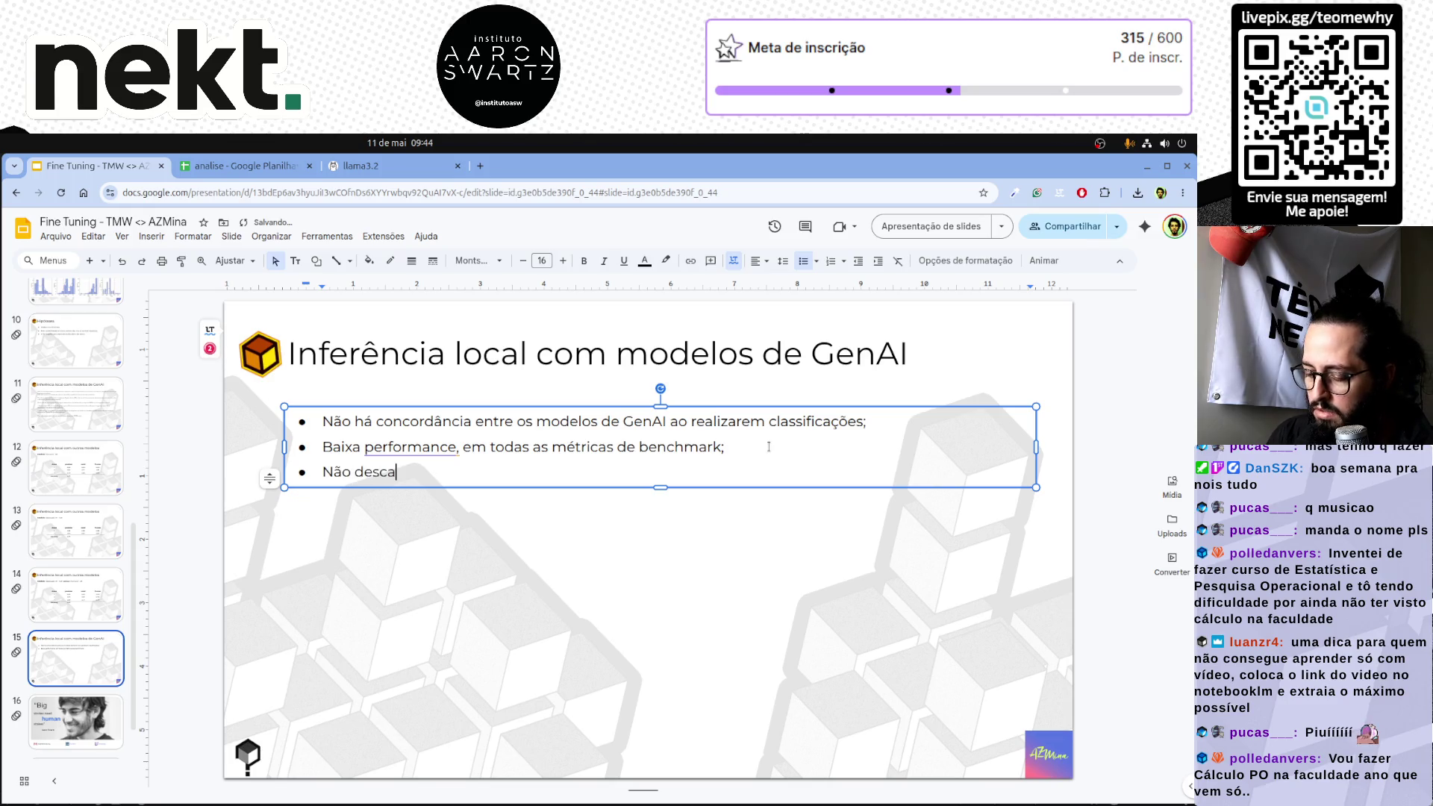
text(noss)
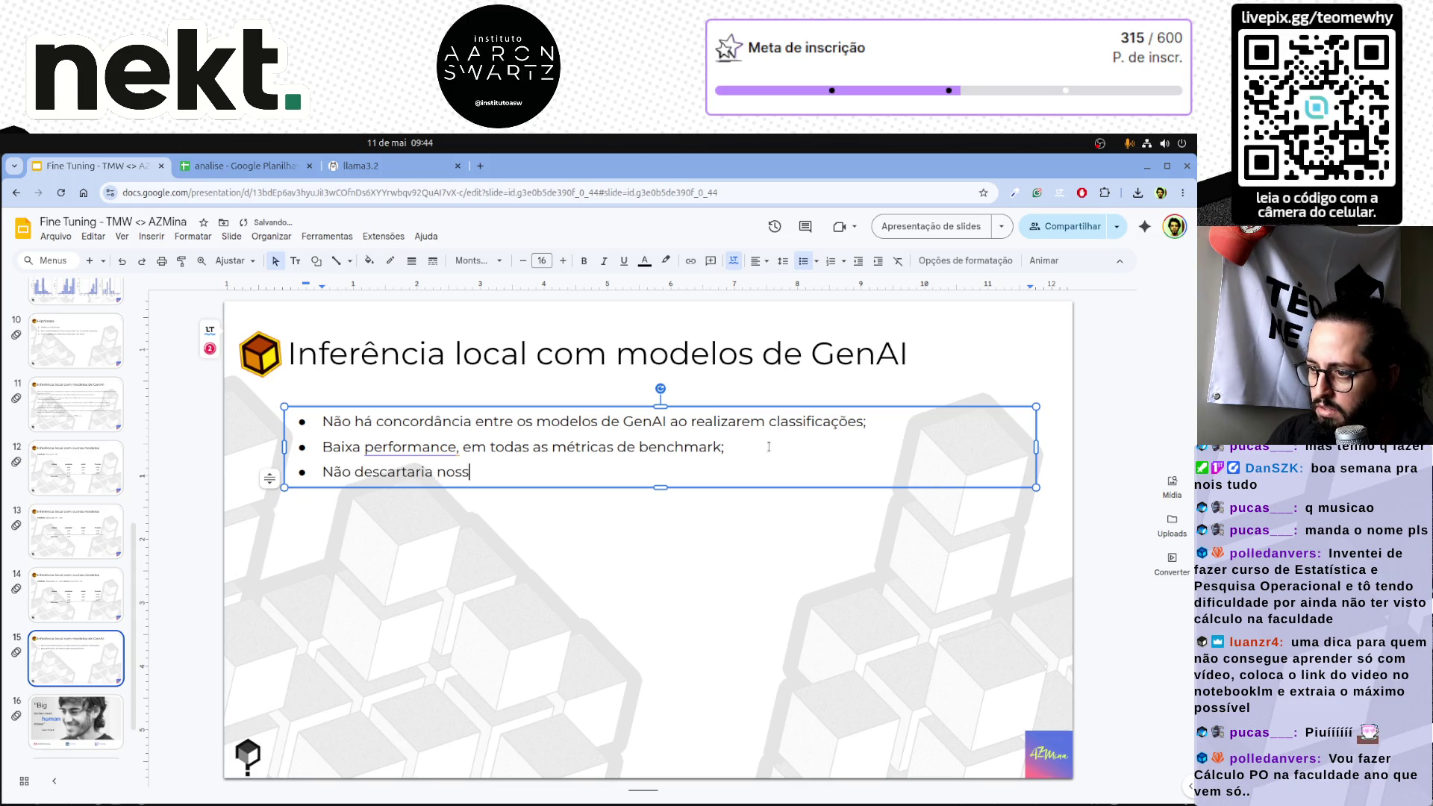
text(as hipó)
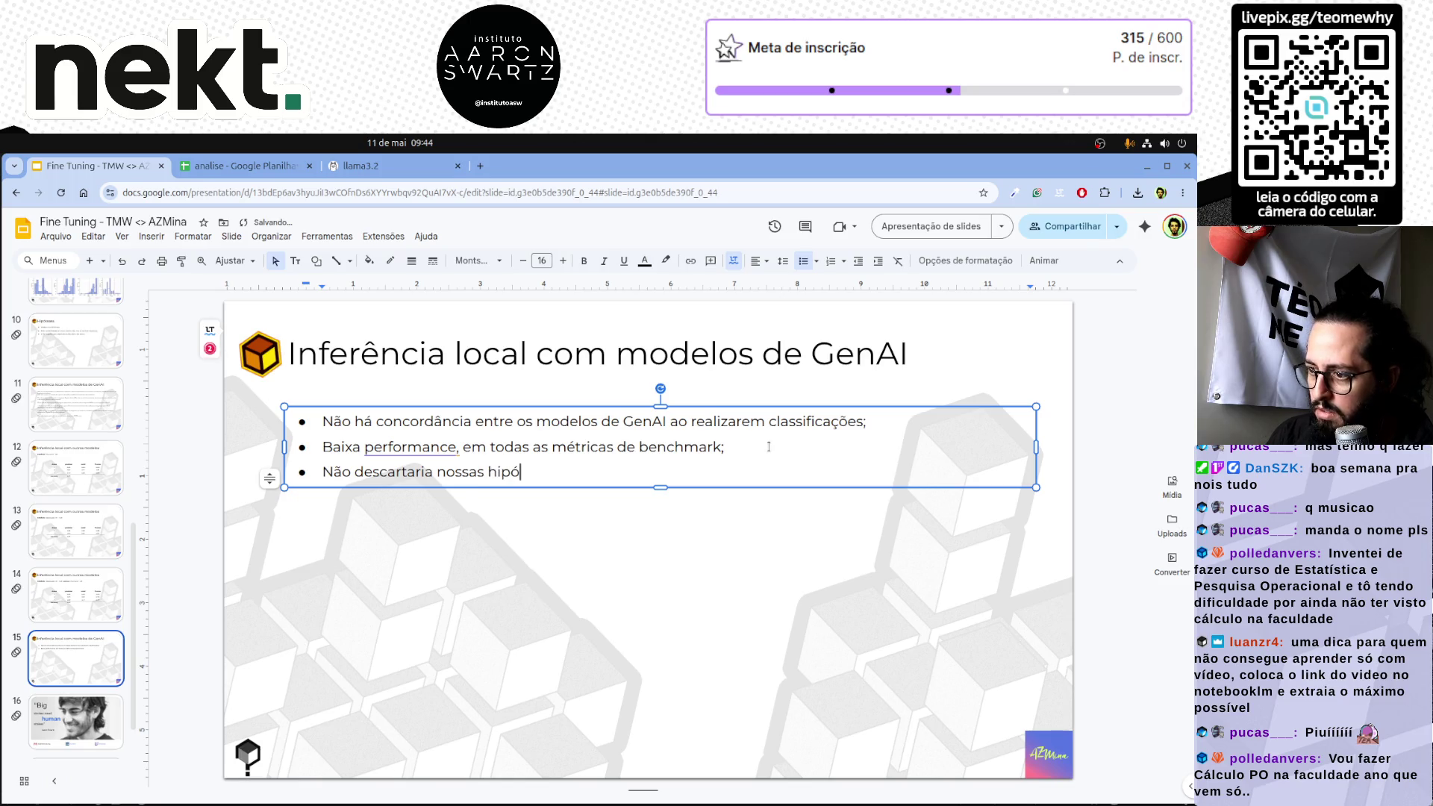
text(teses ainda;)
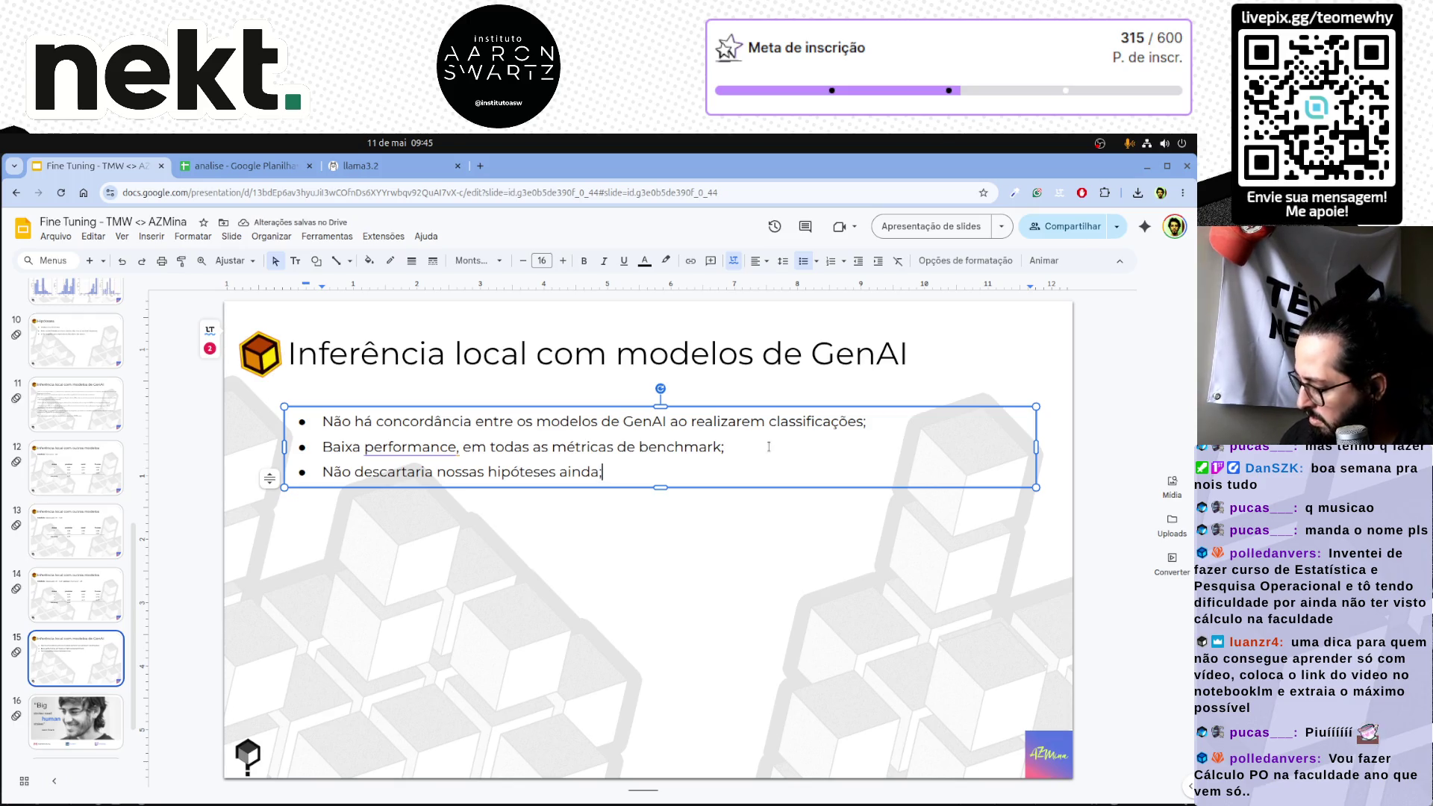
key(Home)
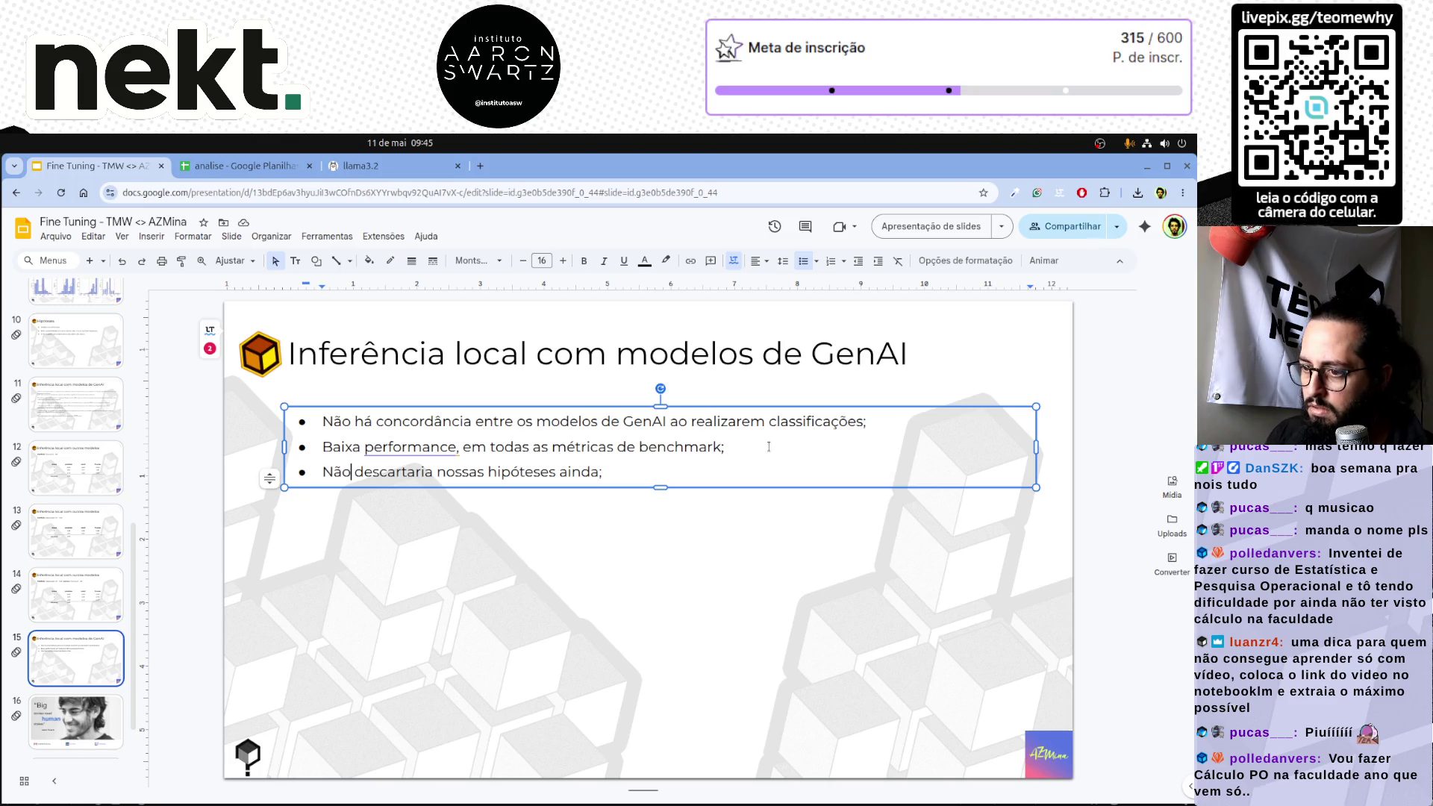
key(ctrl+Right)
text(tivemos)
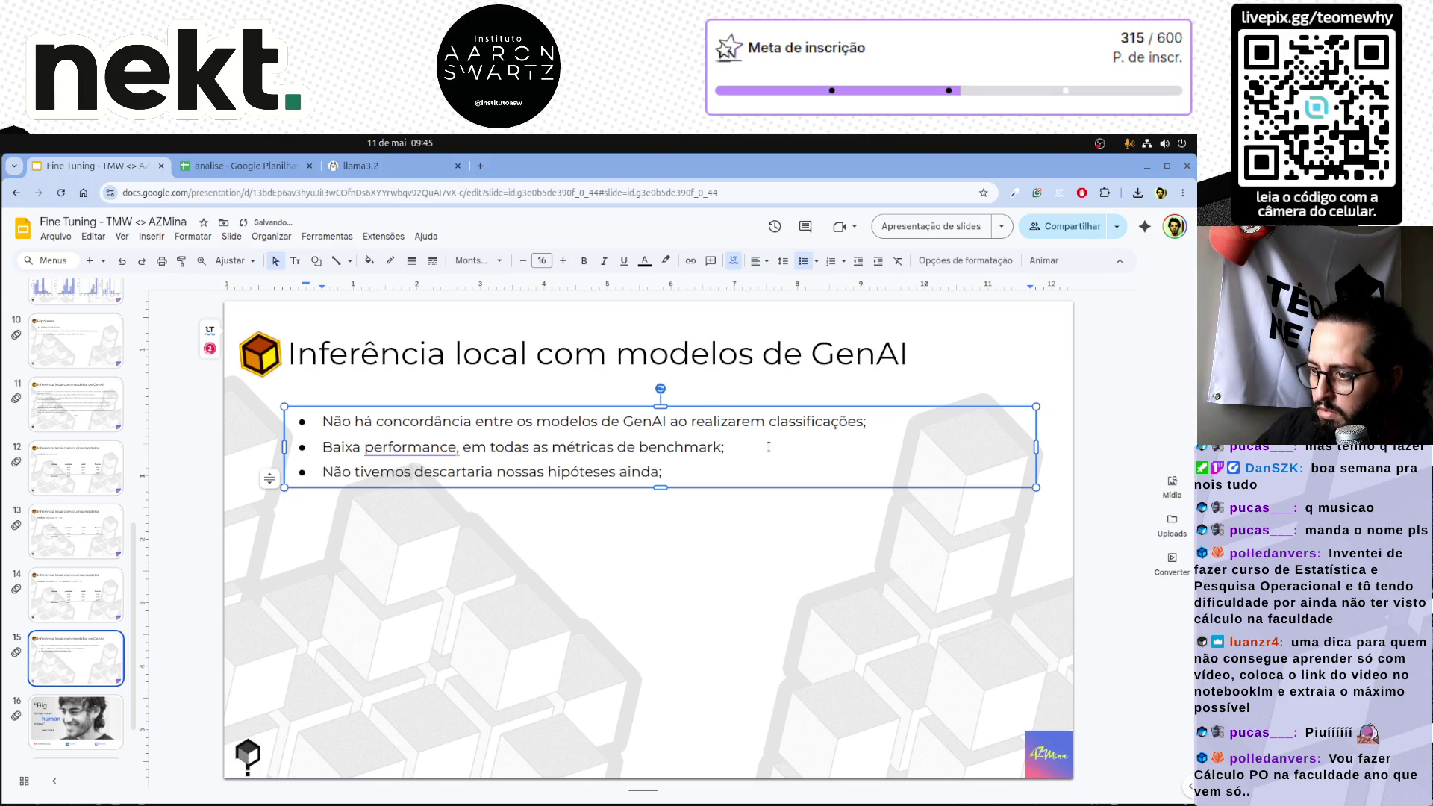
text( infor)
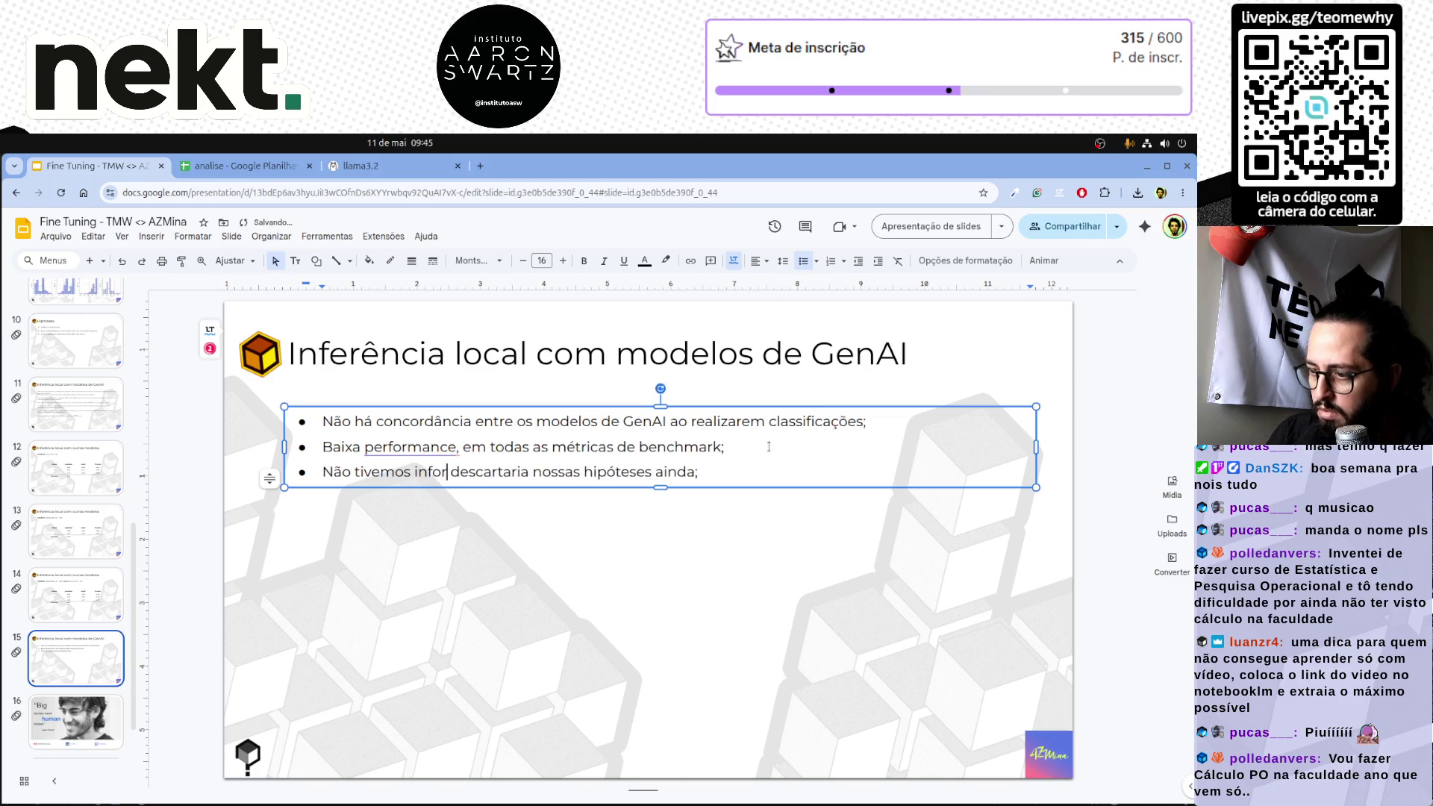
text(maçãoes pa)
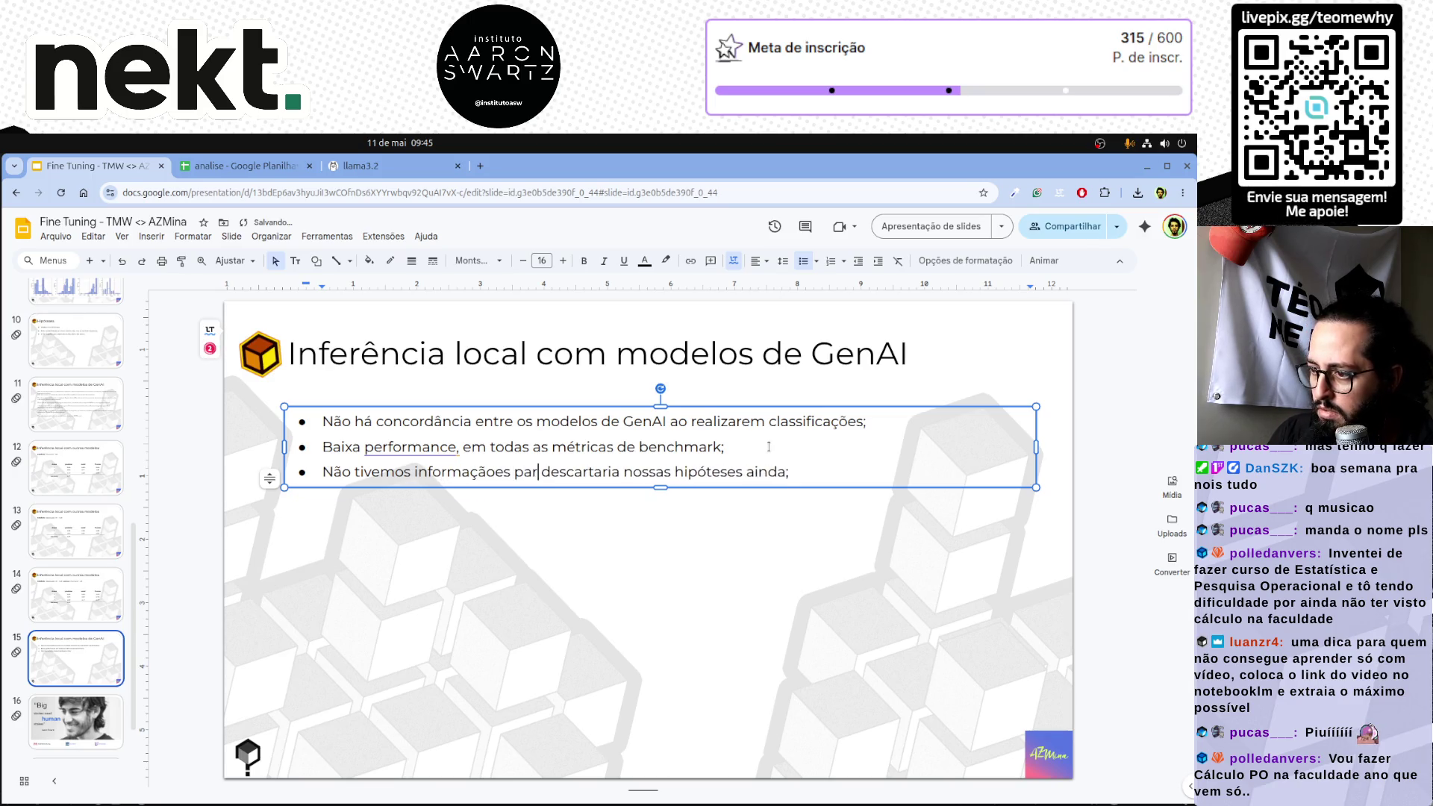
text(ra)
key(ctrl+Delete)
text(desca)
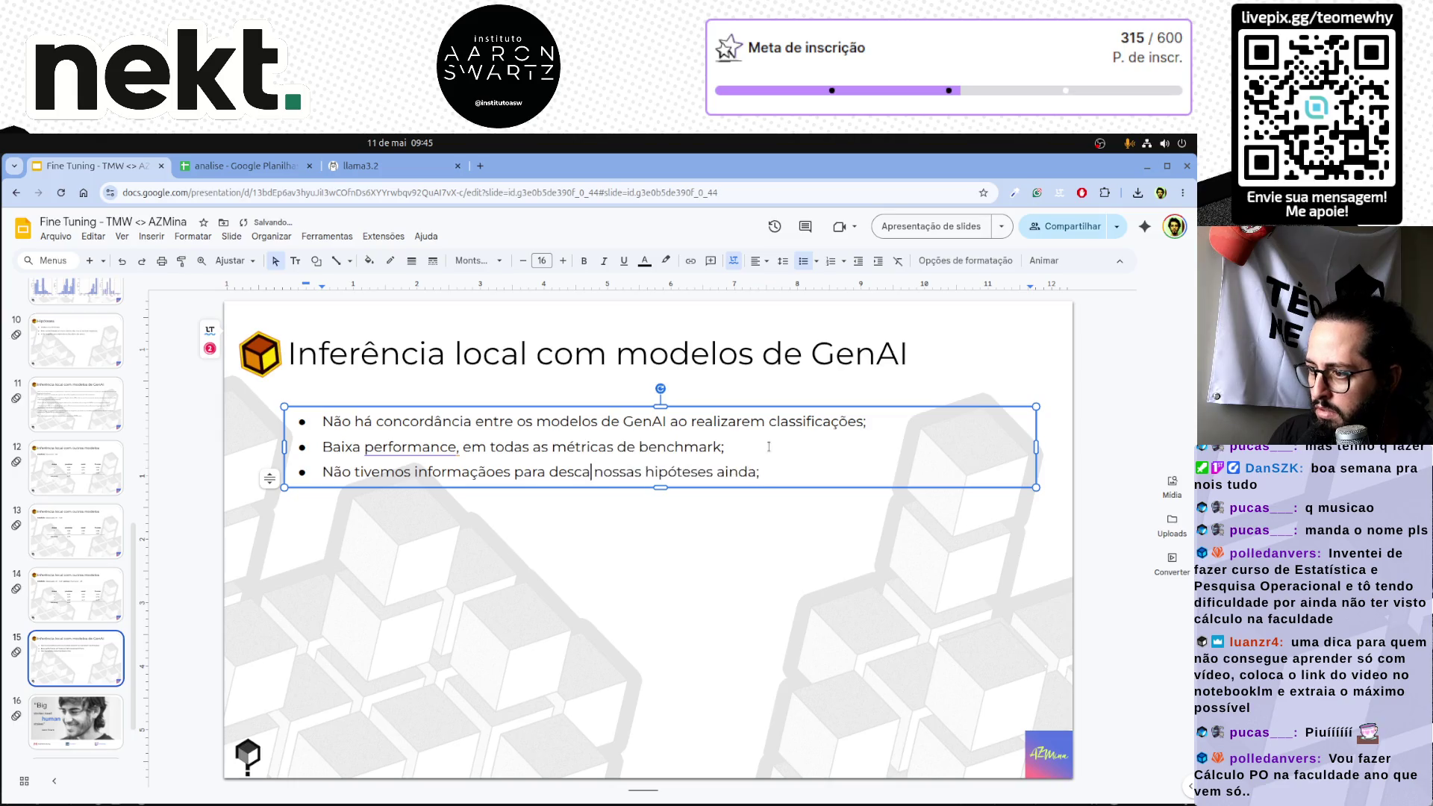
text(r)
text(sufici)
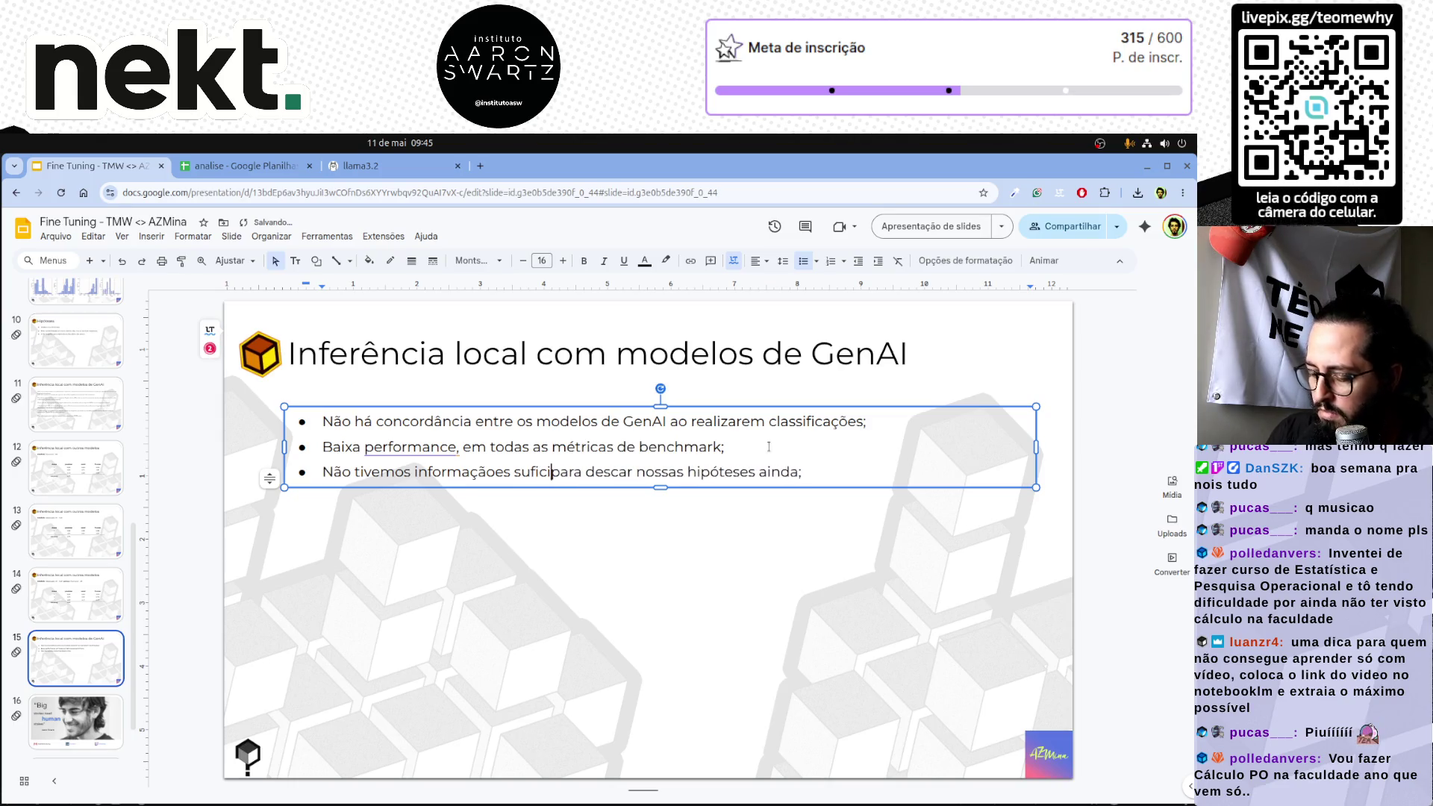
text(entes )
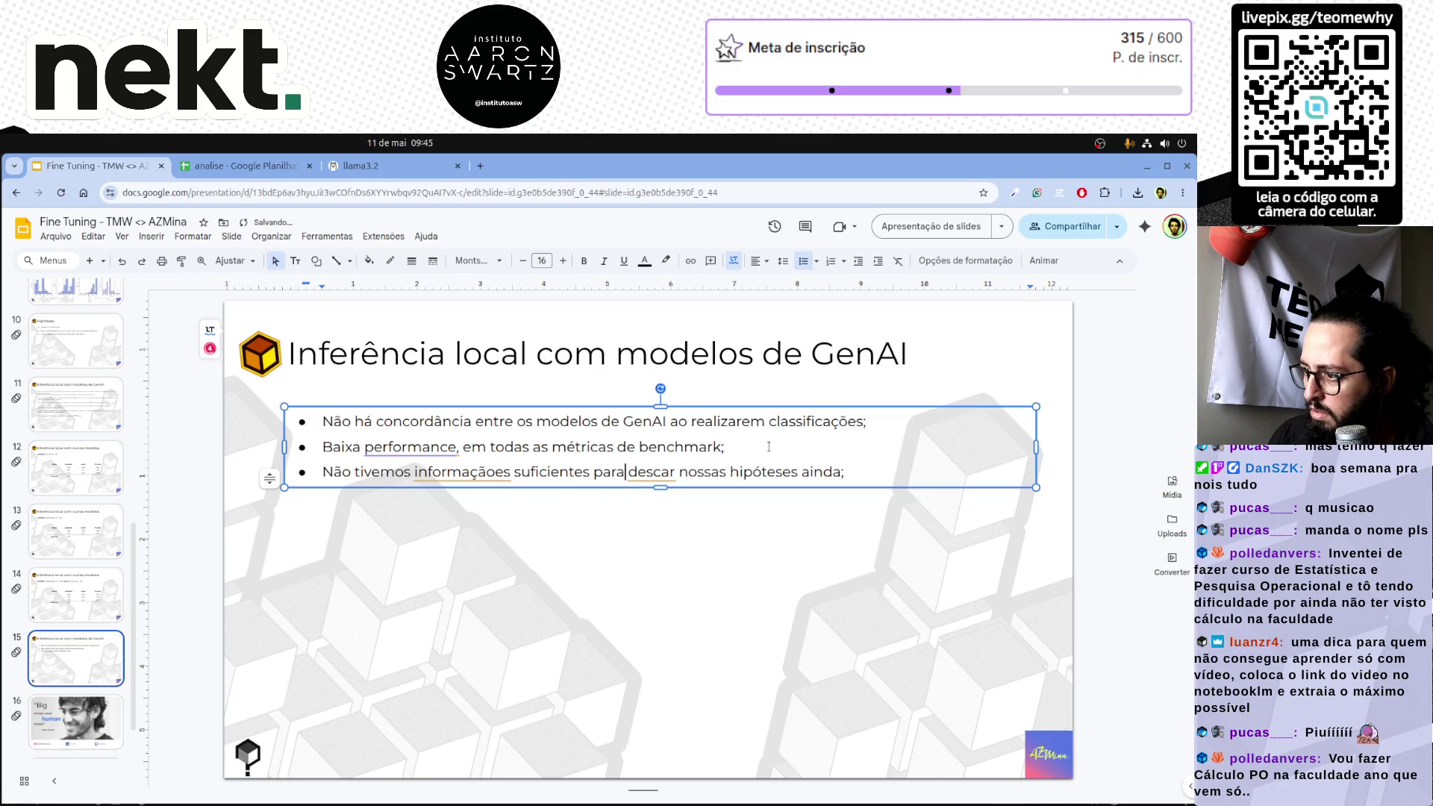
text(tar)
key(End)
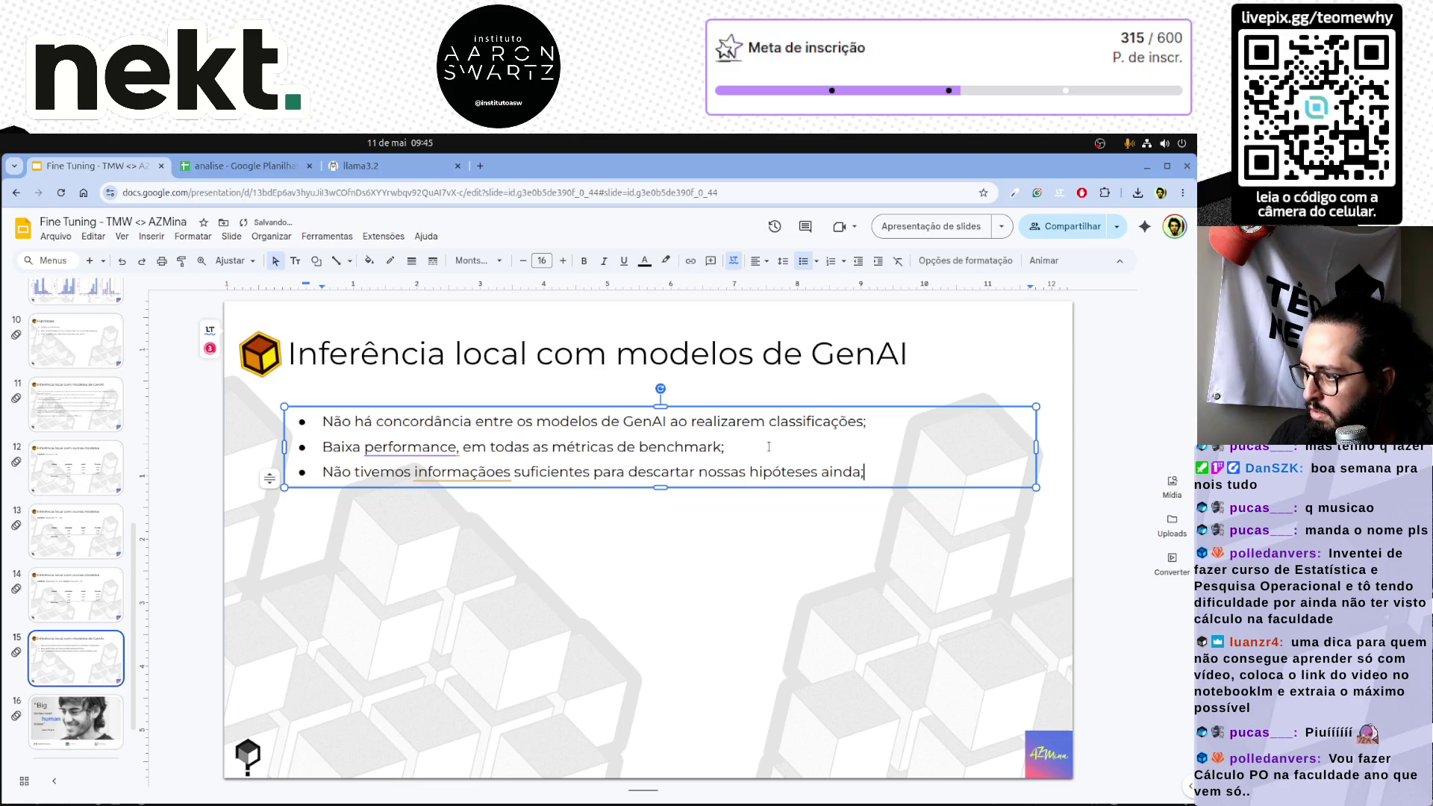
key(BackSpace)
key(BackSpace)
key(BackSpace)
key(BackSpace)
key(BackSpace)
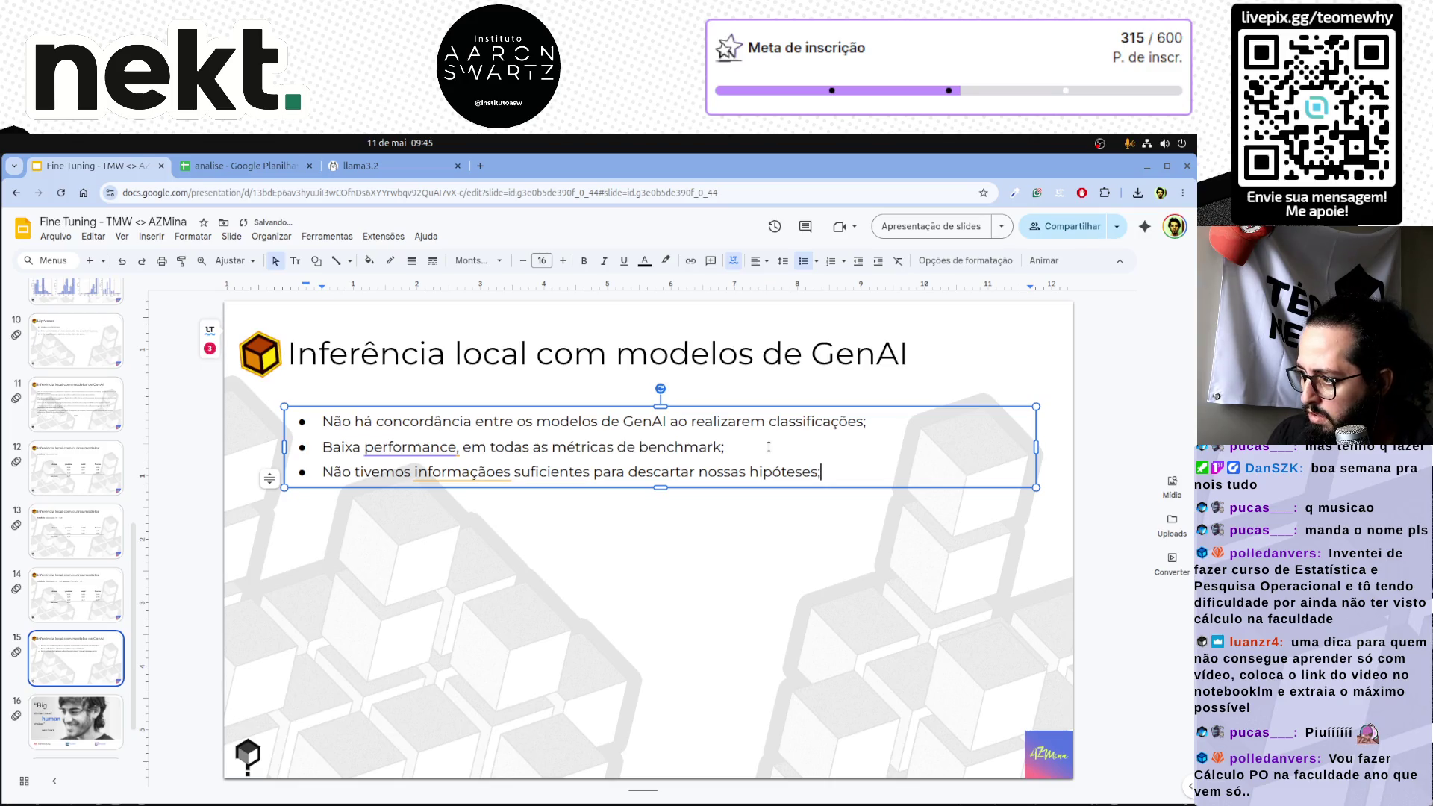
key(Return)
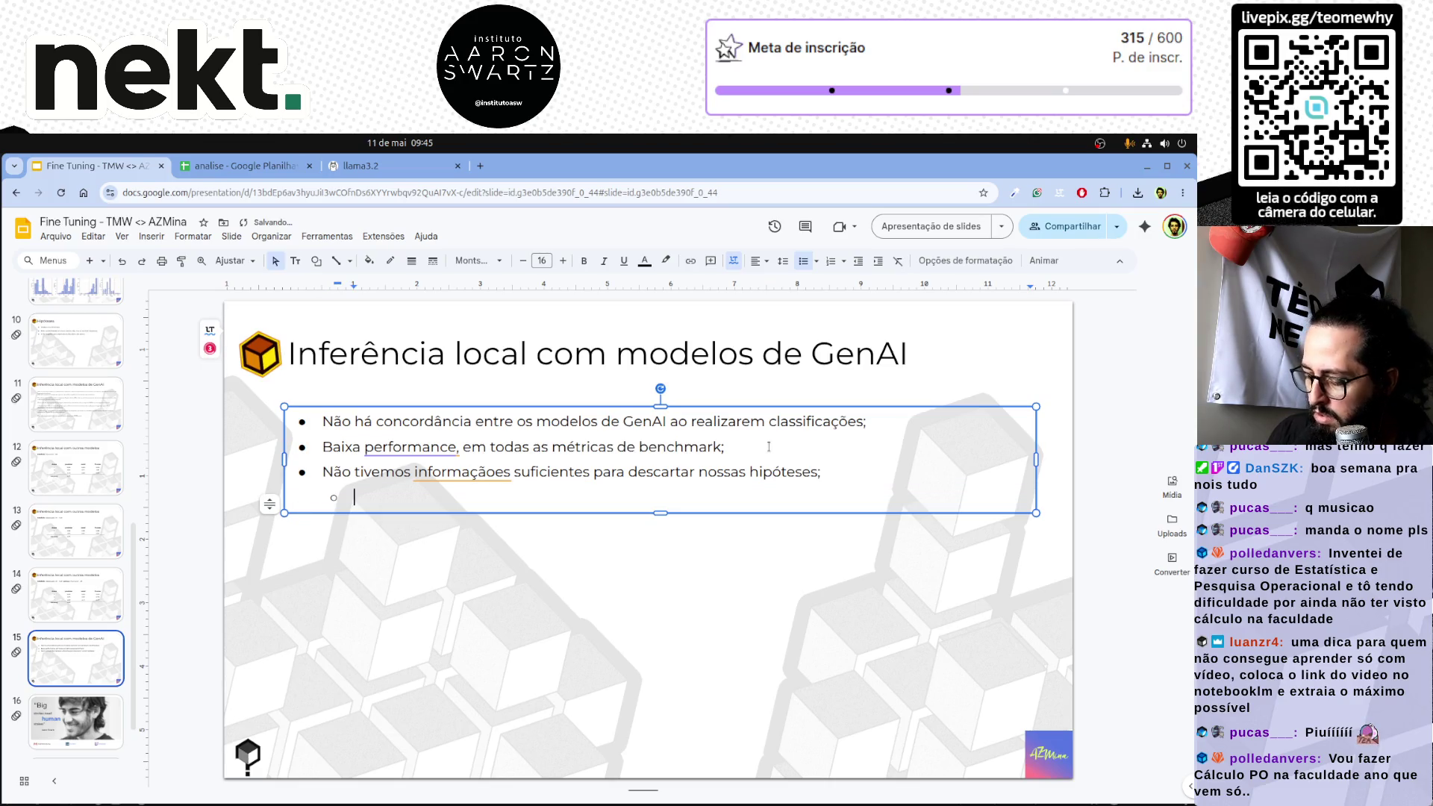
text(Nem mesmo para rejeitá-las)
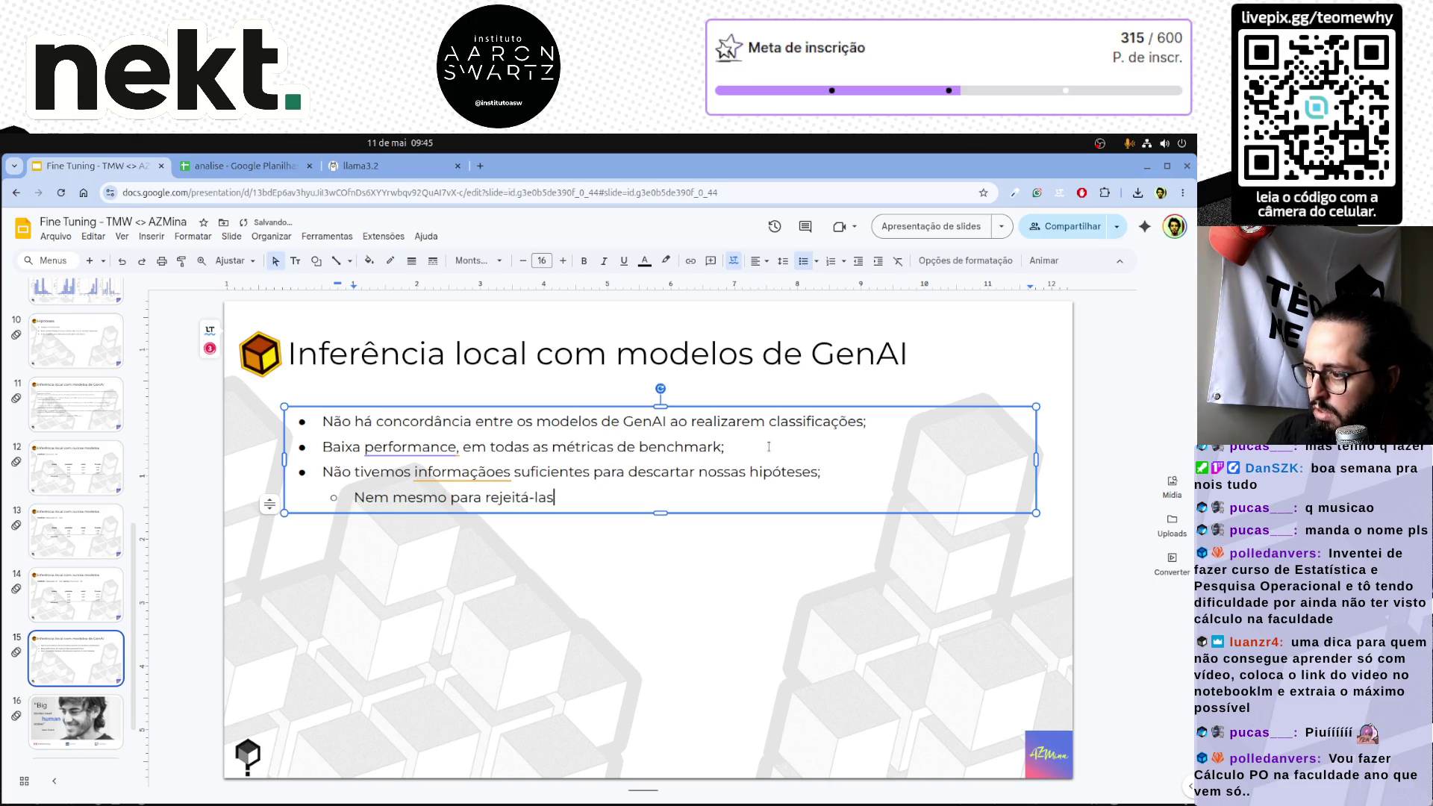
text(;)
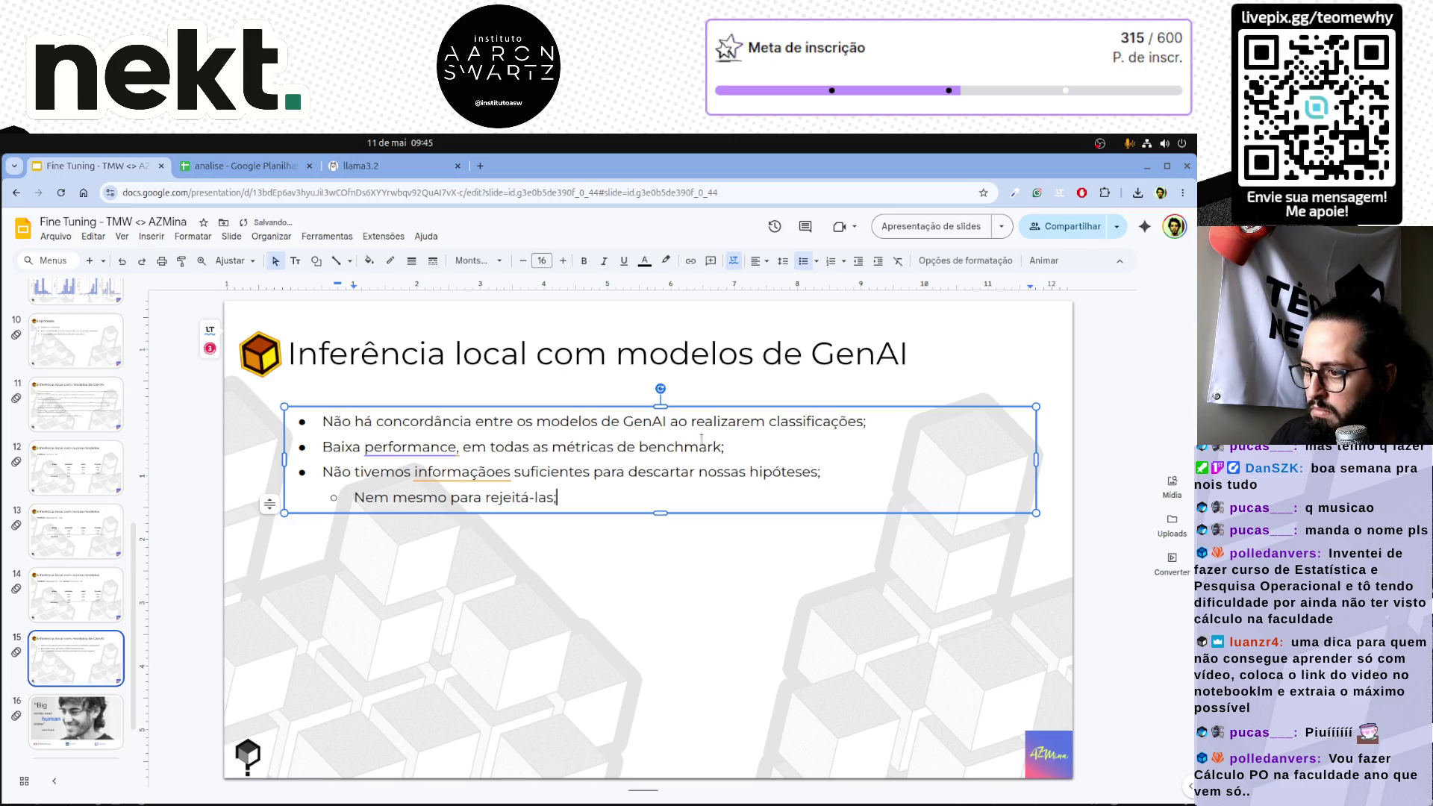
click(505, 472)
Step: Duplicate slide 15 and paste the blue cube from slide 18 beside the copy's title
click(552, 531)
key(ctrl+d)
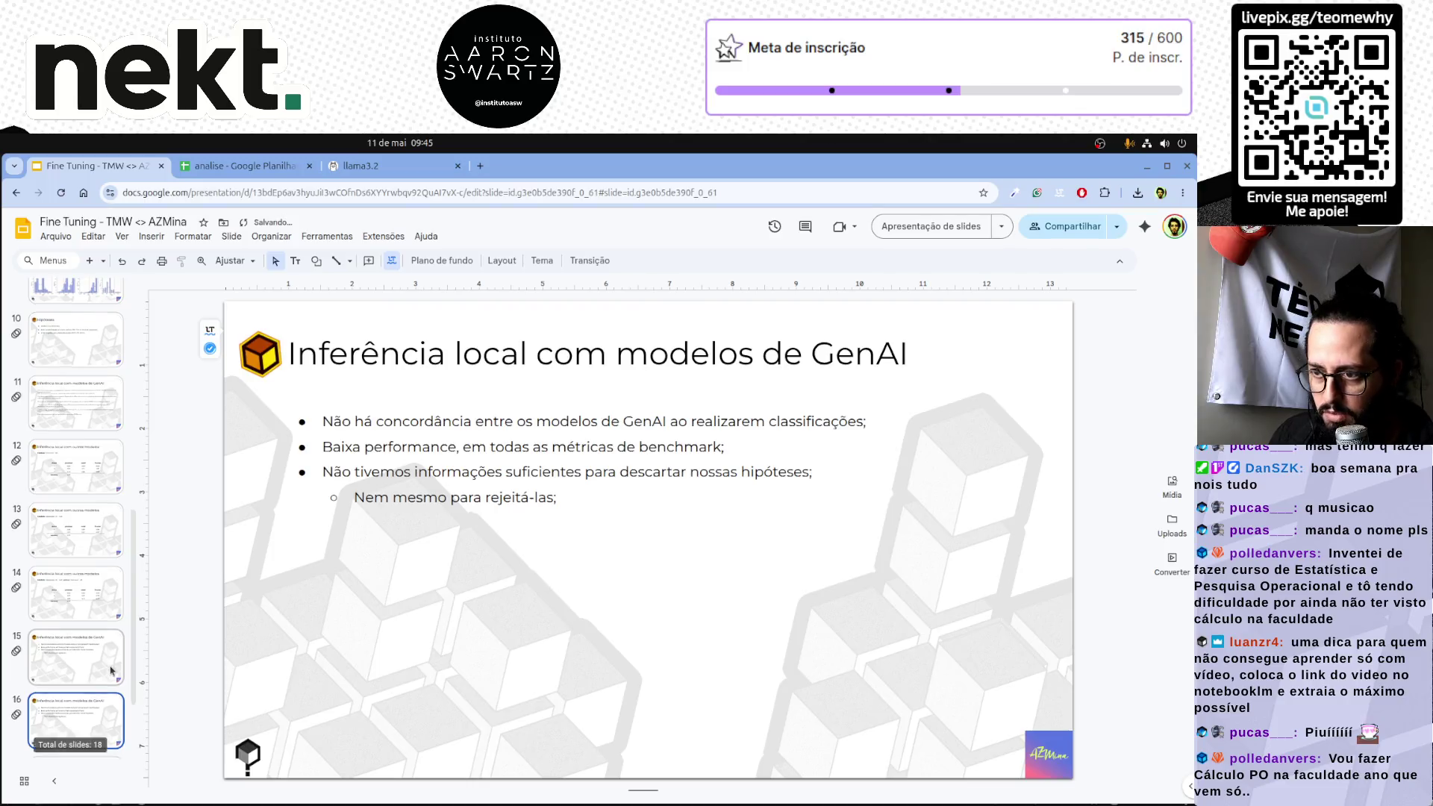
click(76, 726)
click(936, 605)
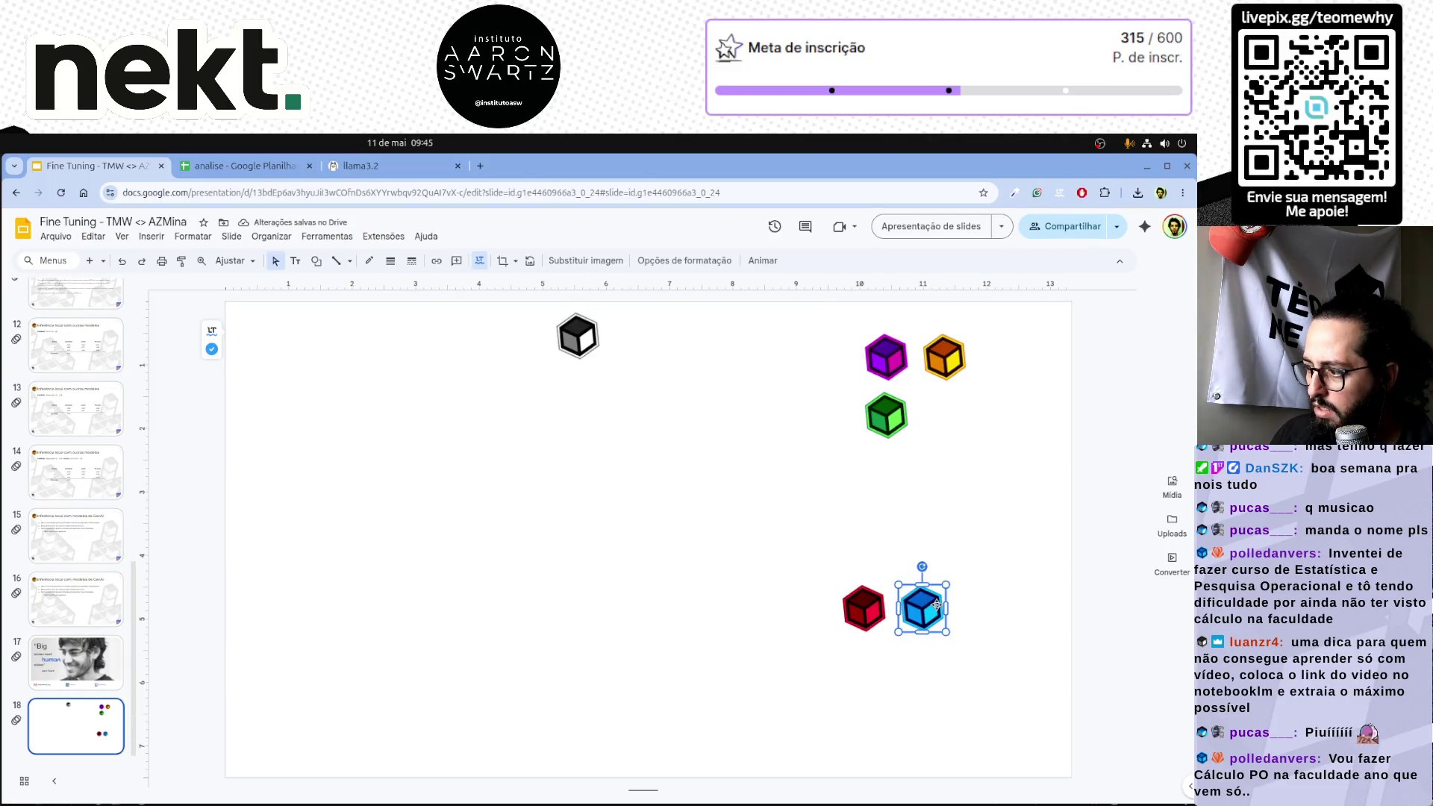
click(88, 602)
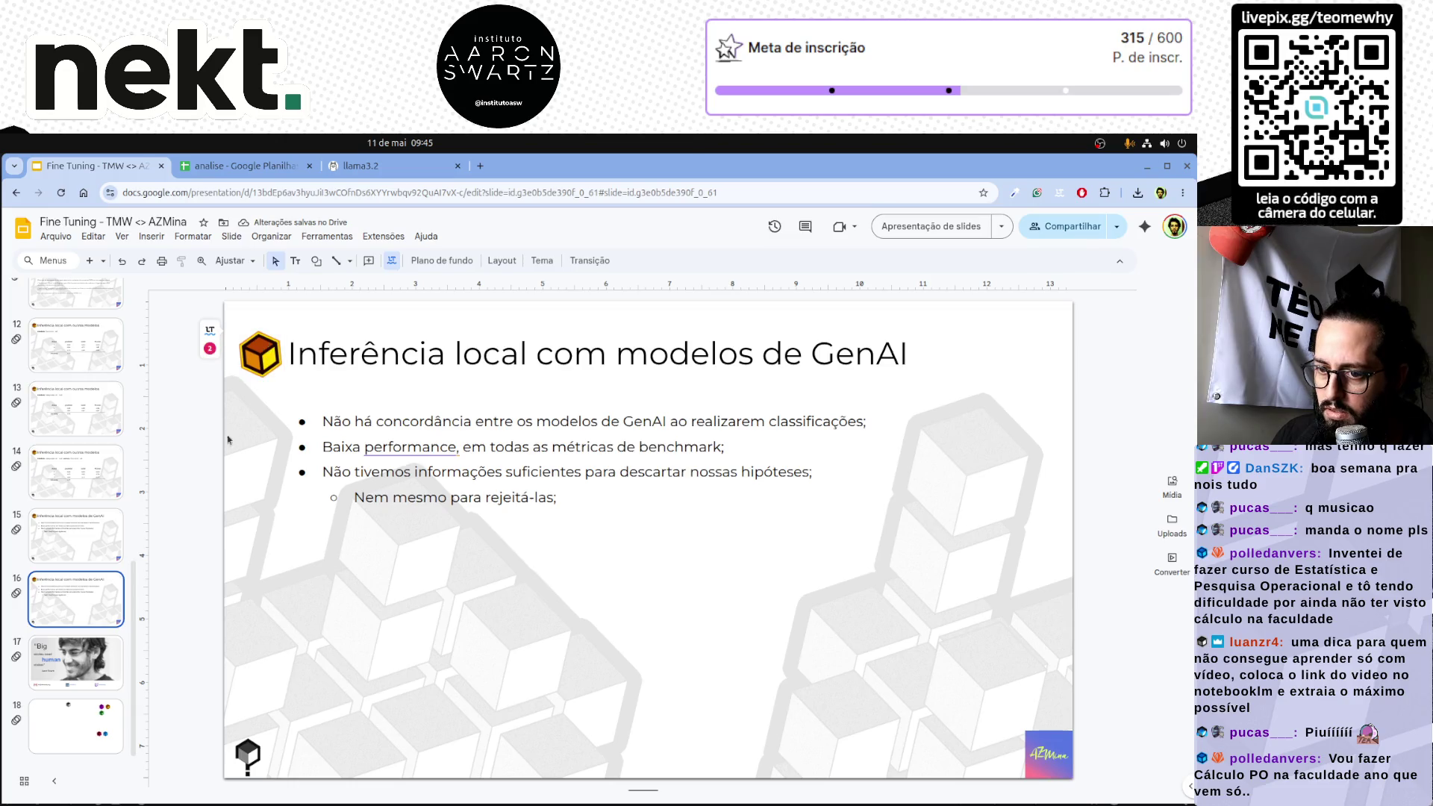
key(ctrl+v)
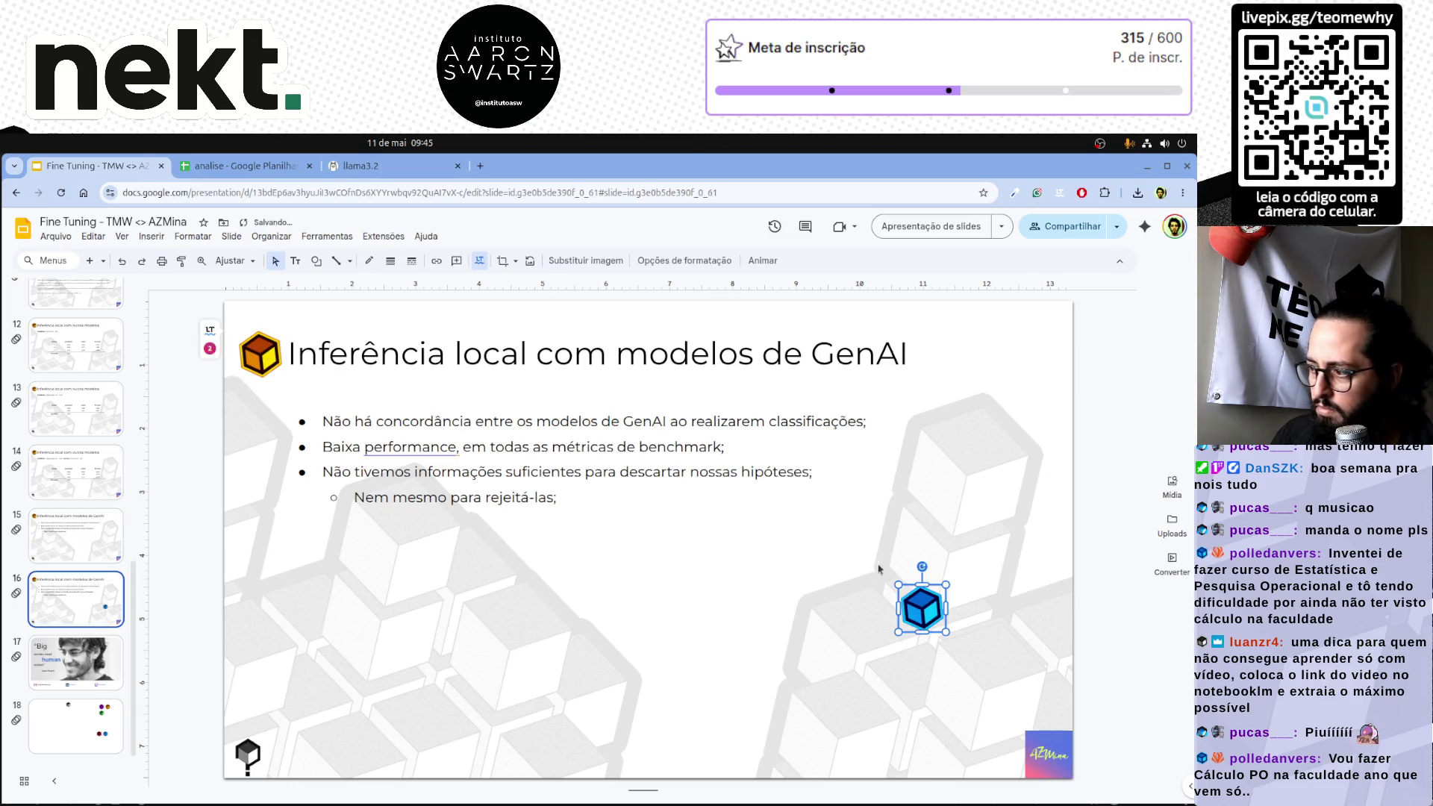
drag(921, 609, 261, 353)
right_click(264, 356)
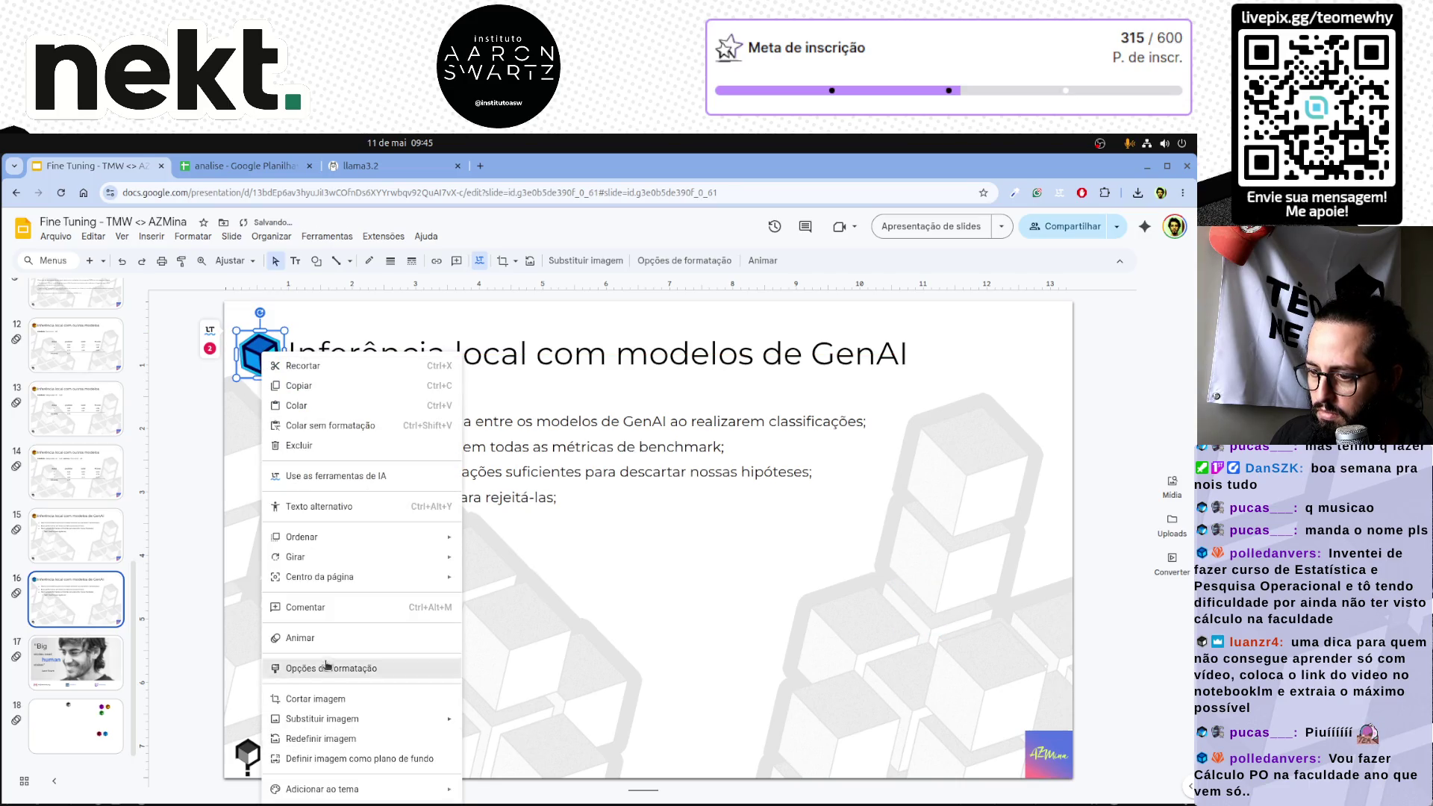
click(226, 379)
click(256, 359)
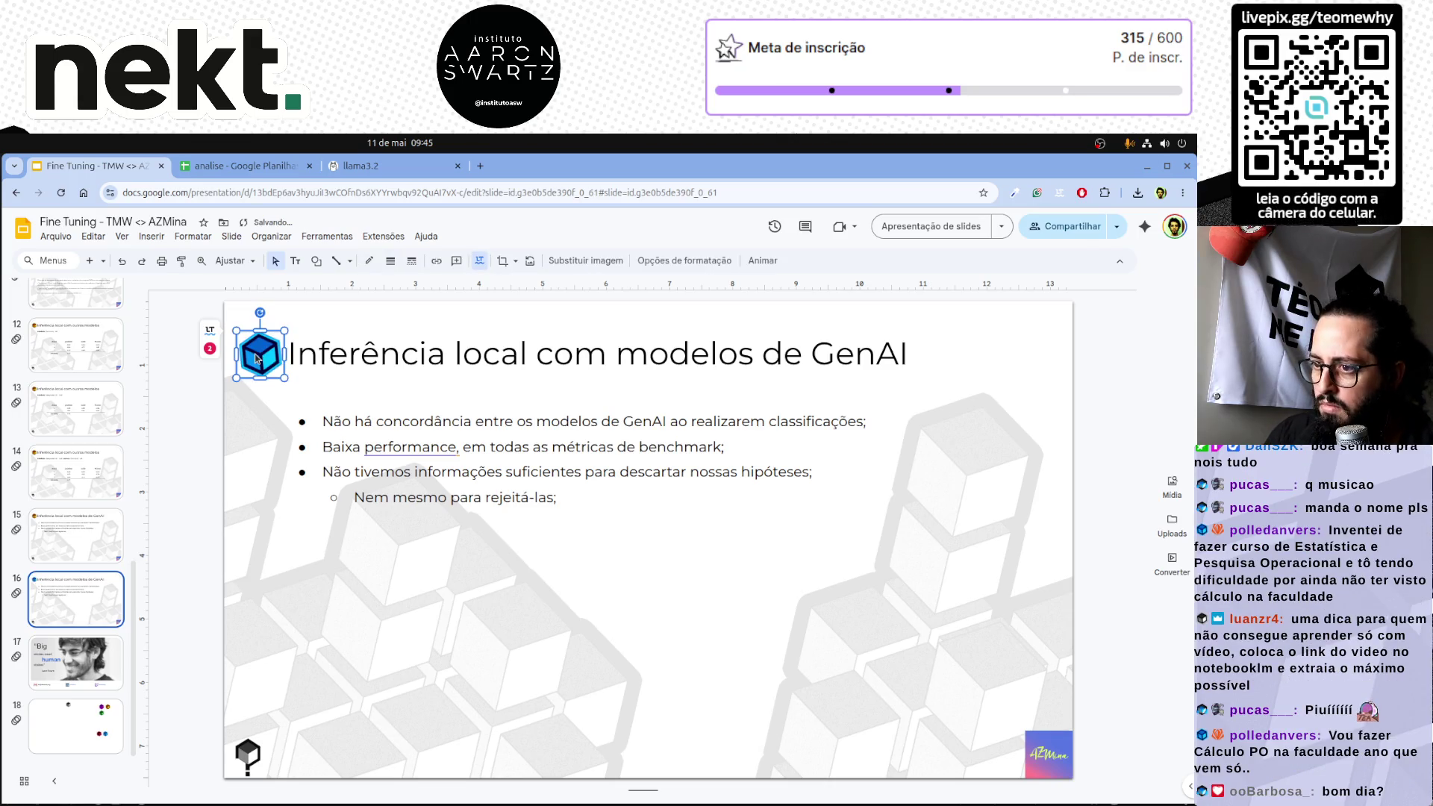
Step: Retitle the new slide 16 as 'Próximos passos'
triple_click(352, 354)
text(P)
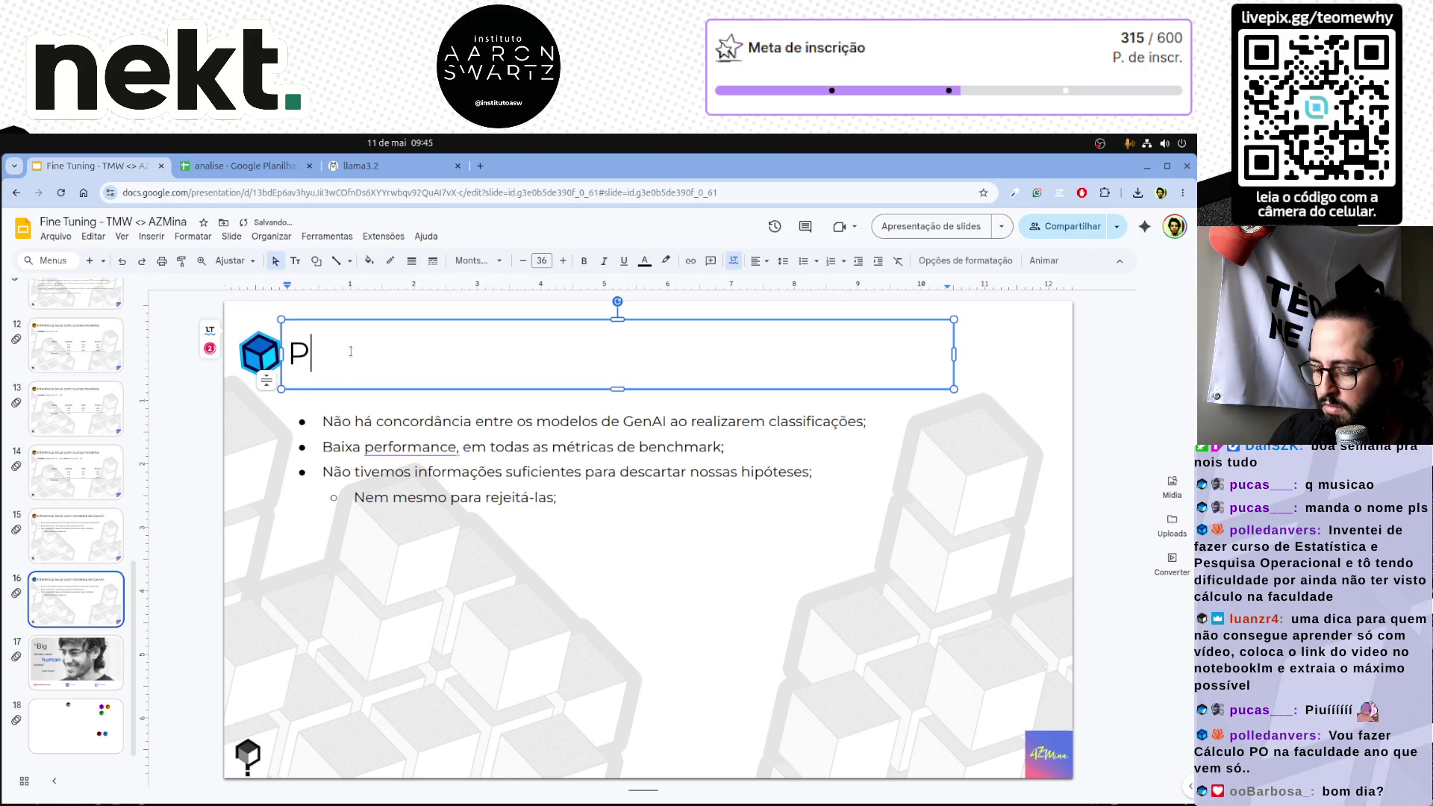
text(róimos)
key(BackSpace)
key(BackSpace)
key(BackSpace)
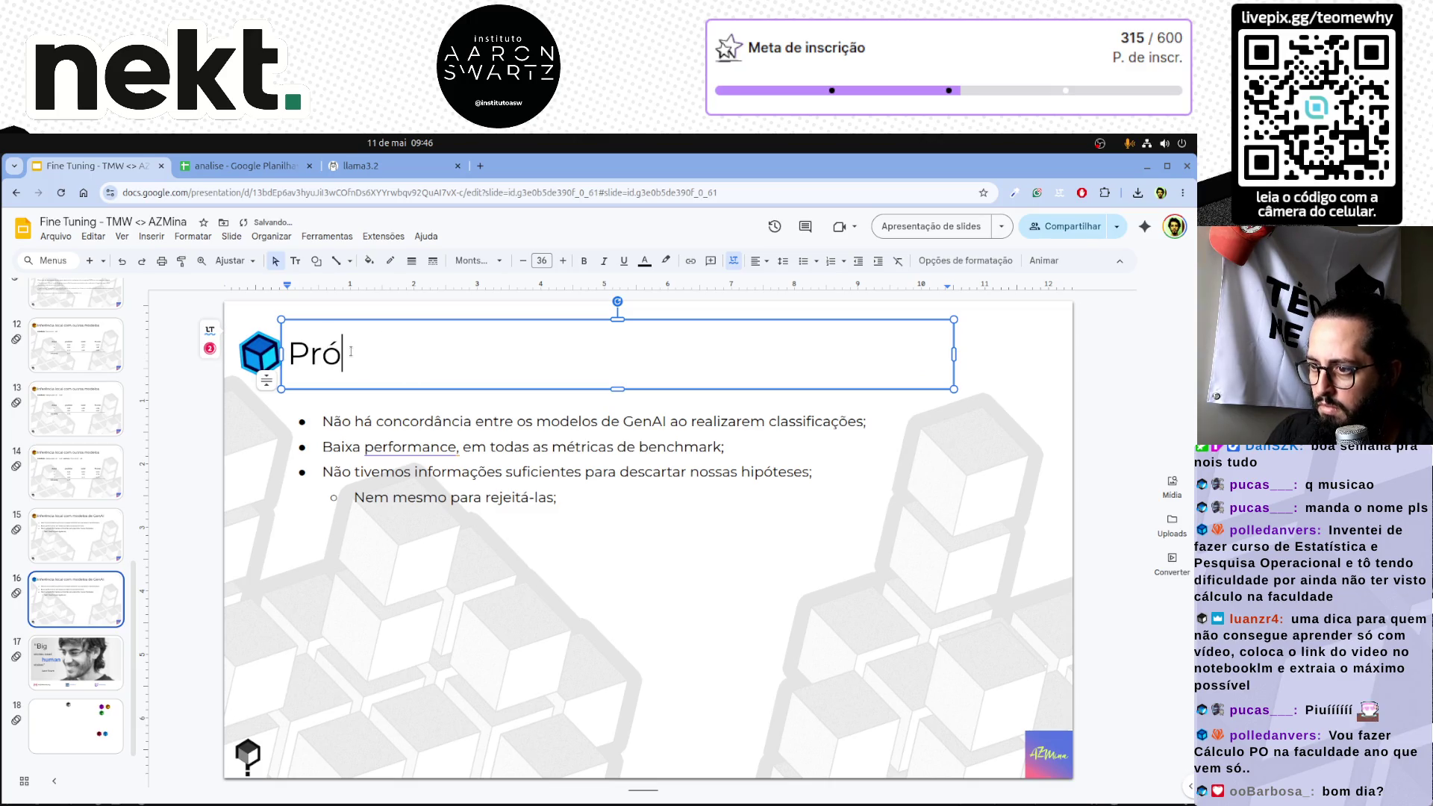
text(xinm)
key(BackSpace)
key(BackSpace)
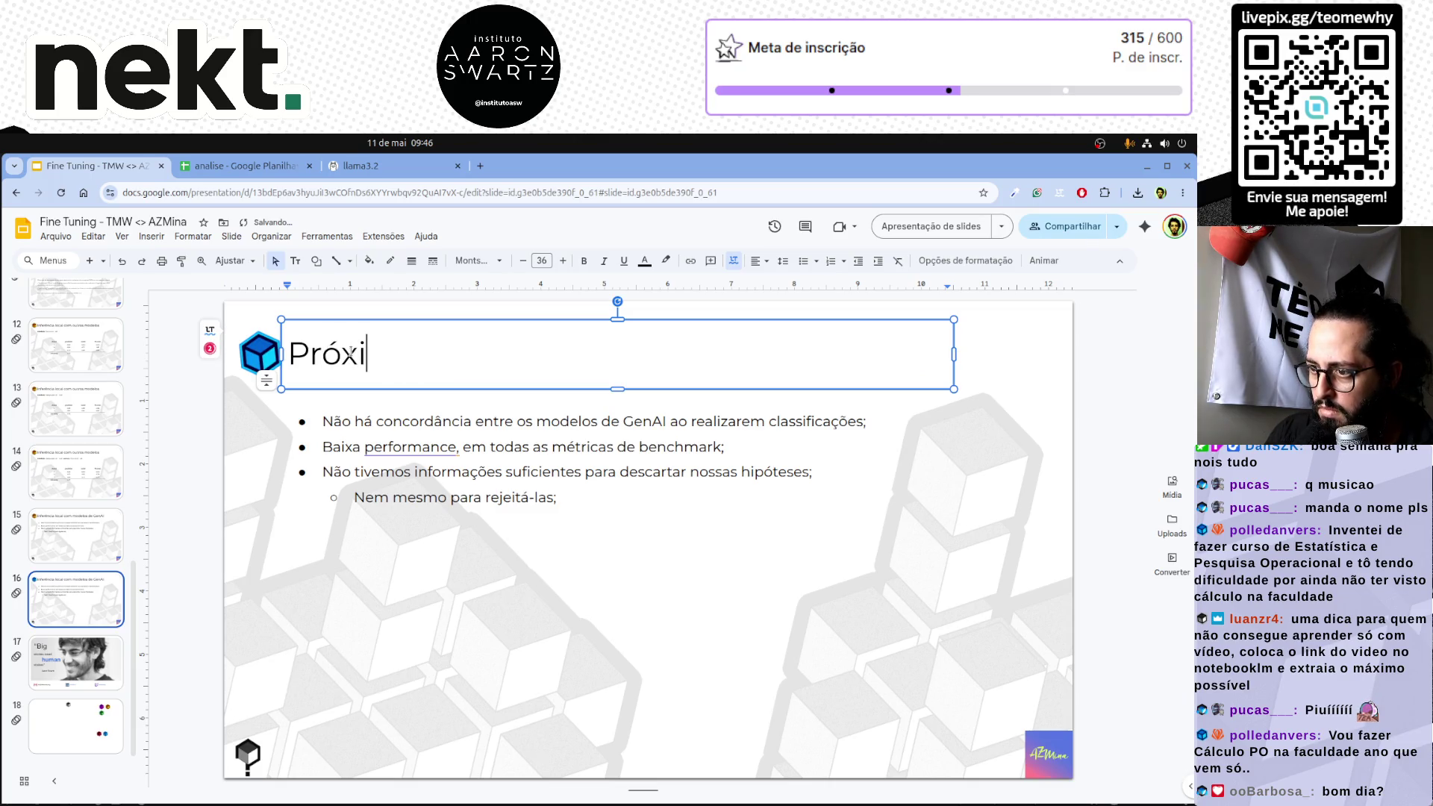
text(mos passos)
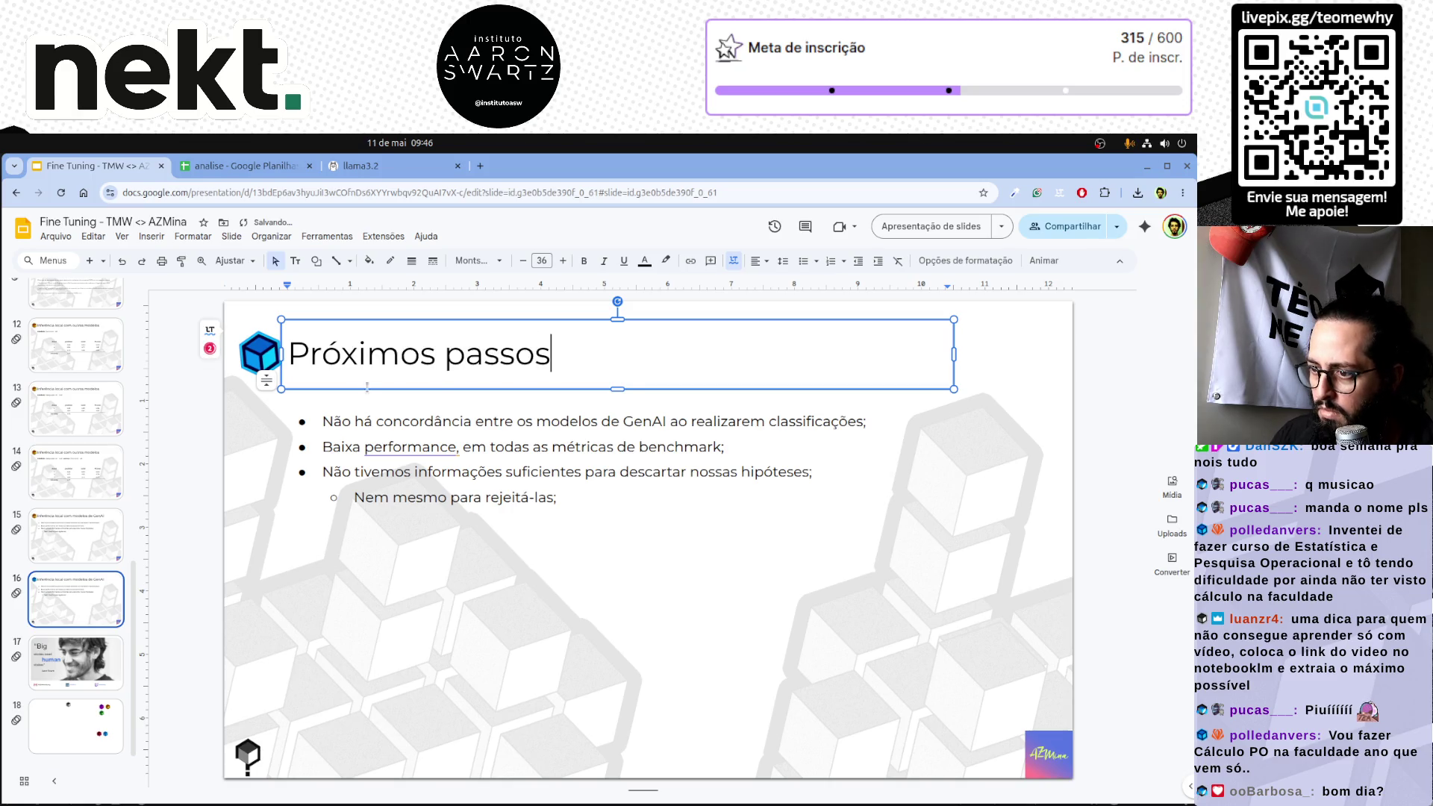
key(Escape)
Step: Clear the copied first bullet's text ready for new content
key(Tab)
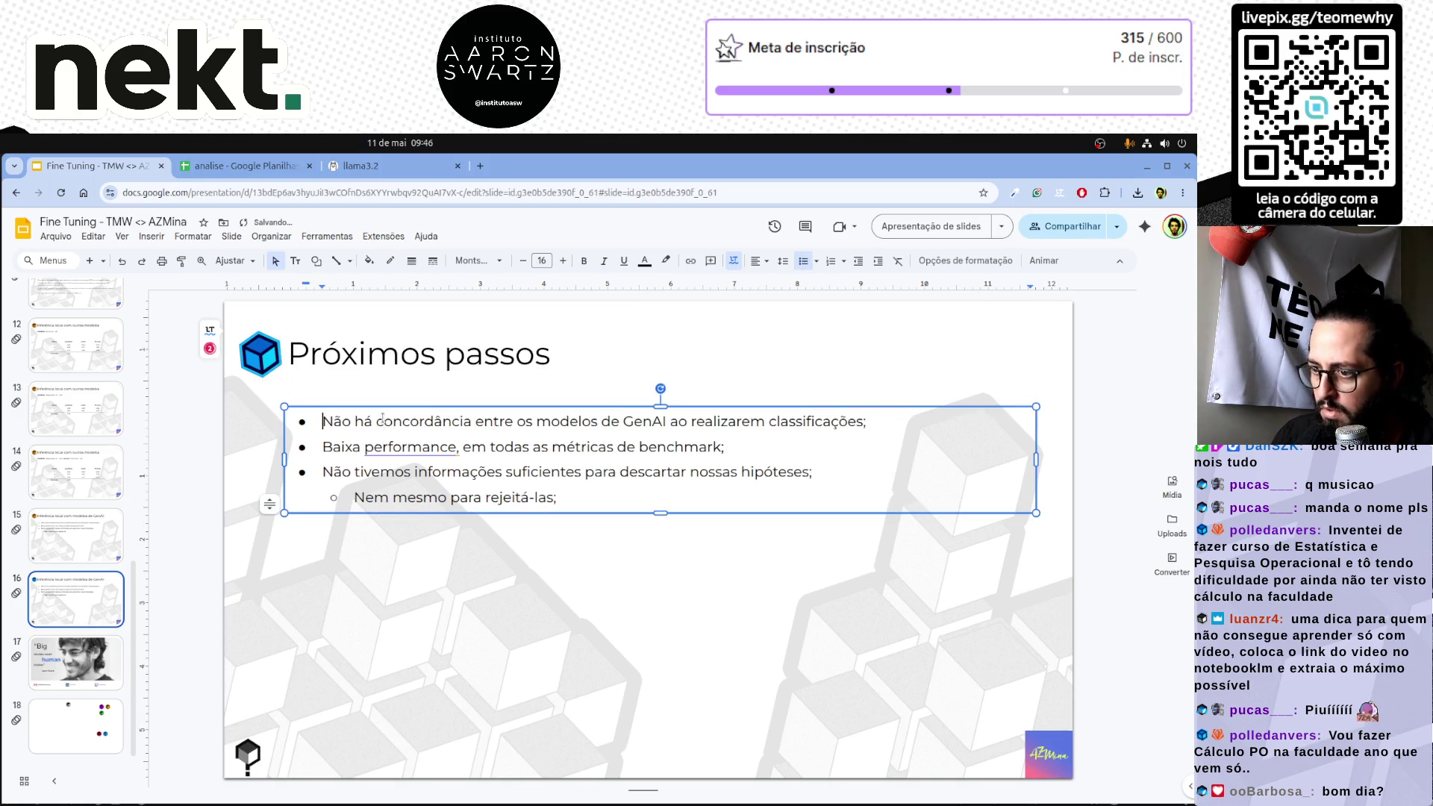
key(Return)
key(shift+End)
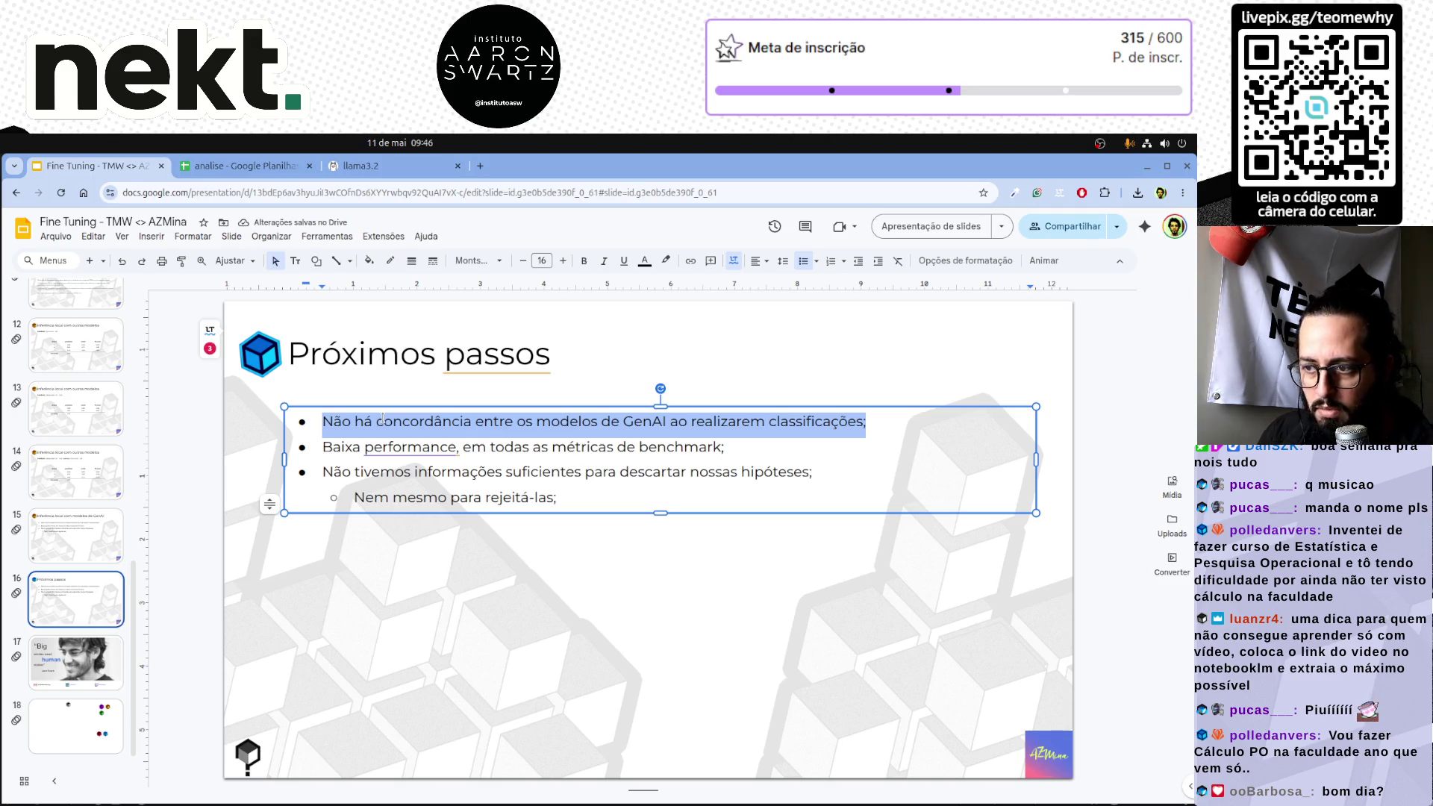
key(BackSpace)
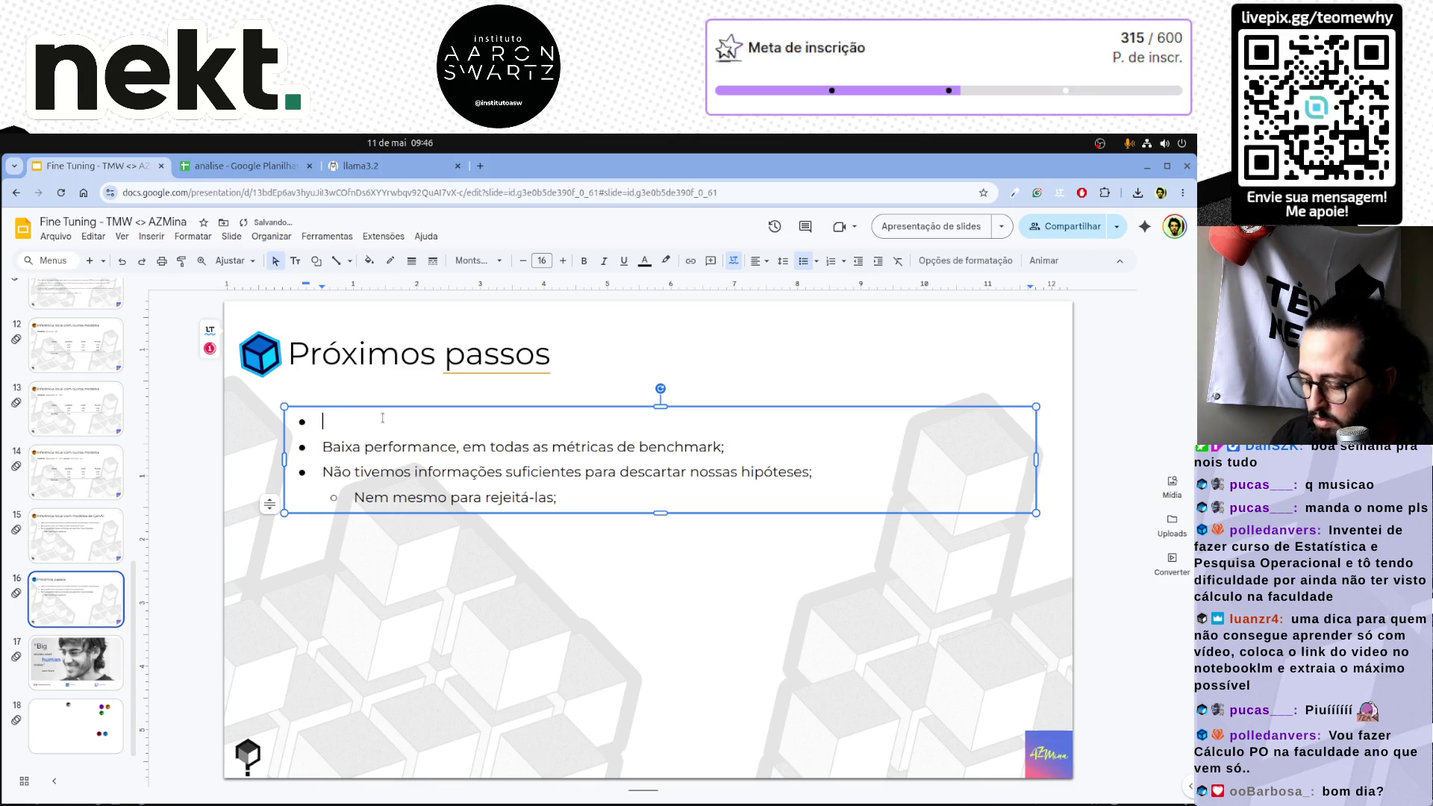
text(Utilizar a)
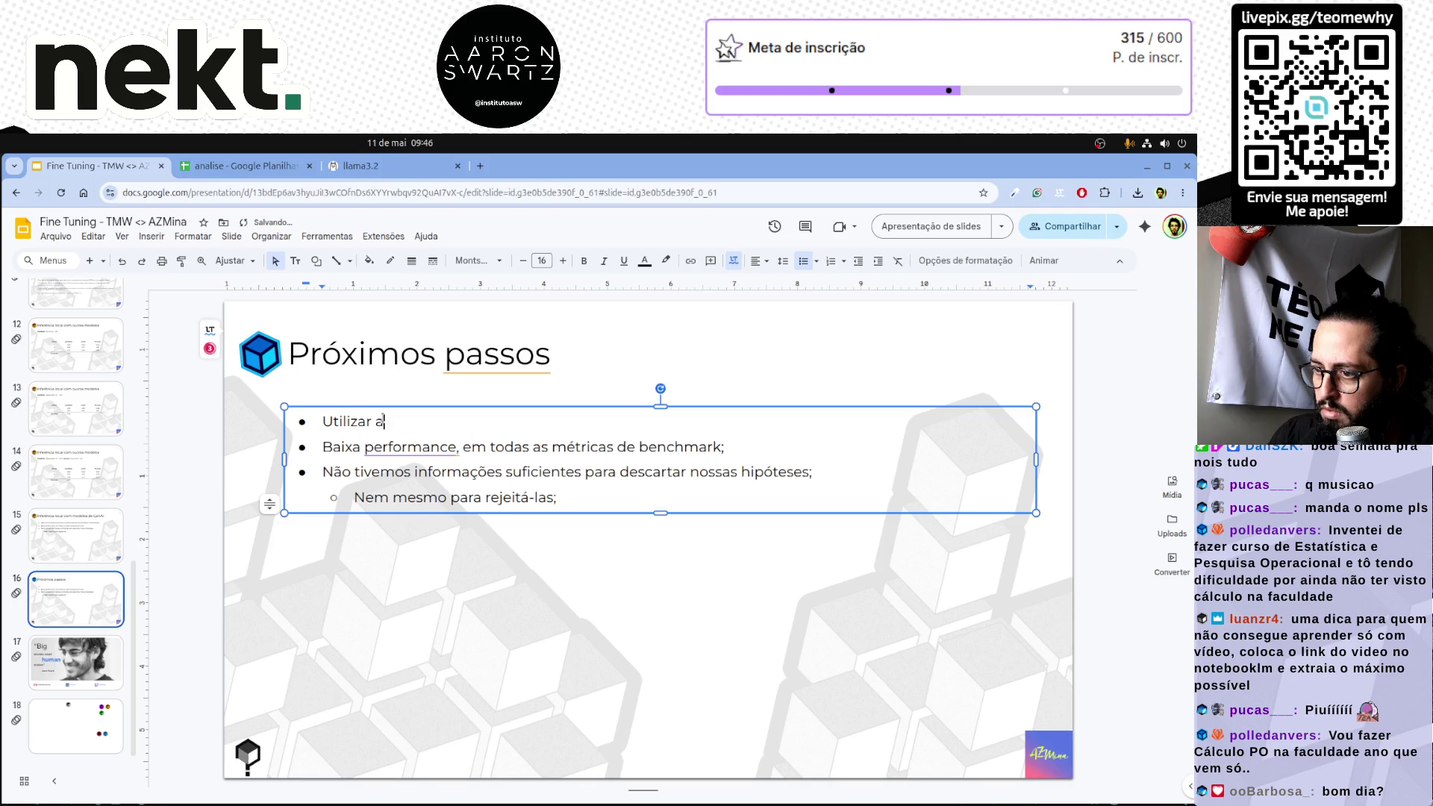
Step: Overwrite the first two bullets with 'Utilizar mais dados coletados;' and 'Estudo de explicabilidade em nível de predição;'
key(BackSpace)
text(mais dados coleta)
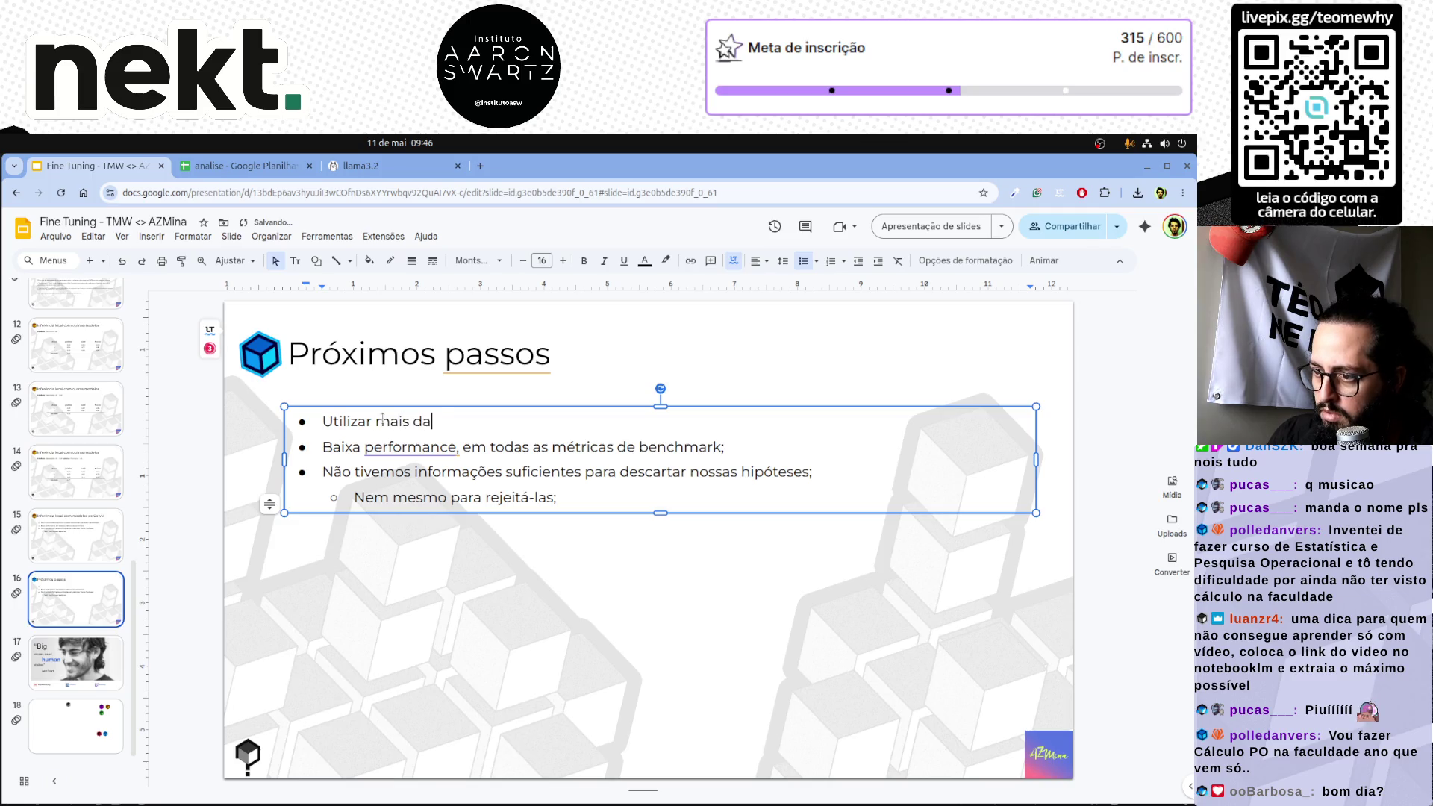
text(dos)
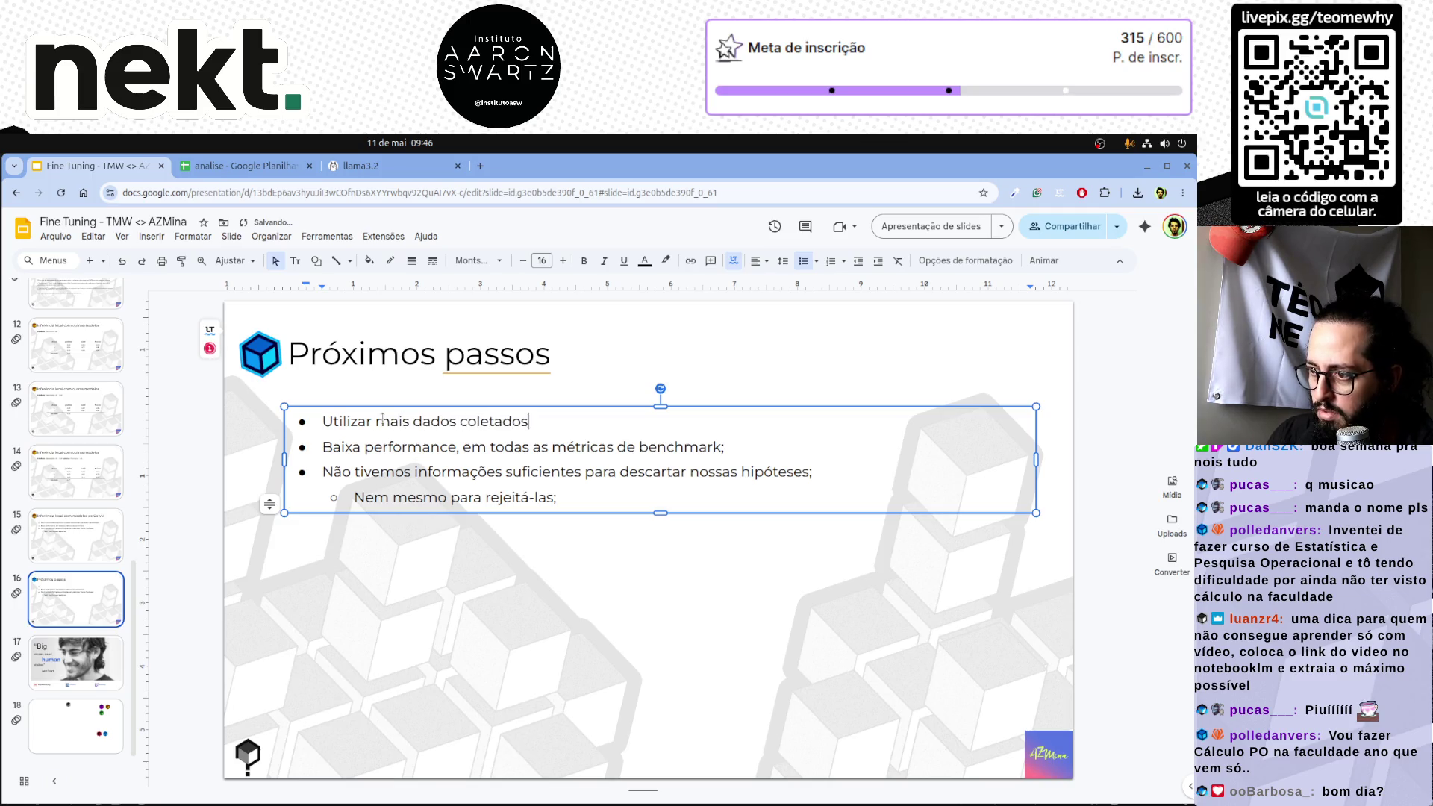
text(;)
key(Right)
key(shift+End)
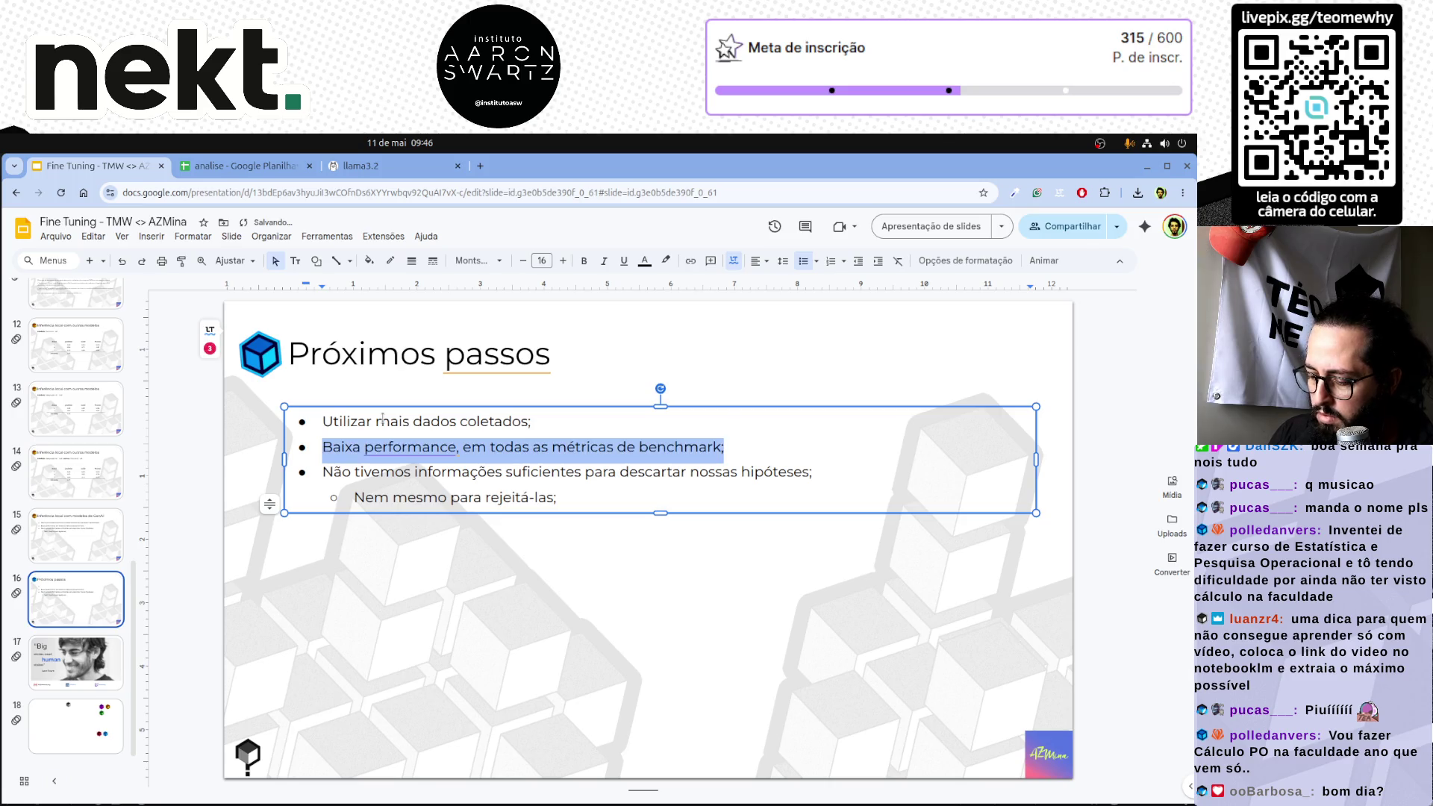
text(Estudo de e)
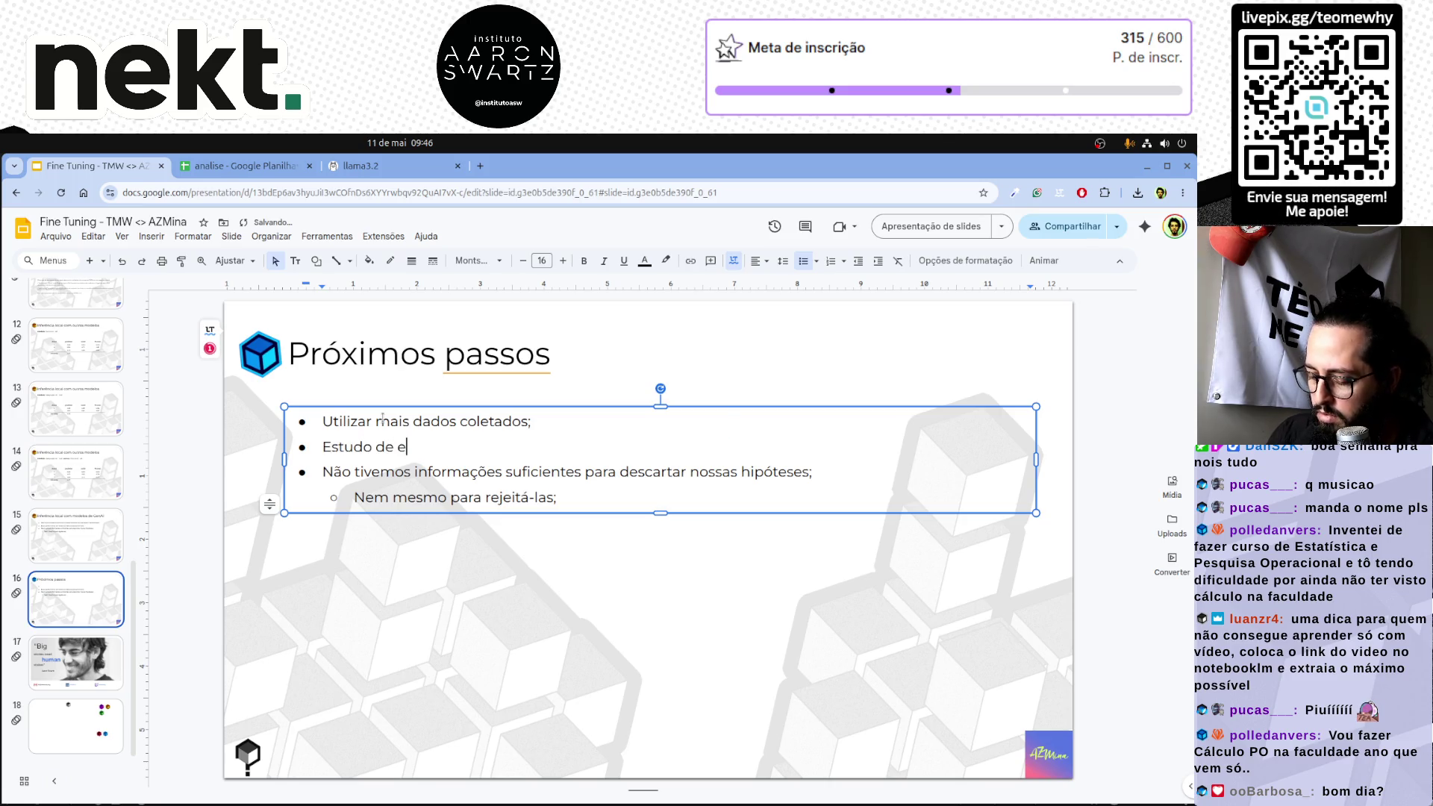
text(xplicabi)
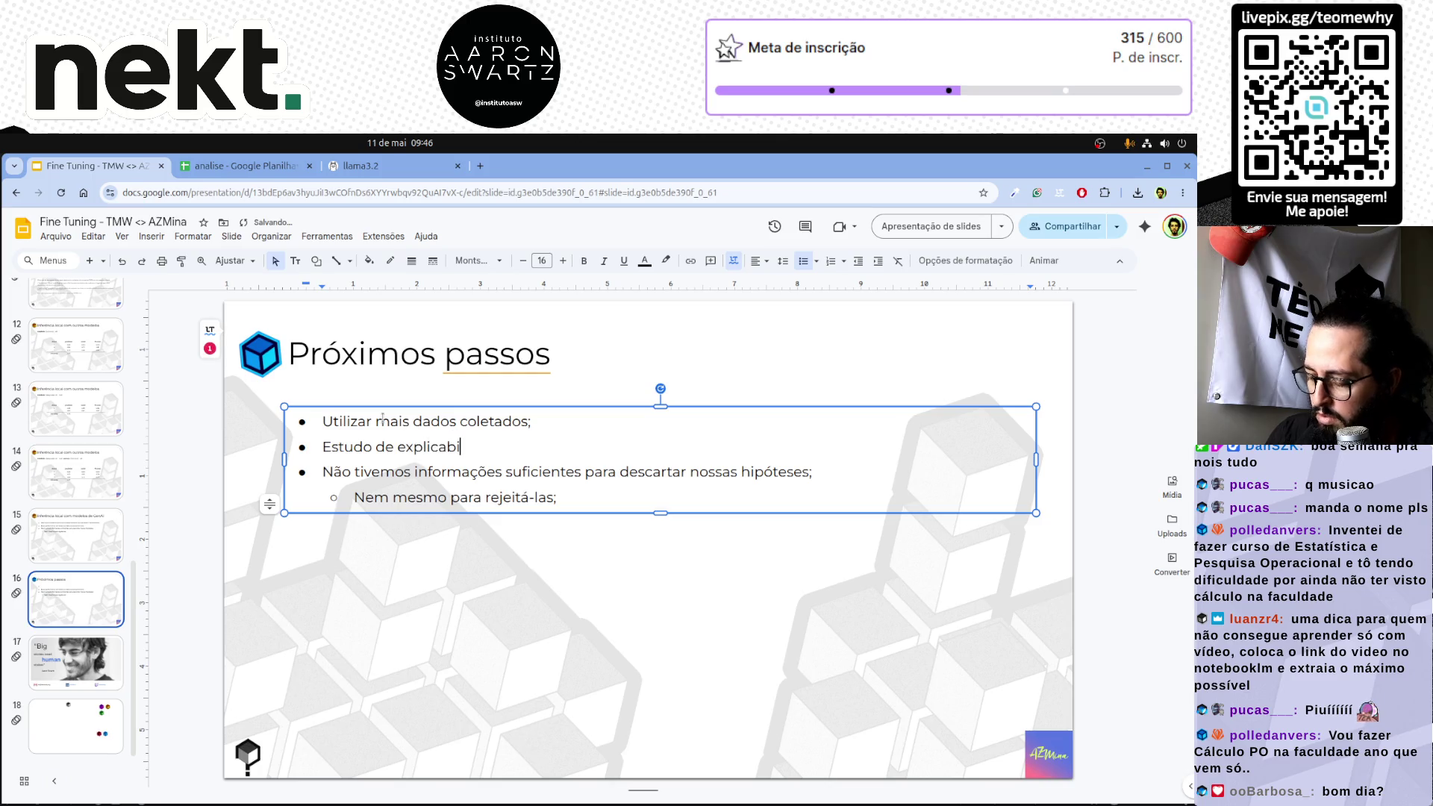
text(lidade em nível)
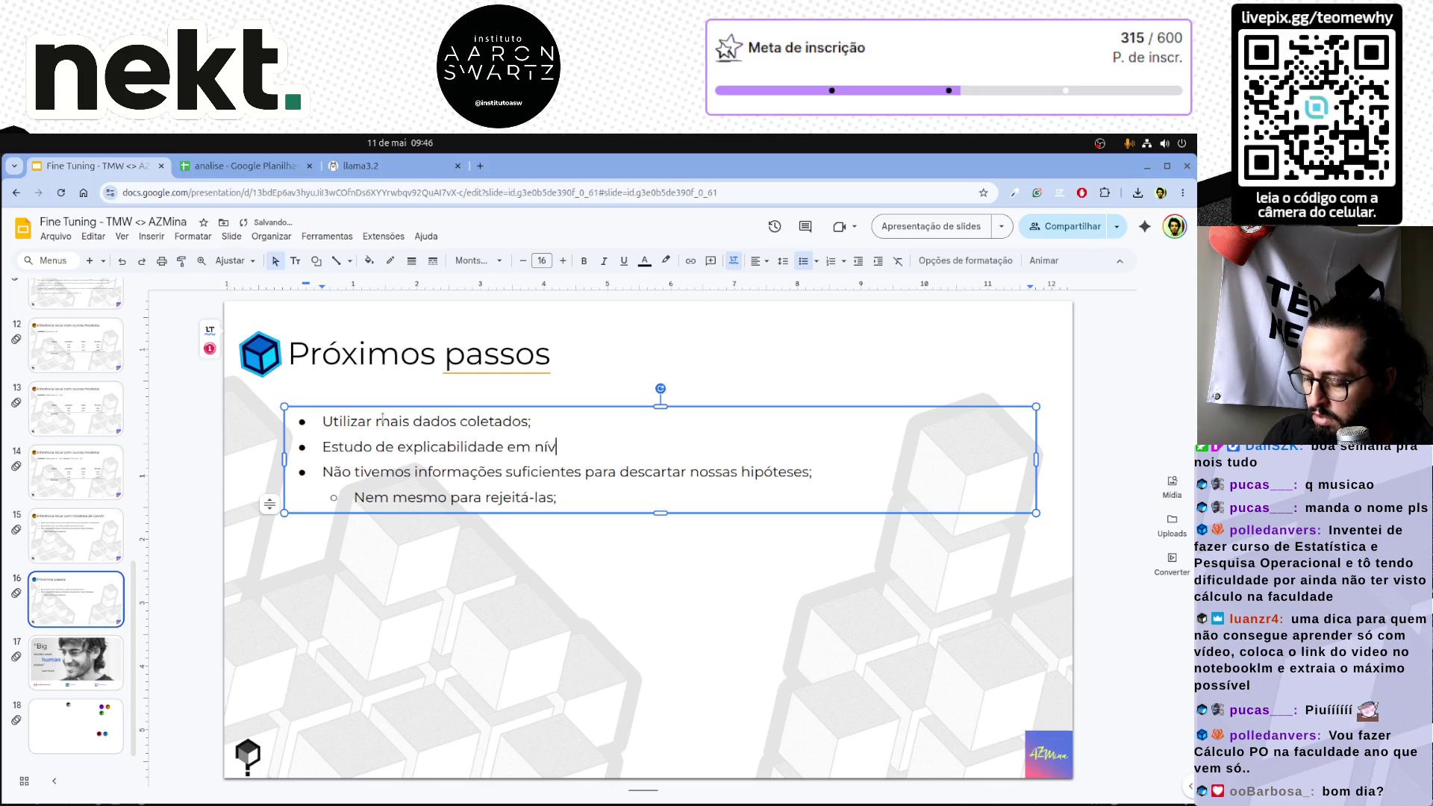
text( de predição)
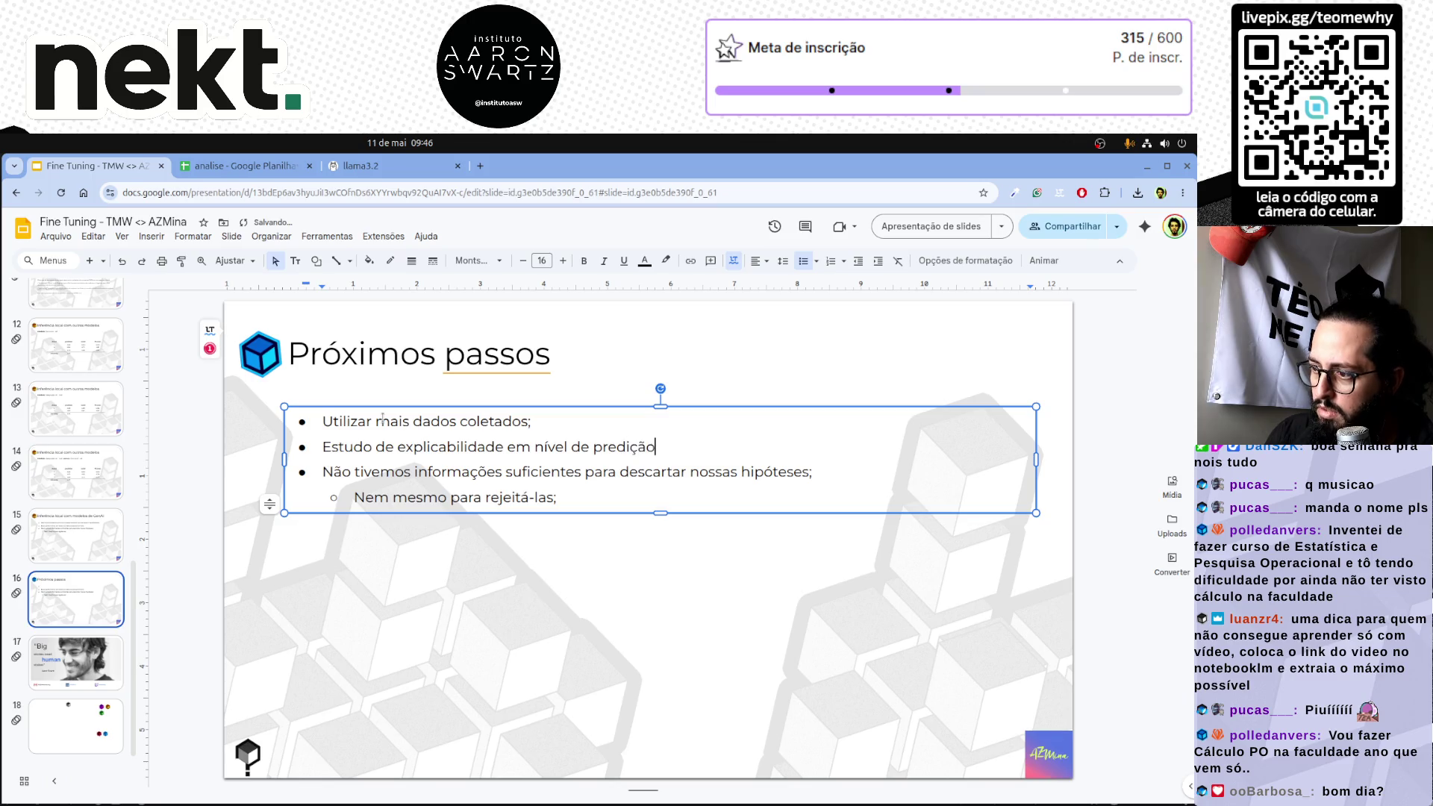
Step: Delete the third bullet with its sub-point and add an unbulleted blank line at the top
key(Down)
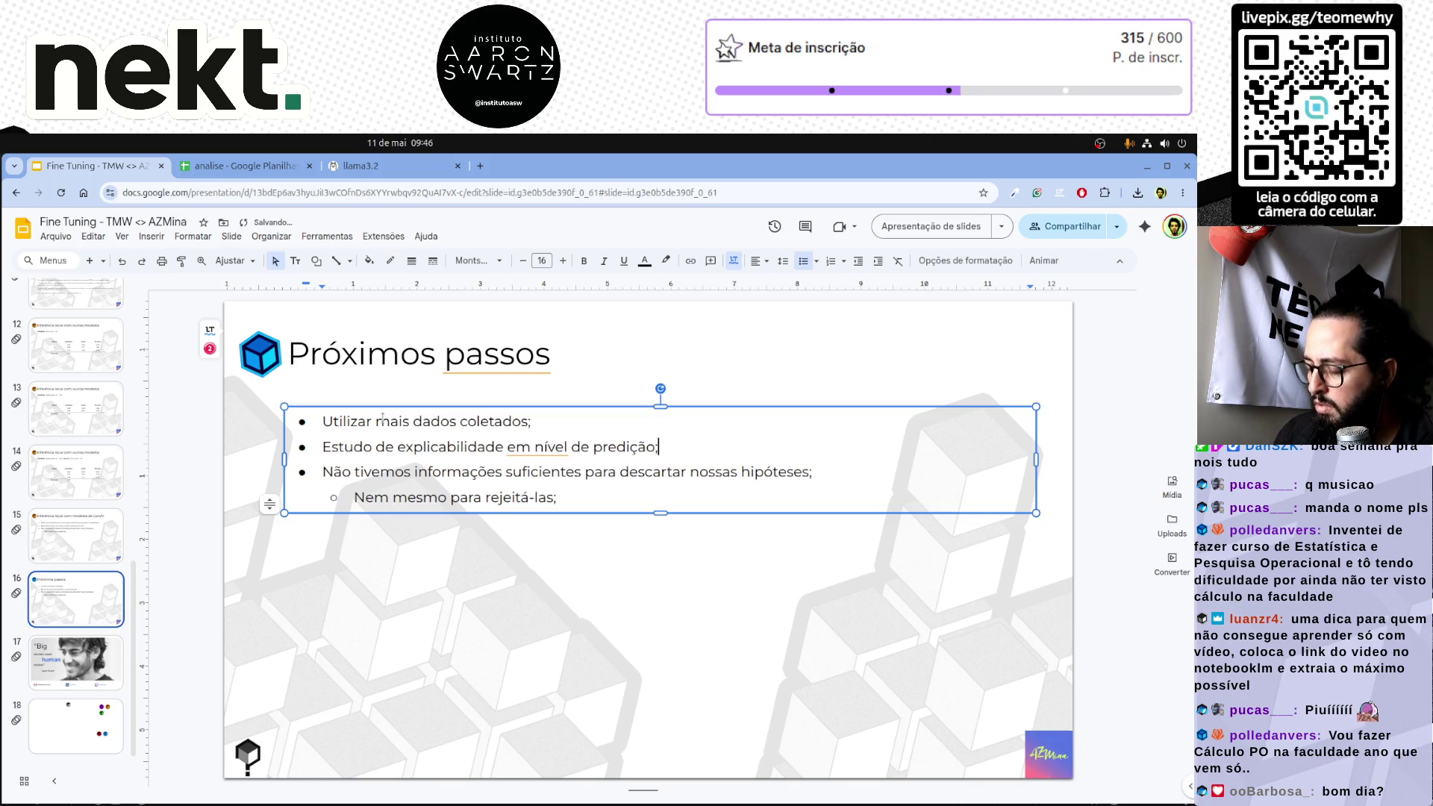
key(shift+Down)
key(shift+Down)
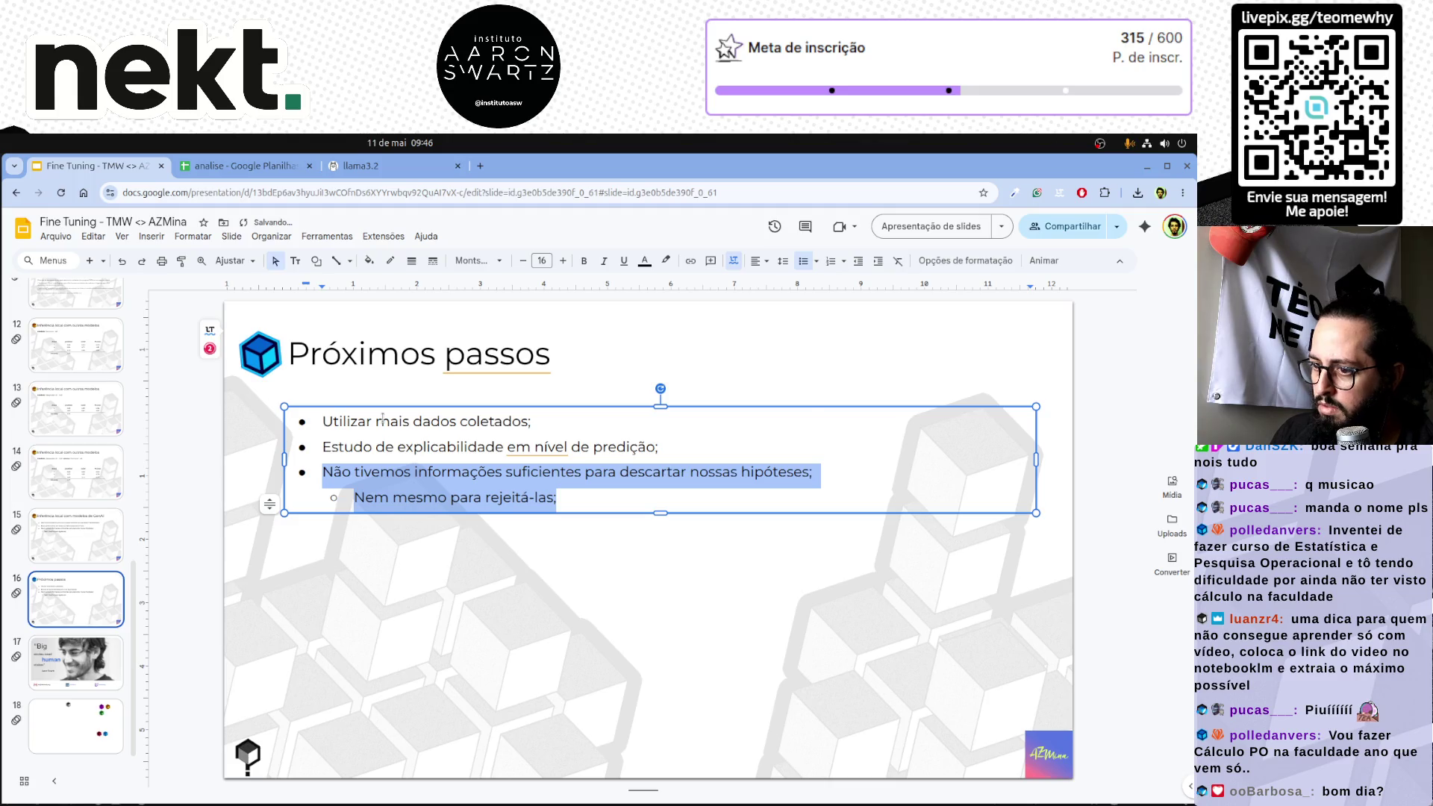
key(BackSpace)
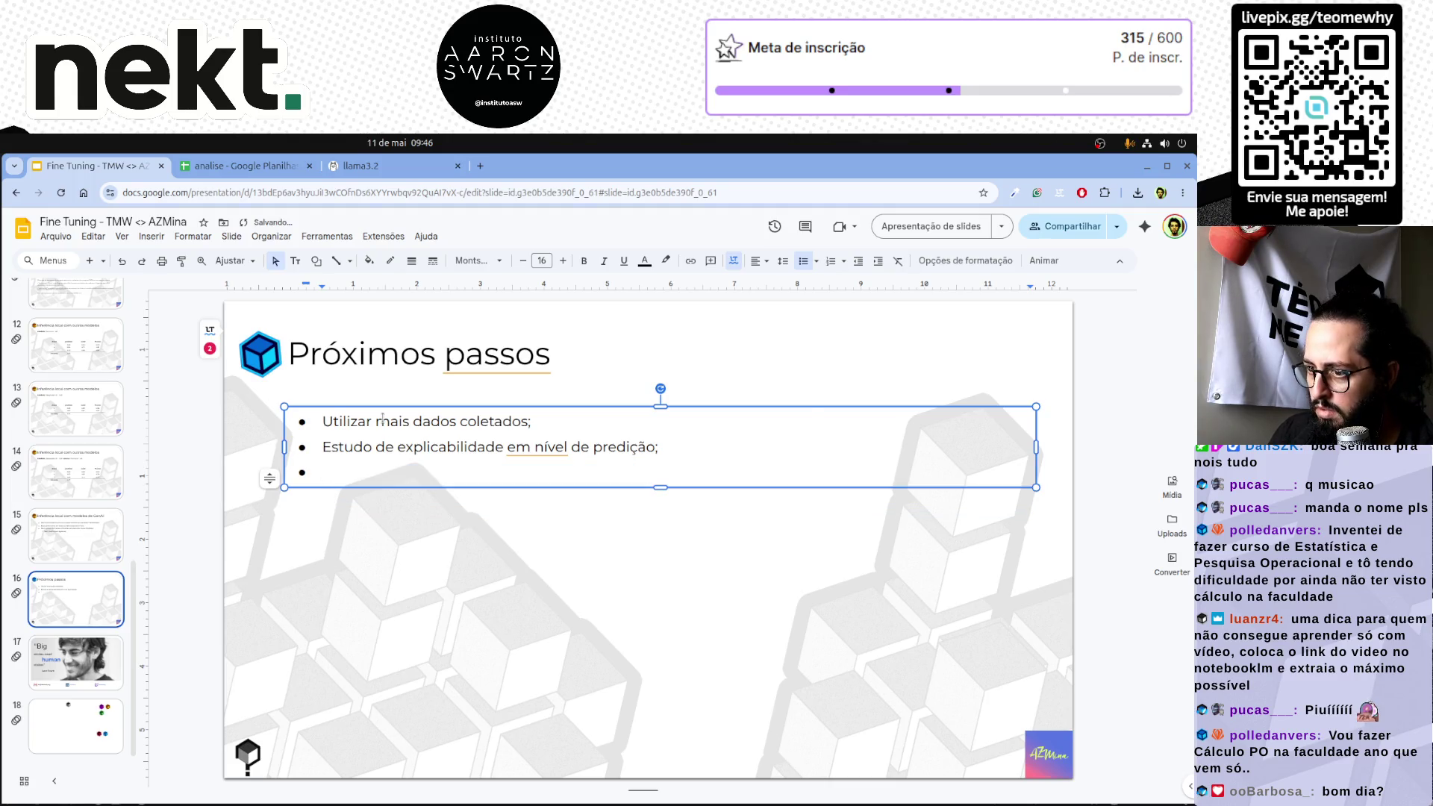
key(BackSpace)
key(Up)
key(Up)
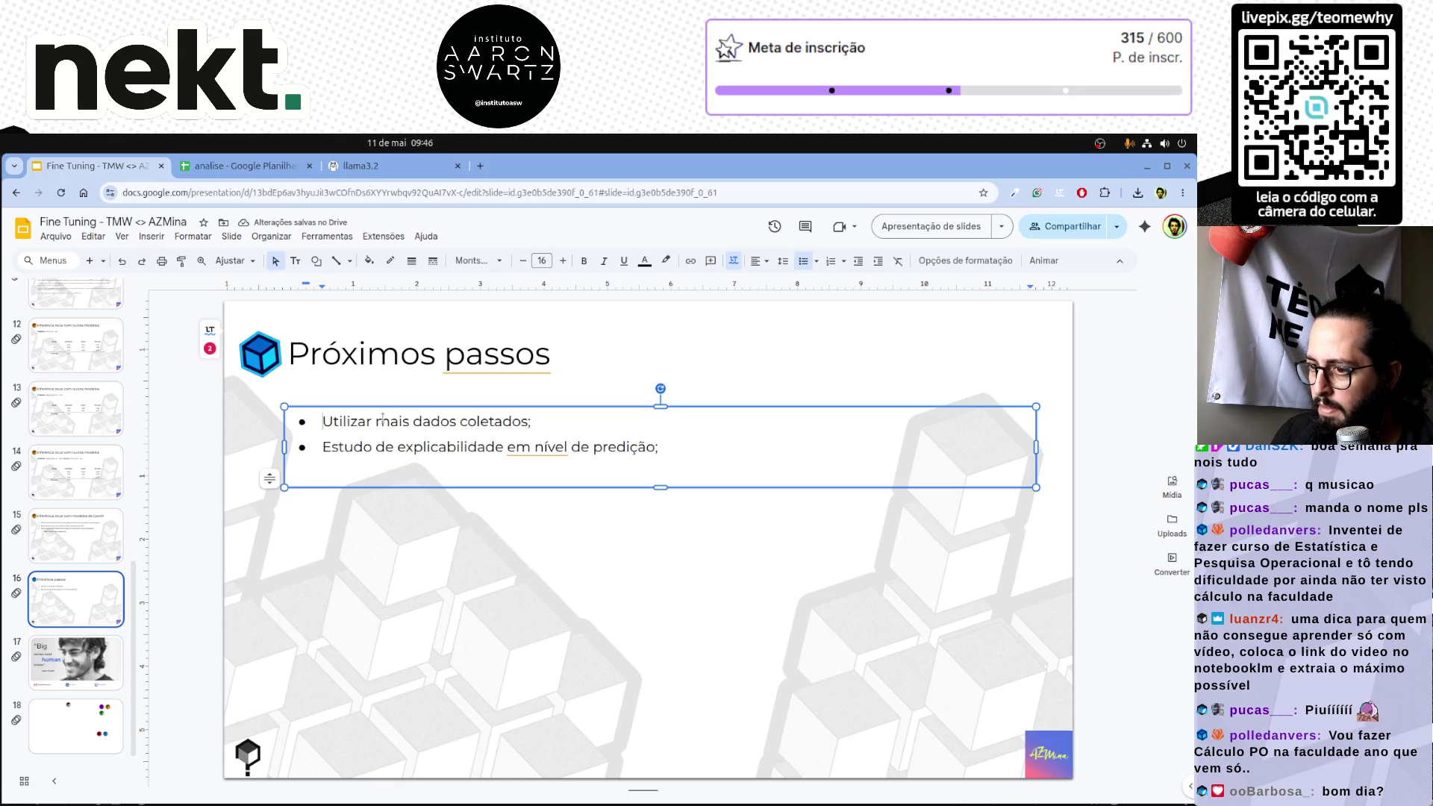
key(Return)
key(BackSpace)
text(Fa)
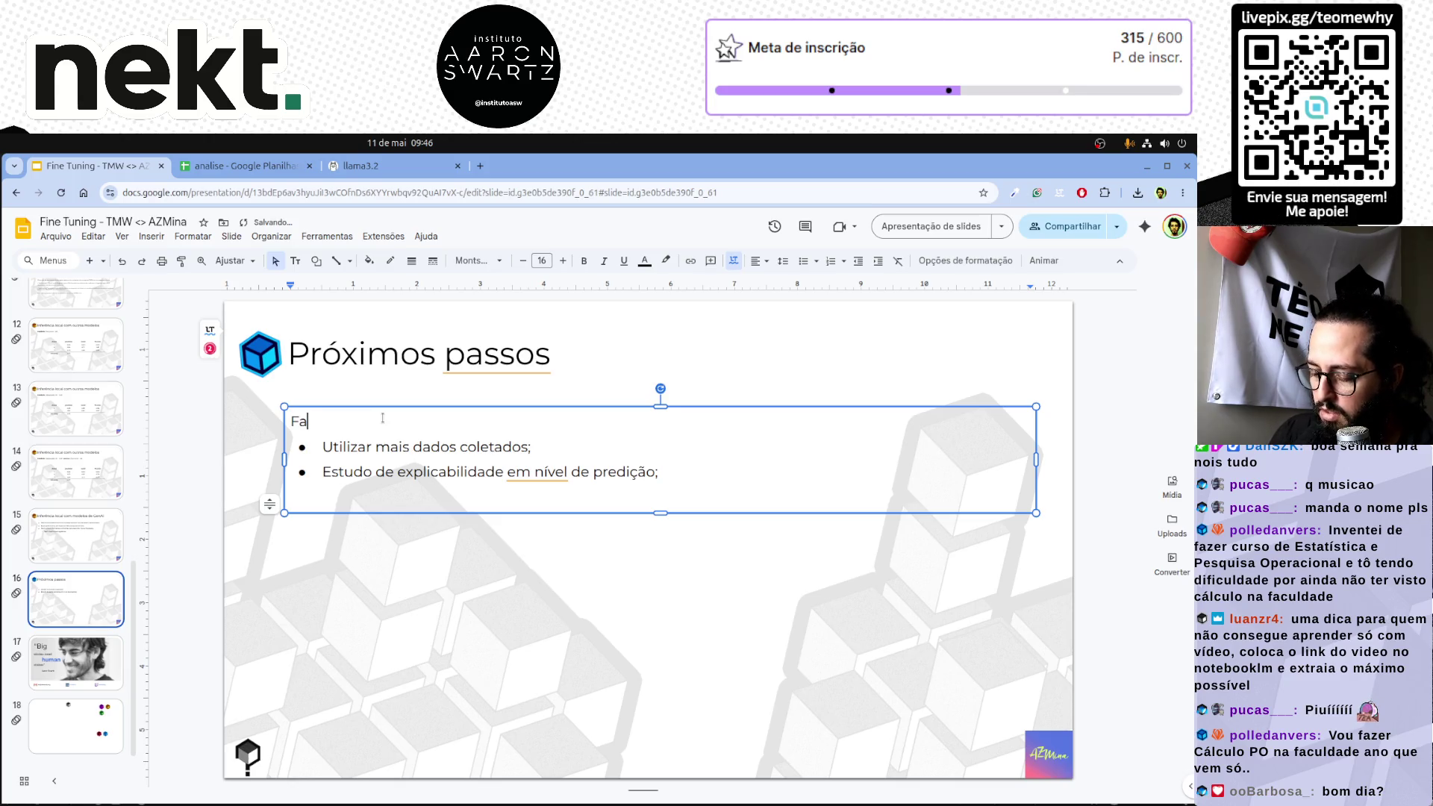
text(vorabilida)
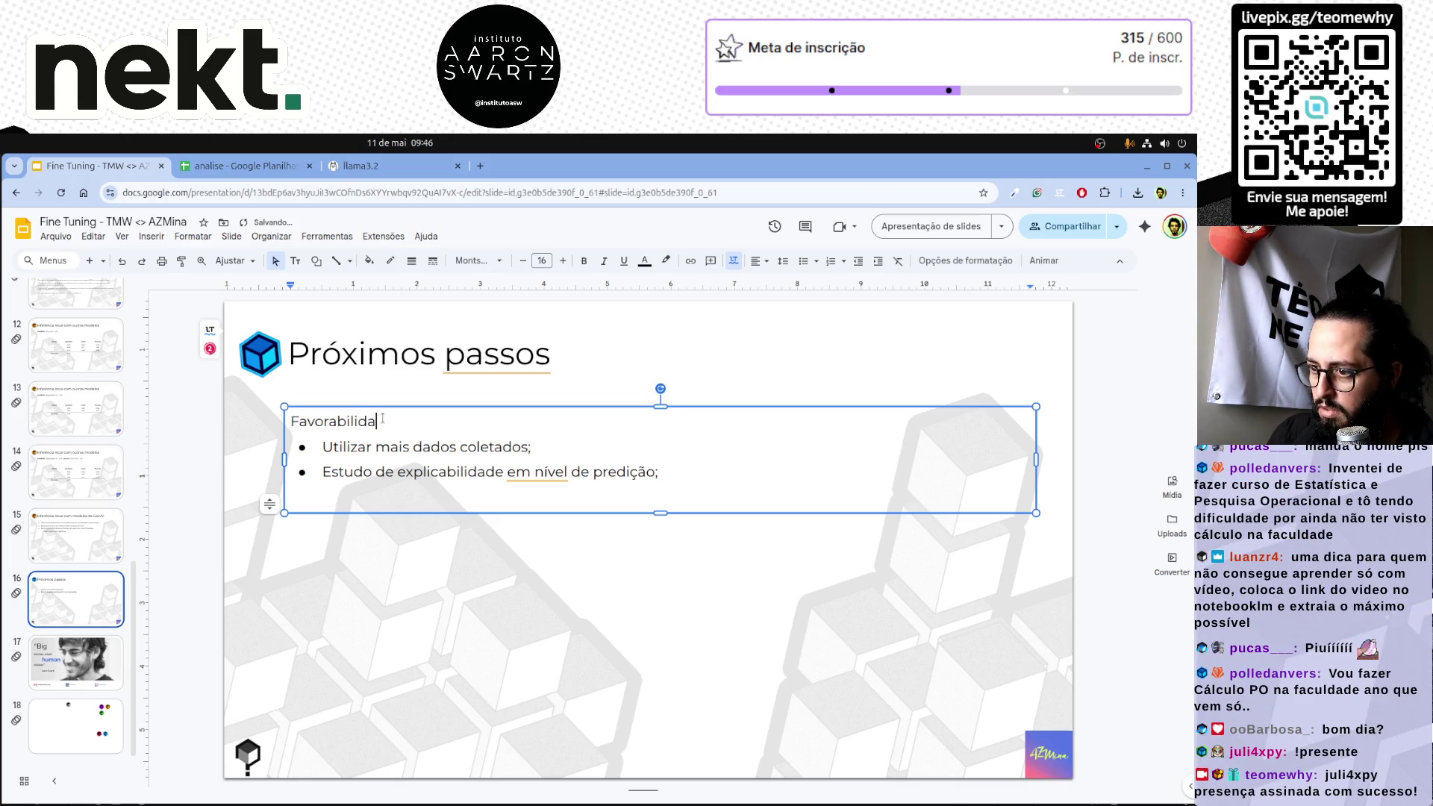
text(de)
Step: Make 'Favorabilidade' a bold heading and add a bold 'Temas' heading with a bullet beneath it
key(shift+Home)
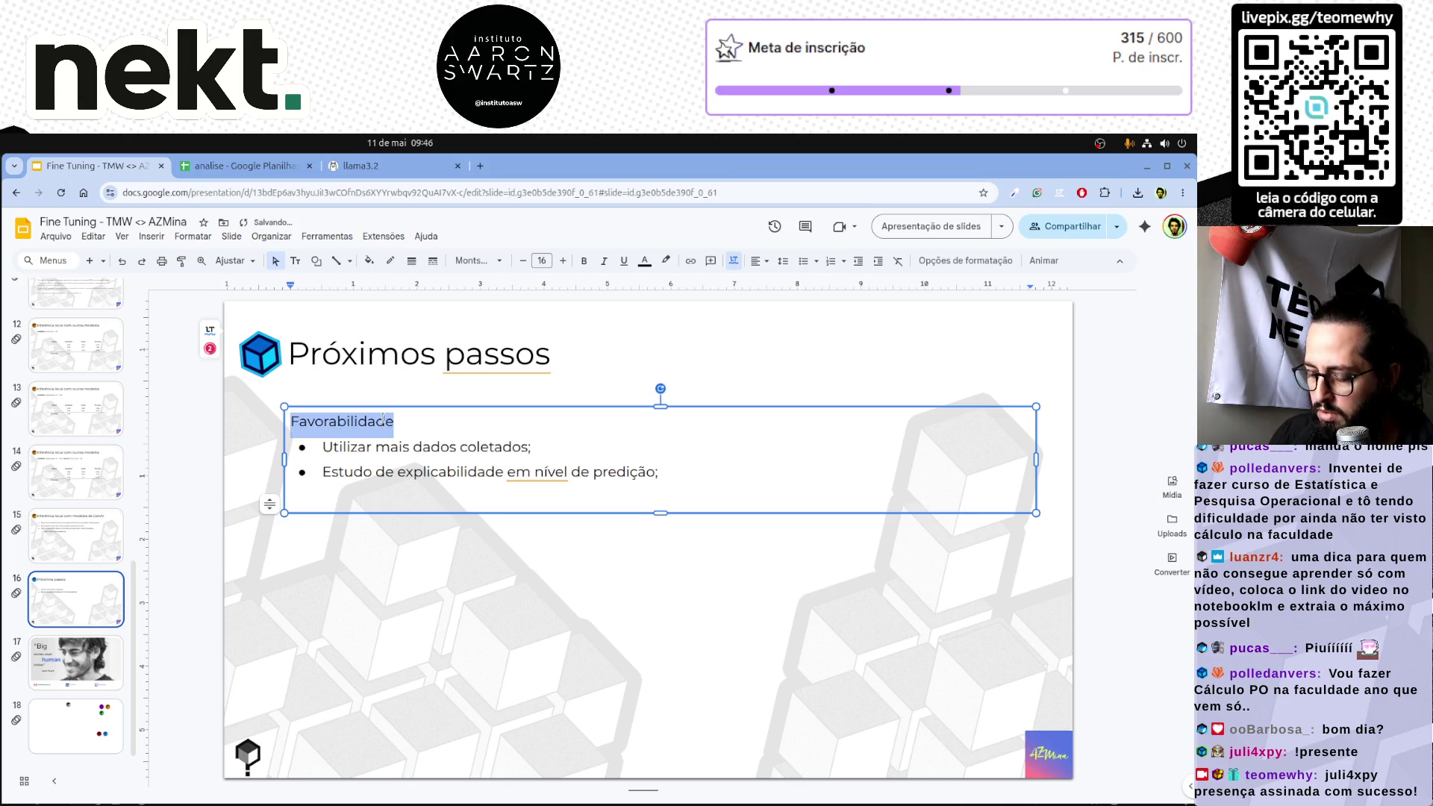
key(ctrl+b)
key(End)
key(Return)
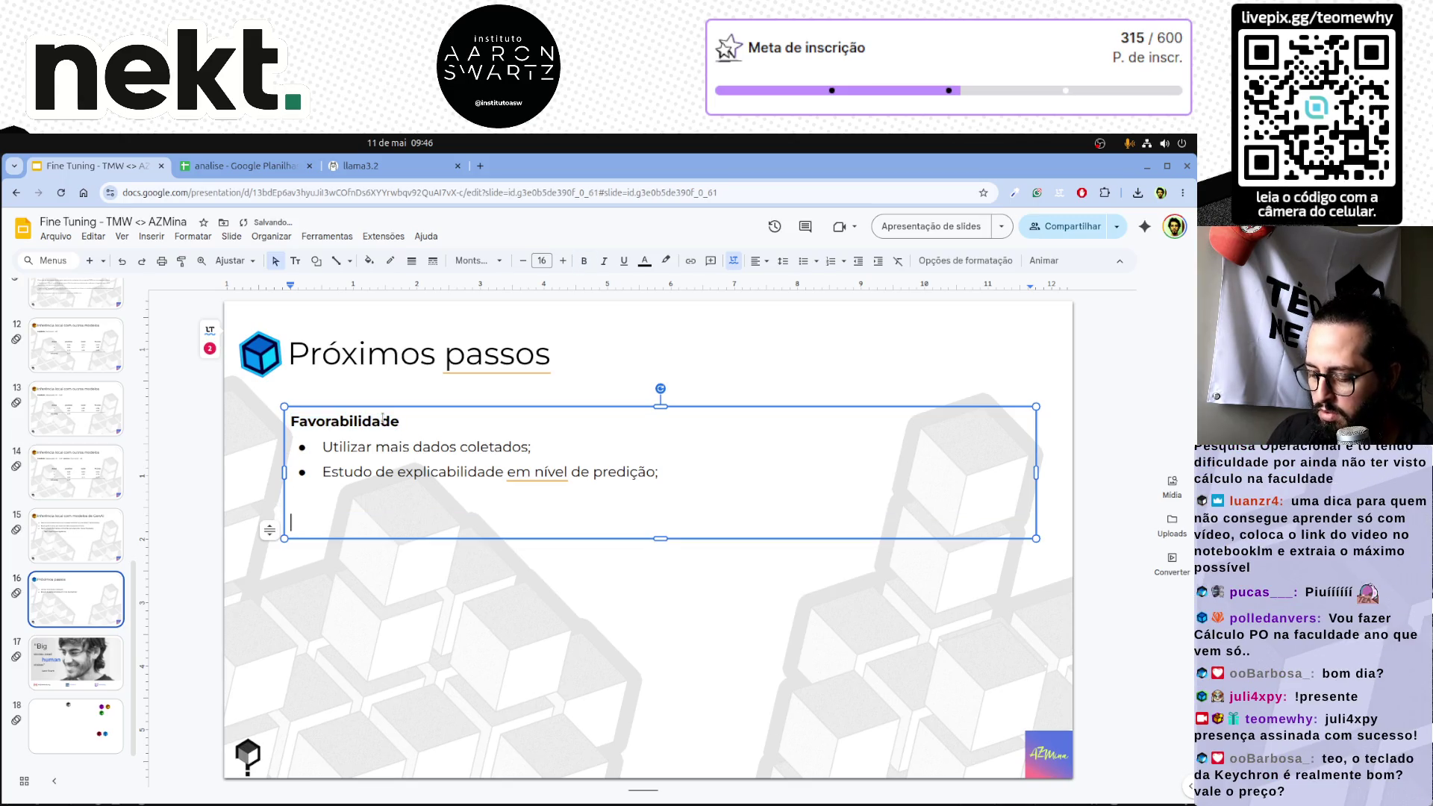
key(ctrl+b)
text(Temas)
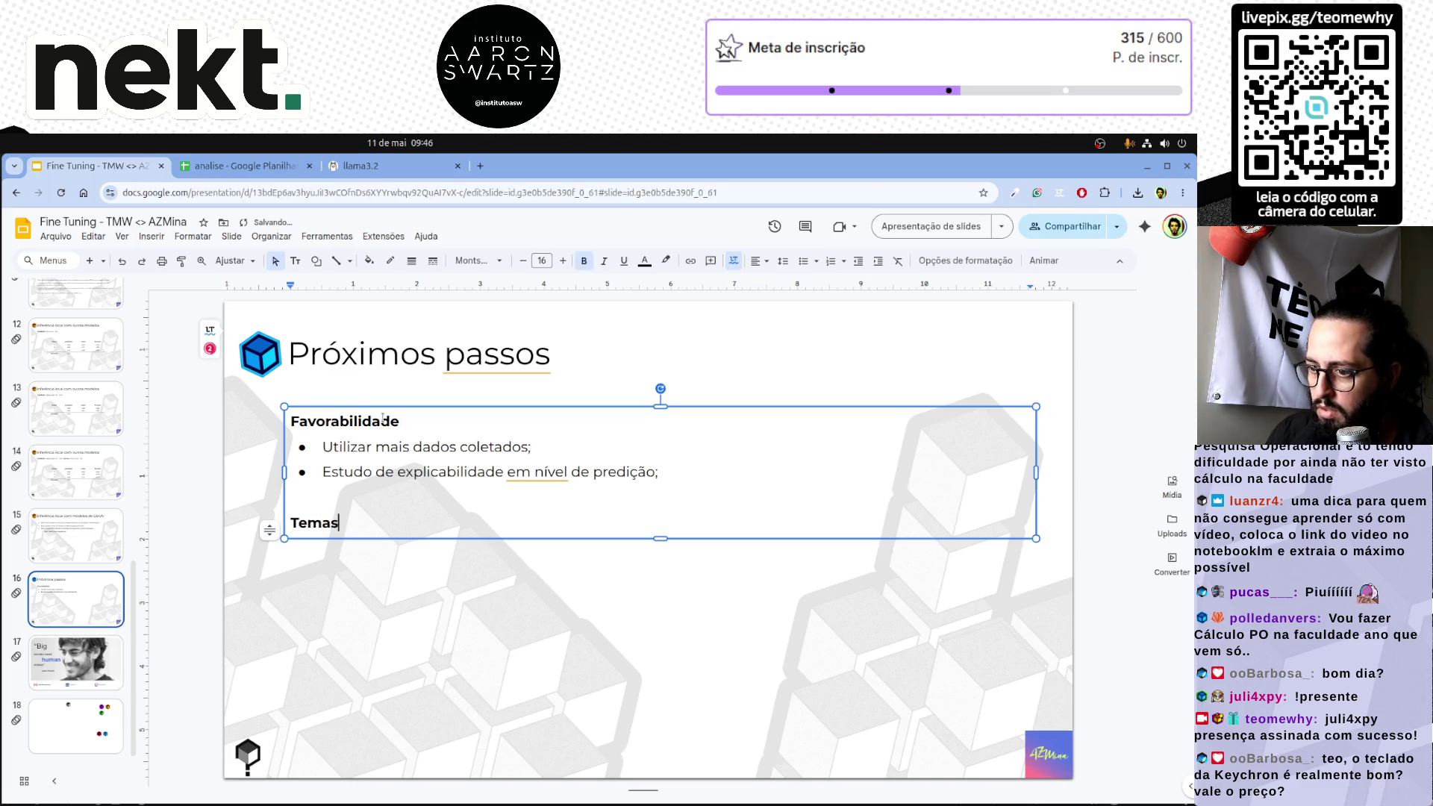
key(Return)
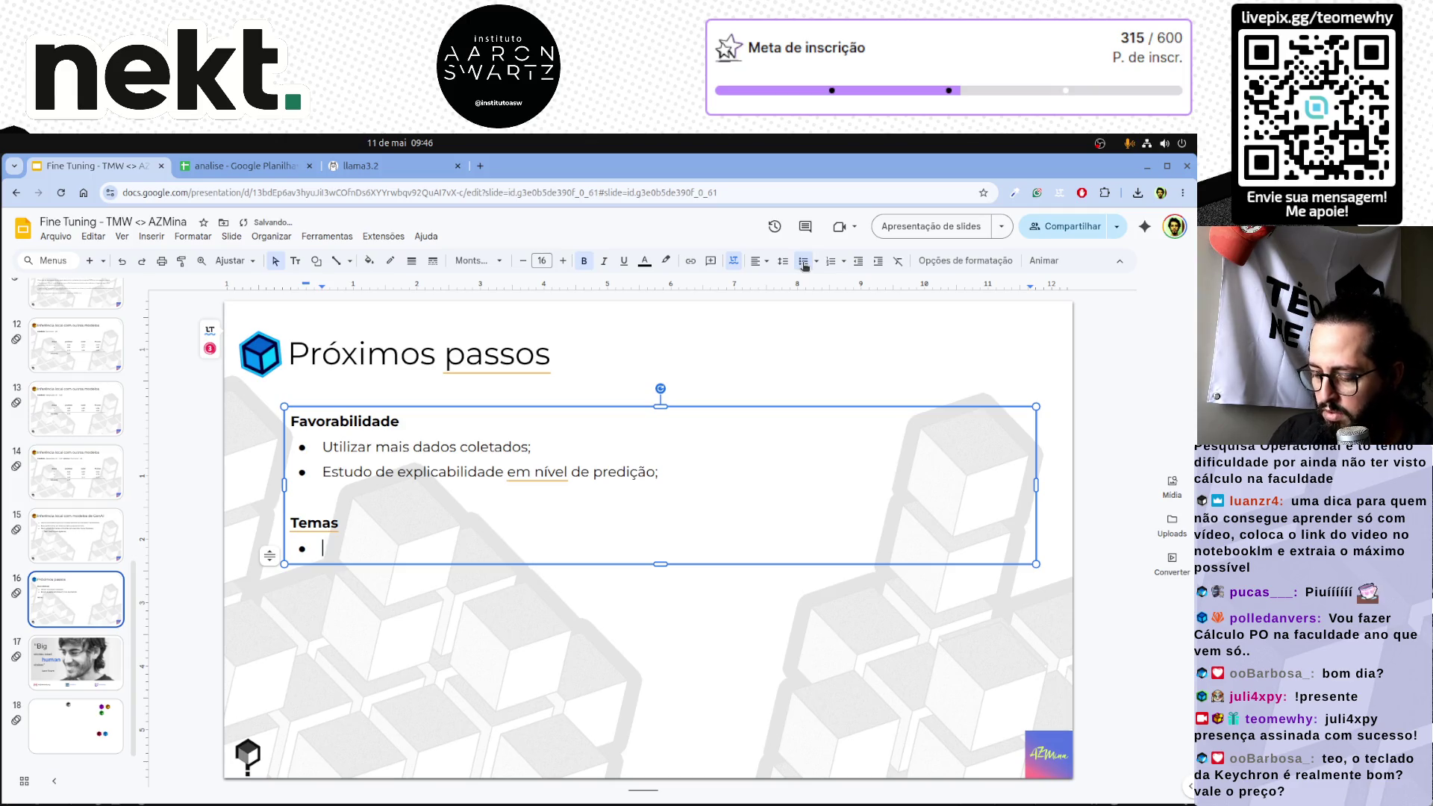
text(Ini)
Step: Write the Temas bullet as 'Iniciar treinamento' in regular weight, fixing capitalisation and typos
key(ctrl+b)
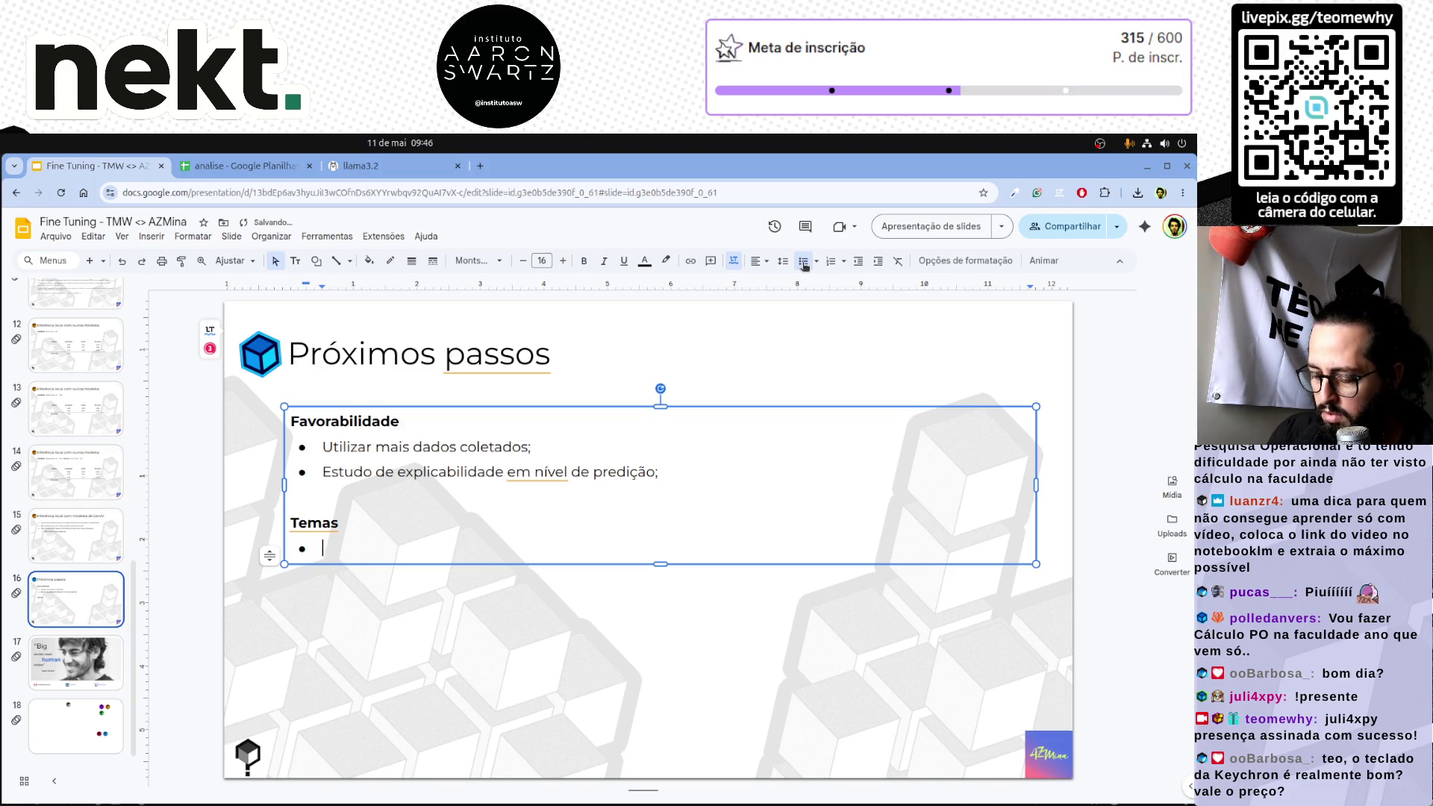
text(inicia no)
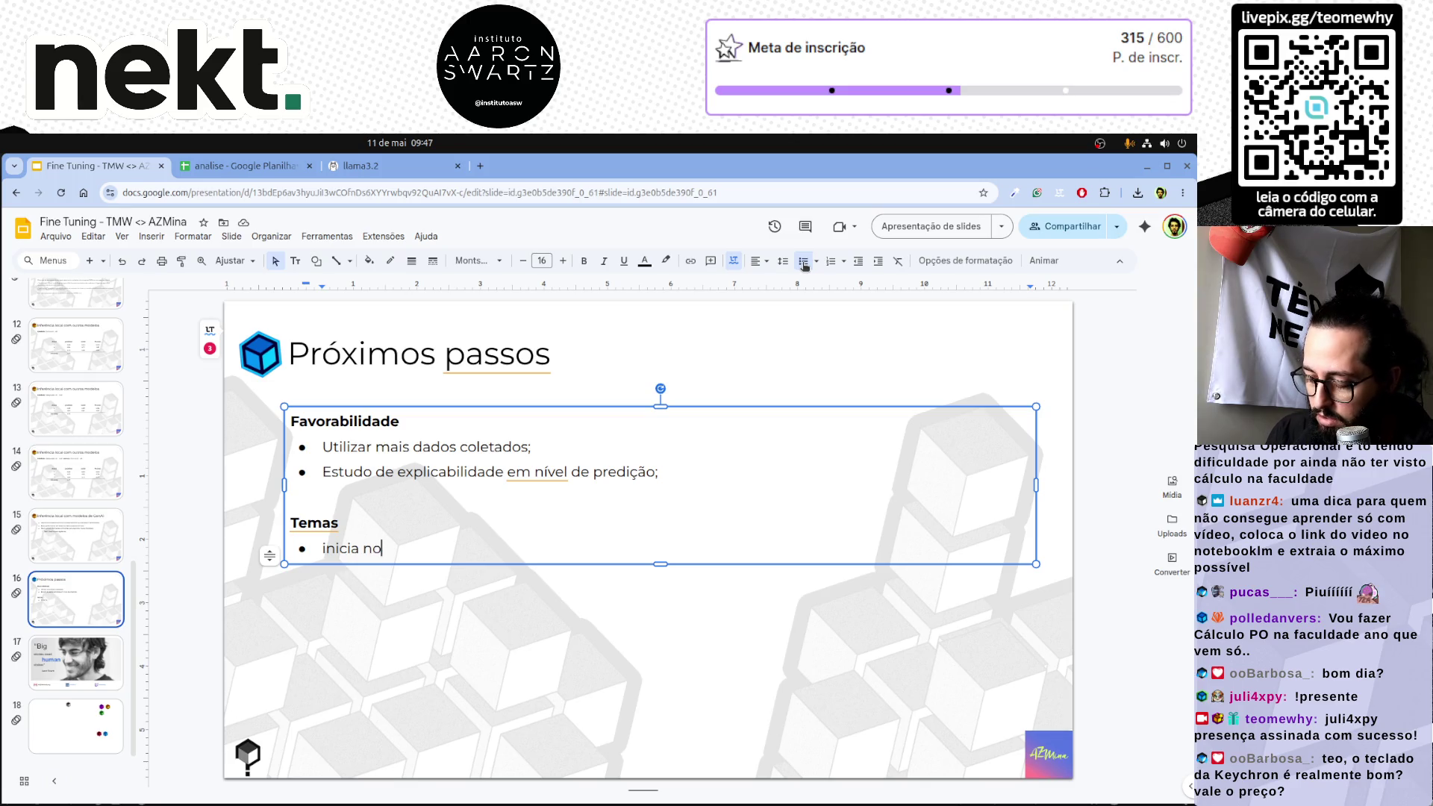
key(Home)
key(Delete)
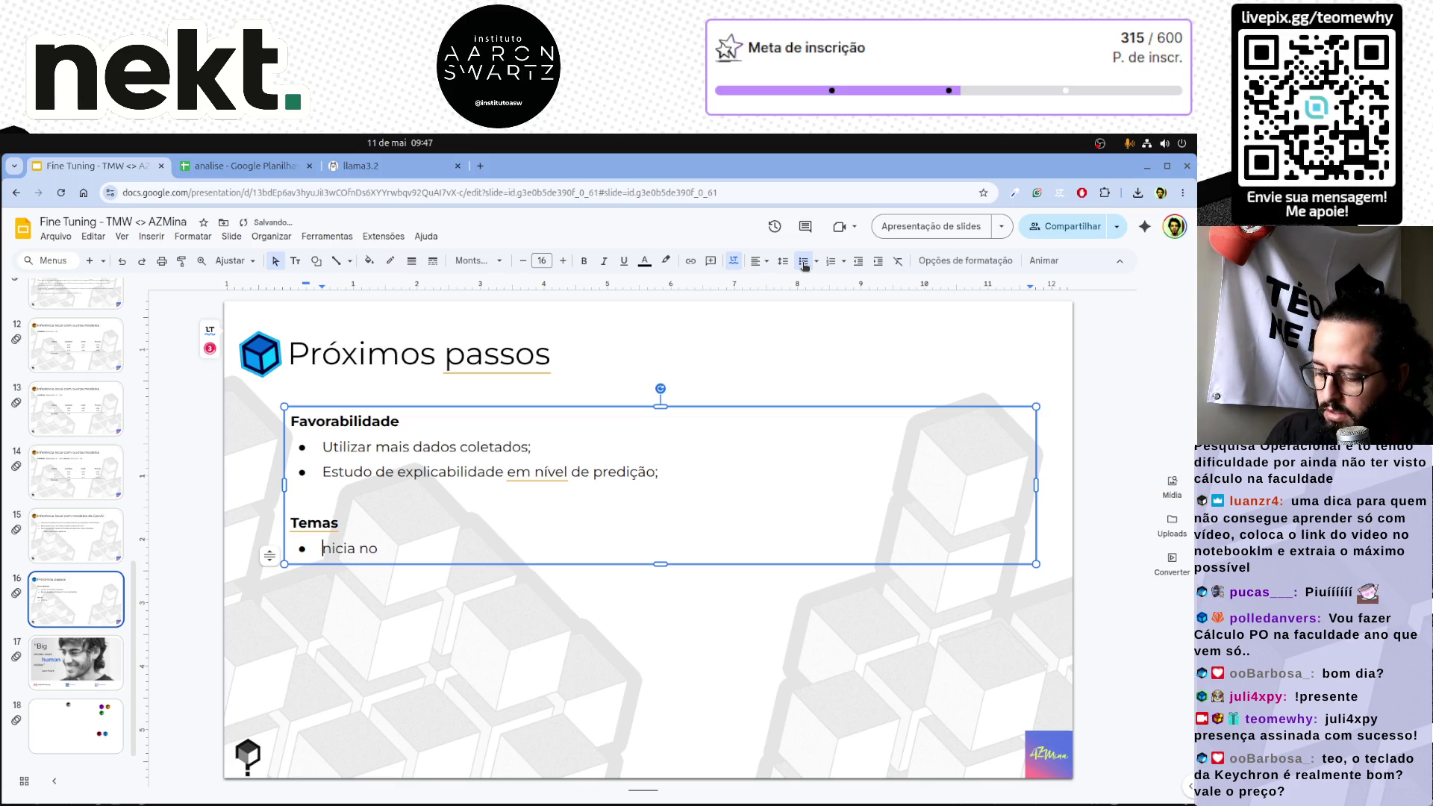
text(I)
key(ctrl+Right)
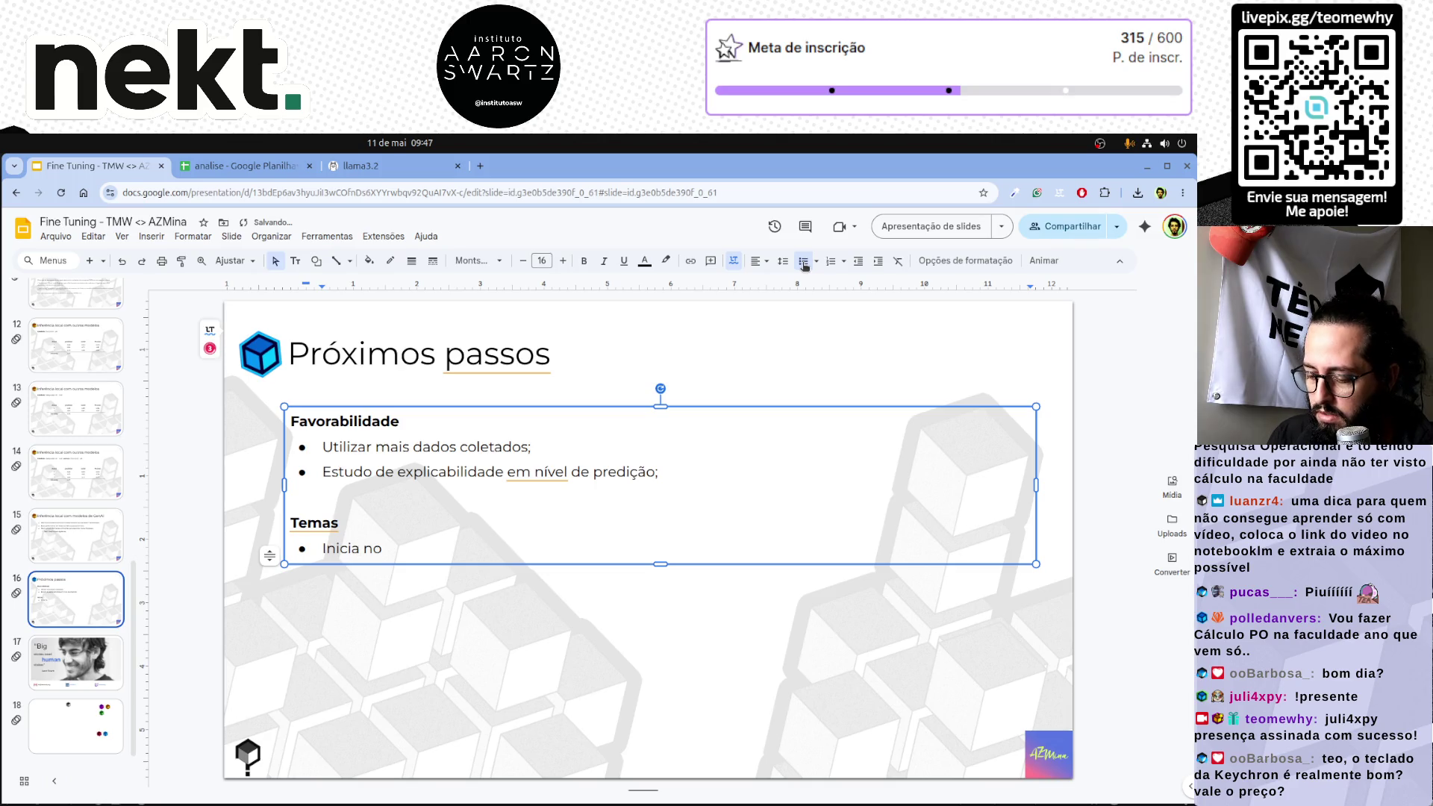
text(r)
key(shift+ctrl+Right)
text(tre)
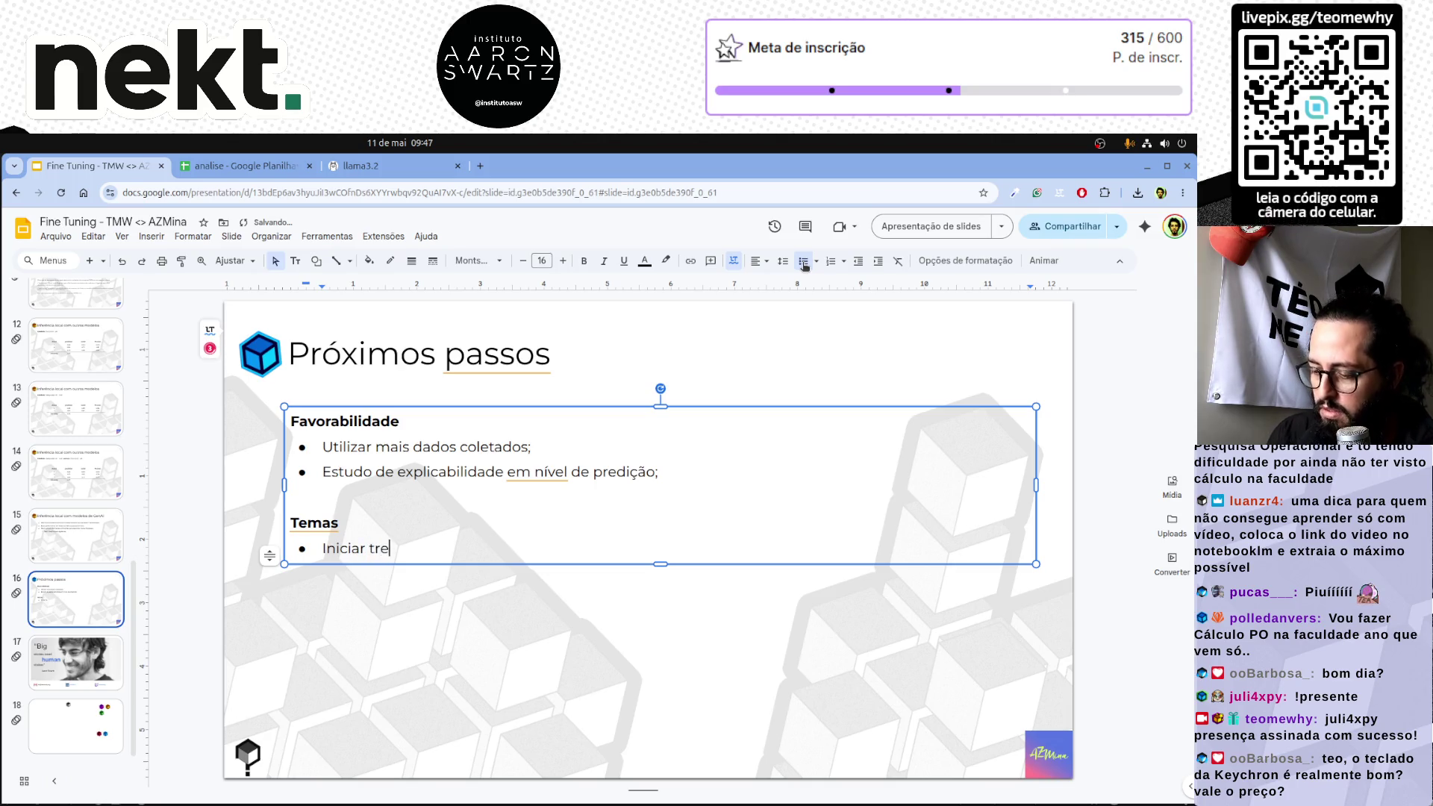
text(ain)
key(BackSpace)
key(BackSpace)
key(BackSpace)
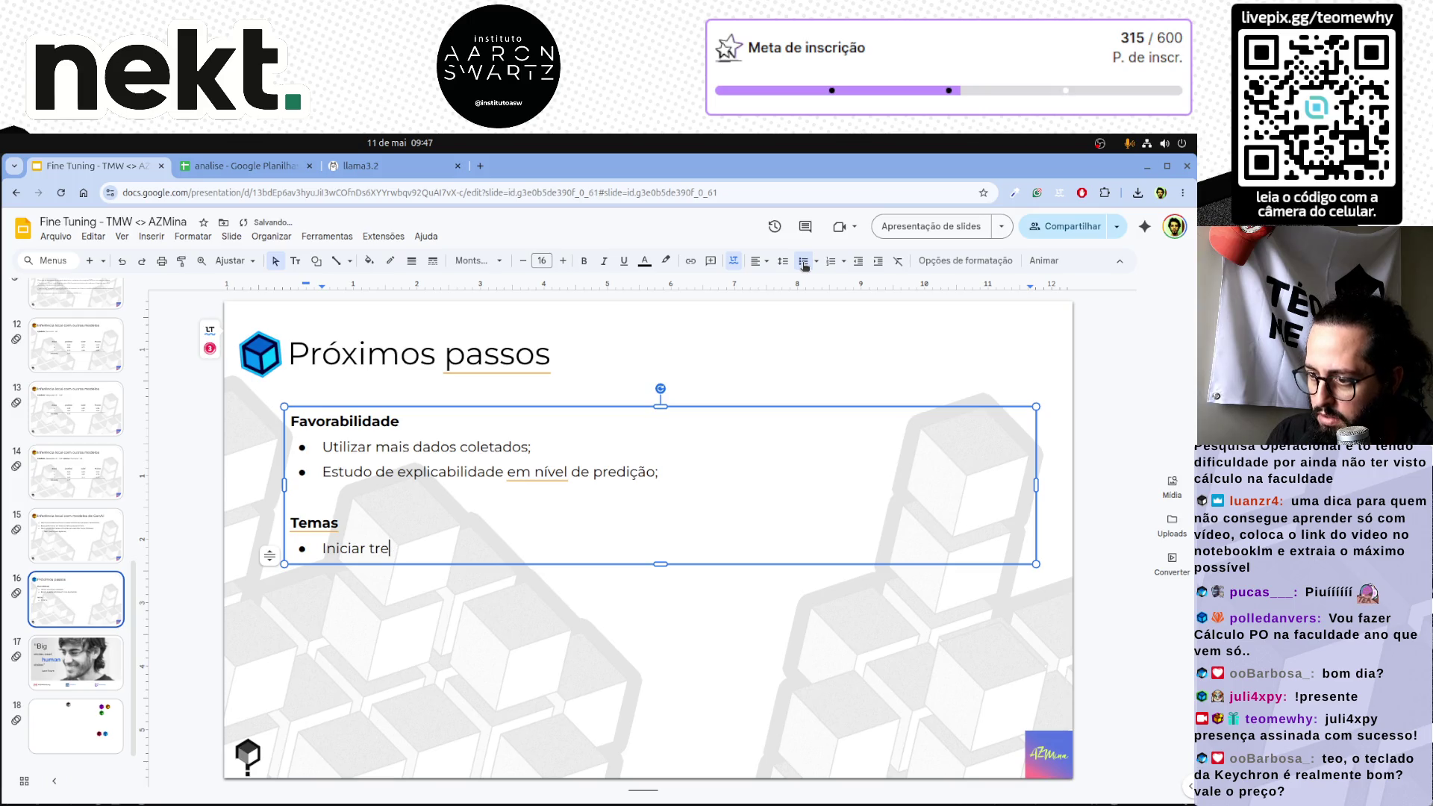
text(ina)
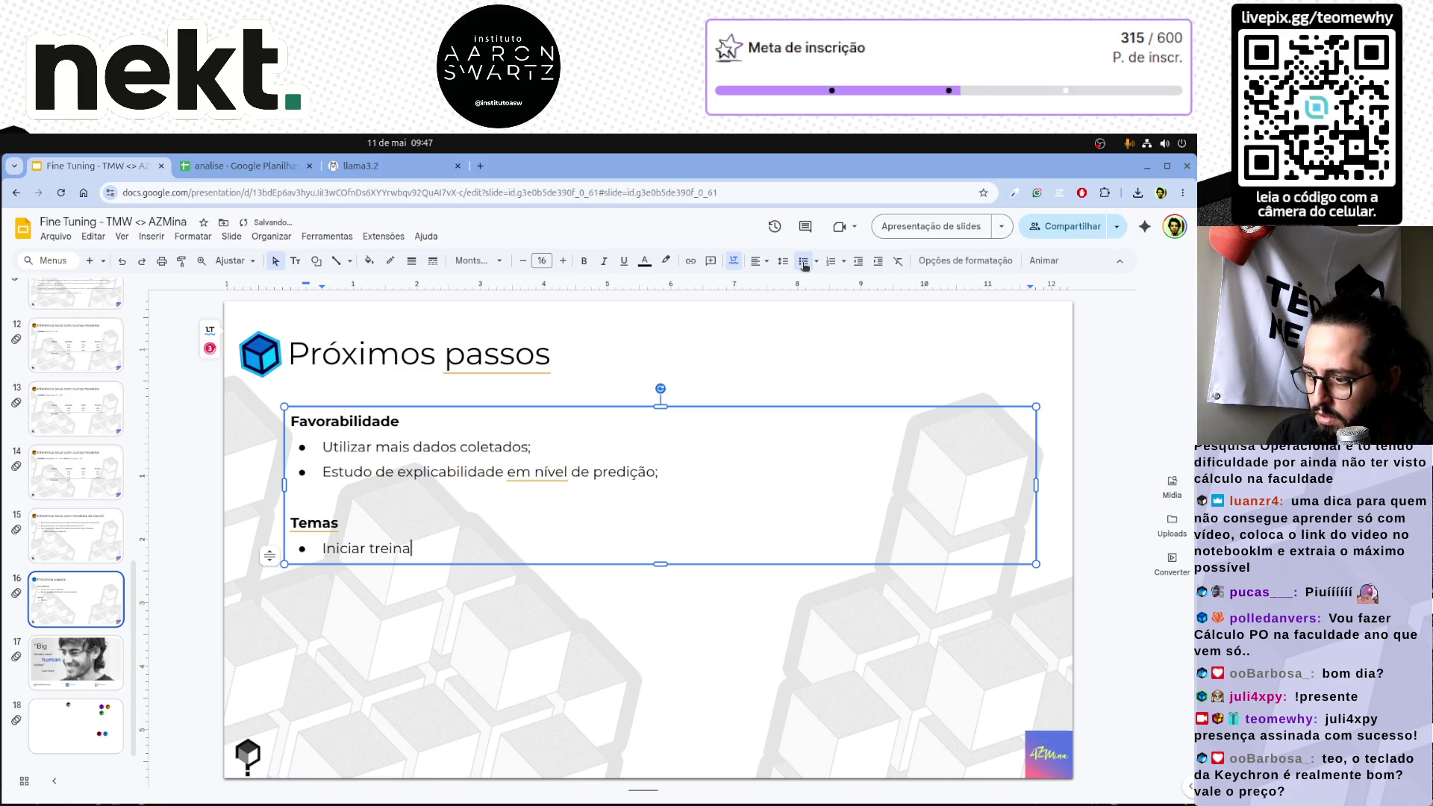
text(mento do)
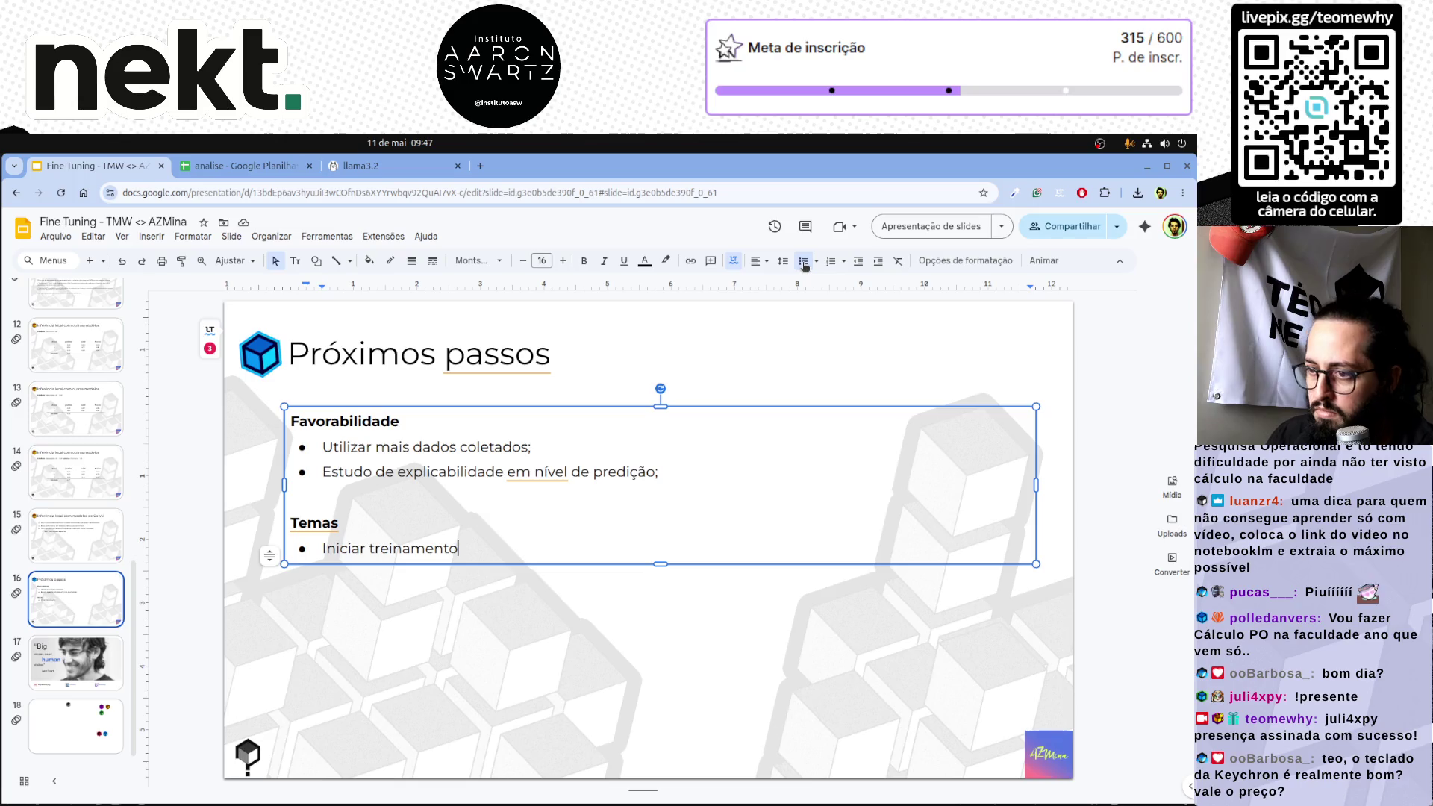
click(533, 737)
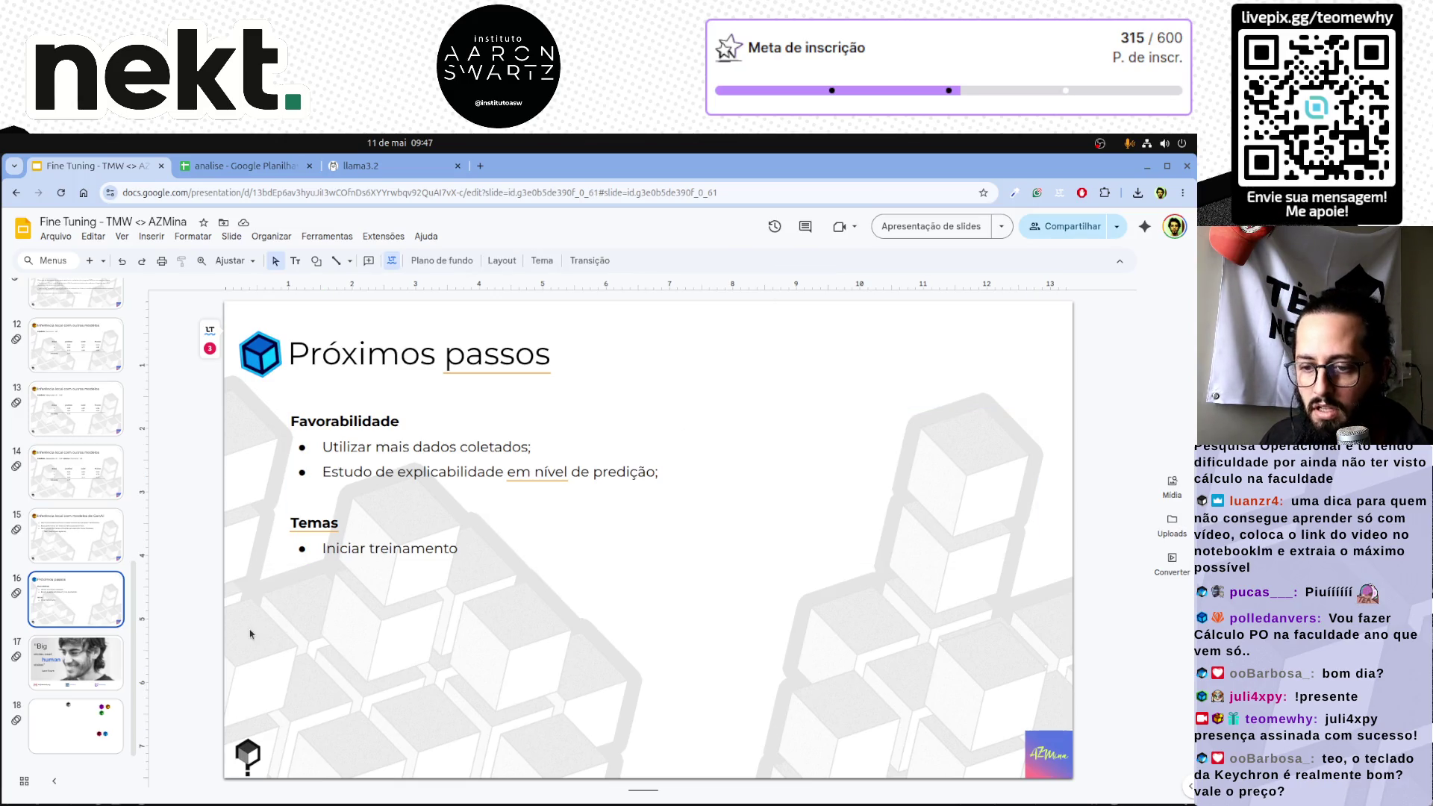
Step: Go back to the Dados slide and write the Treino observation count as 1.119
click(75, 549)
click(79, 594)
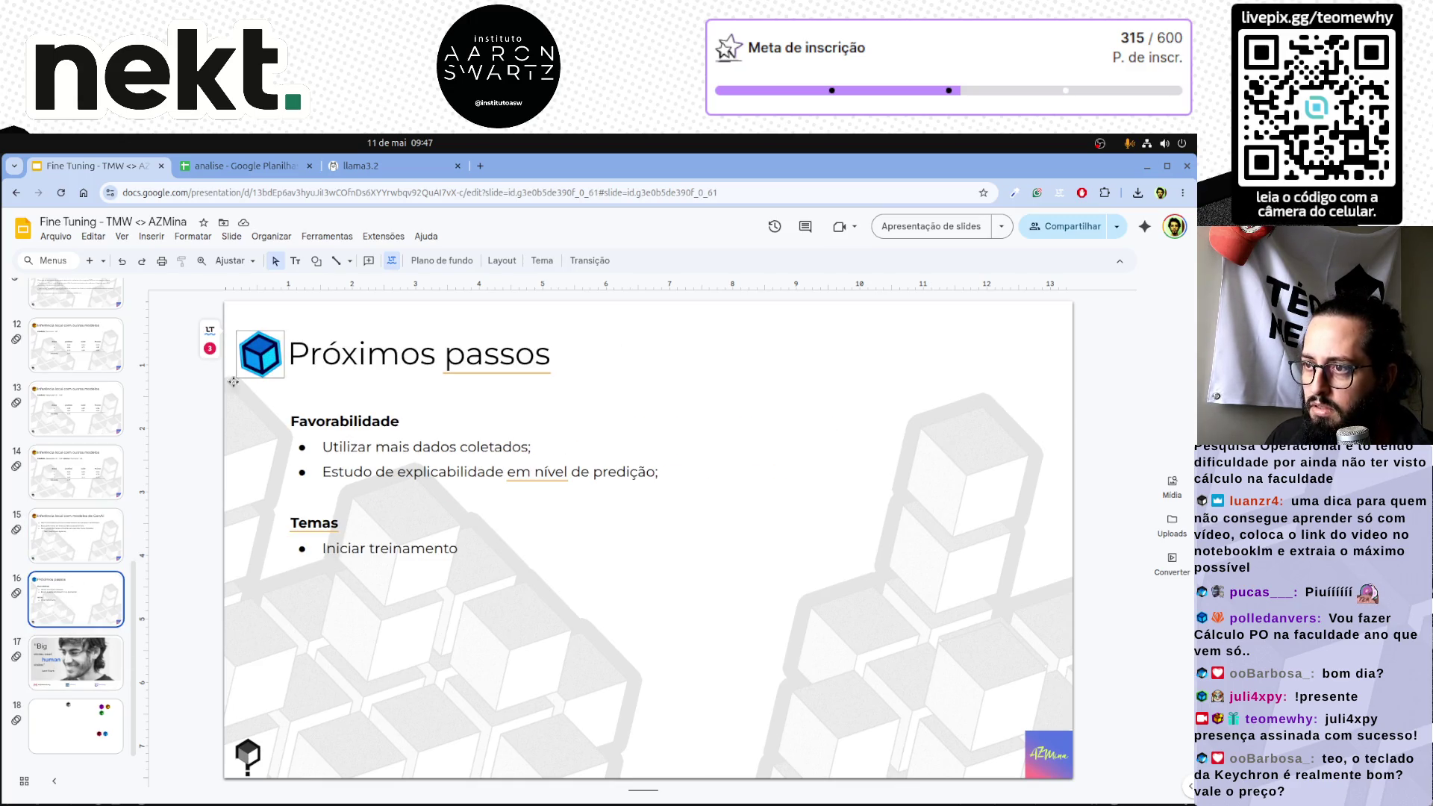
scroll(58, 485, up, 5)
scroll(59, 483, up, 3)
scroll(59, 483, up, 2)
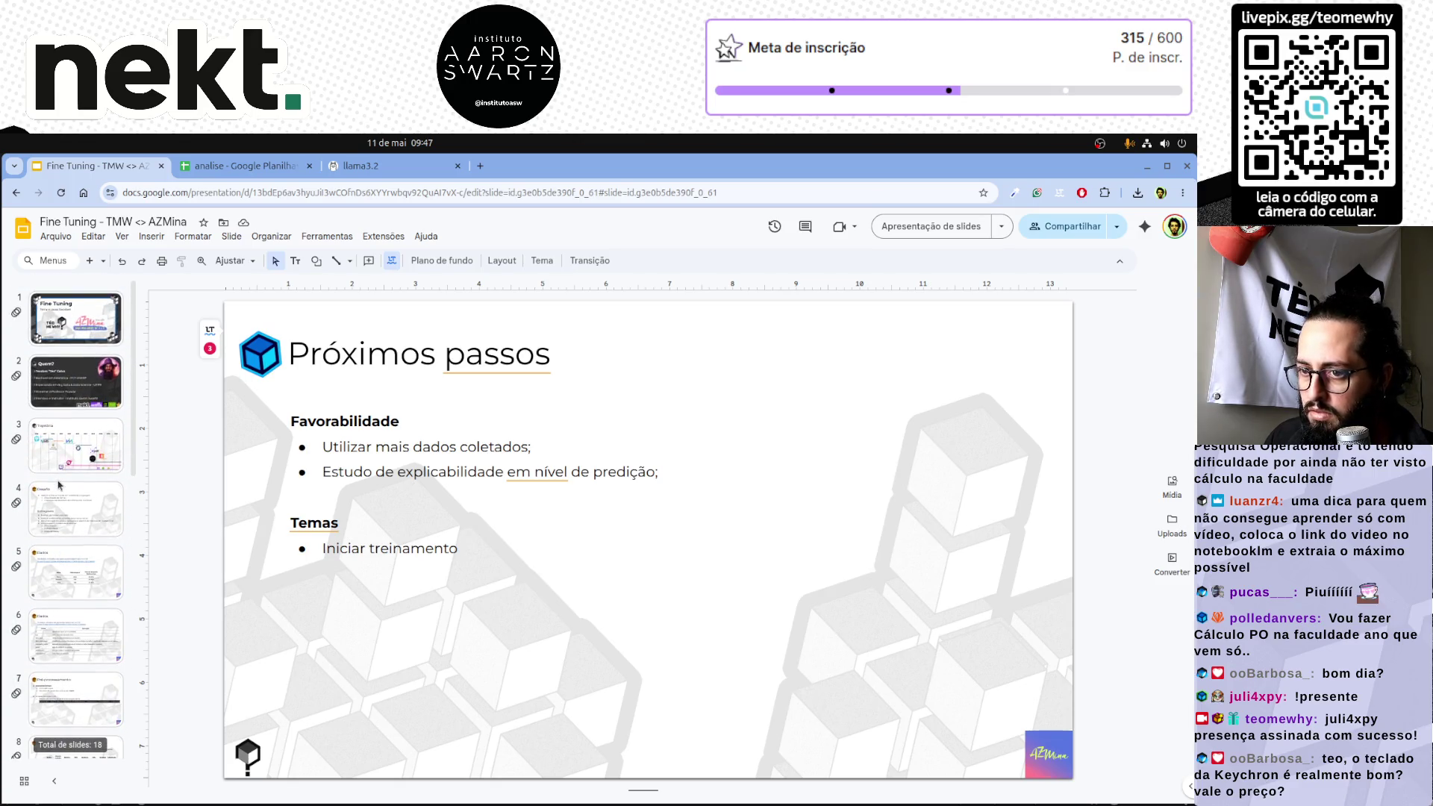
click(93, 397)
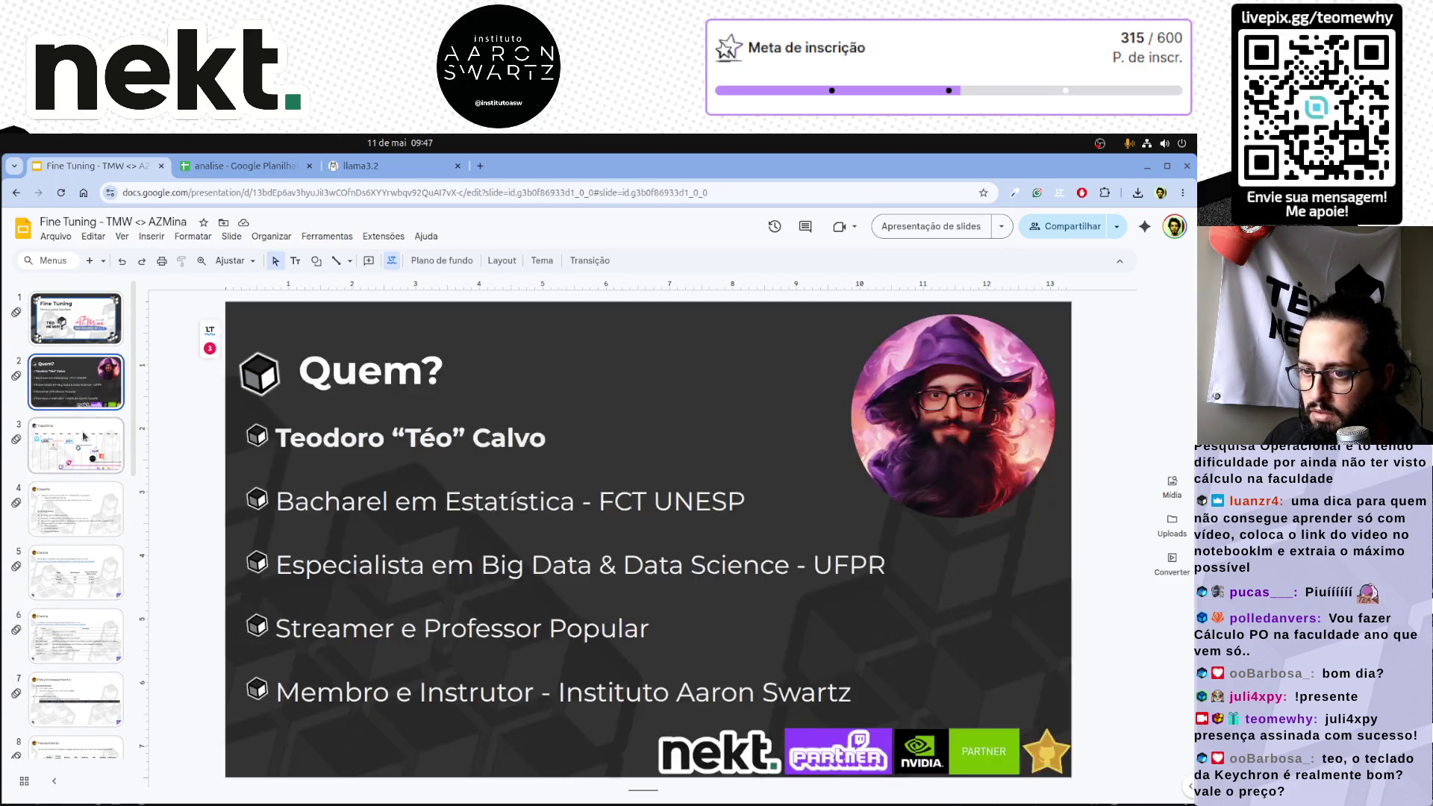
click(81, 504)
key(Up)
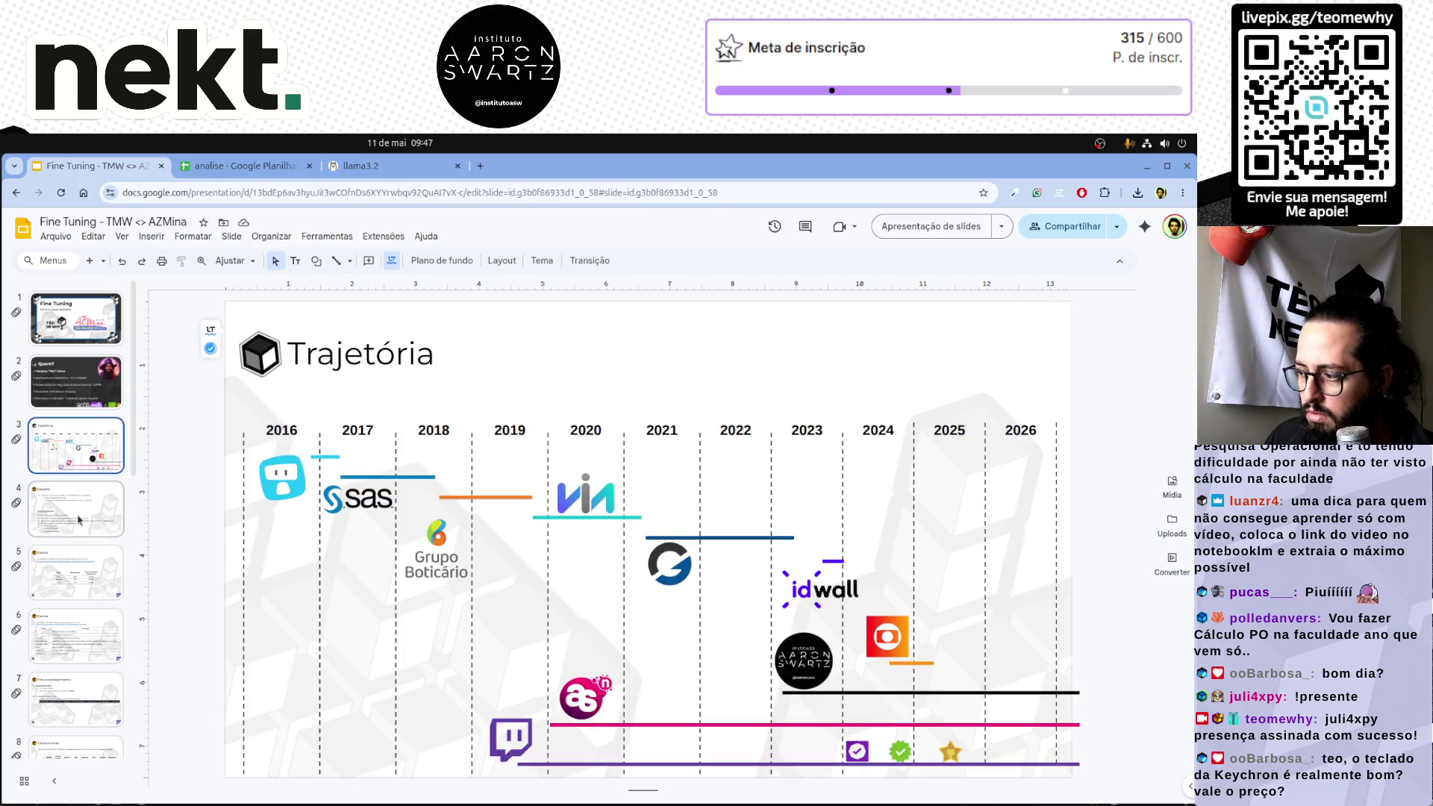
key(Down)
key(Down)
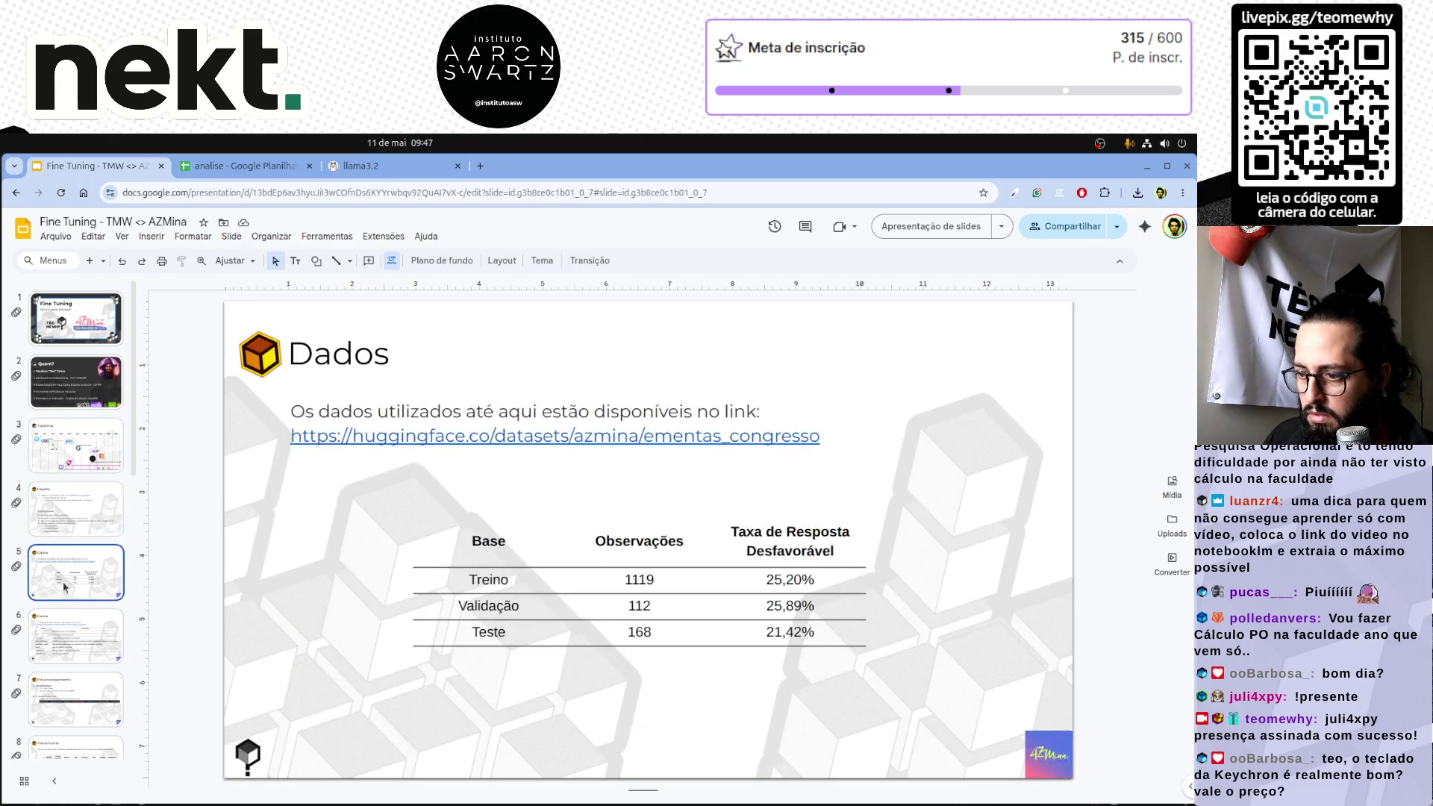
key(Up)
key(Down)
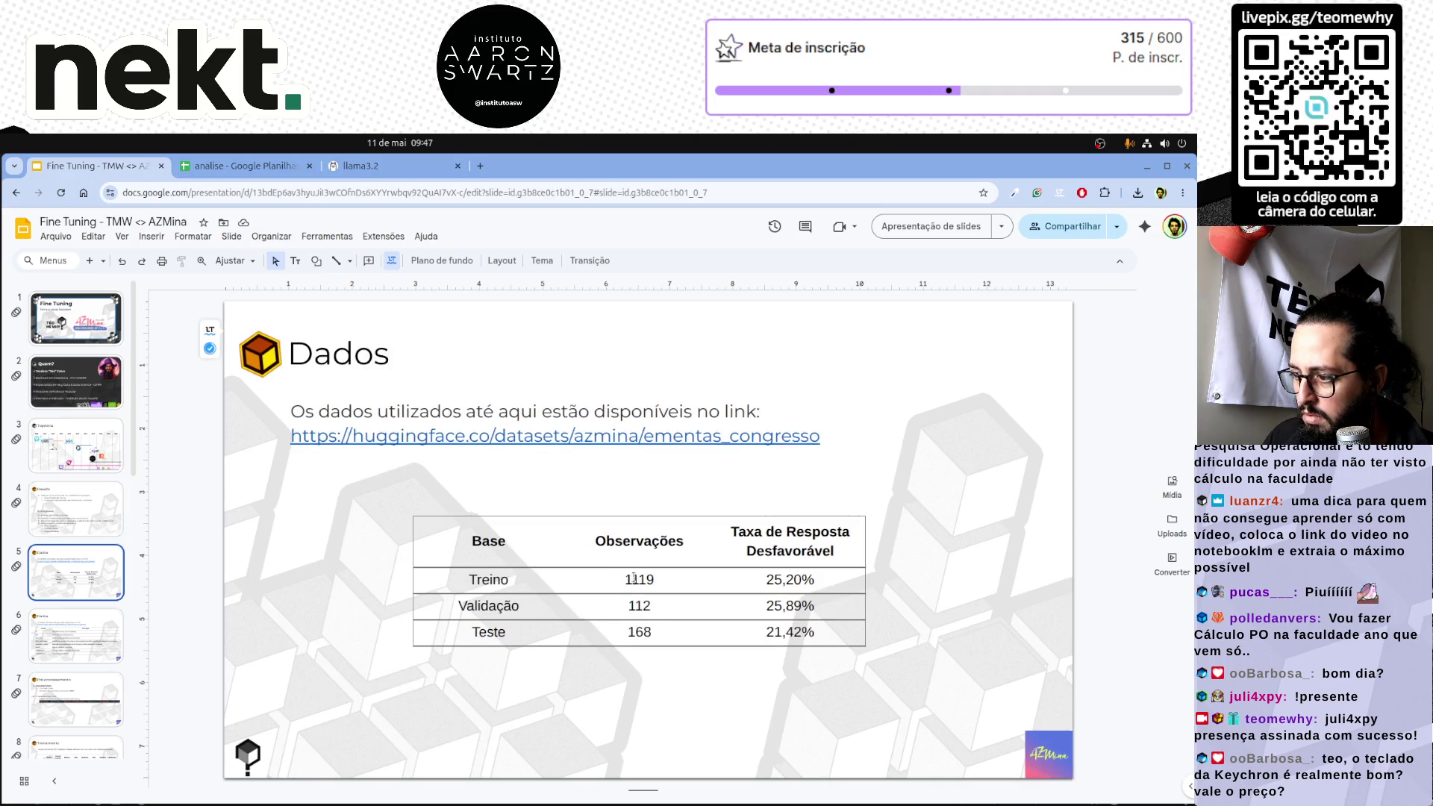
click(633, 579)
text(.)
click(435, 701)
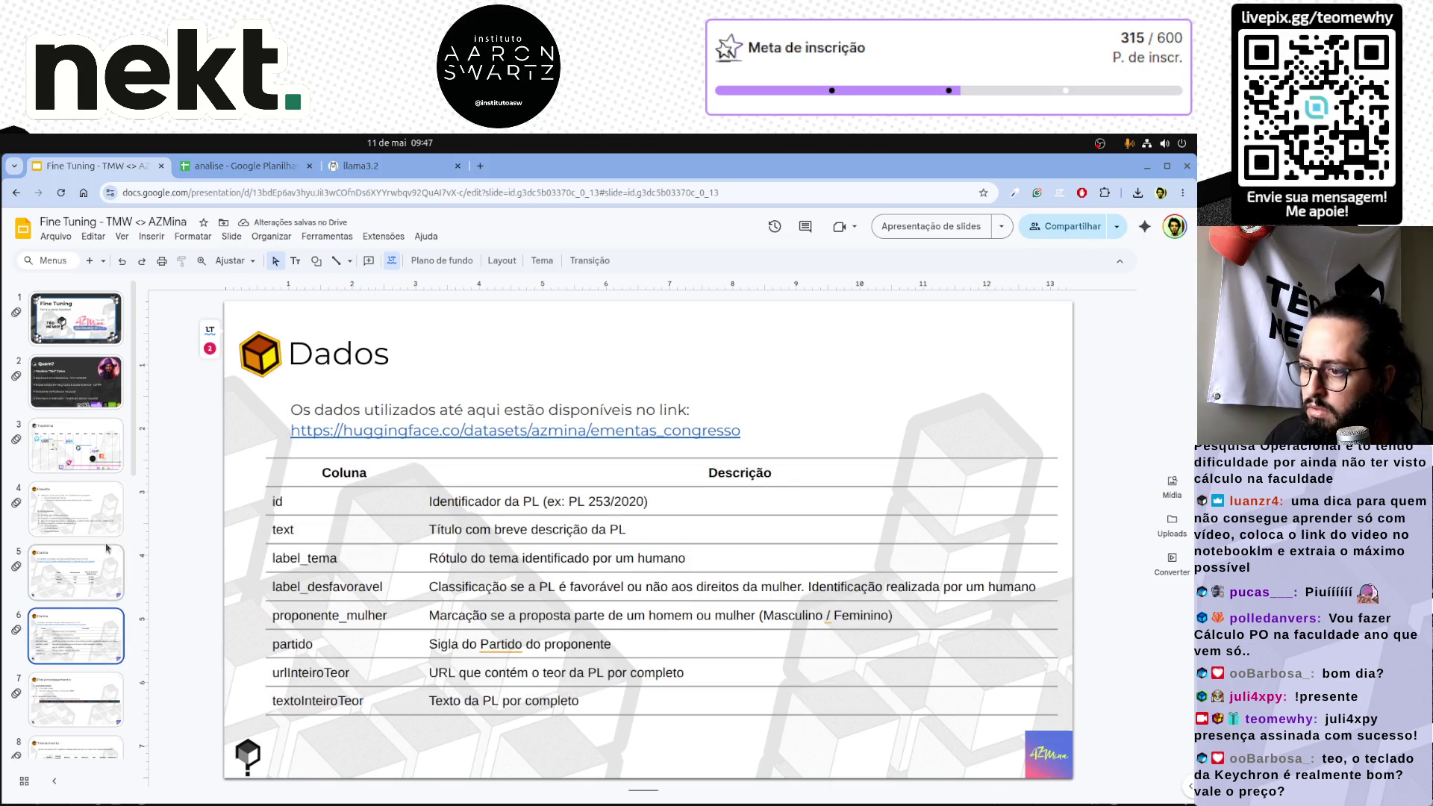
Step: Left-align the Coluna/Descrição table headers, then move on to the Treinamento slide
click(635, 528)
drag(402, 481, 517, 470)
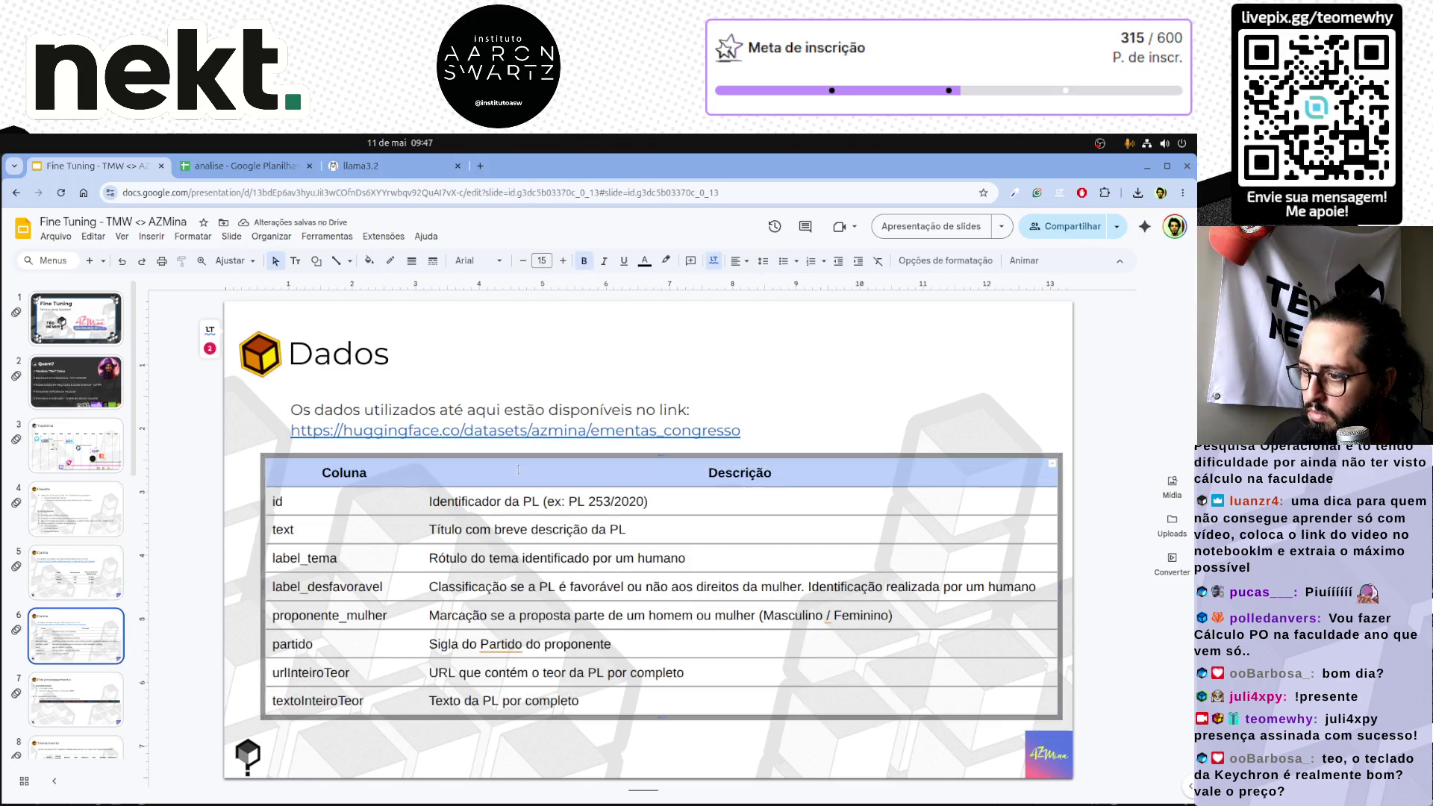
click(736, 262)
click(737, 287)
click(819, 361)
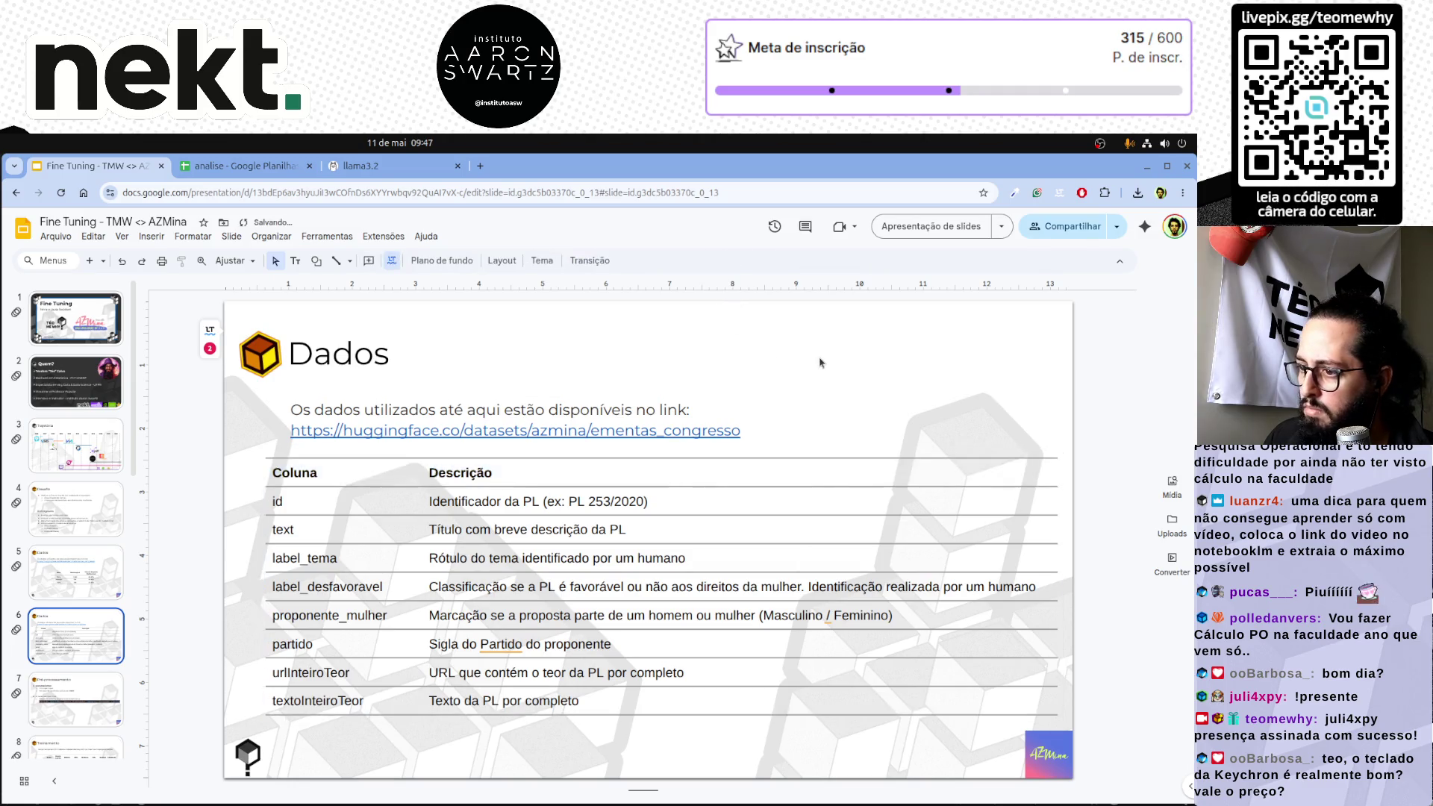
key(Down)
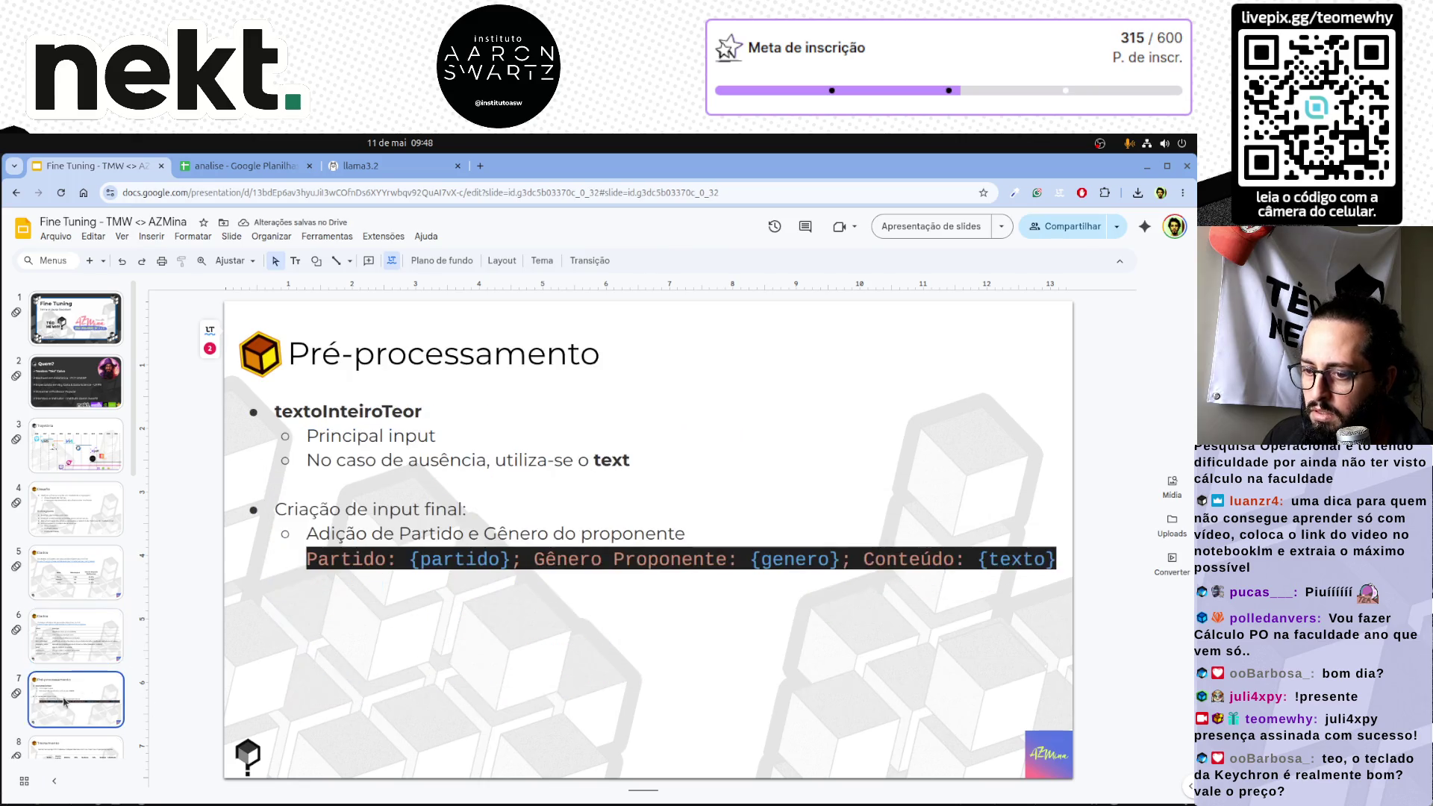
key(Up)
key(Down)
scroll(78, 676, down, 2)
click(81, 612)
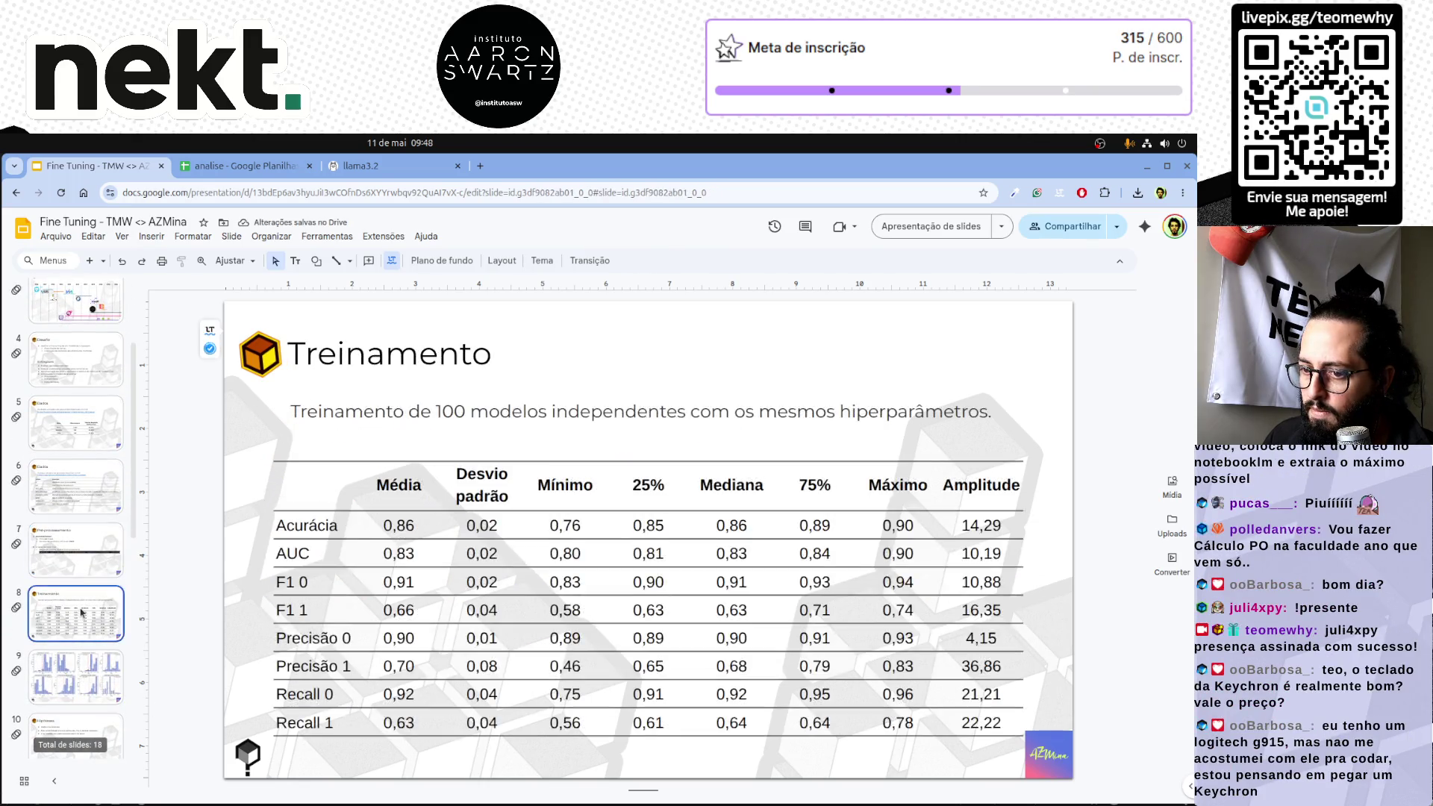
Step: Capitalise the results table header to 'Desvio Padrão', undoing an accidental table deletion
click(460, 490)
key(Print)
key(Escape)
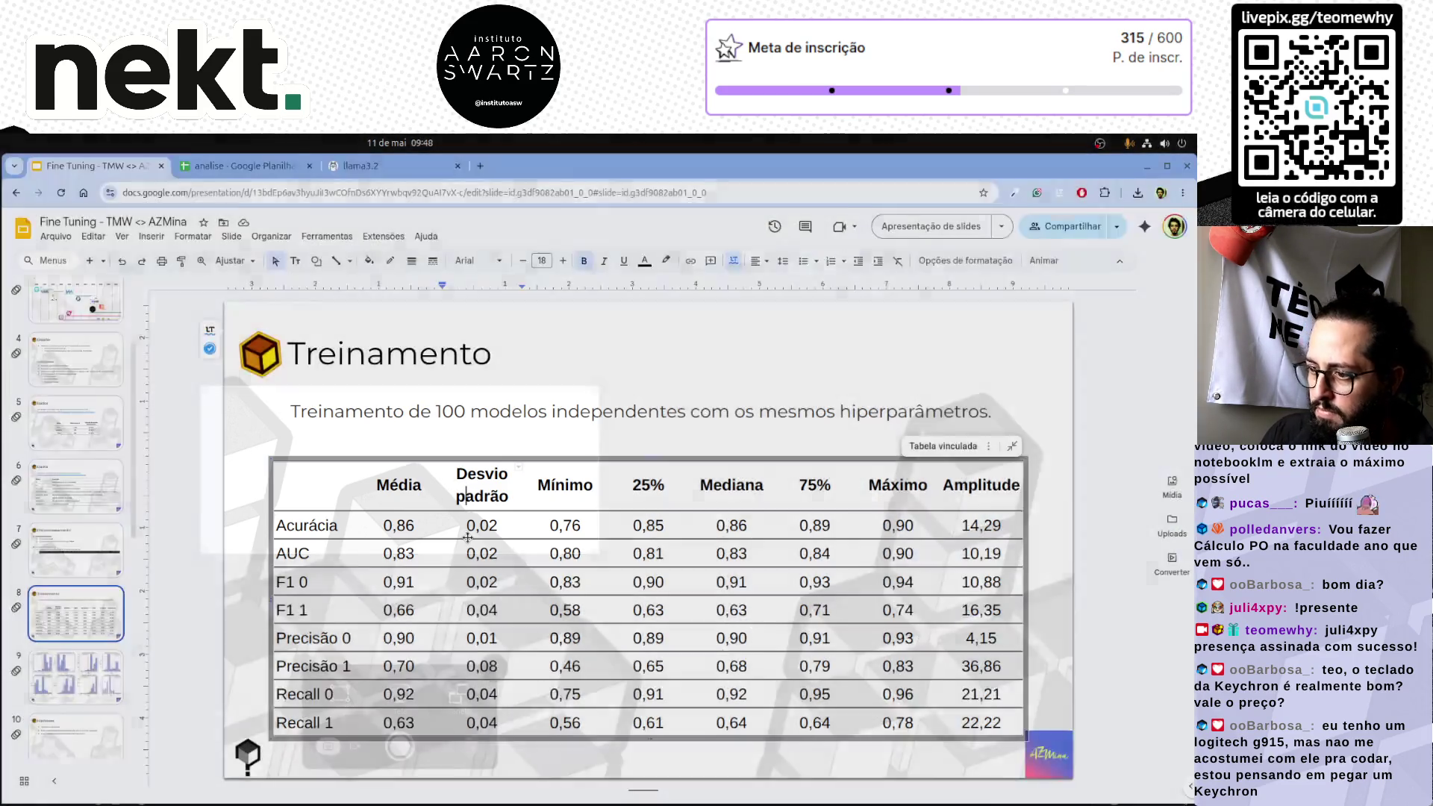
key(Delete)
key(ctrl+z)
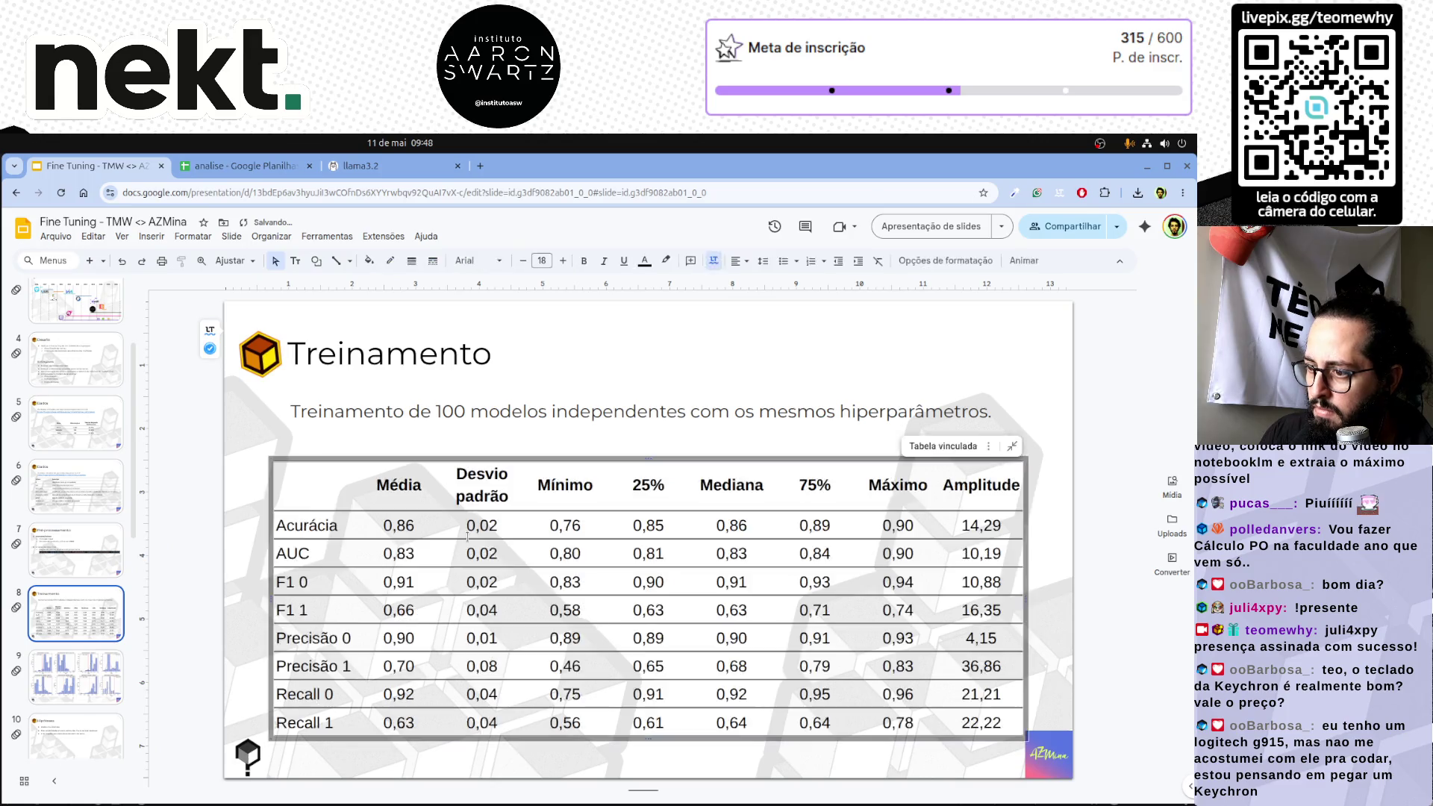
click(458, 495)
text(P)
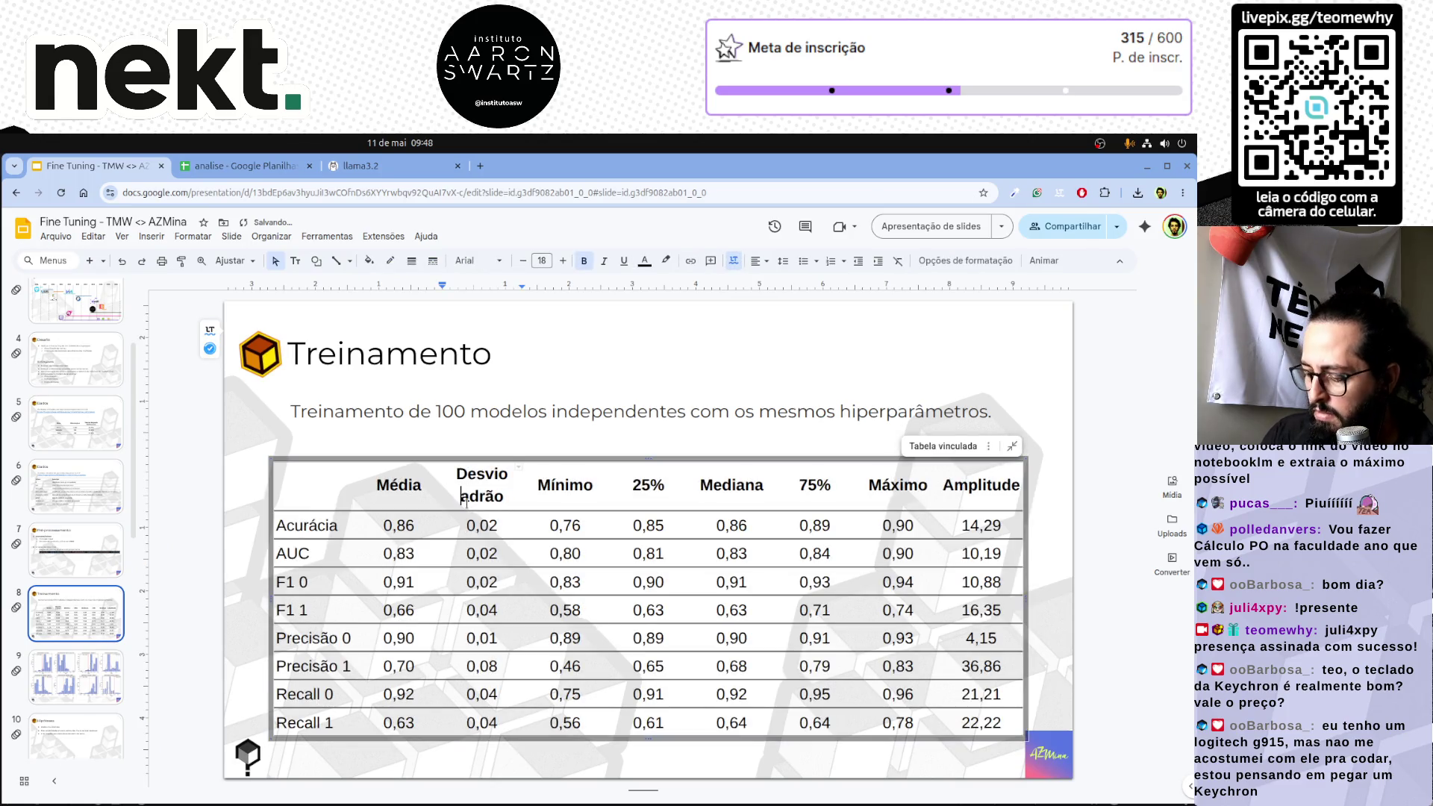
click(205, 578)
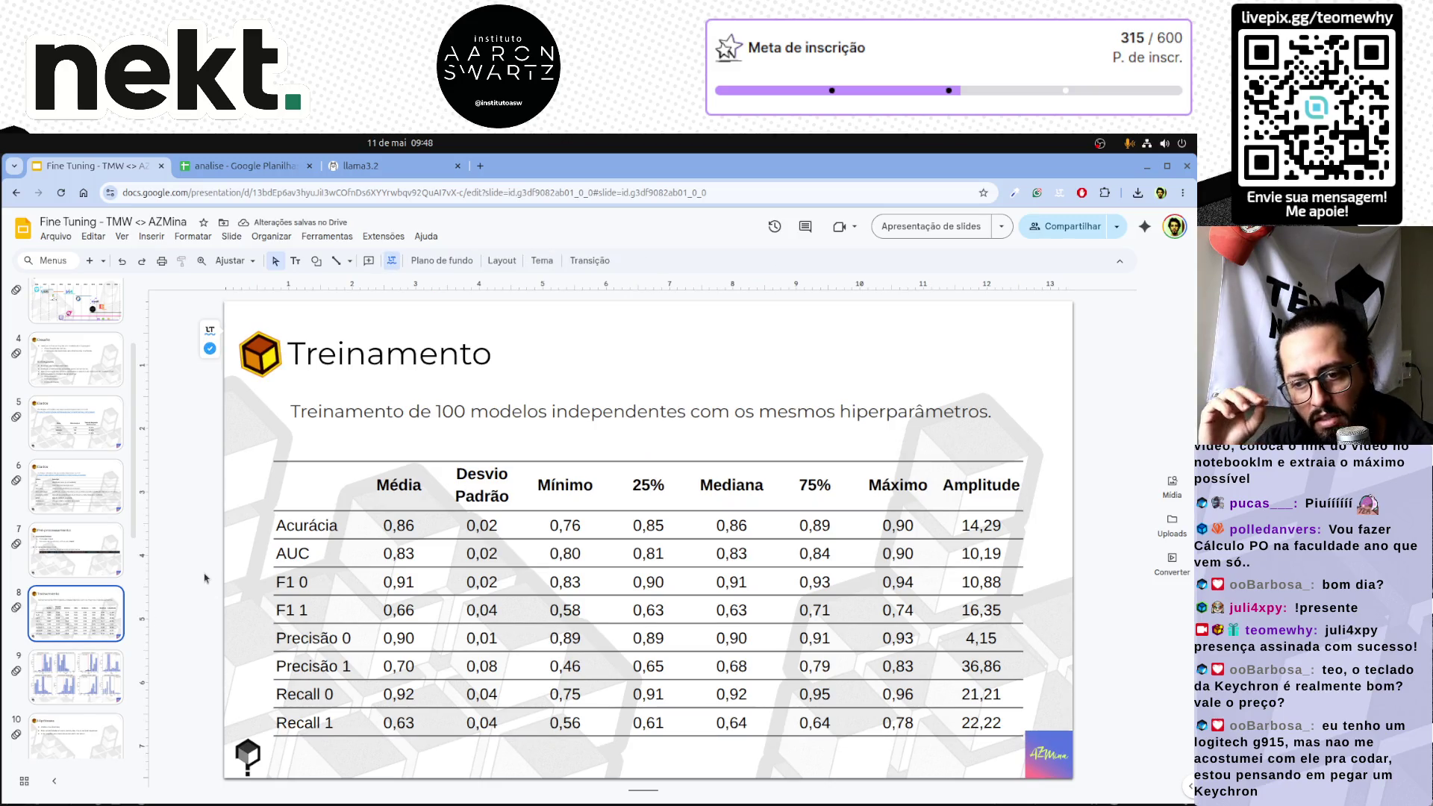
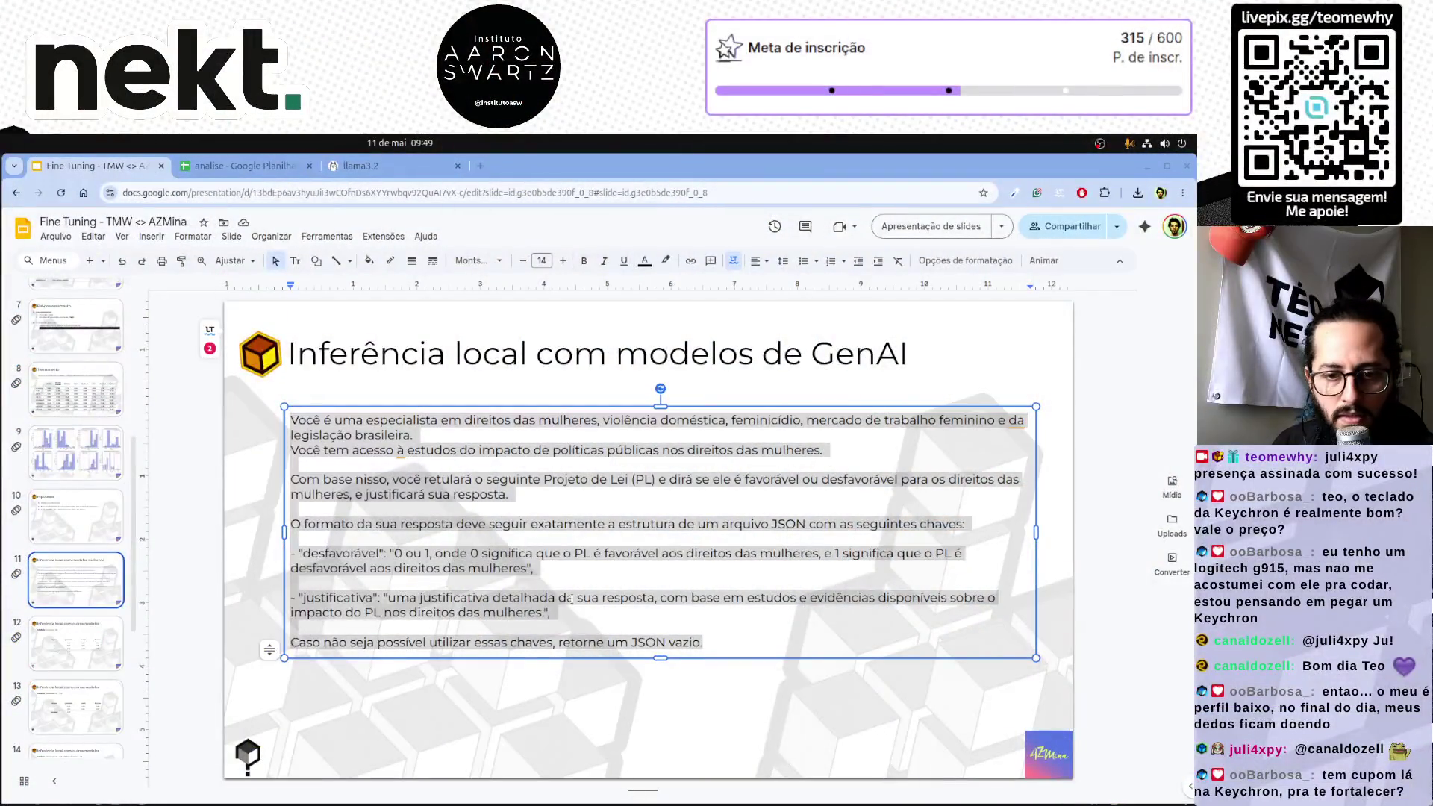
Step: Leave the slide-11 prompt text and bring up a fresh browser tab
click(672, 598)
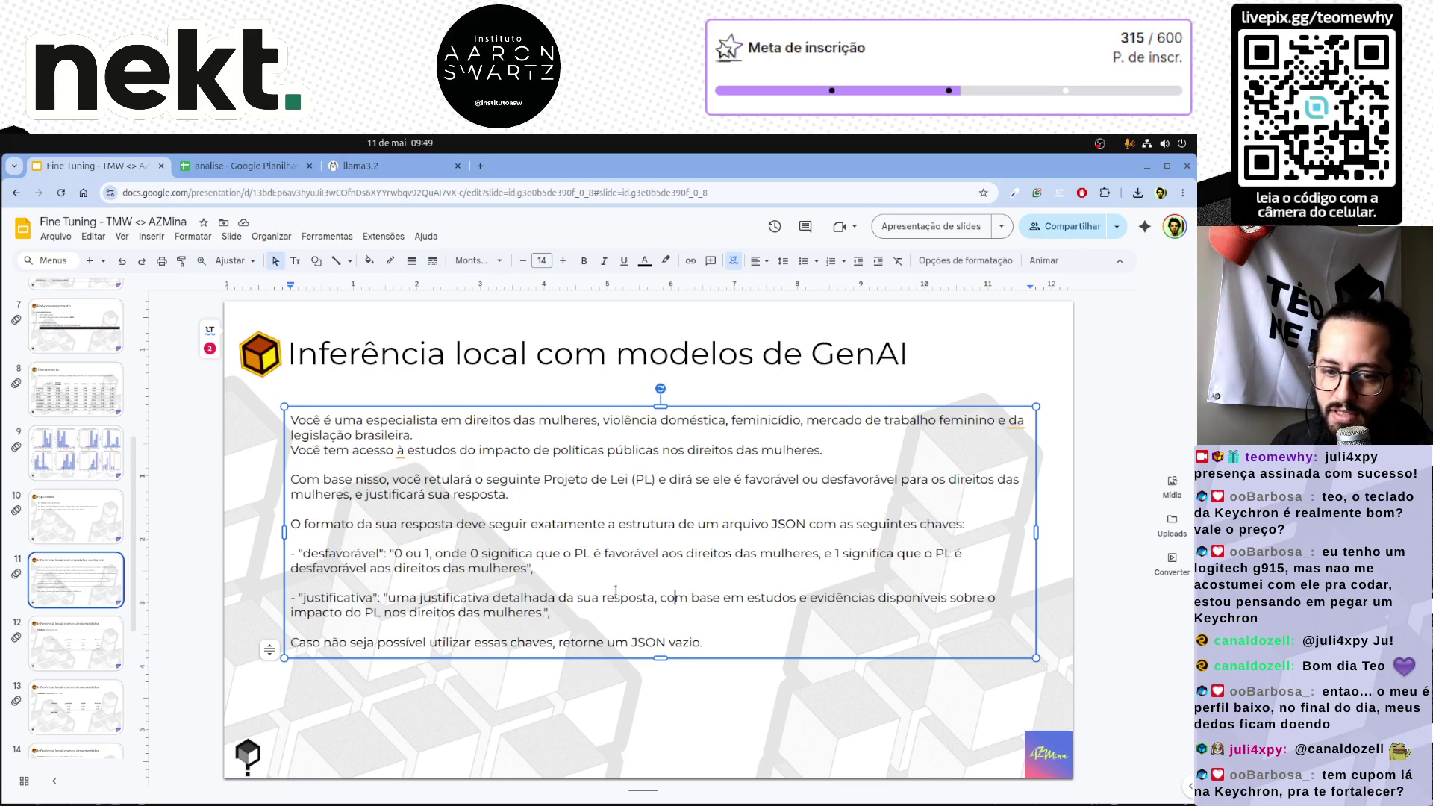
click(480, 165)
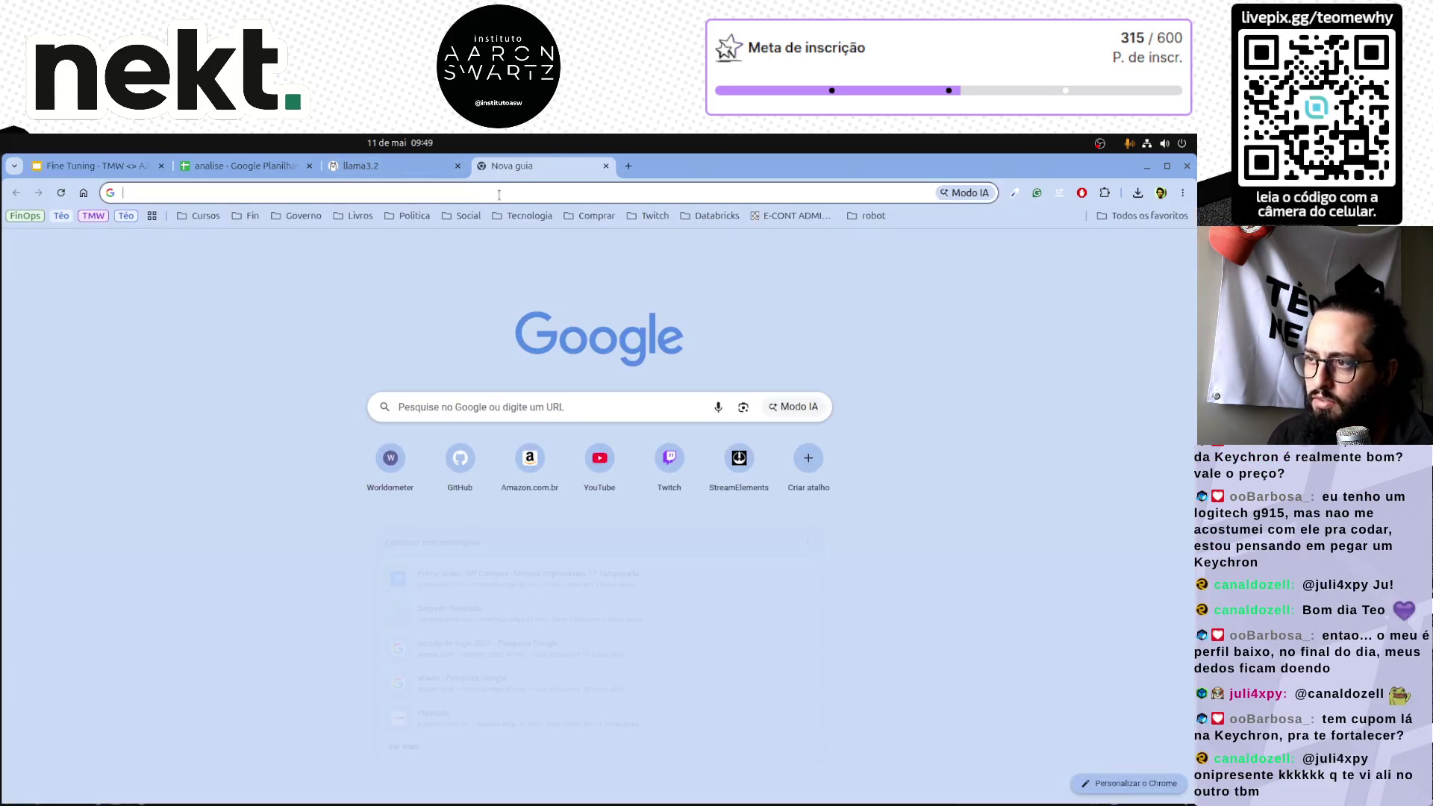
text(amazon.com.br)
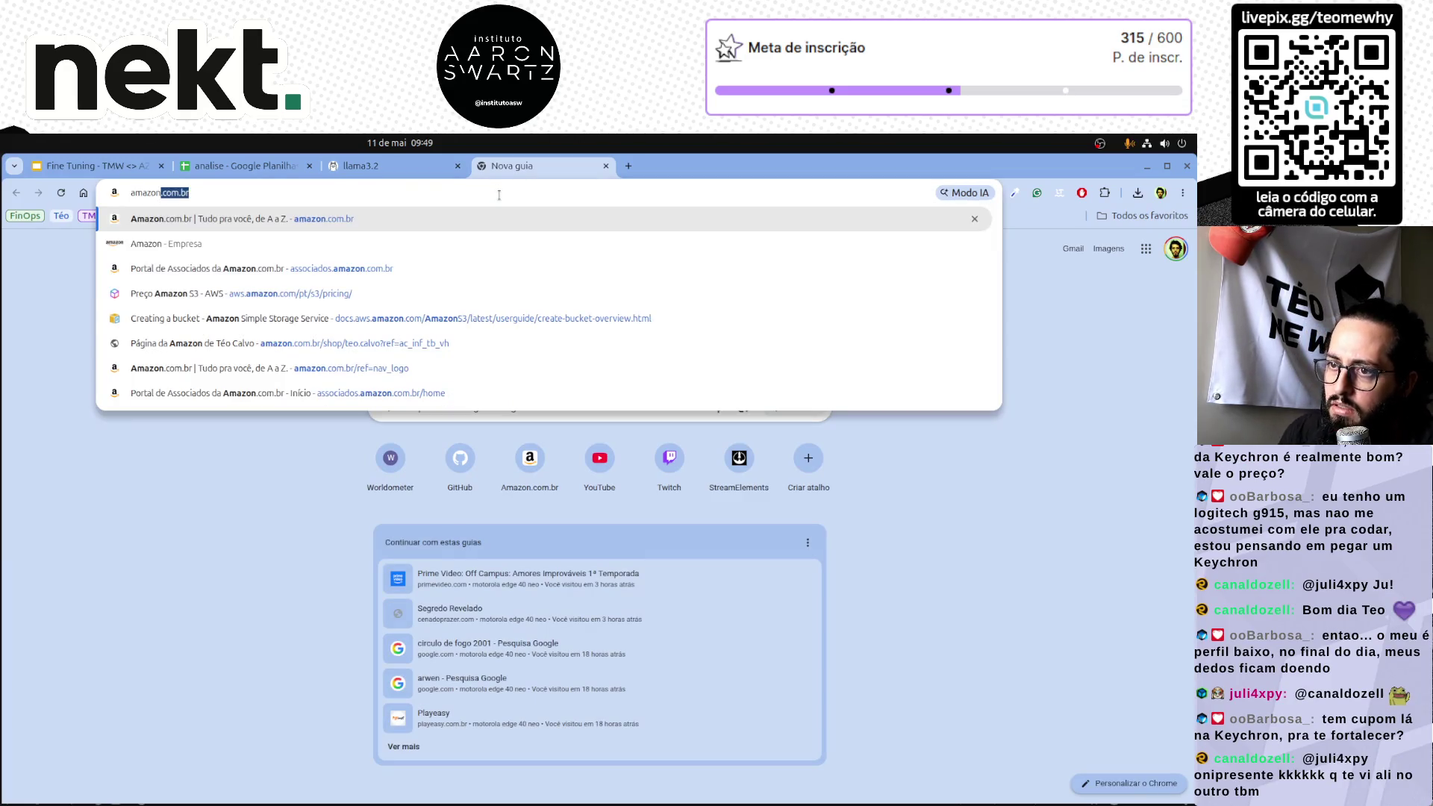
Step: Go to Amazon Brazil and search for 'keychron' keyboards
key(Return)
click(635, 269)
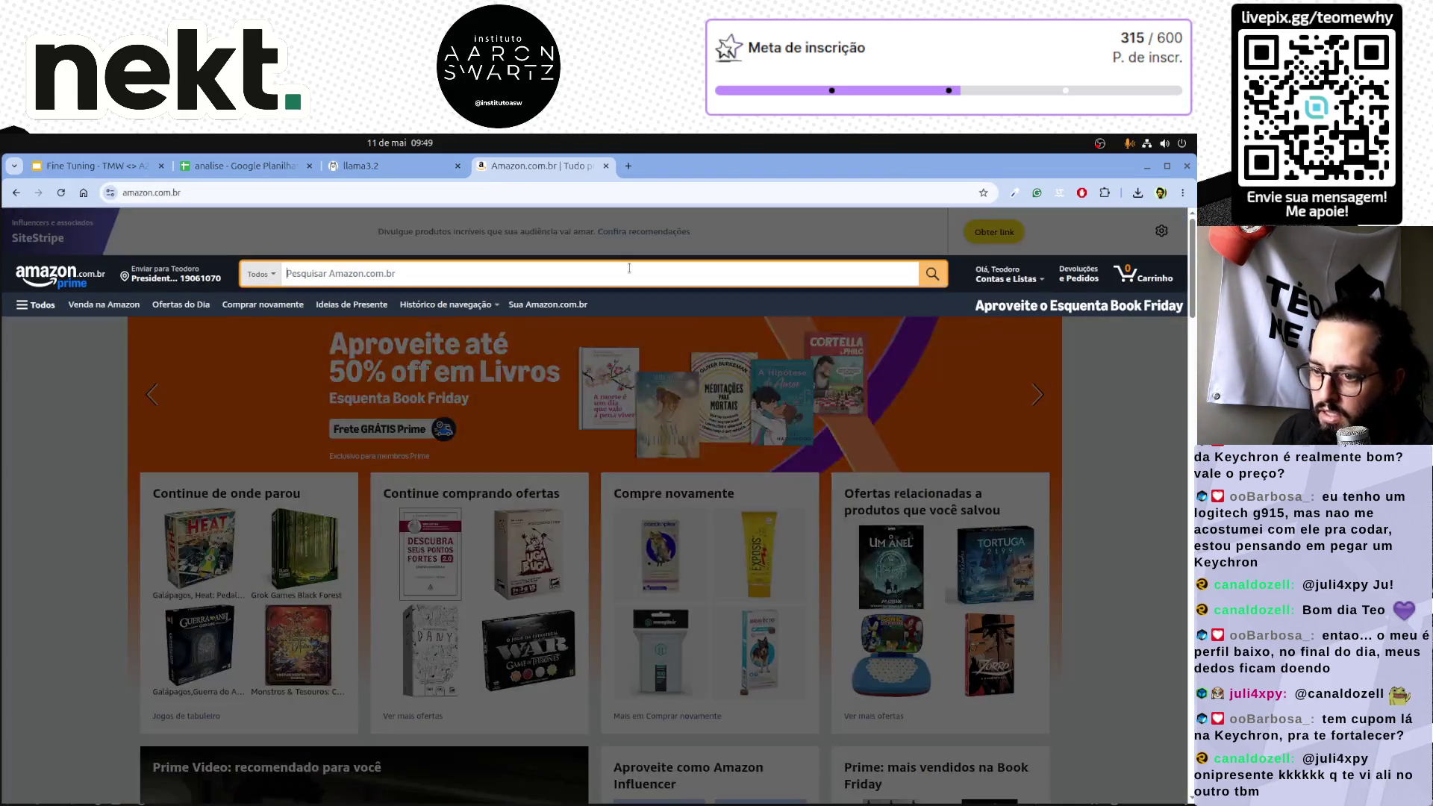
text(keych)
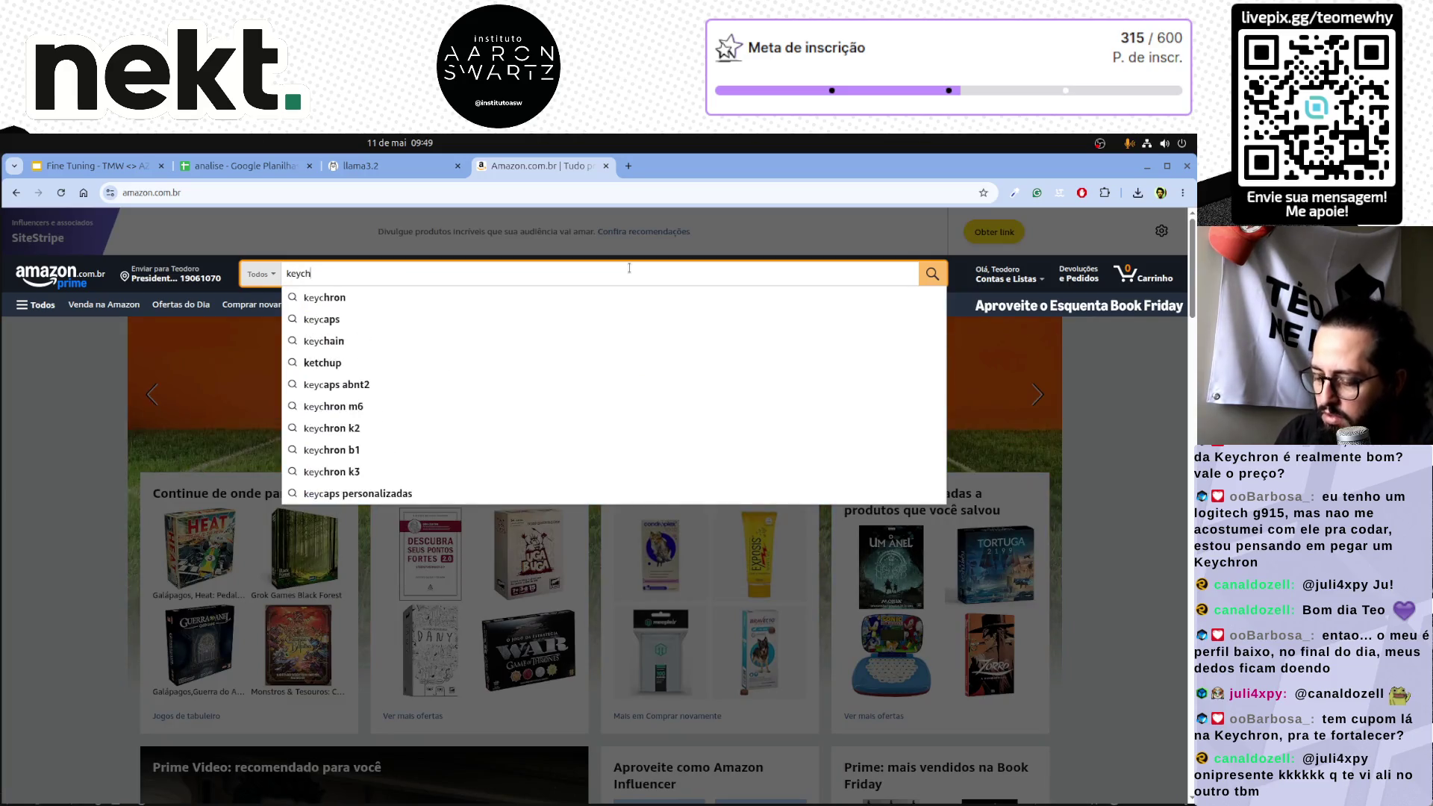
text(ron)
key(Return)
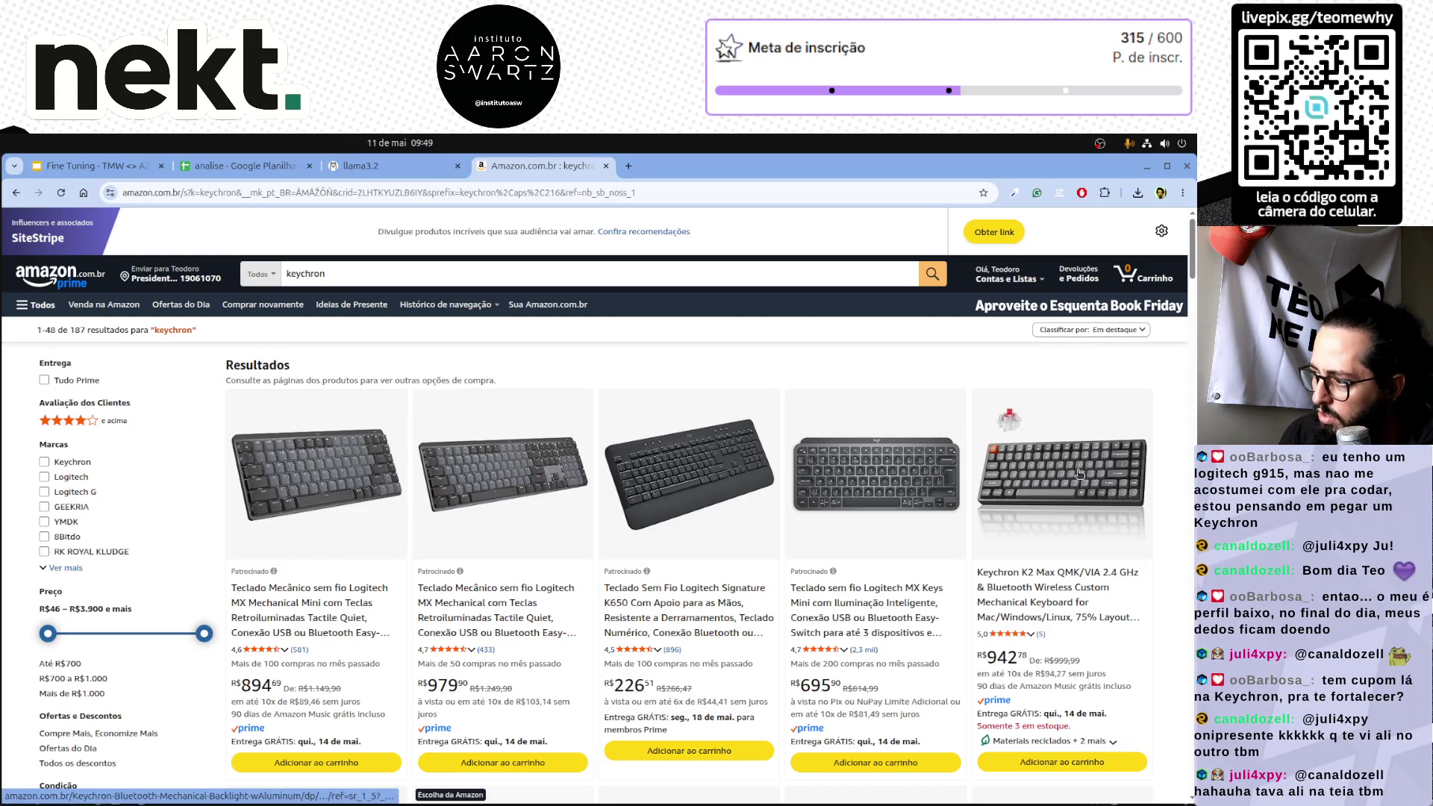
scroll(1009, 568, down, 4)
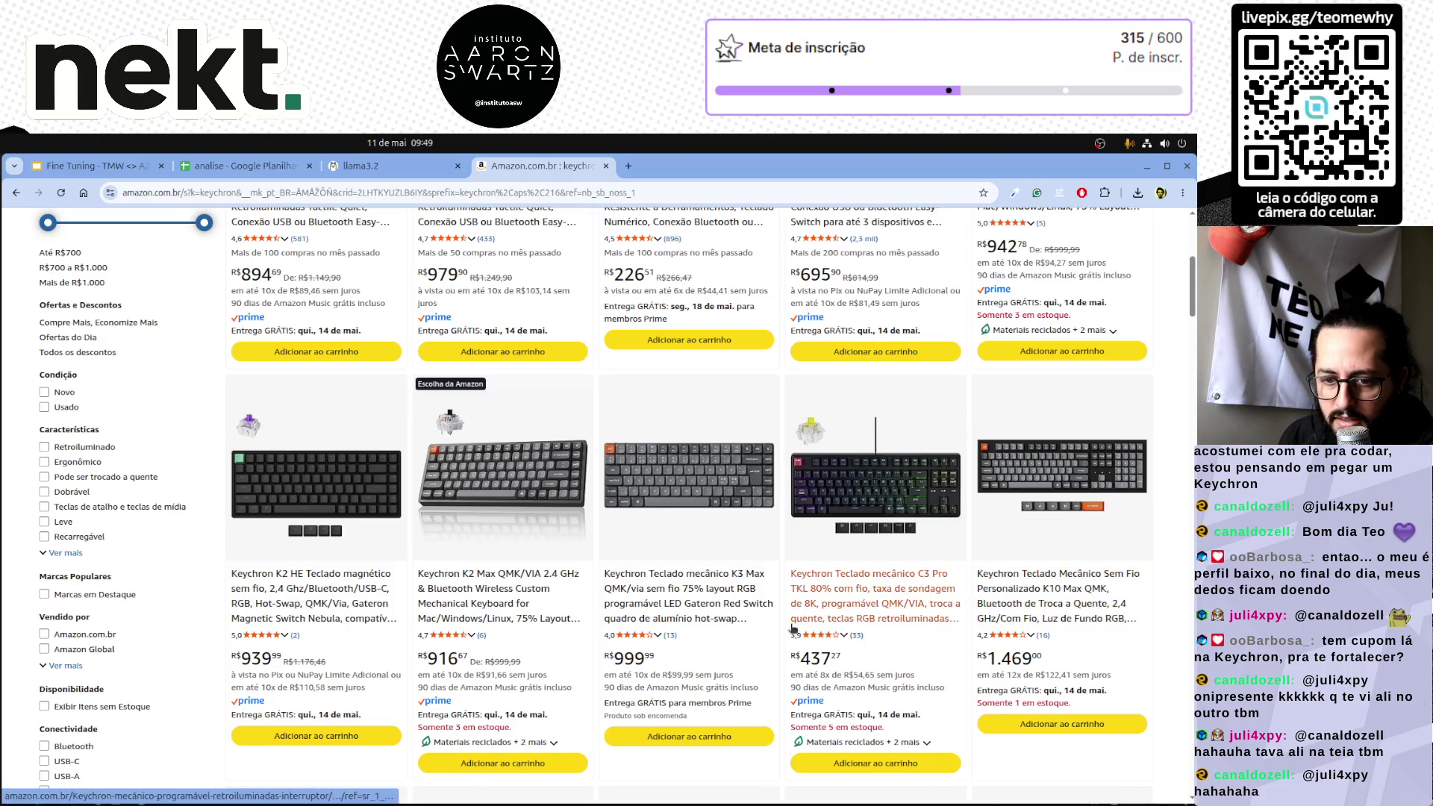
scroll(799, 629, down, 4)
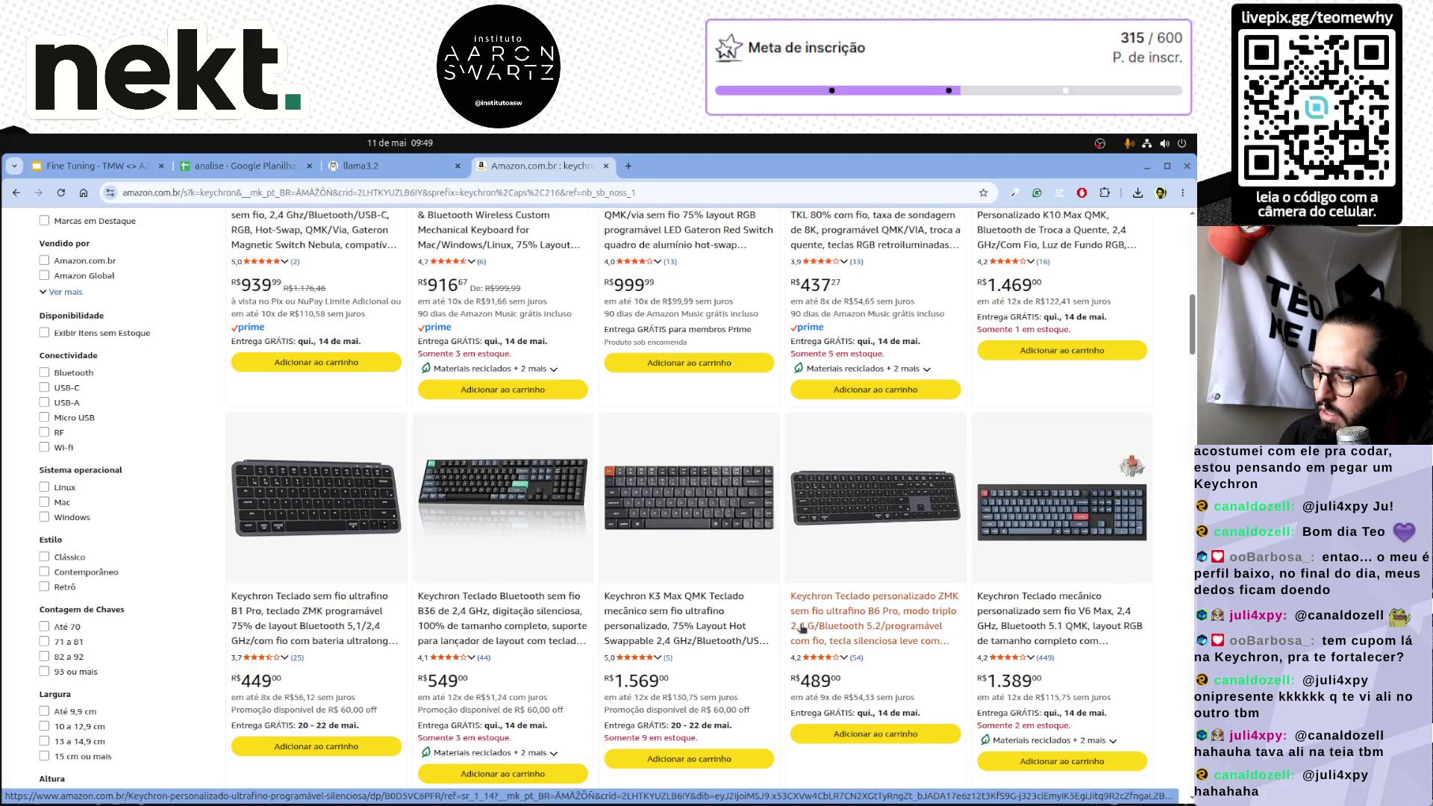
scroll(799, 629, up, 10)
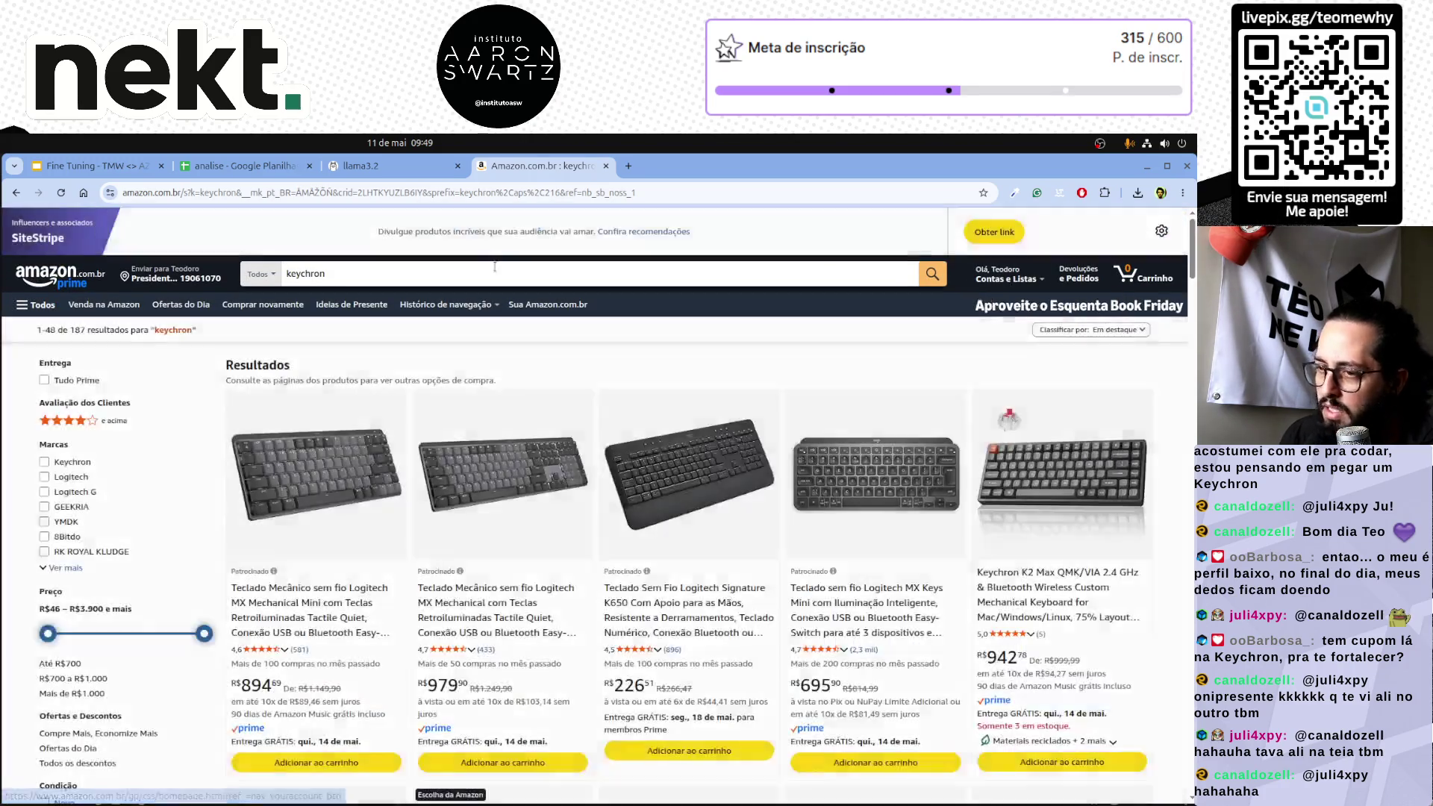
Step: Generate a SiteStripe short link for the keychron results and copy it
click(1008, 237)
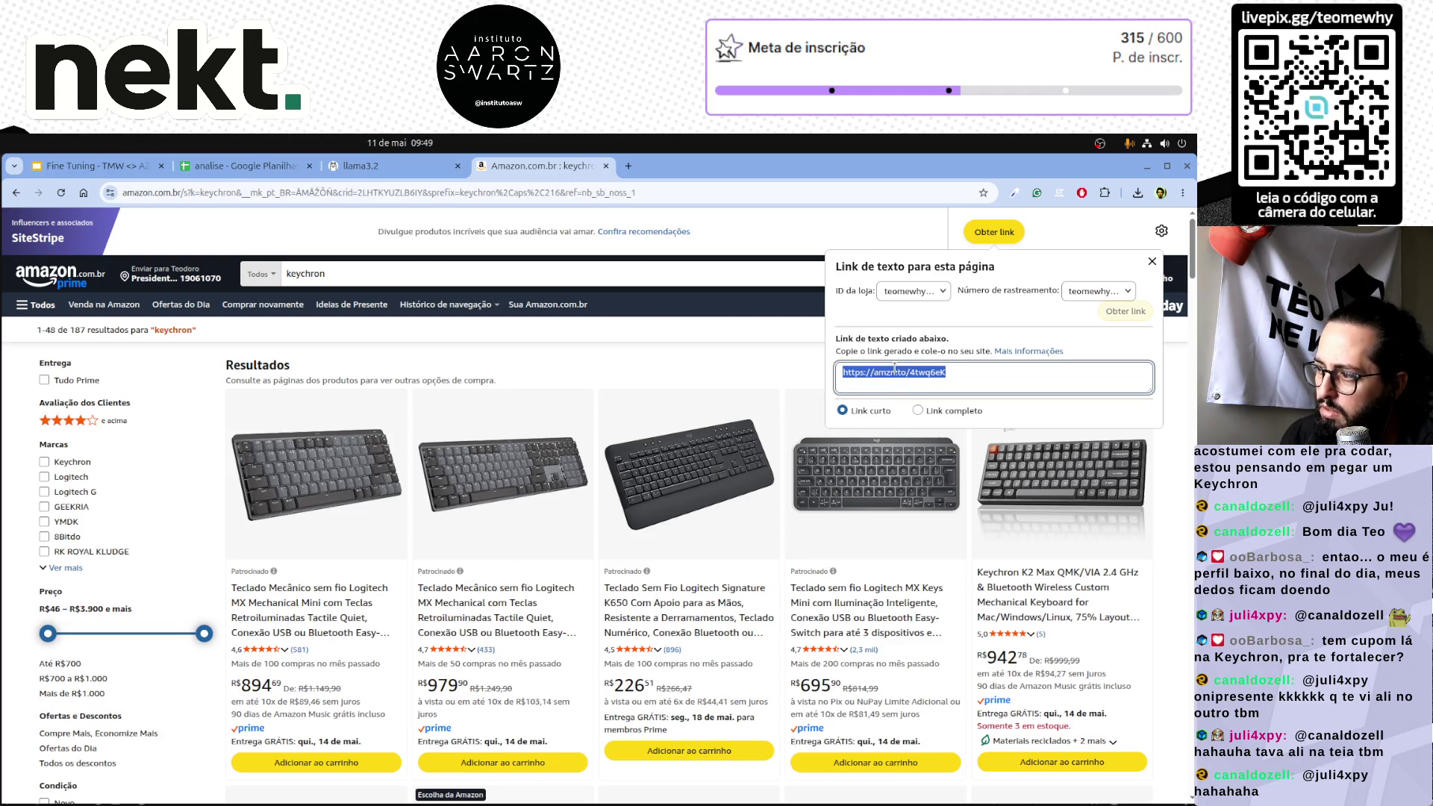
key(alt+Tab)
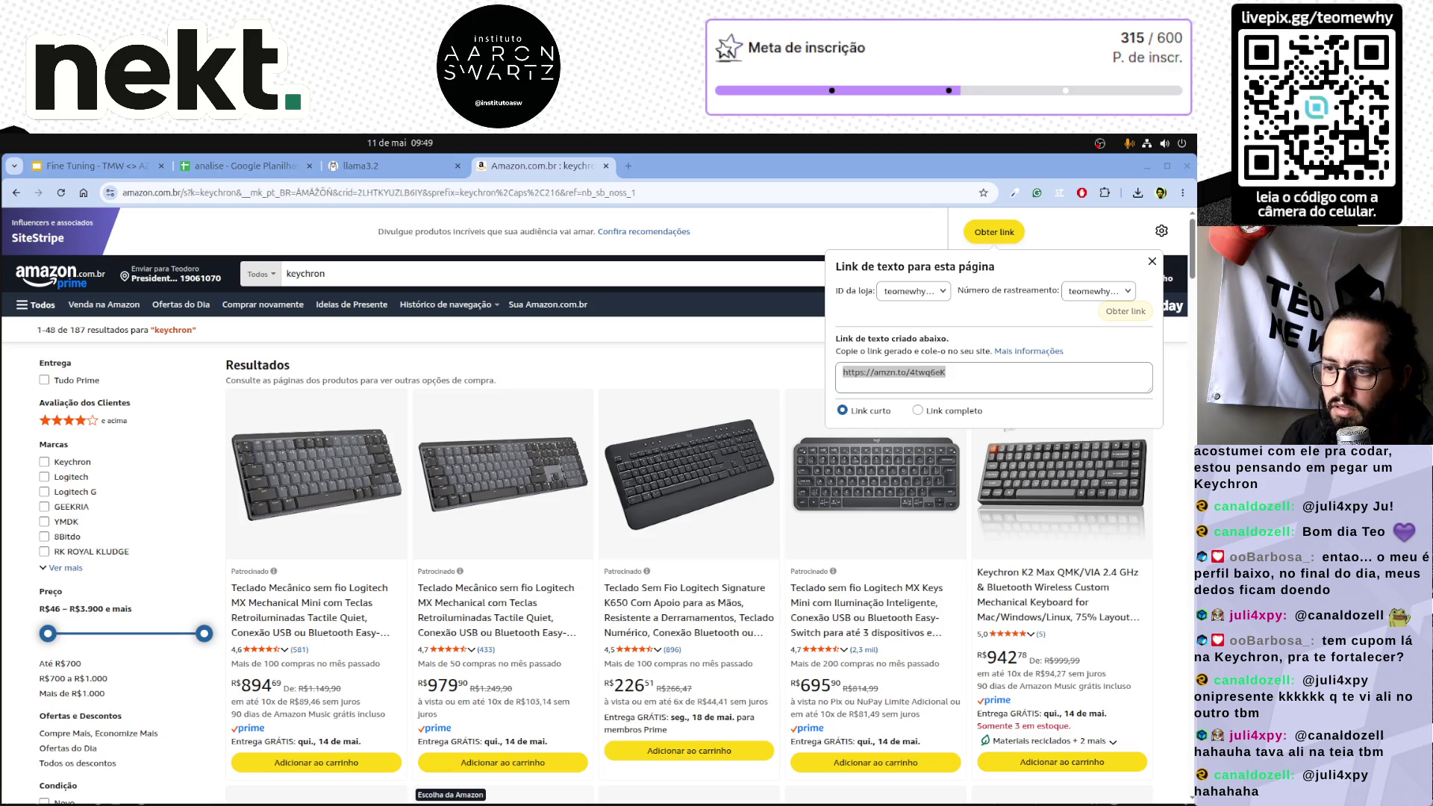
click(555, 271)
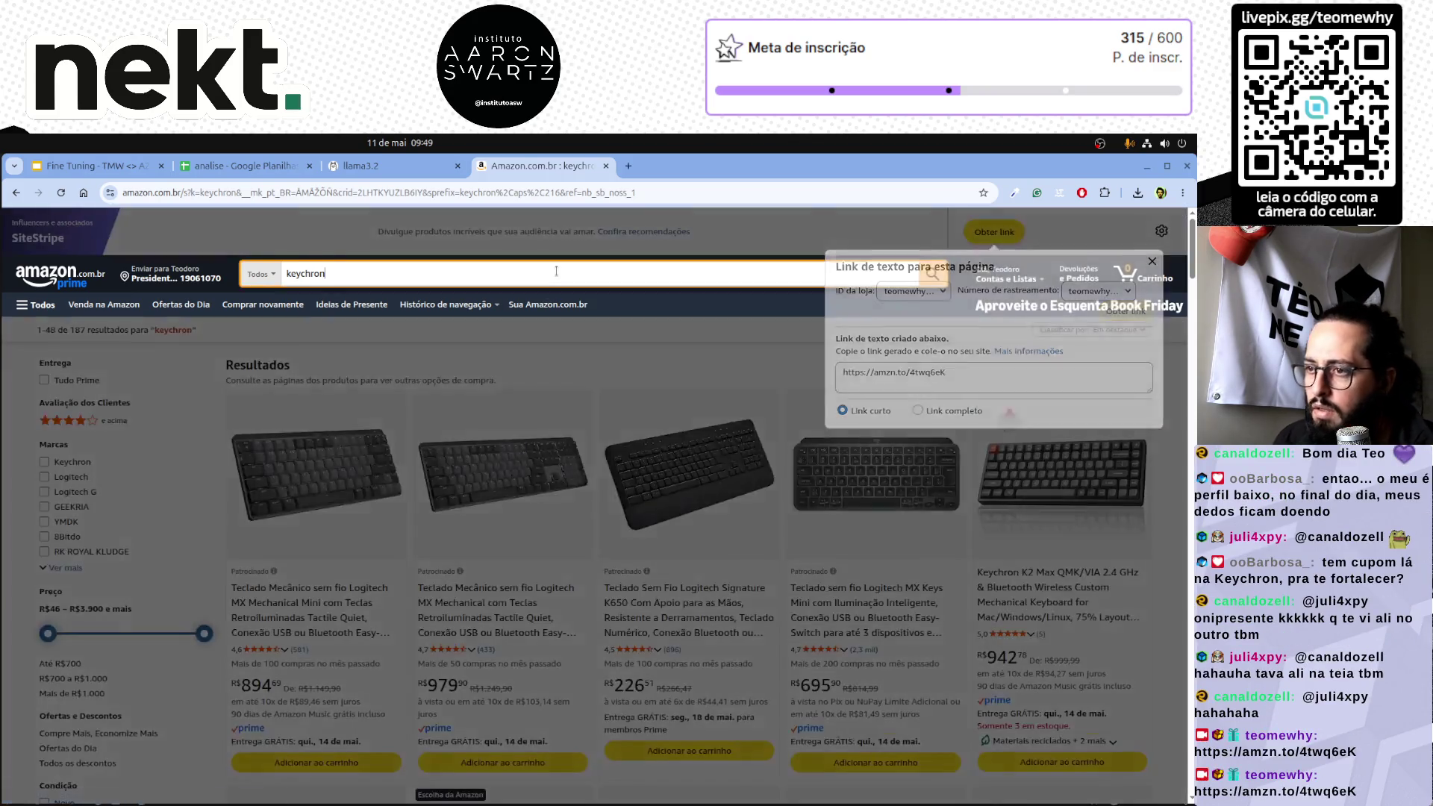
text(logi)
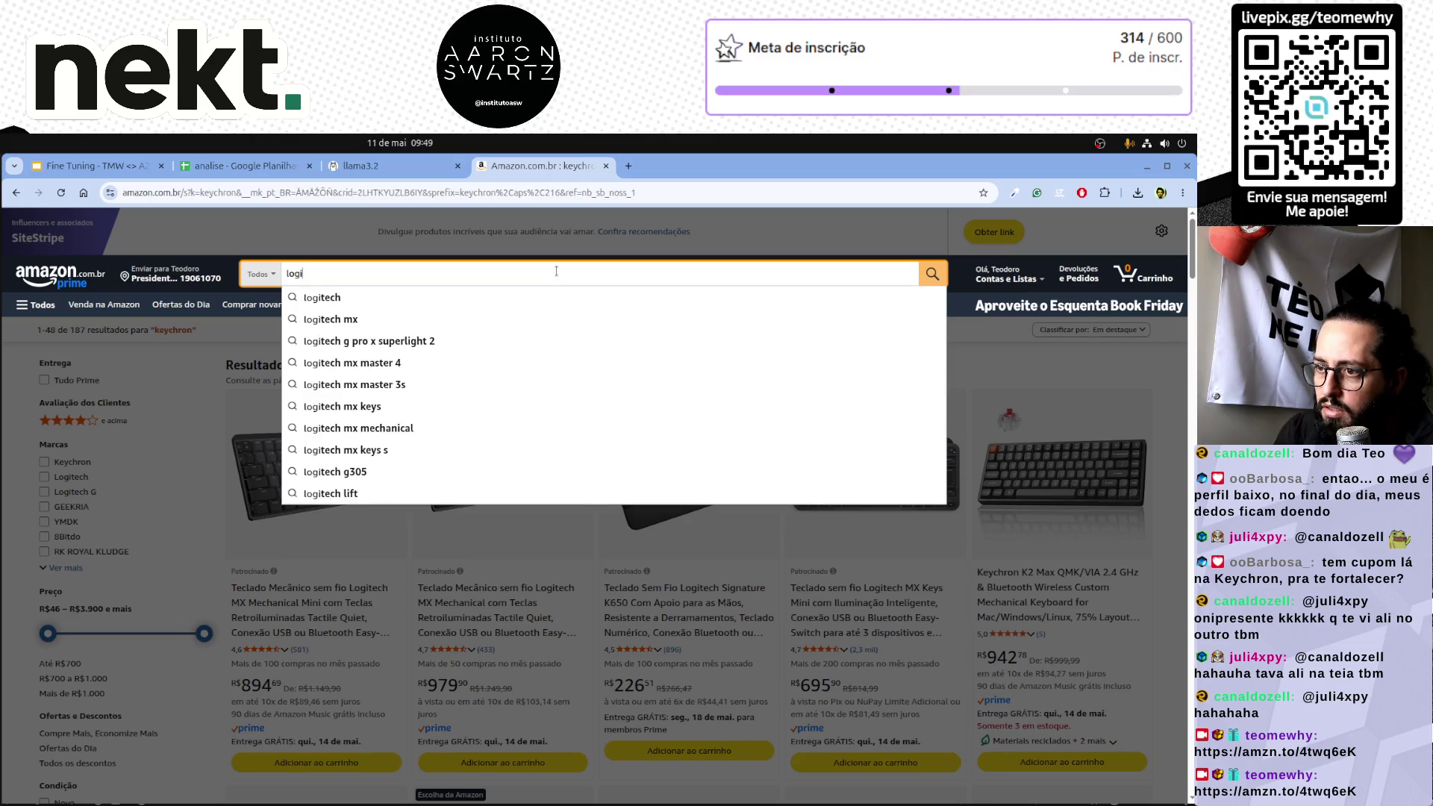
text(tech)
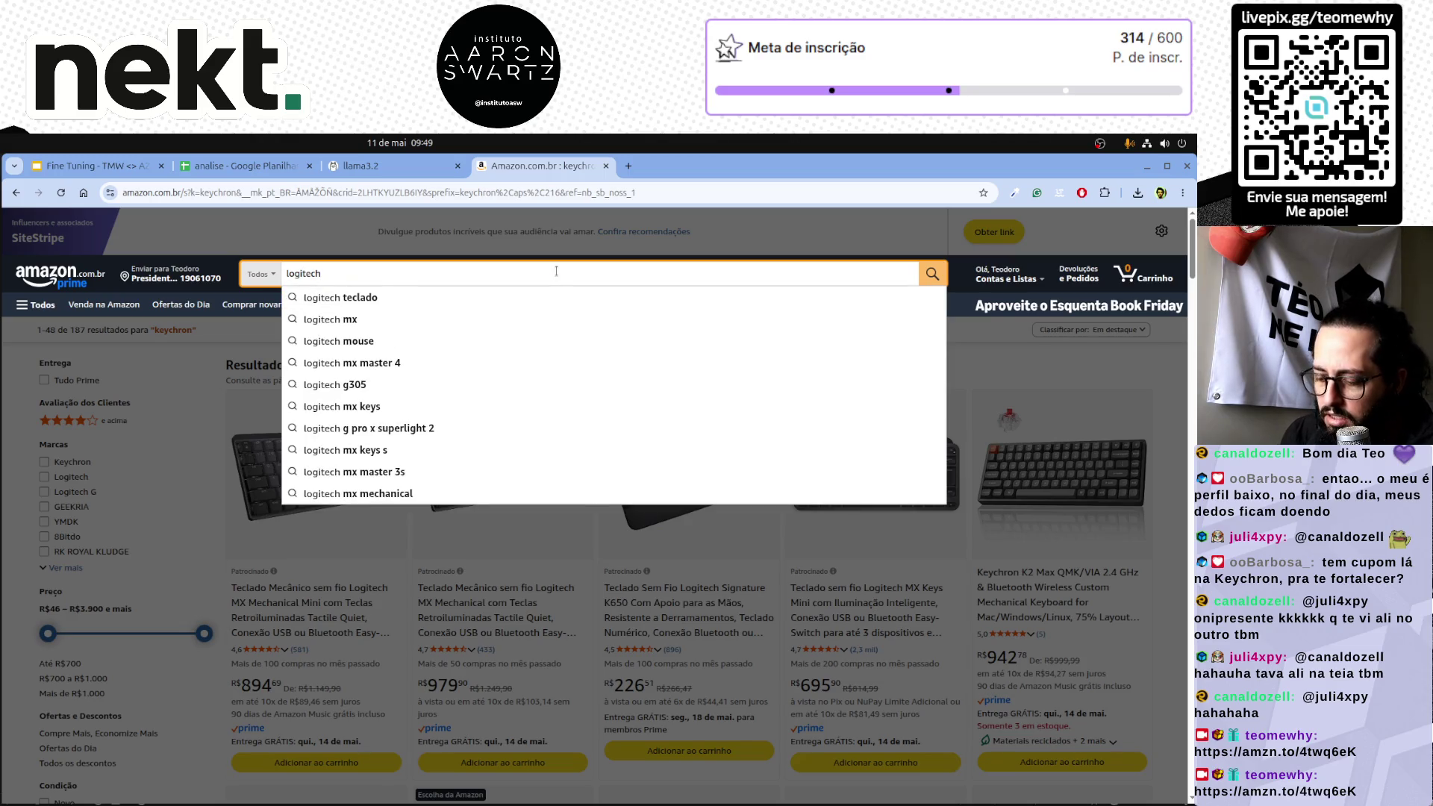
text( 915)
Step: Search 'logitech 915', review the G515 and G915 X pages, then show the llama3.2 page
key(Return)
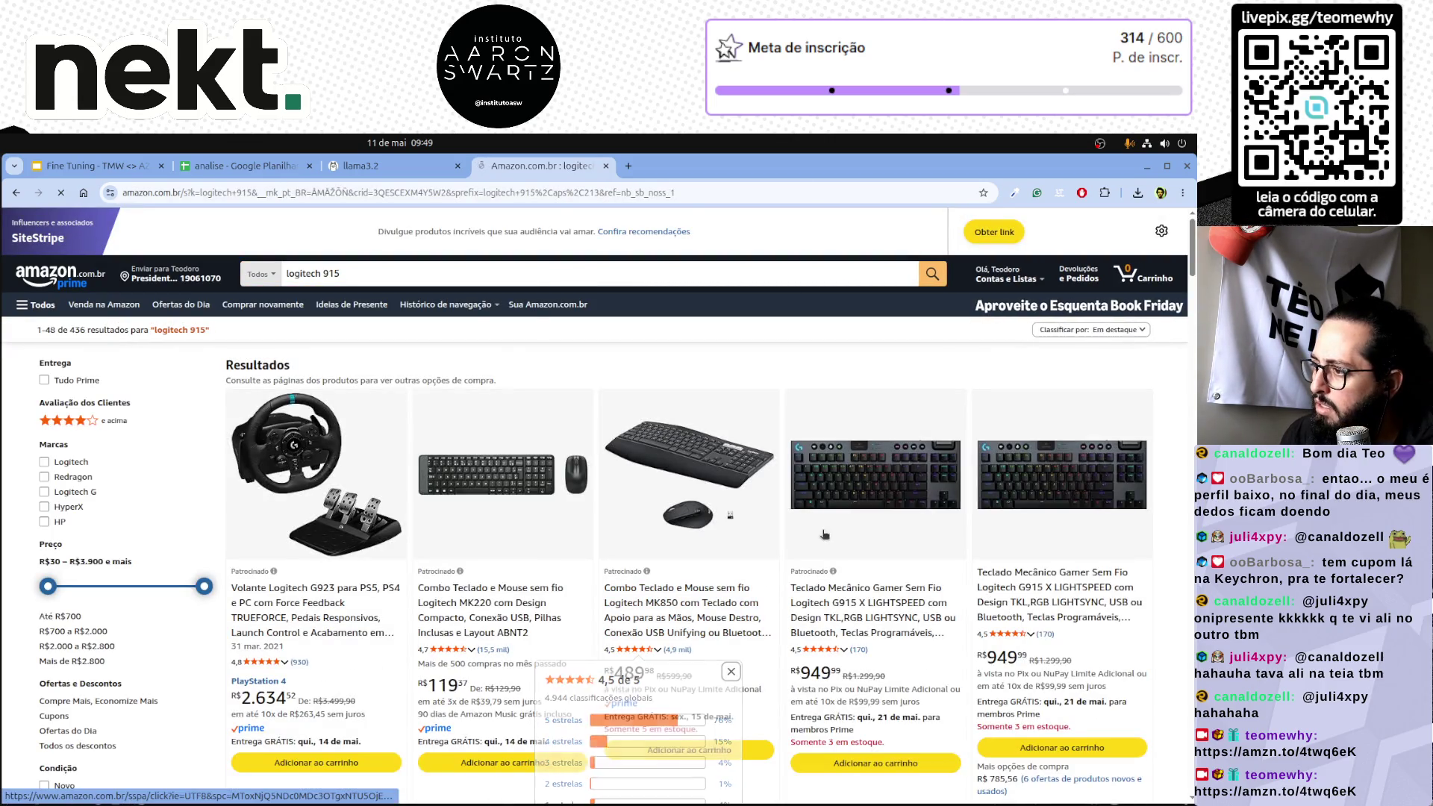
scroll(928, 655, down, 3)
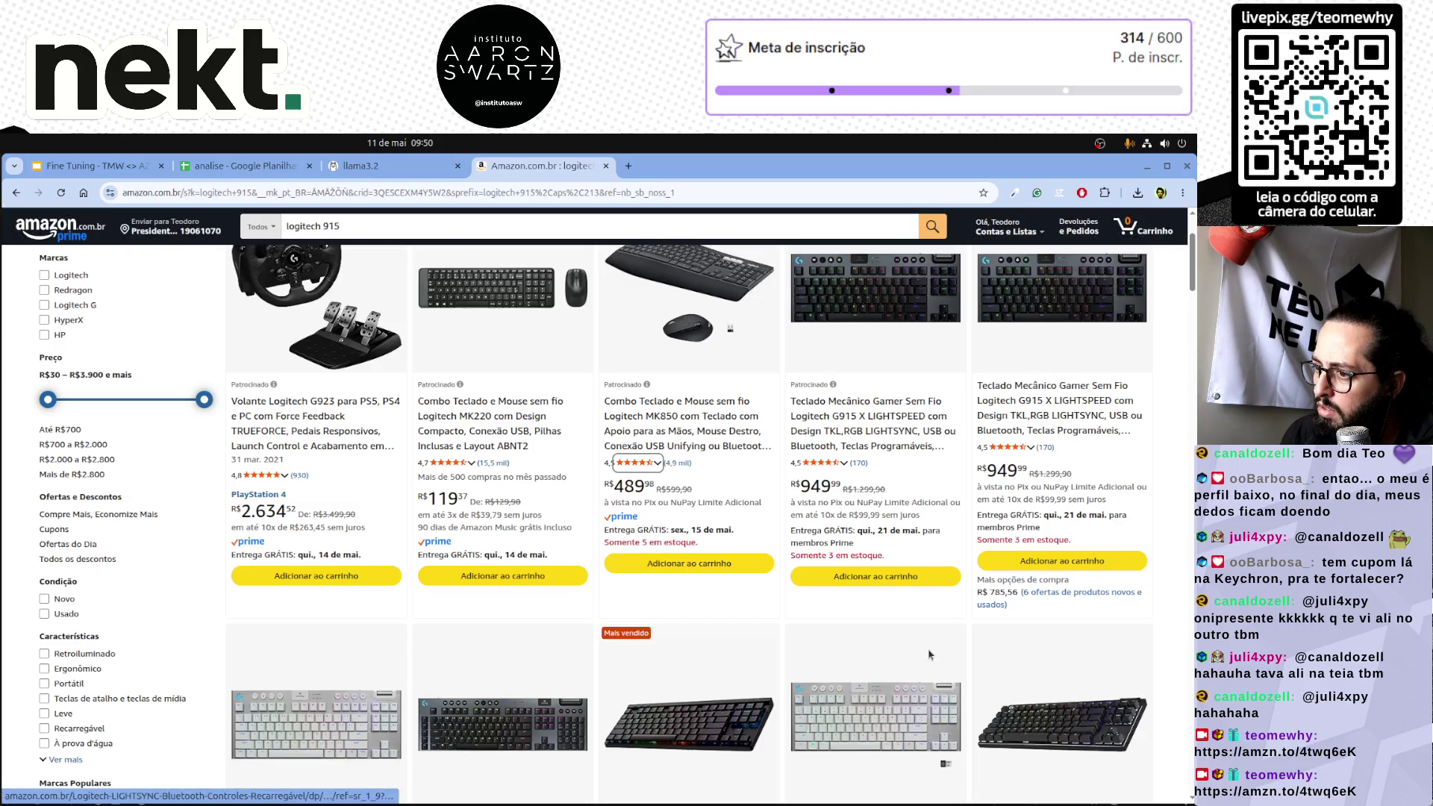
scroll(927, 652, down, 1)
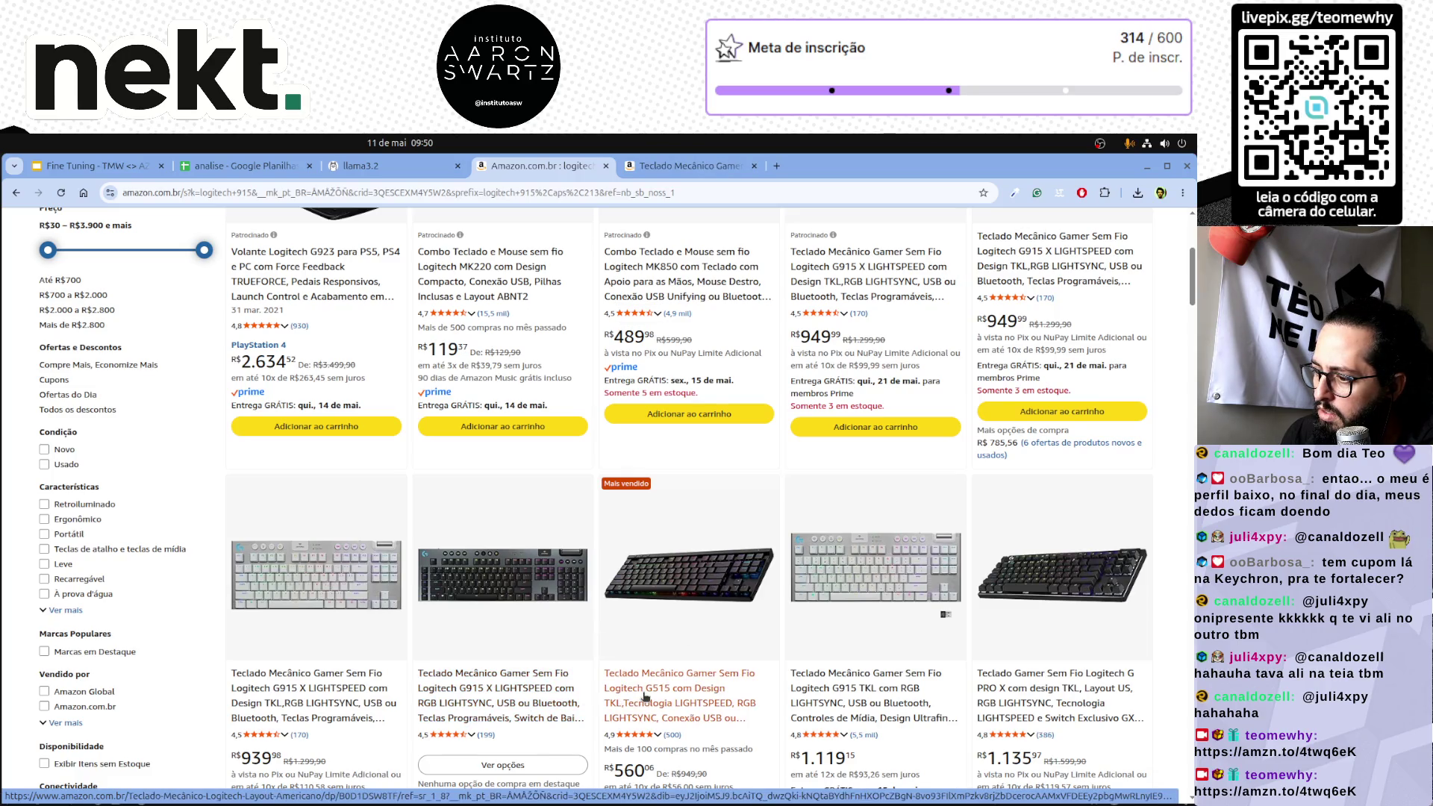
key(ctrl+Tab)
key(ctrl+Tab)
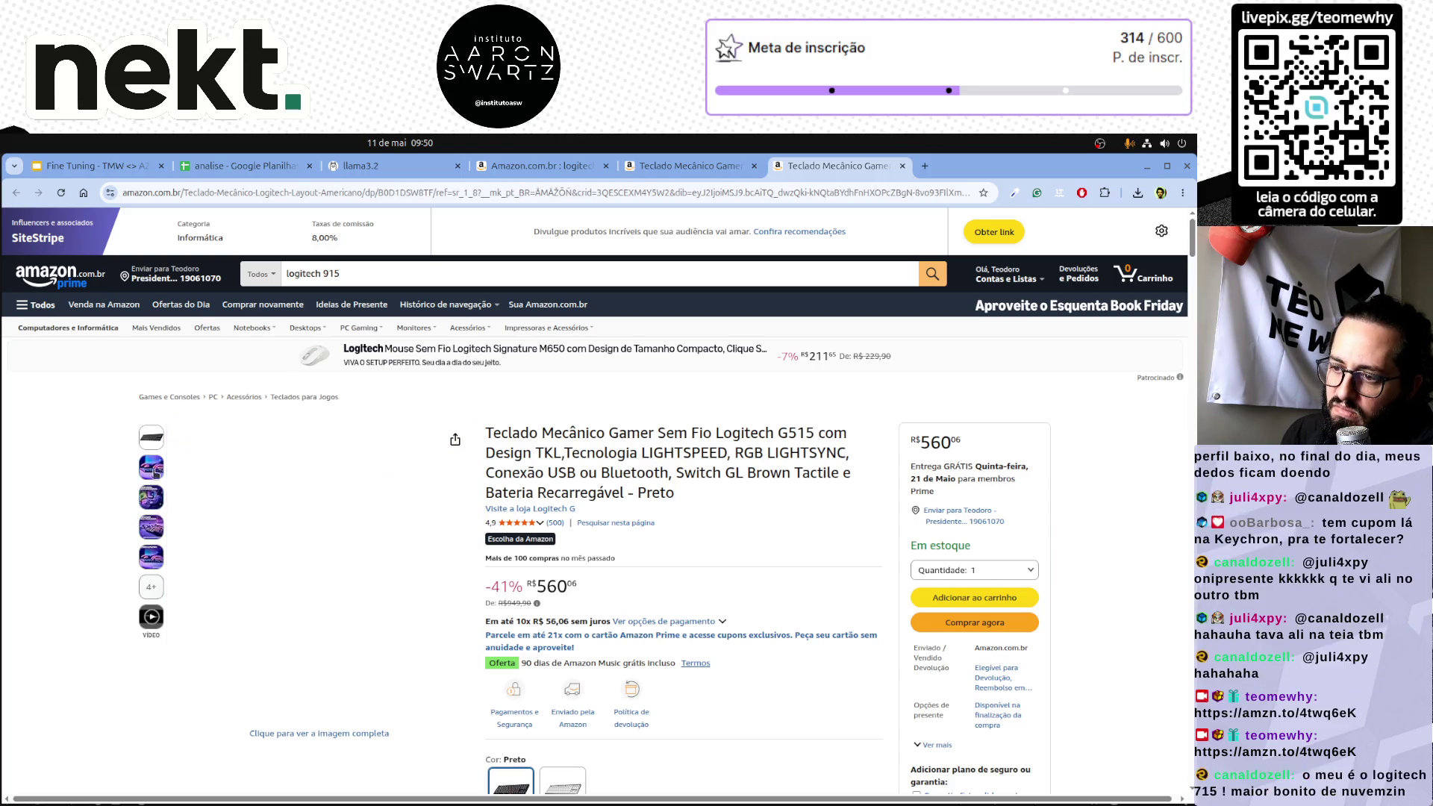
mouse_move(150, 466)
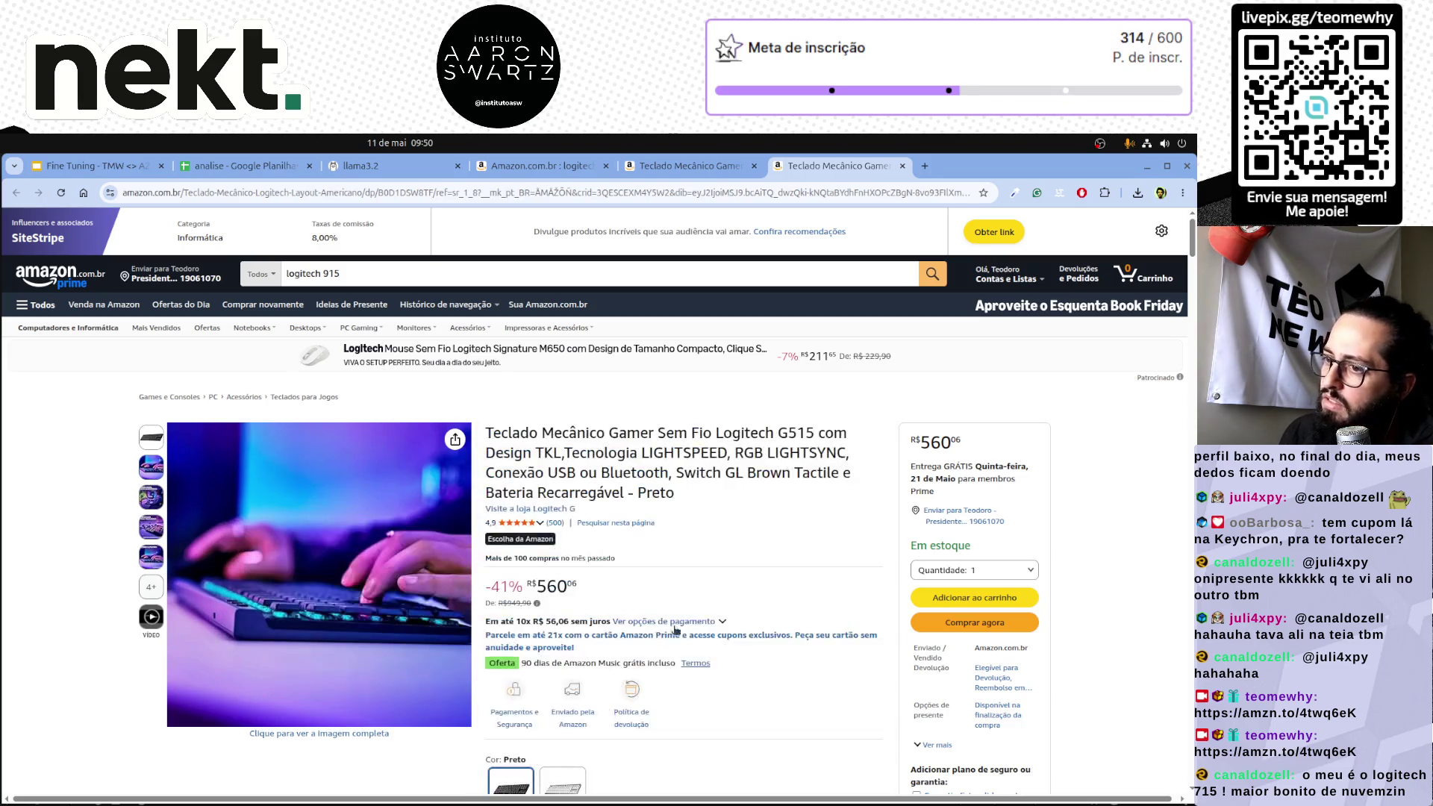
key(ctrl+Page_Up)
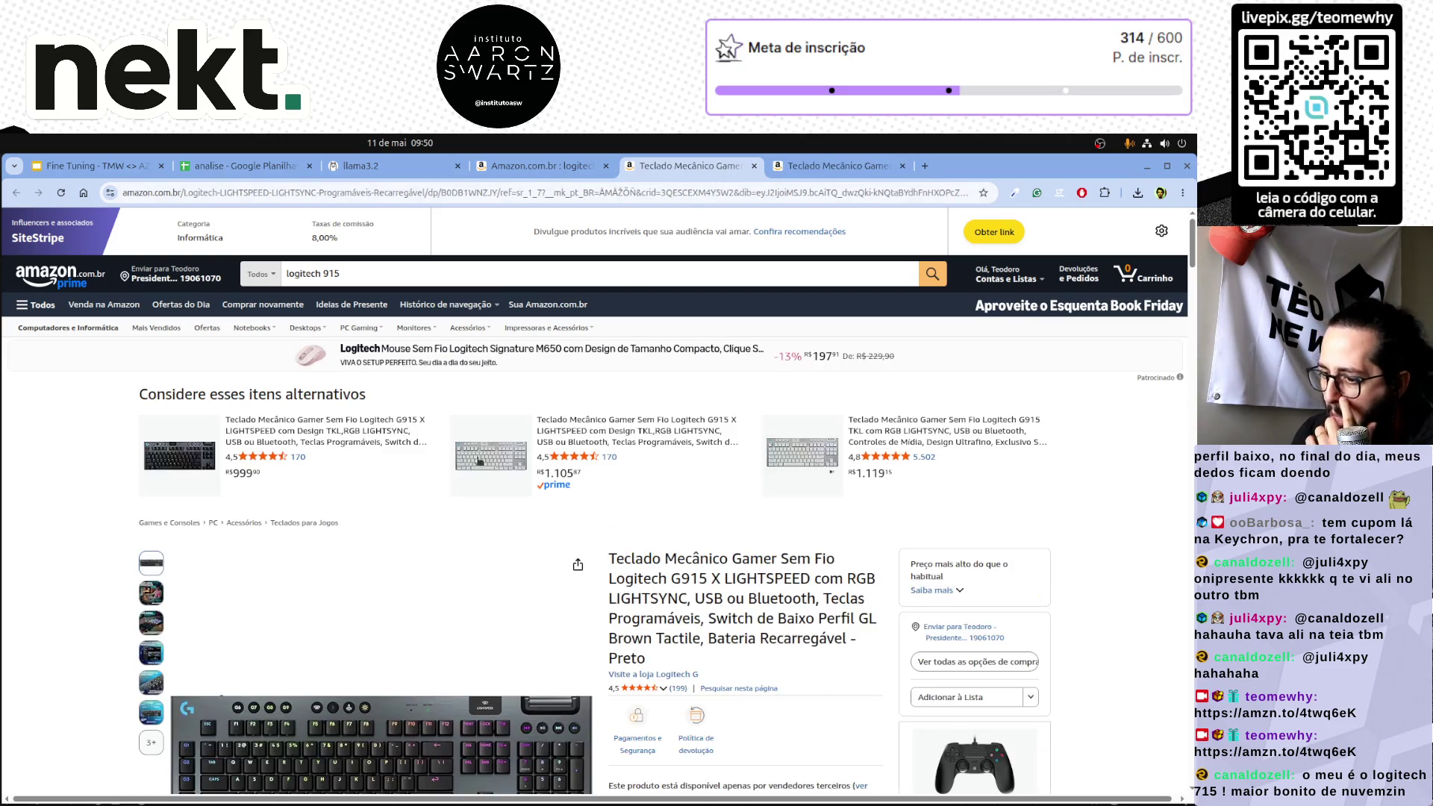
scroll(163, 657, down, 3)
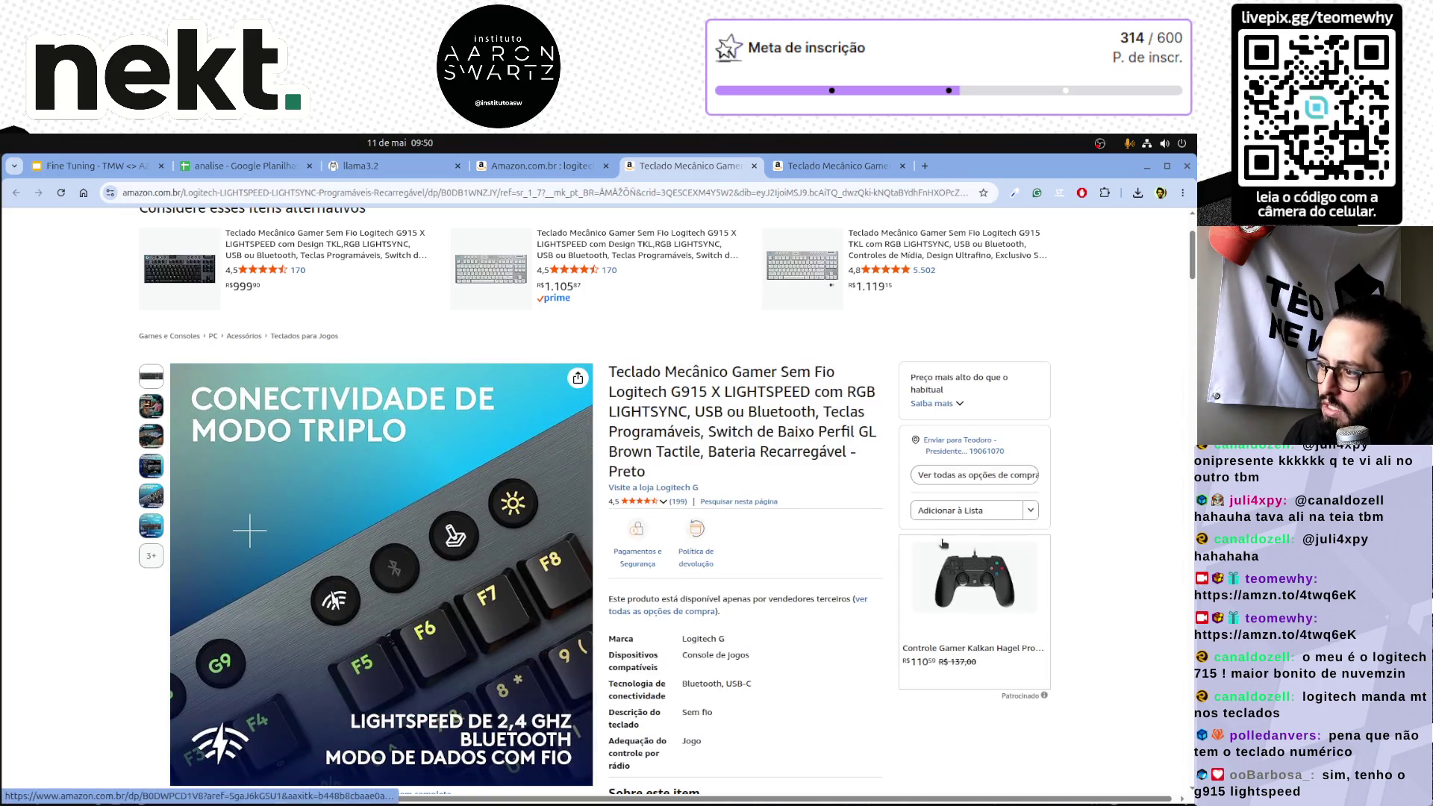
click(393, 167)
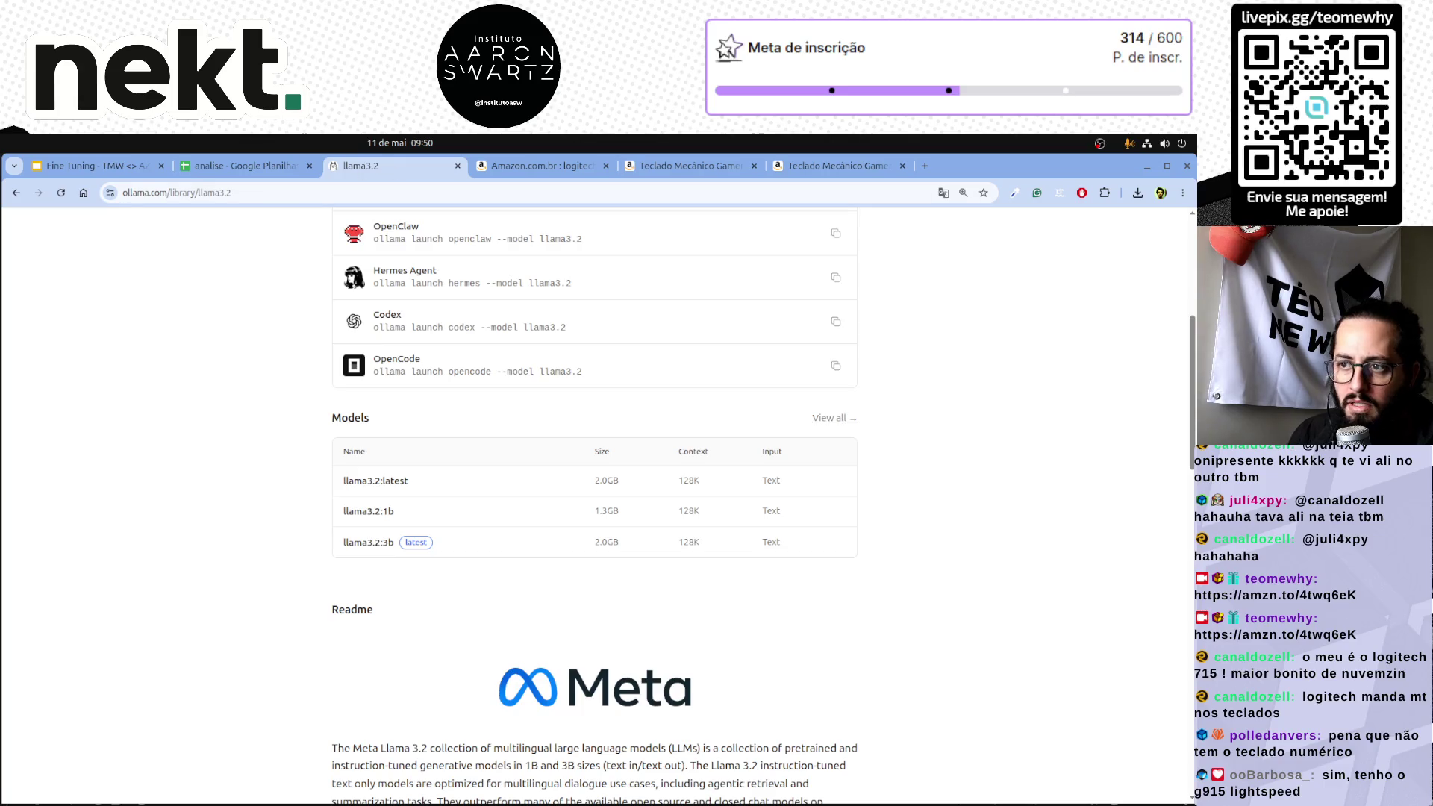
Step: Return to the Fine Tuning deck and show slide 9 with the histogram charts
key(ctrl+shift+Tab)
click(104, 168)
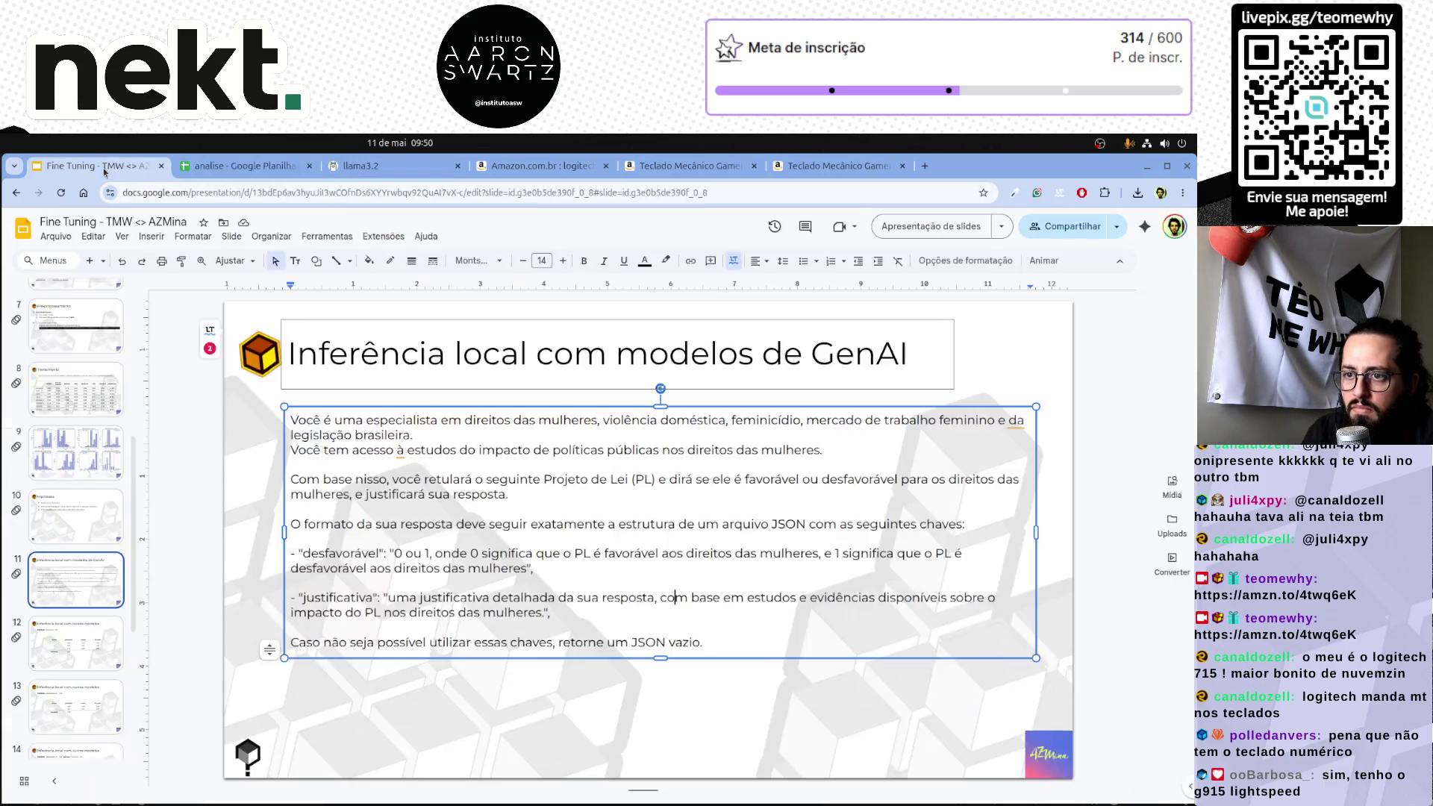
click(112, 591)
scroll(104, 587, up, 3)
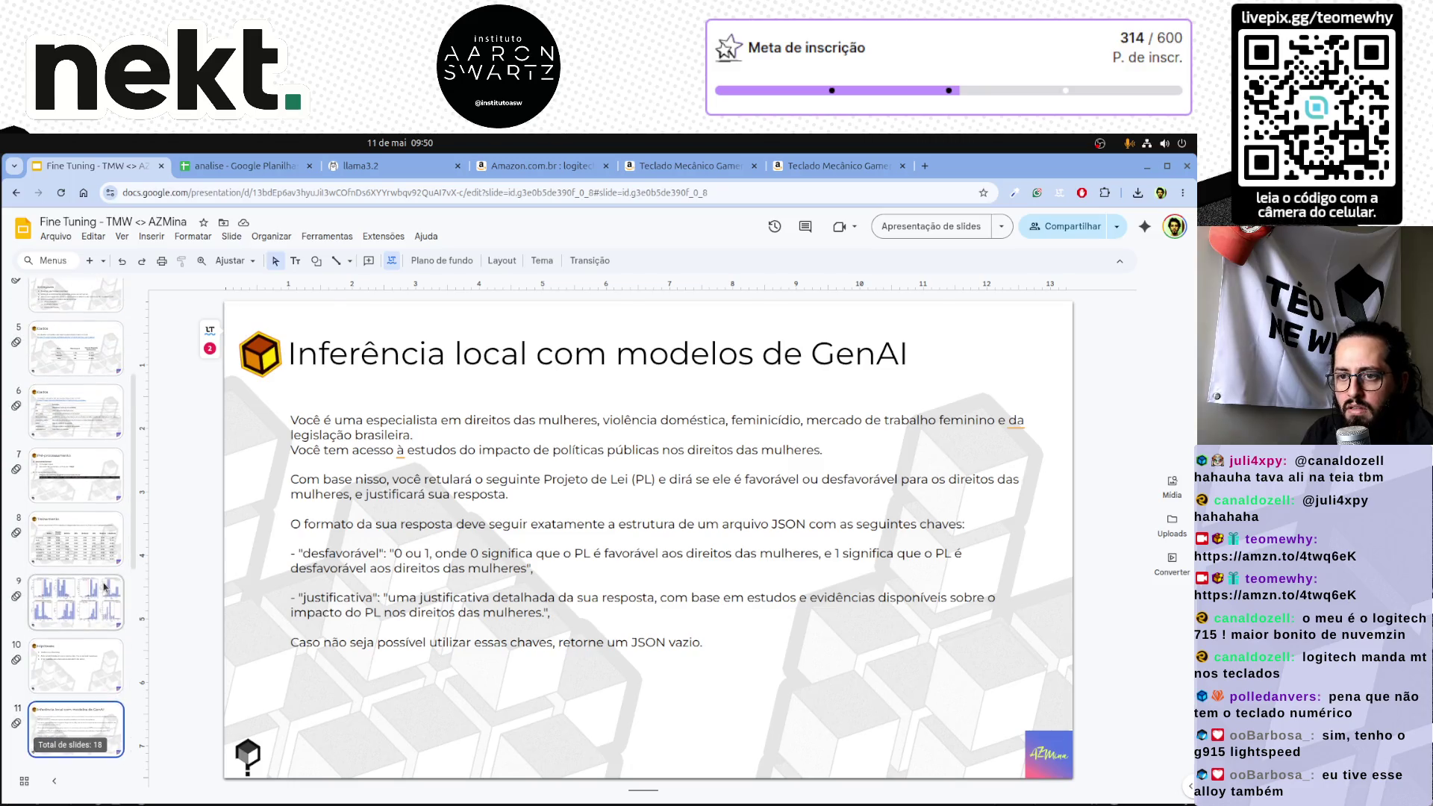
click(104, 587)
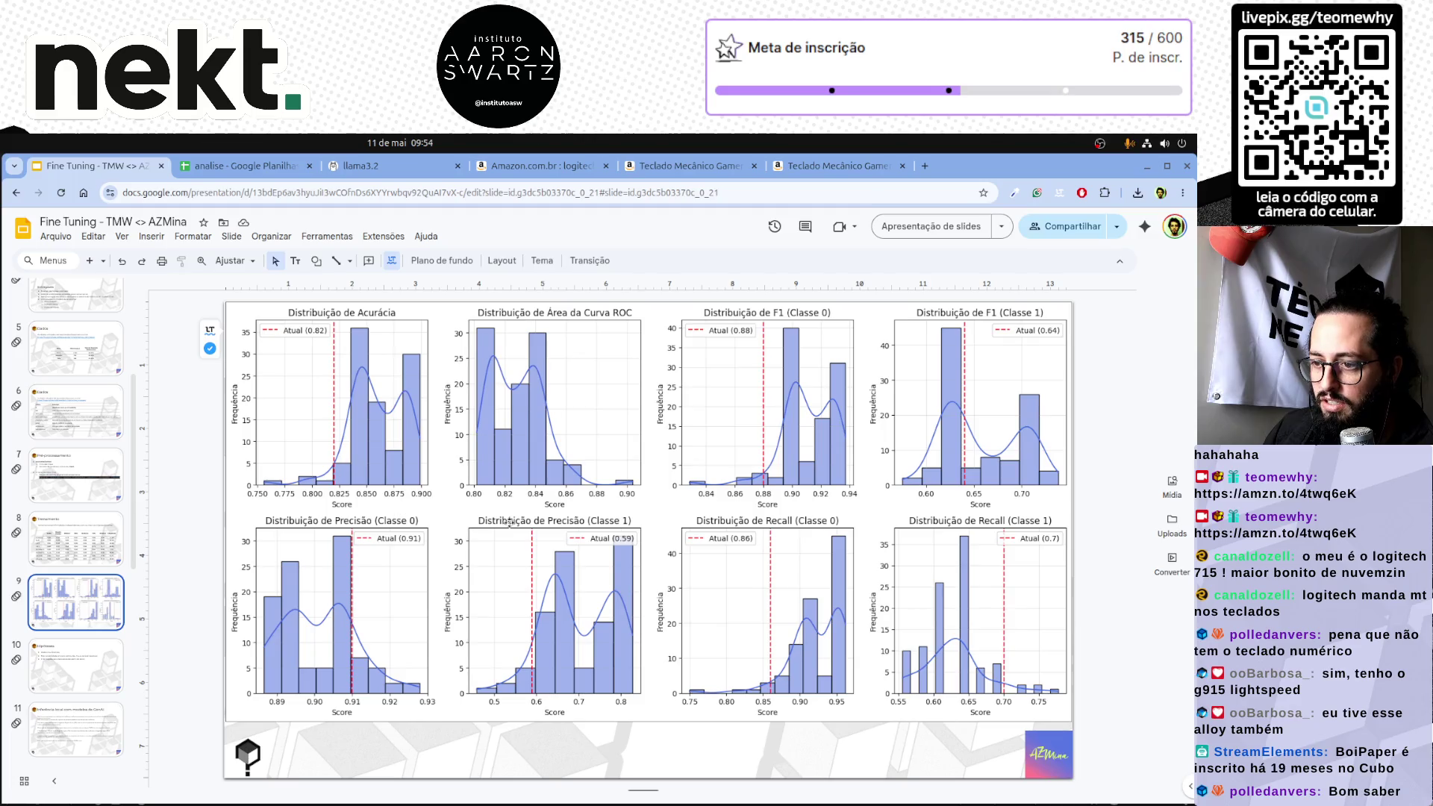
Step: Browse to slide 16, Próximos passos, and inspect the 'Utilizar mais dados coletados' line
click(75, 544)
click(75, 601)
scroll(84, 599, down, 3)
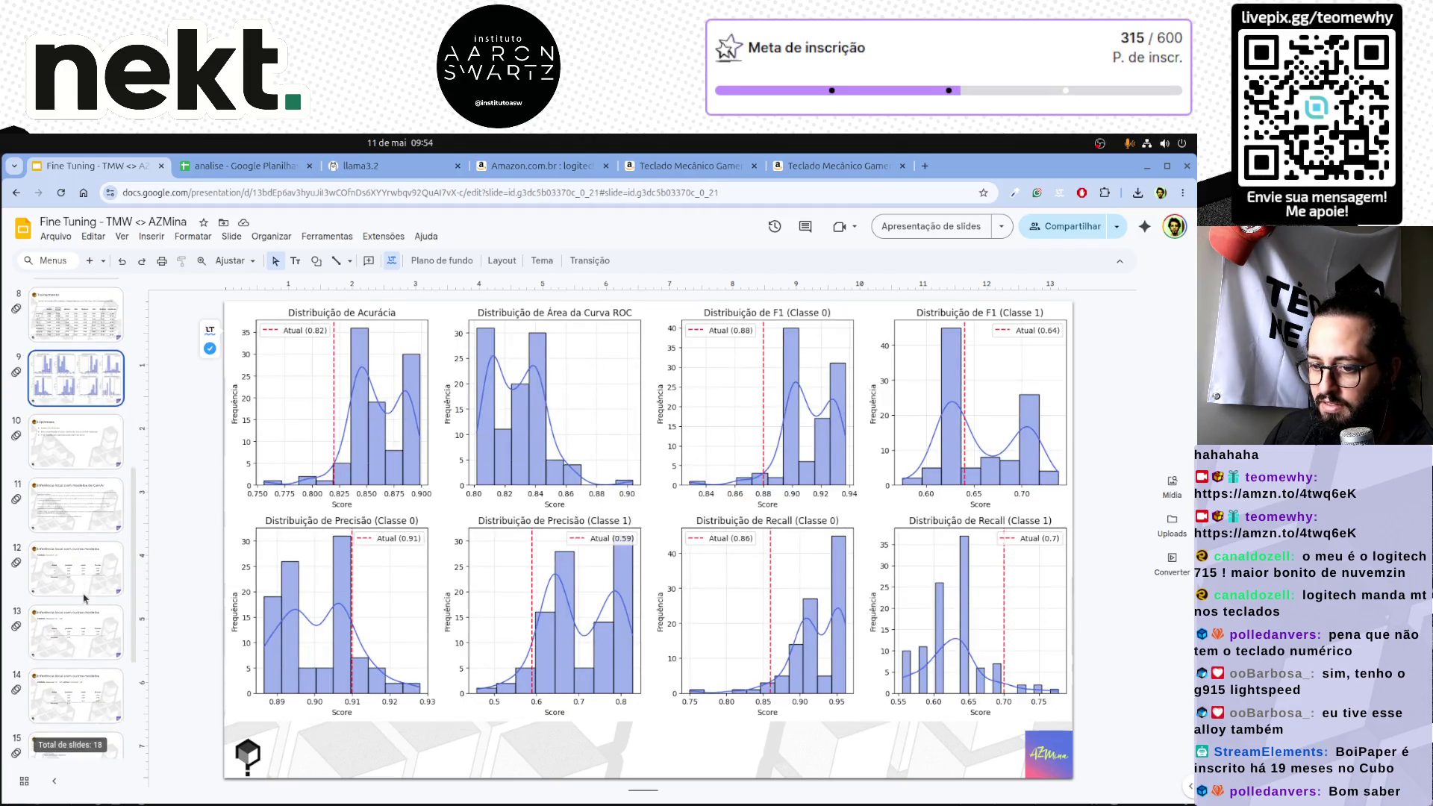
scroll(84, 600, down, 3)
click(78, 599)
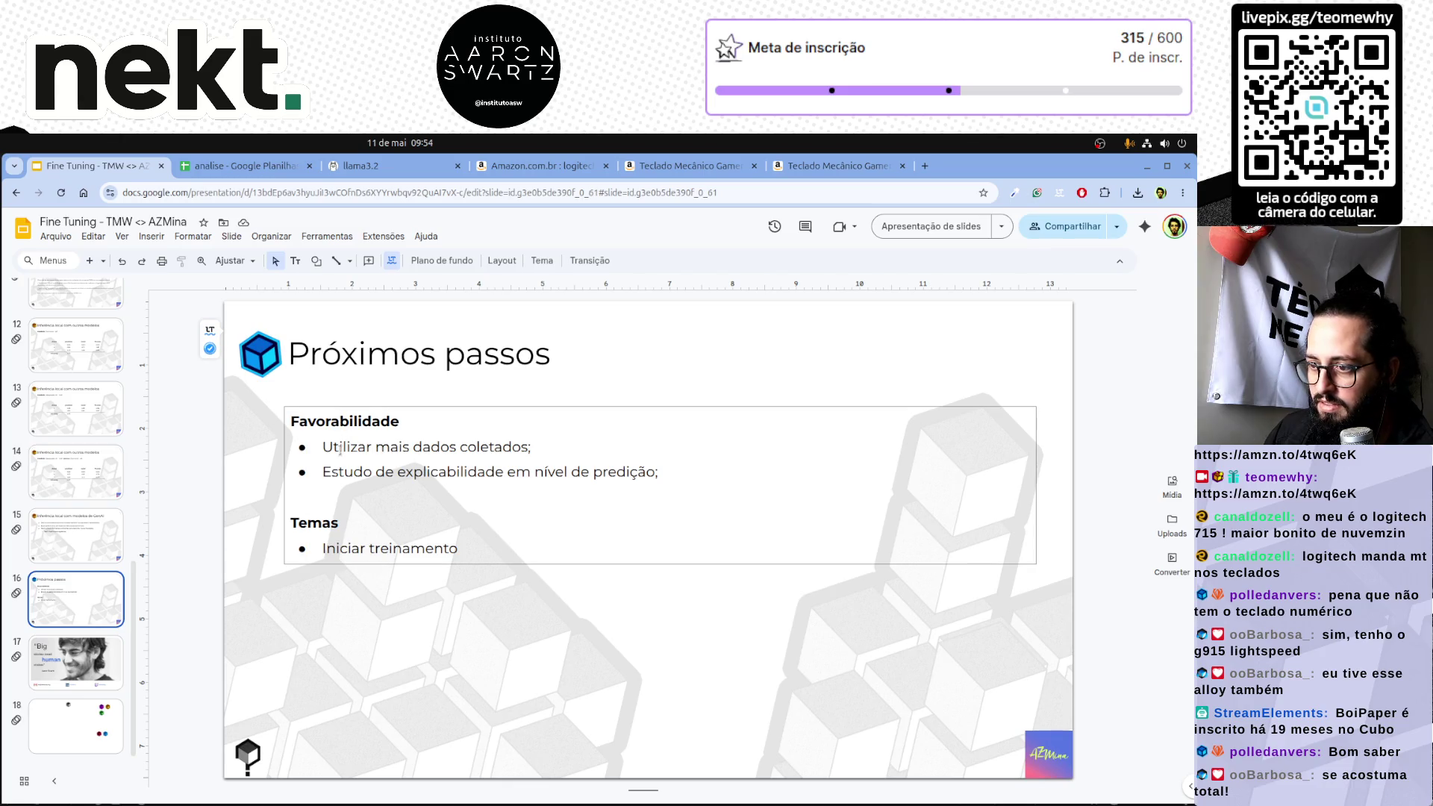
drag(338, 446, 537, 446)
click(579, 447)
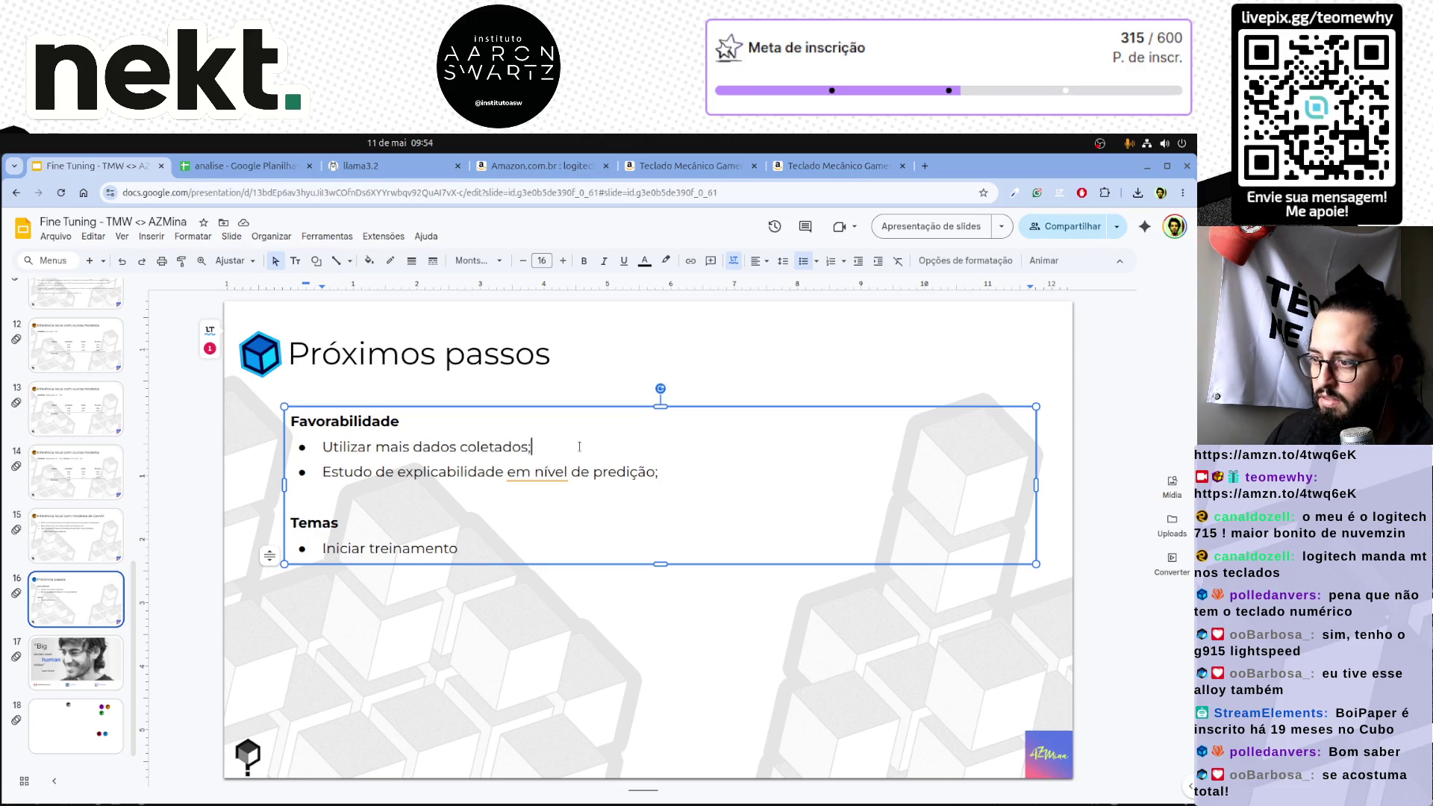
Step: Accept the grammar suggestion so the bullet reads 'ao nível de predição'
click(577, 647)
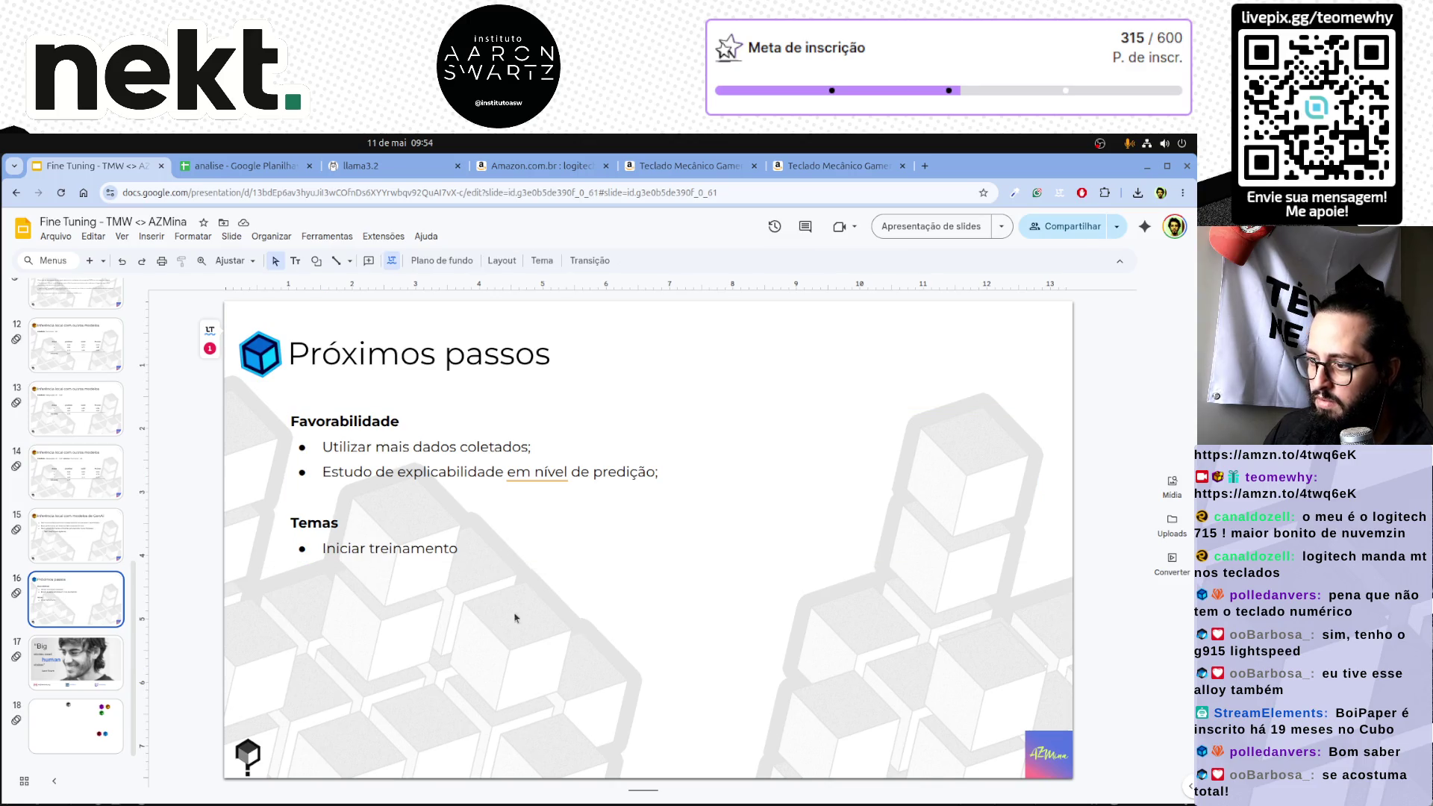
click(521, 471)
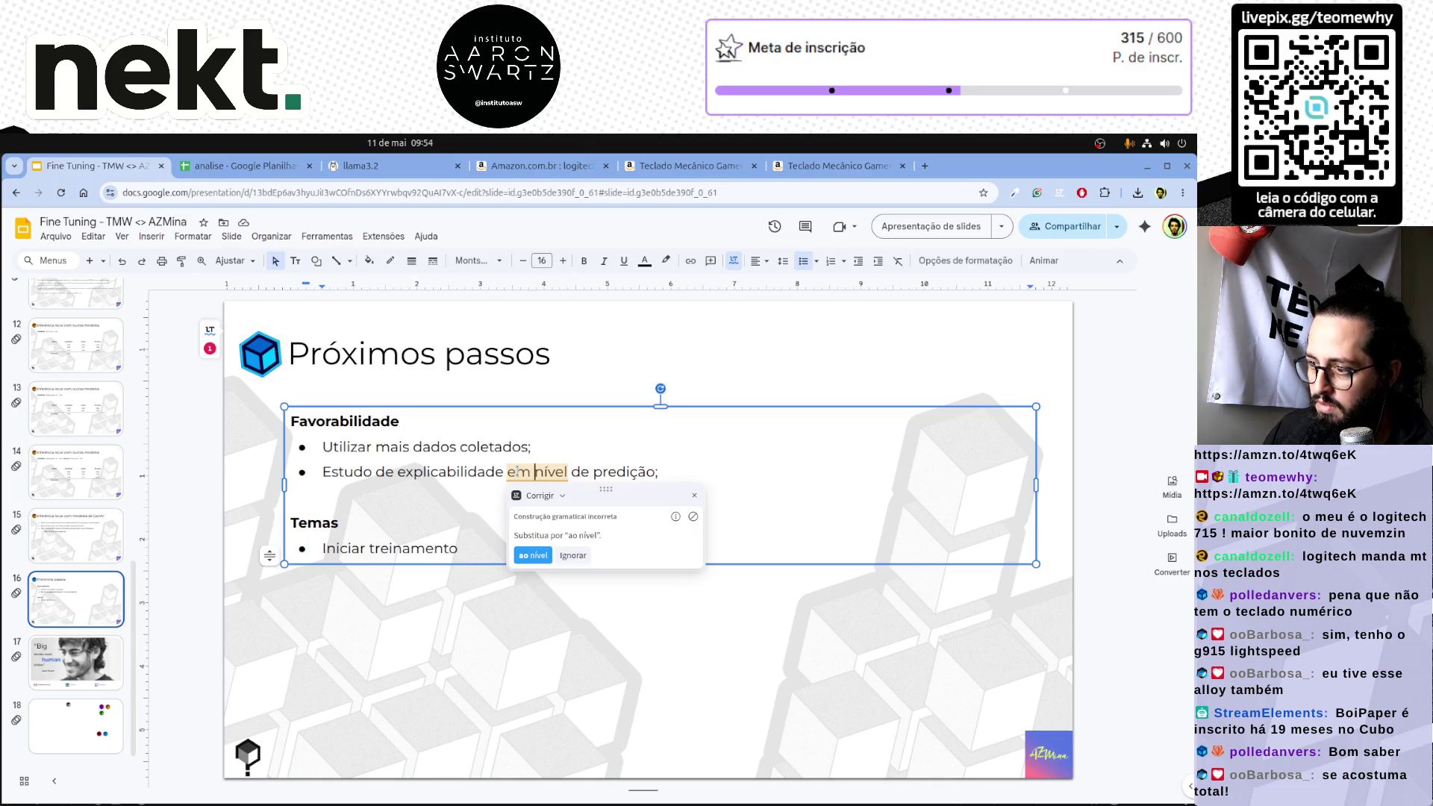
click(532, 555)
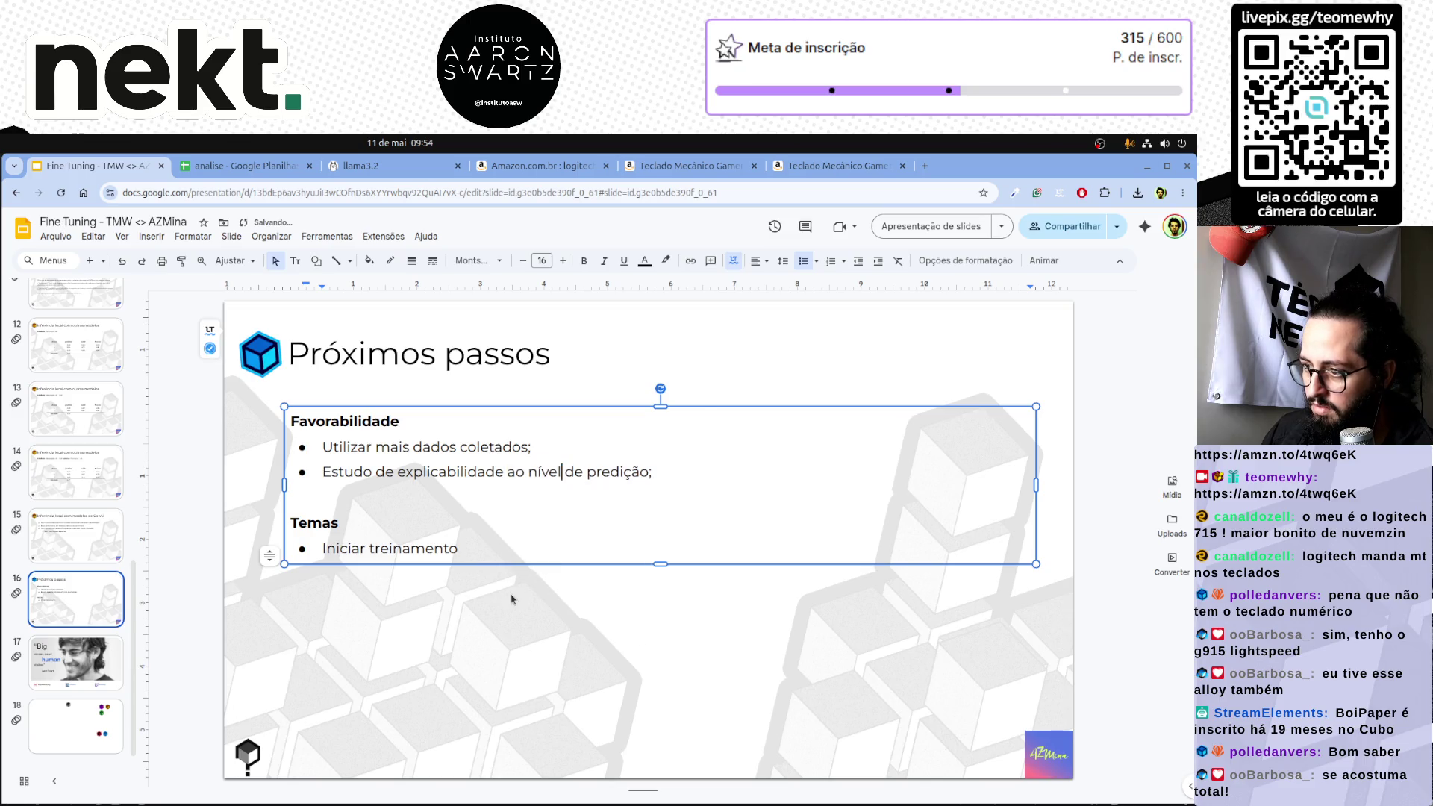
click(511, 599)
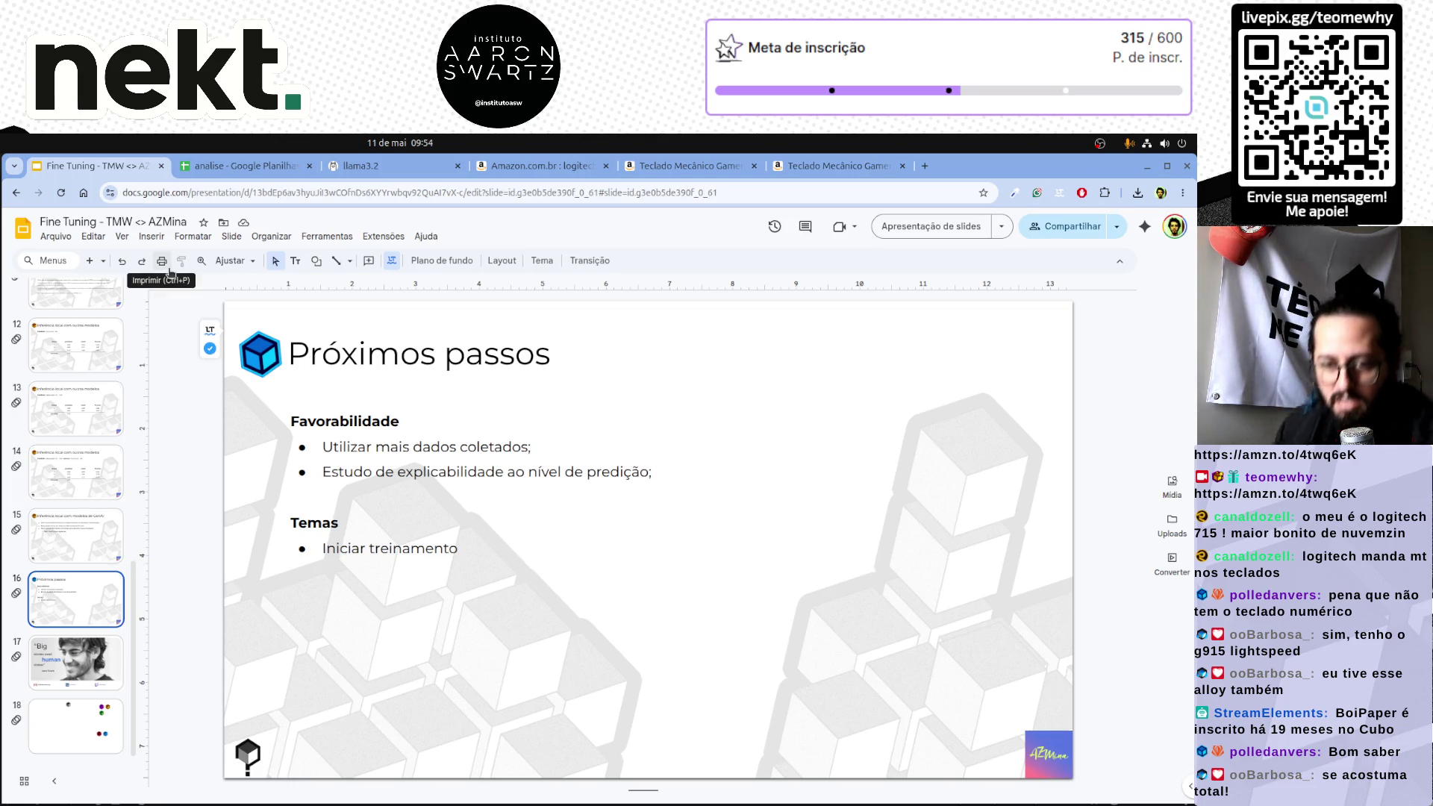
scroll(88, 509, up, 3)
scroll(89, 508, up, 5)
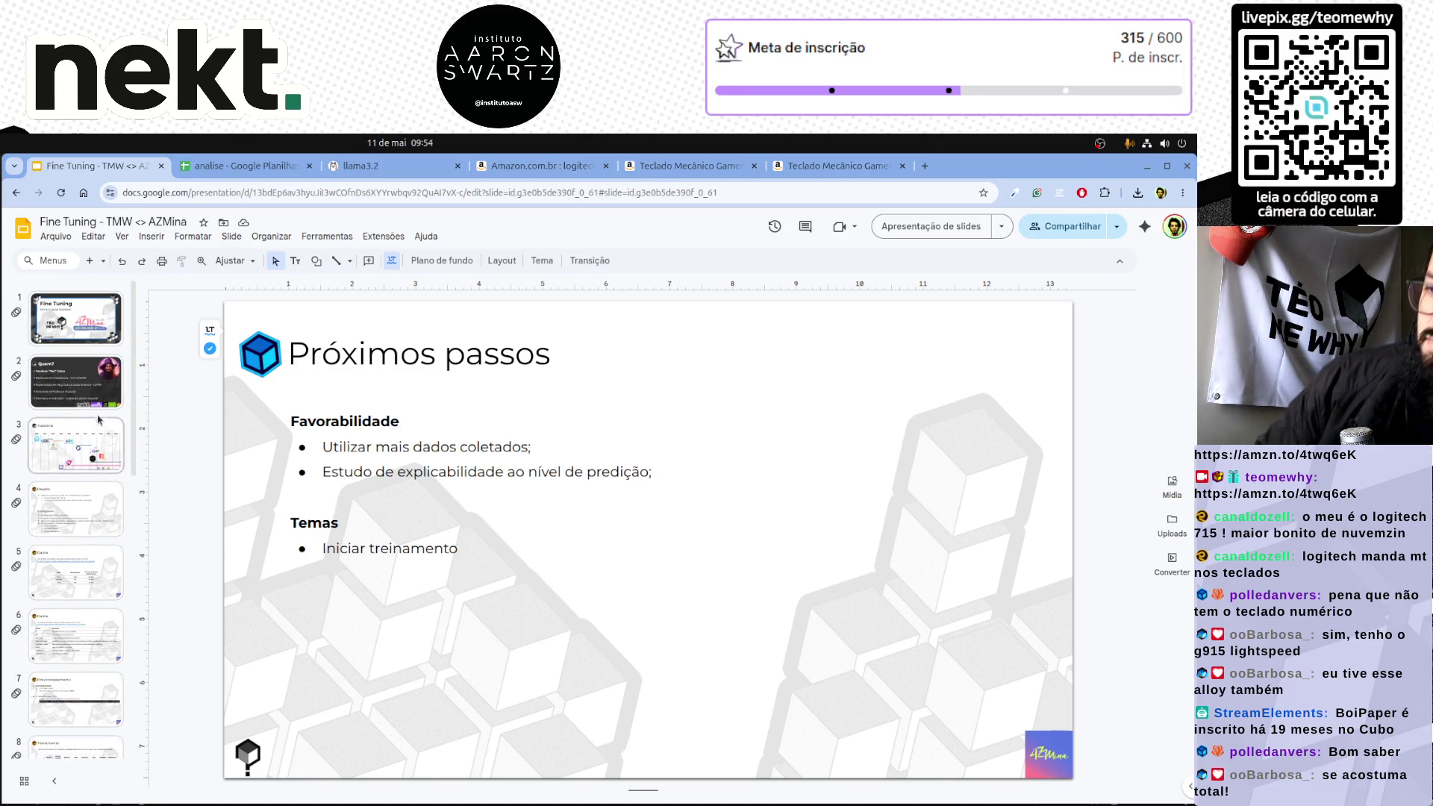
Step: Review the Trajetória and Desafio slides, then return to the Amazon keyboard results
click(83, 448)
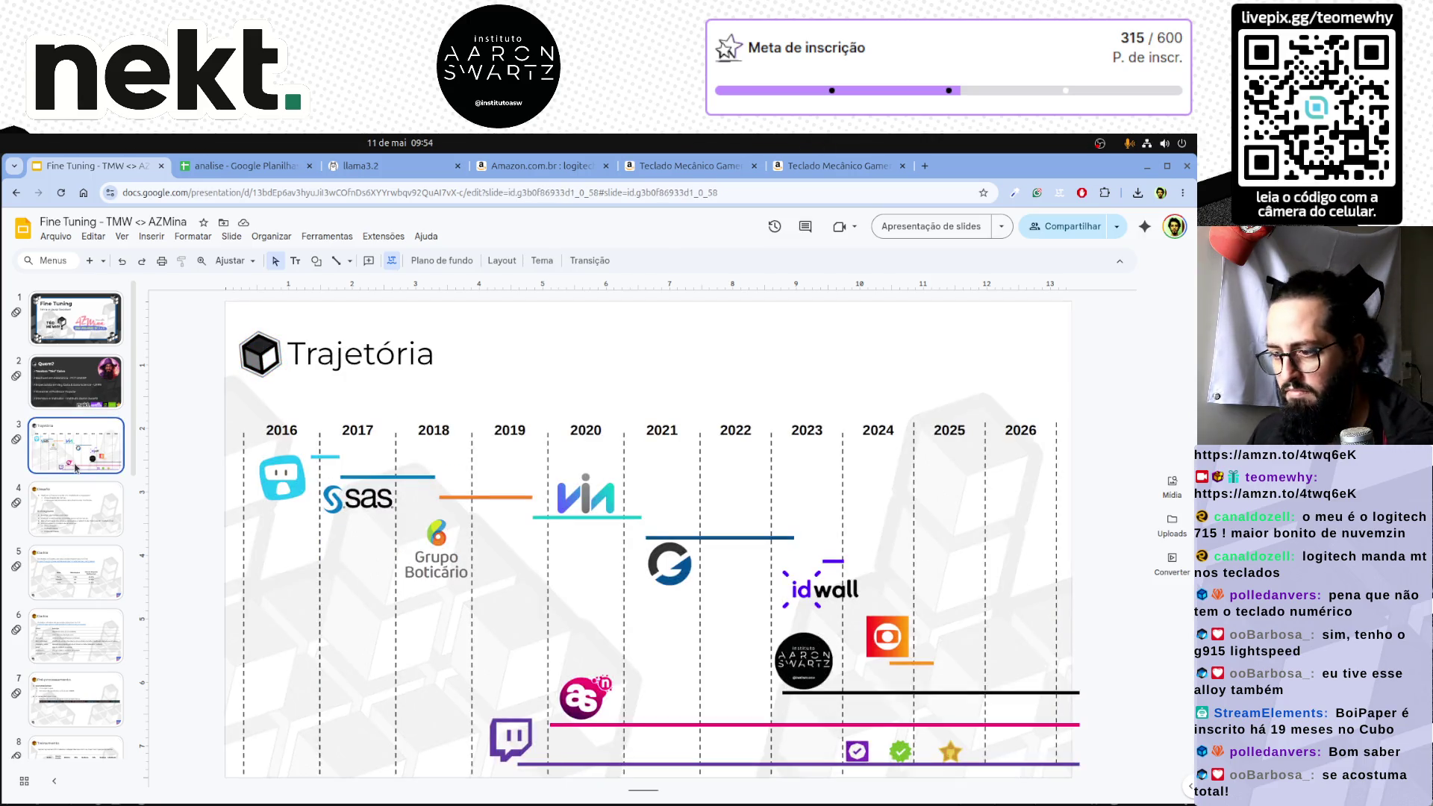
click(74, 517)
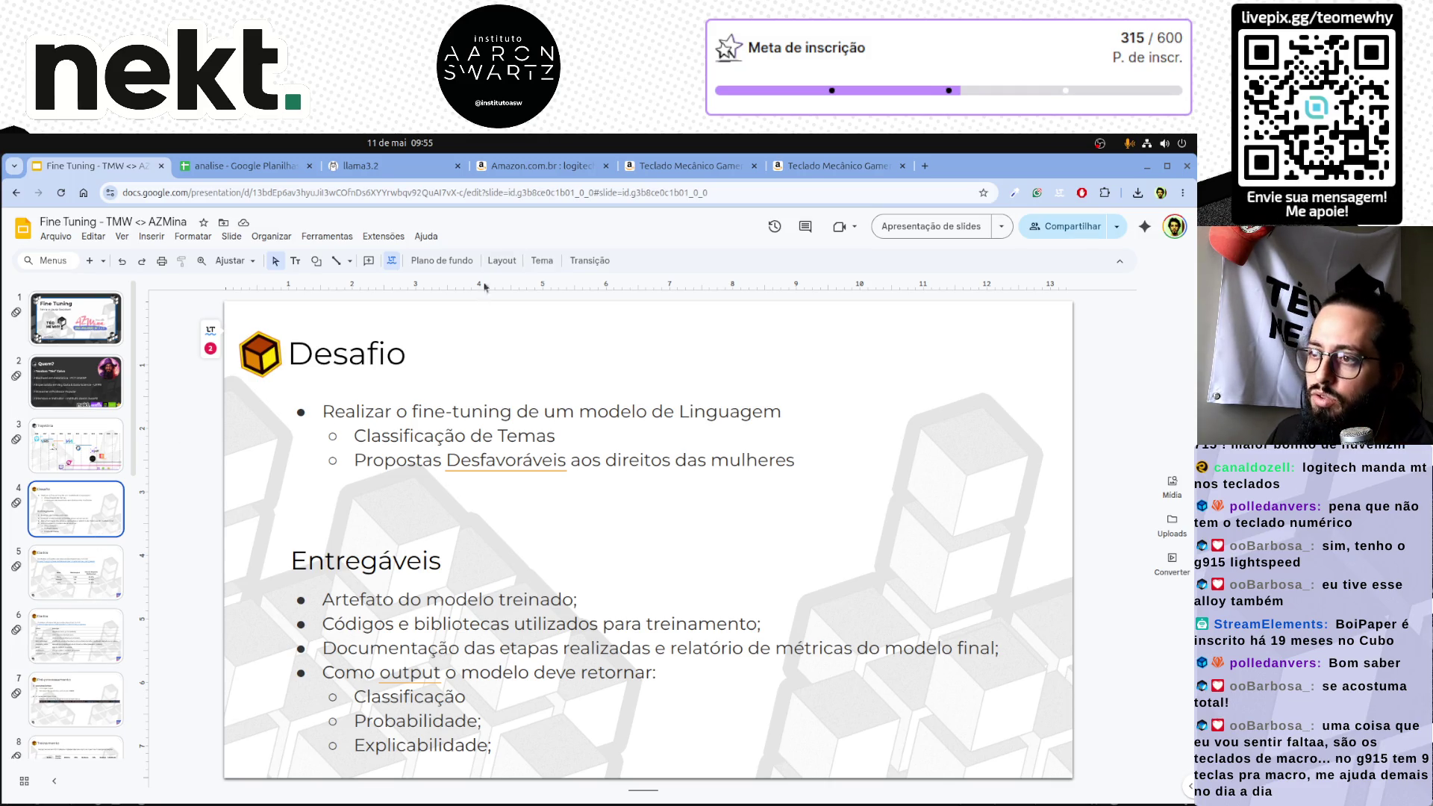
click(561, 166)
Step: Flip through the open keyboard tabs and settle on the logitech 915 results
key(ctrl+Tab)
key(ctrl+Tab)
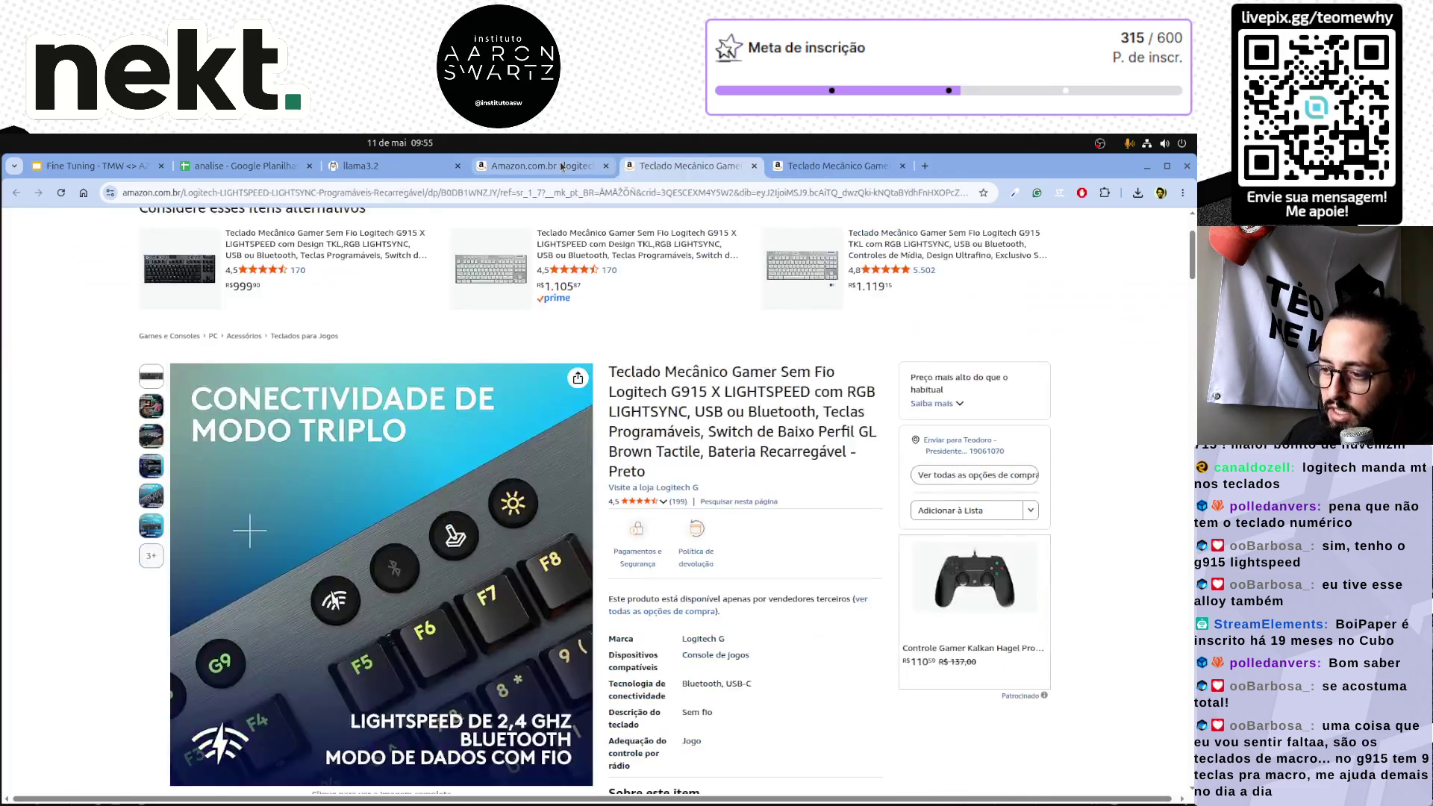
key(ctrl+shift+Tab)
key(ctrl+shift+Tab)
scroll(603, 405, down, 5)
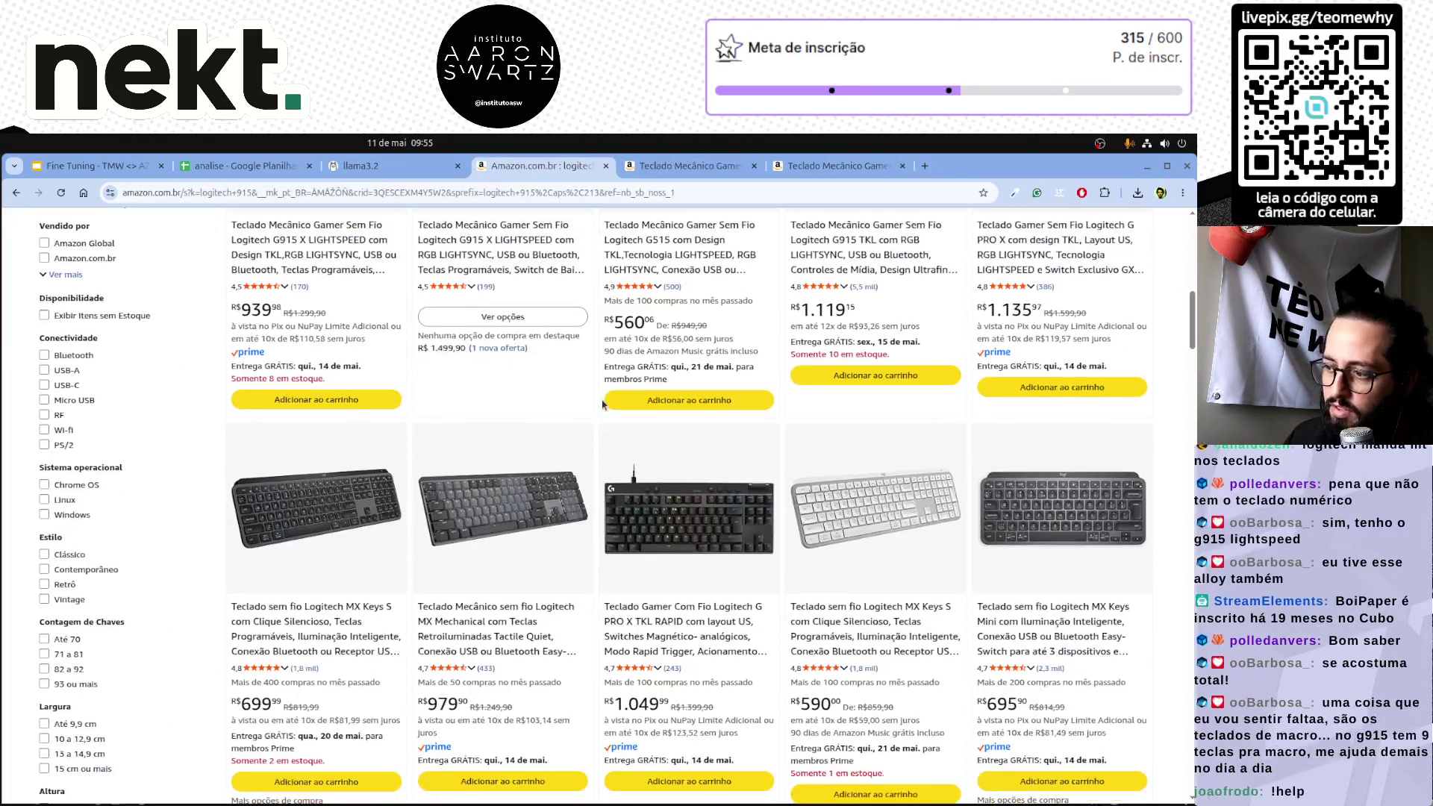
scroll(602, 406, down, 5)
scroll(602, 405, down, 3)
scroll(603, 405, down, 2)
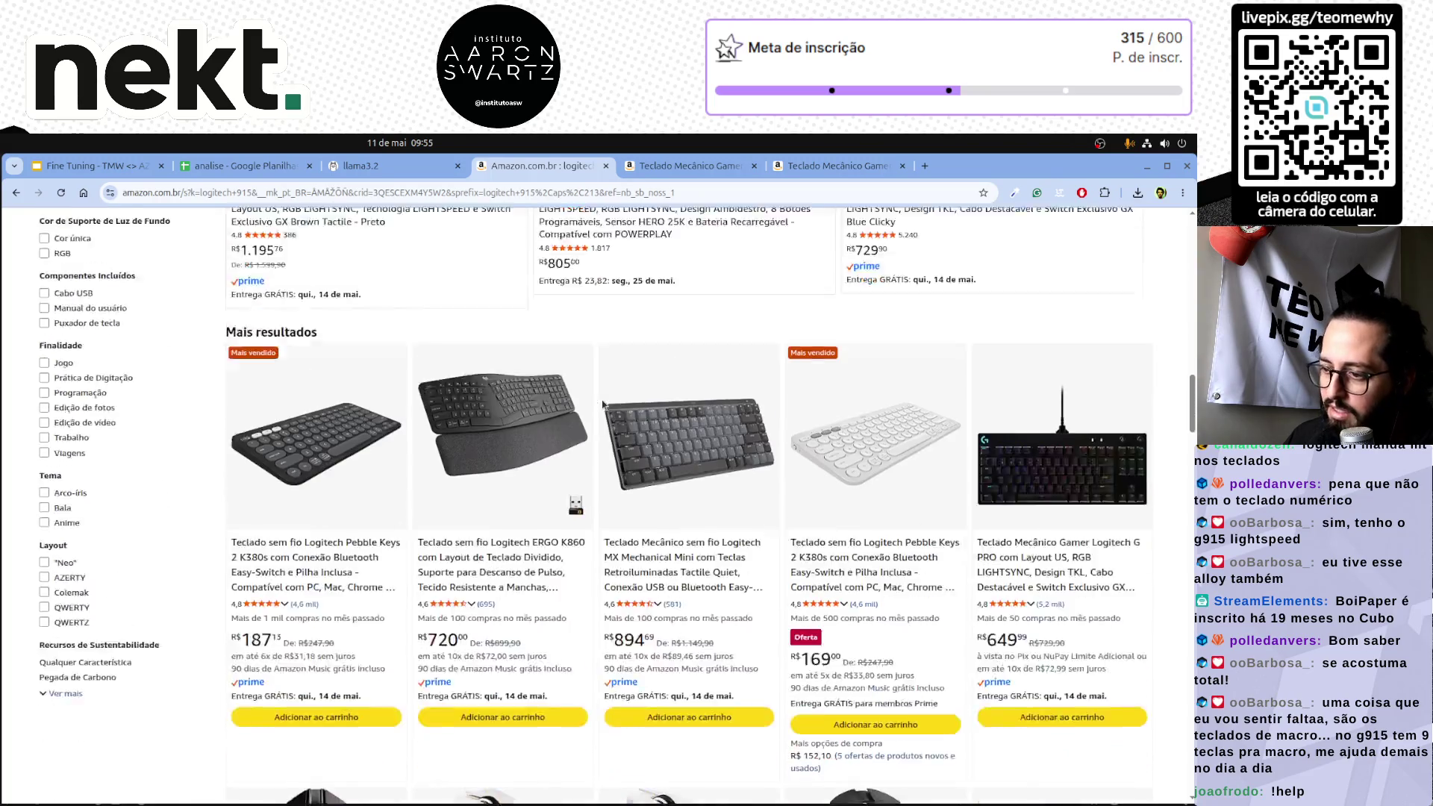
scroll(602, 406, down, 2)
scroll(602, 406, down, 2)
scroll(602, 406, down, 2)
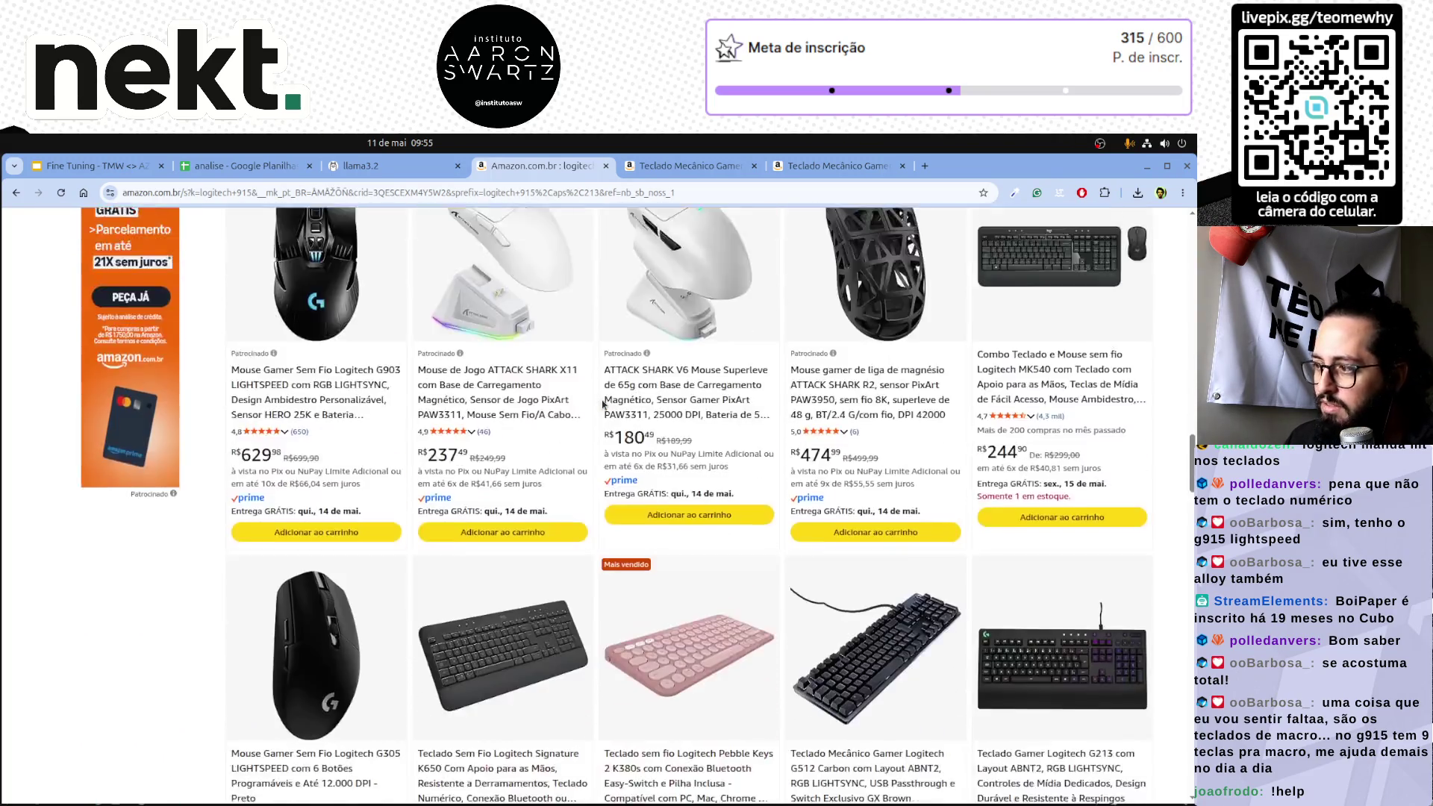
scroll(602, 405, down, 2)
scroll(602, 406, down, 3)
scroll(602, 405, down, 2)
scroll(602, 405, down, 3)
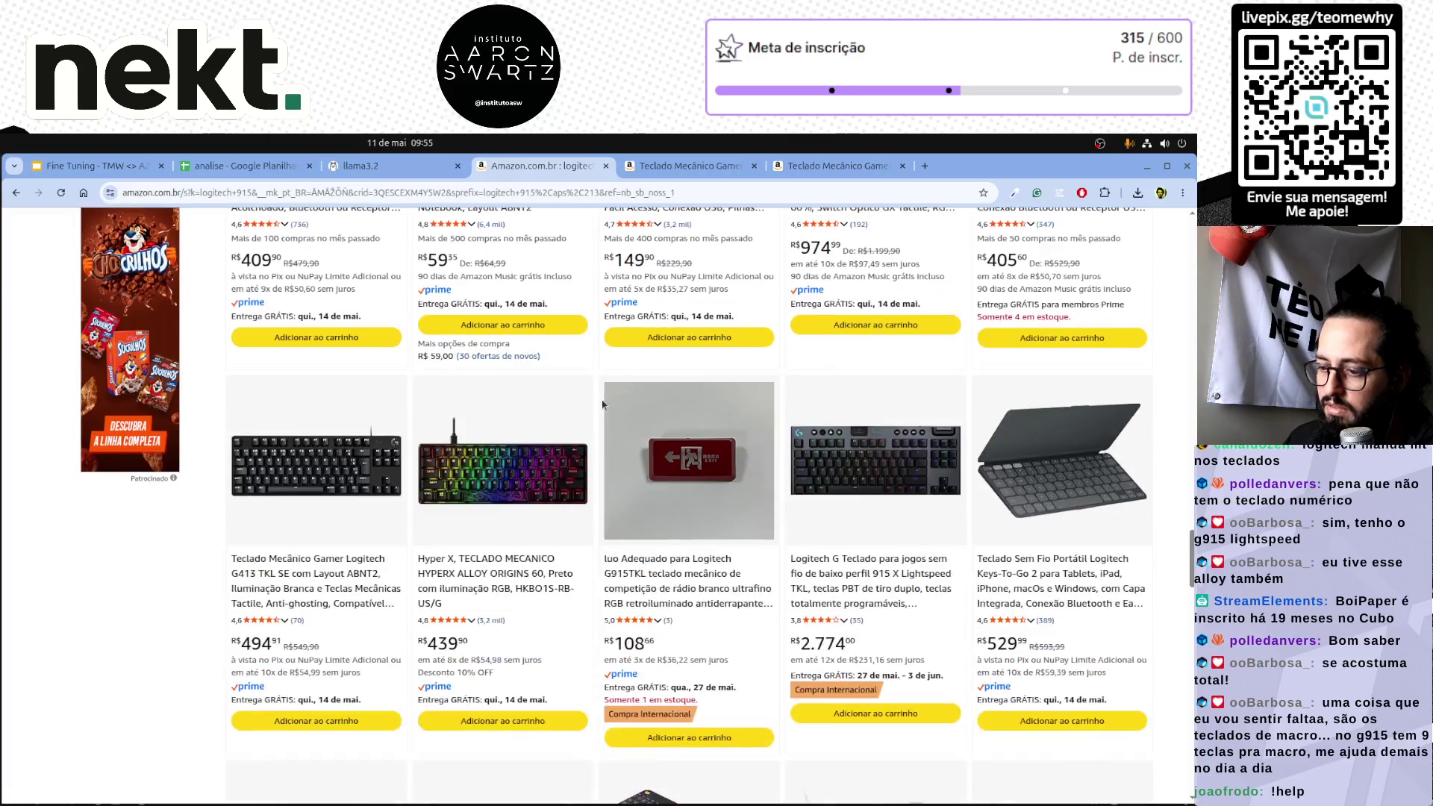
scroll(551, 412, up, 3)
scroll(554, 409, up, 3)
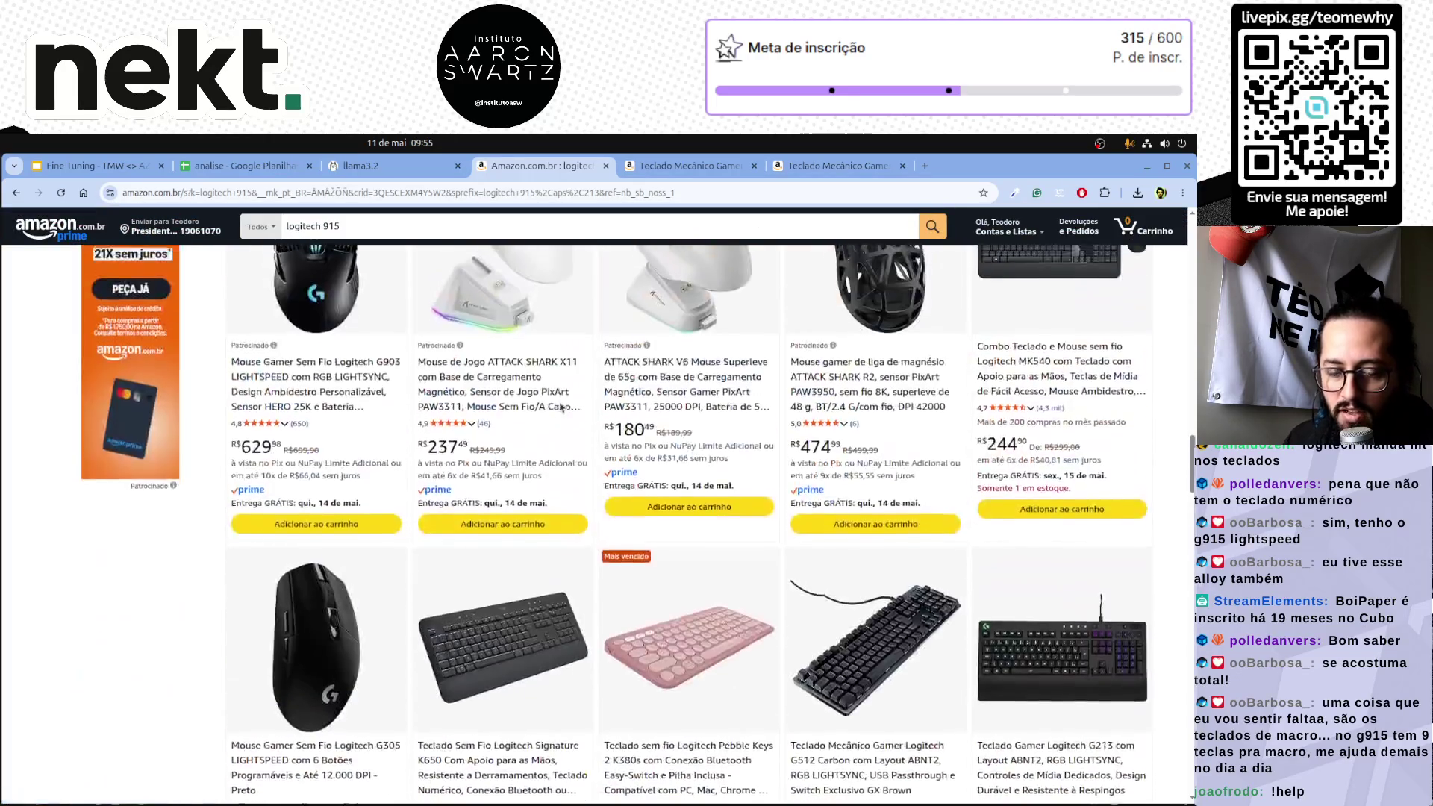
scroll(559, 407, up, 3)
scroll(562, 408, up, 3)
scroll(505, 407, up, 5)
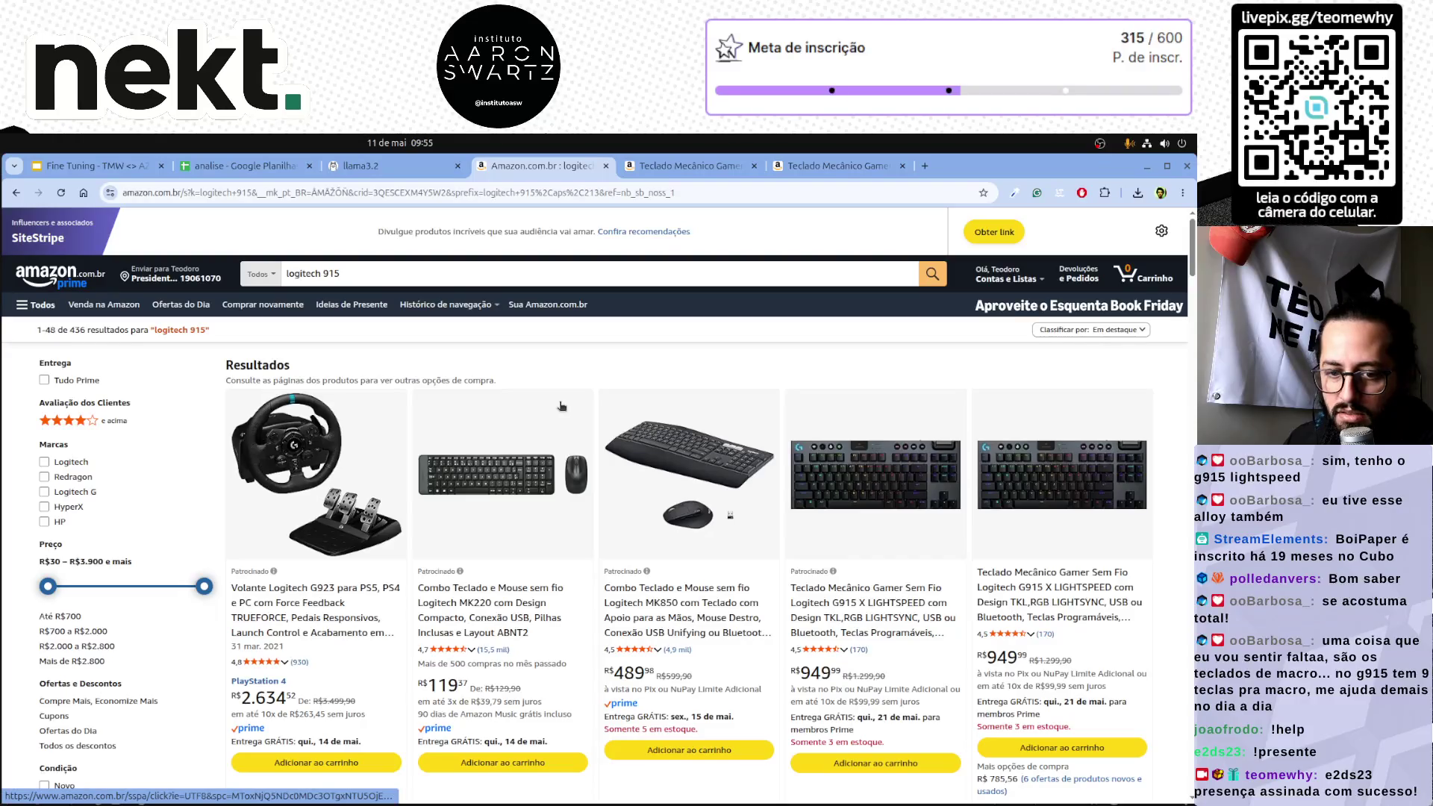
scroll(373, 165, up, 1)
scroll(370, 164, up, 1)
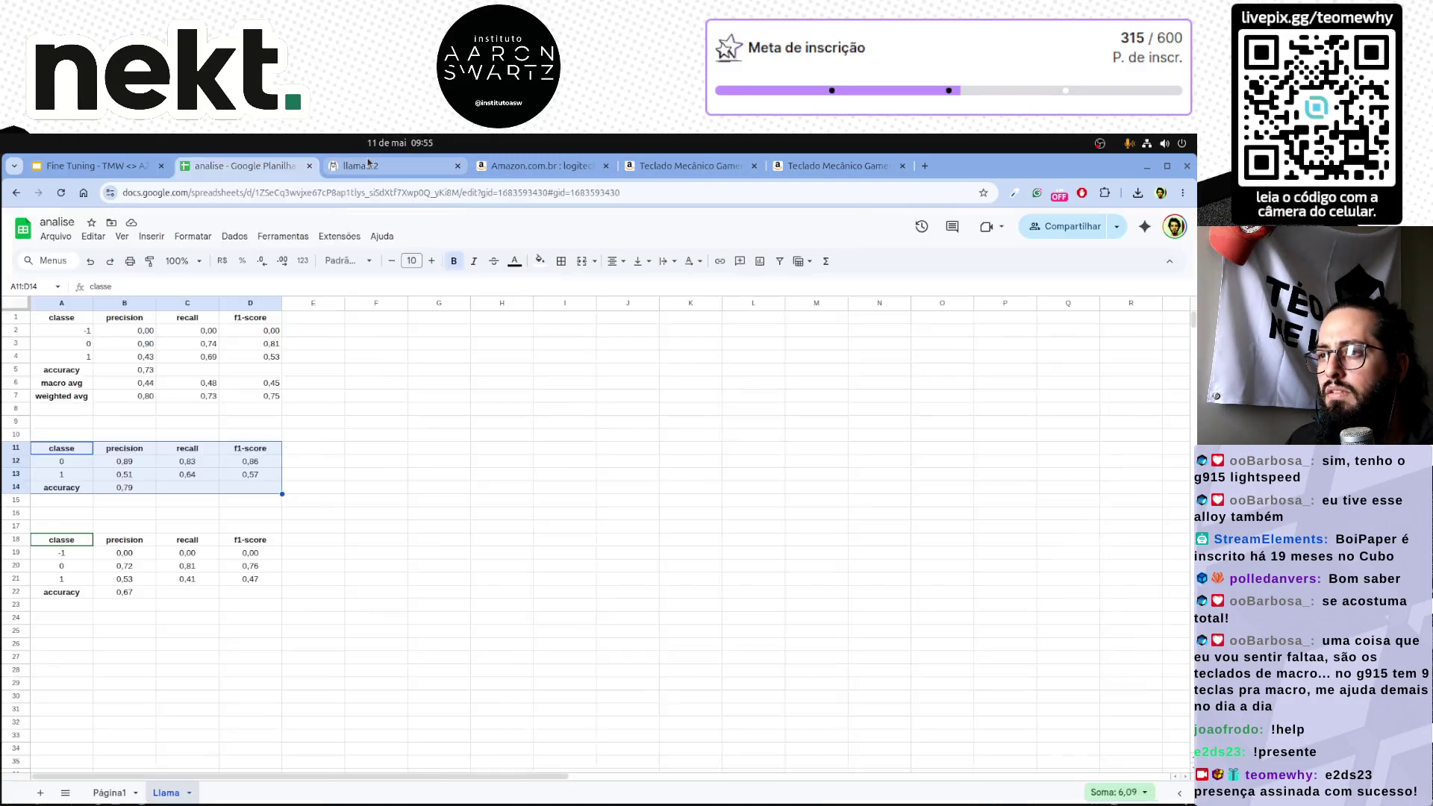
scroll(368, 163, up, 1)
scroll(368, 164, down, 2)
scroll(369, 164, down, 3)
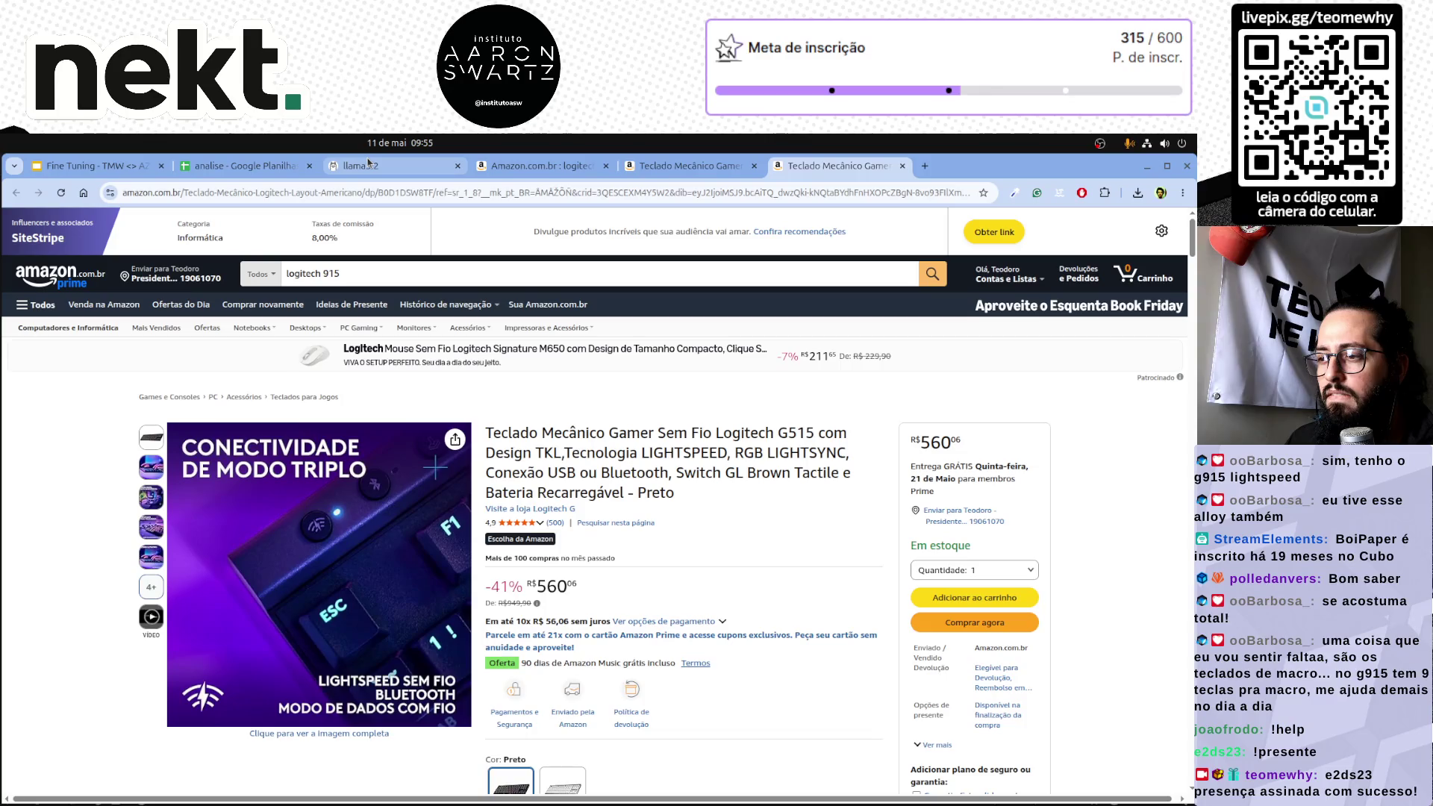
scroll(368, 164, up, 2)
scroll(369, 163, up, 3)
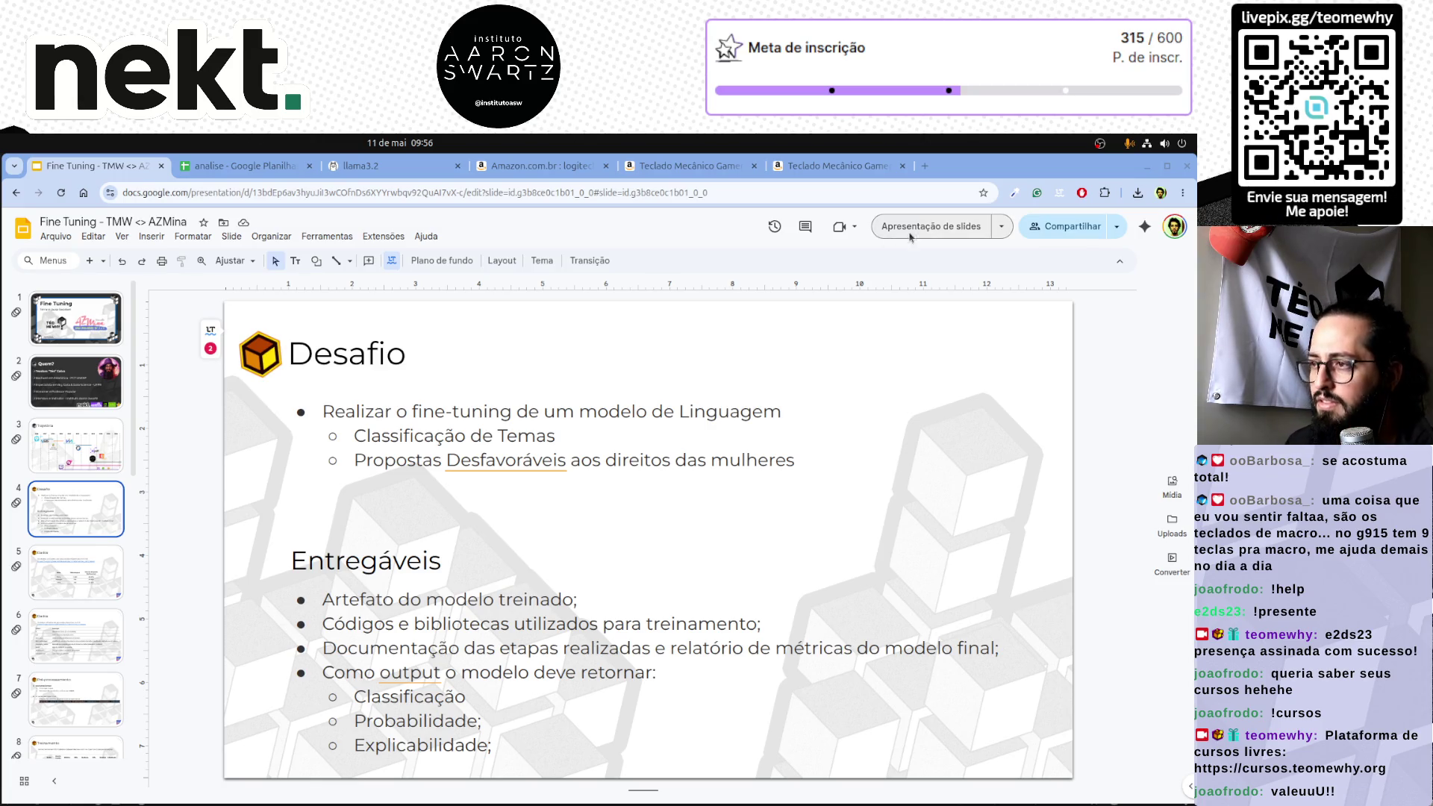
click(832, 166)
key(ctrl+Page_Up)
key(ctrl+Page_Up)
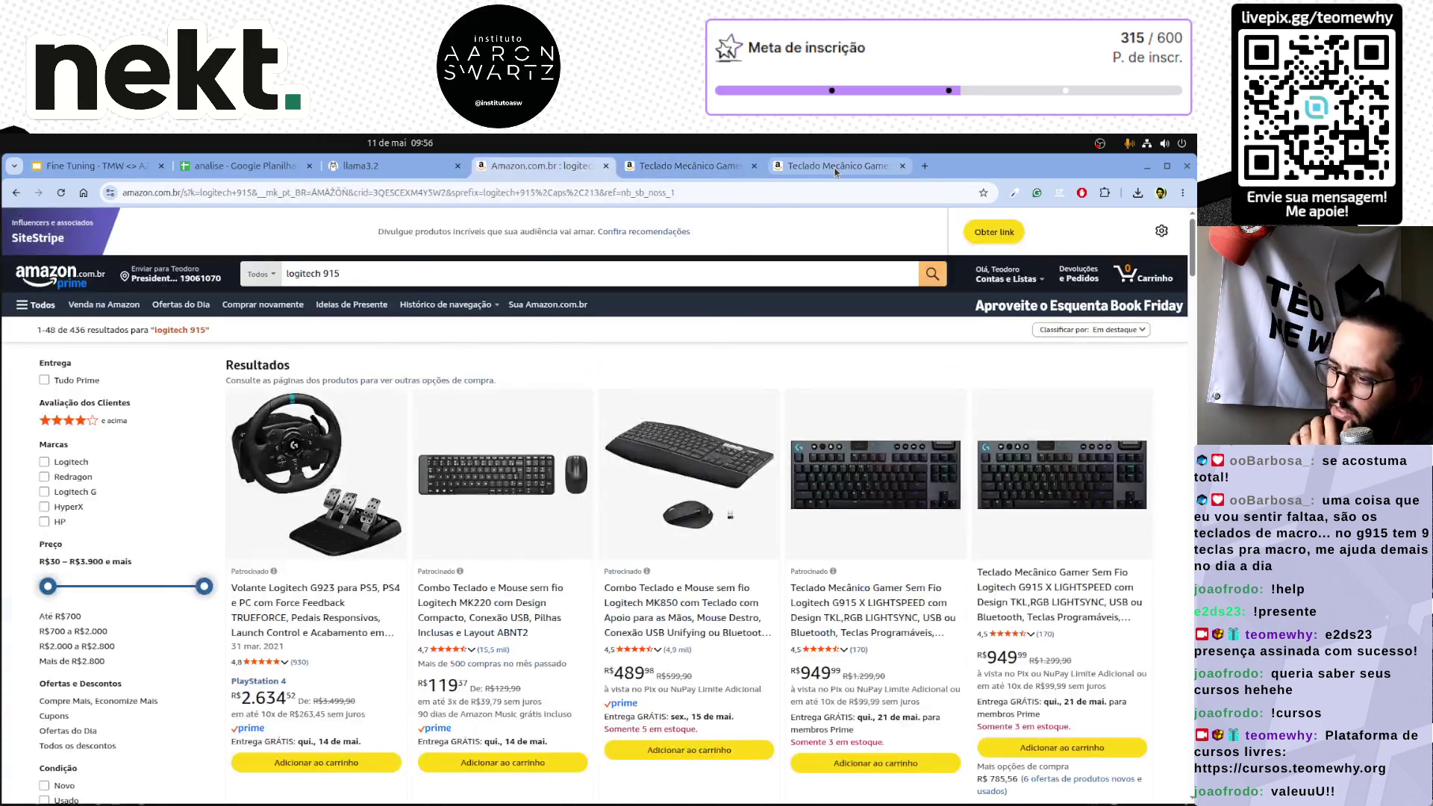
key(ctrl+Page_Up)
key(ctrl+Page_Up)
key(ctrl+Page_Up)
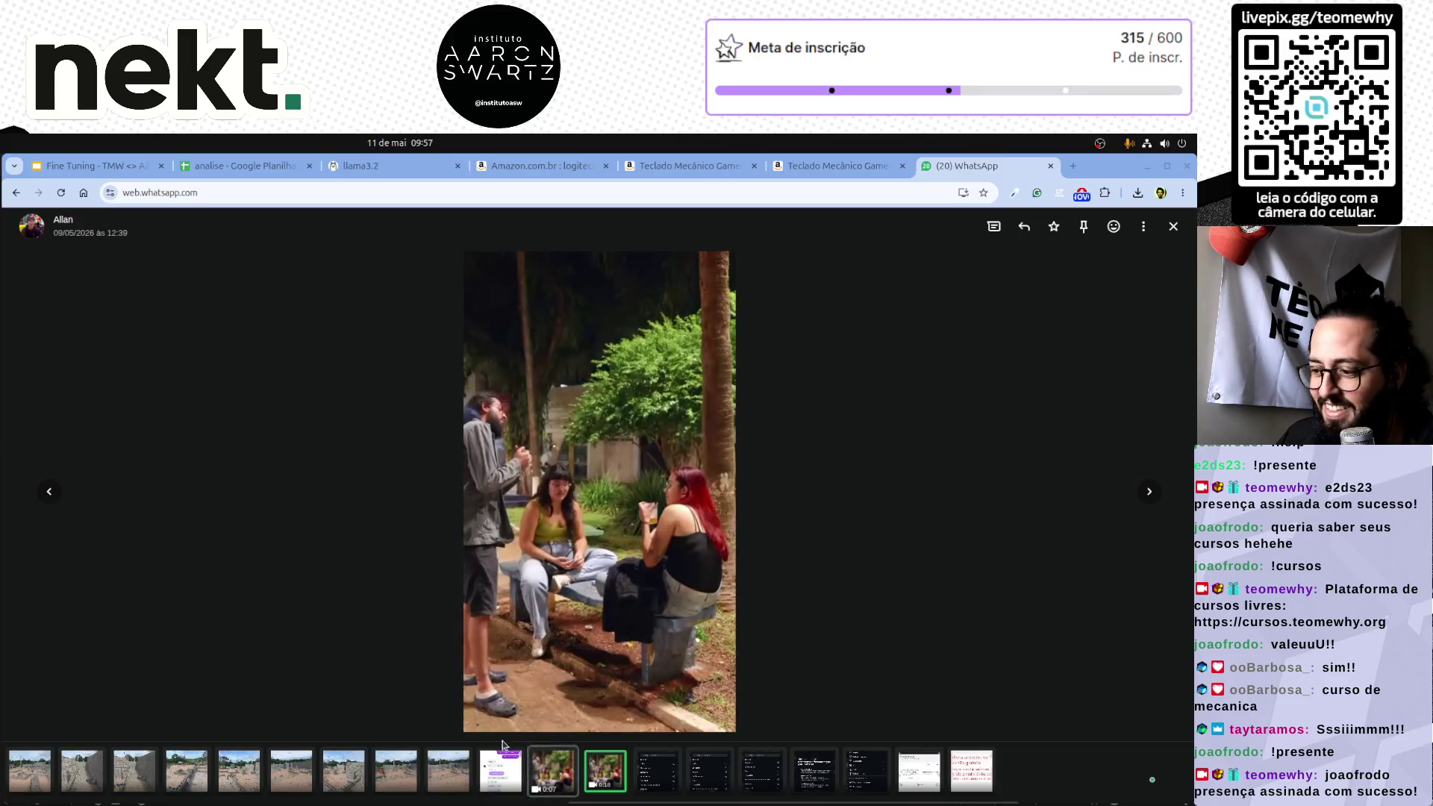
Step: Play the shared WhatsApp video, then close the WhatsApp tab
click(478, 716)
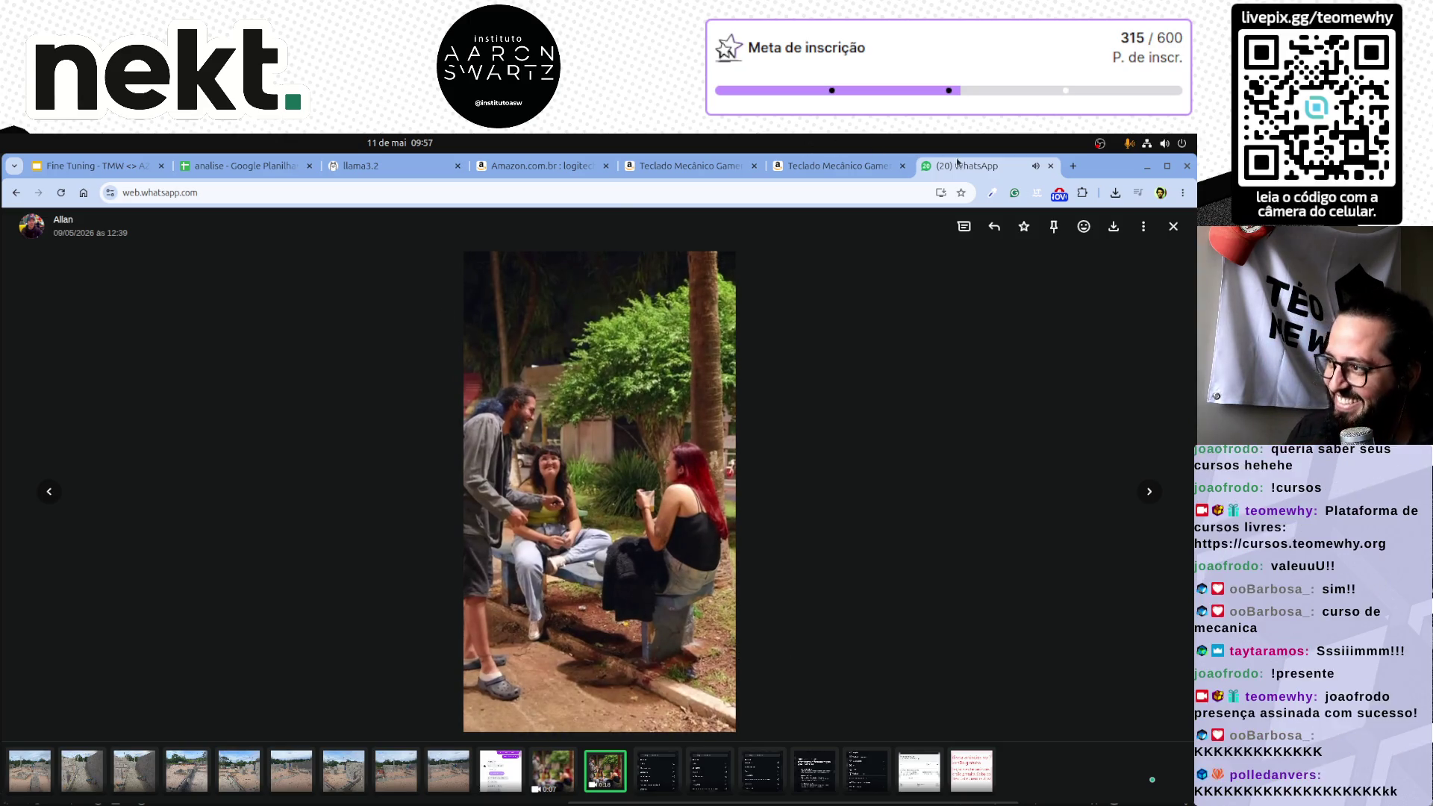
key(ctrl+w)
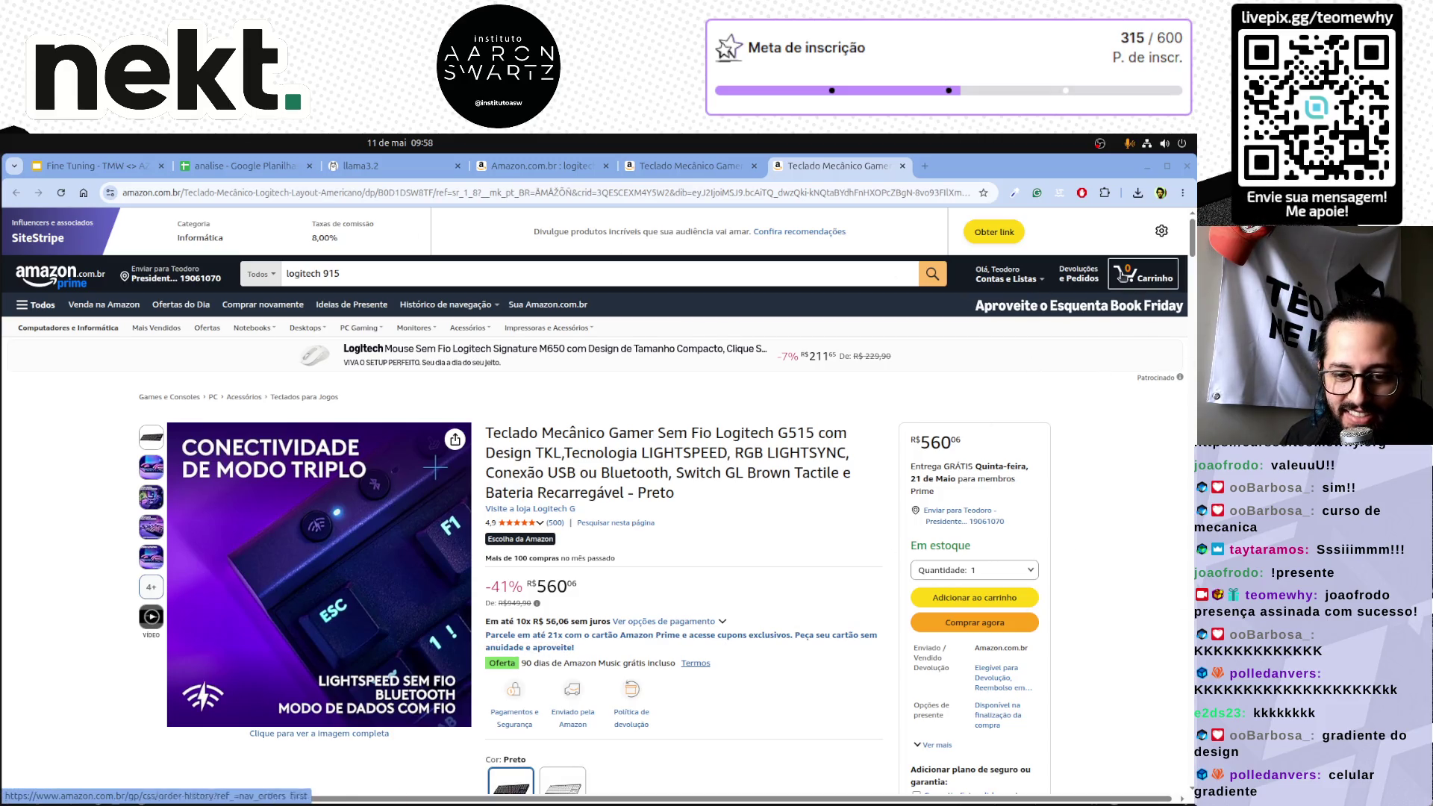
Step: Search YouTube for 'trapézio descendente' and start the second result video
click(924, 167)
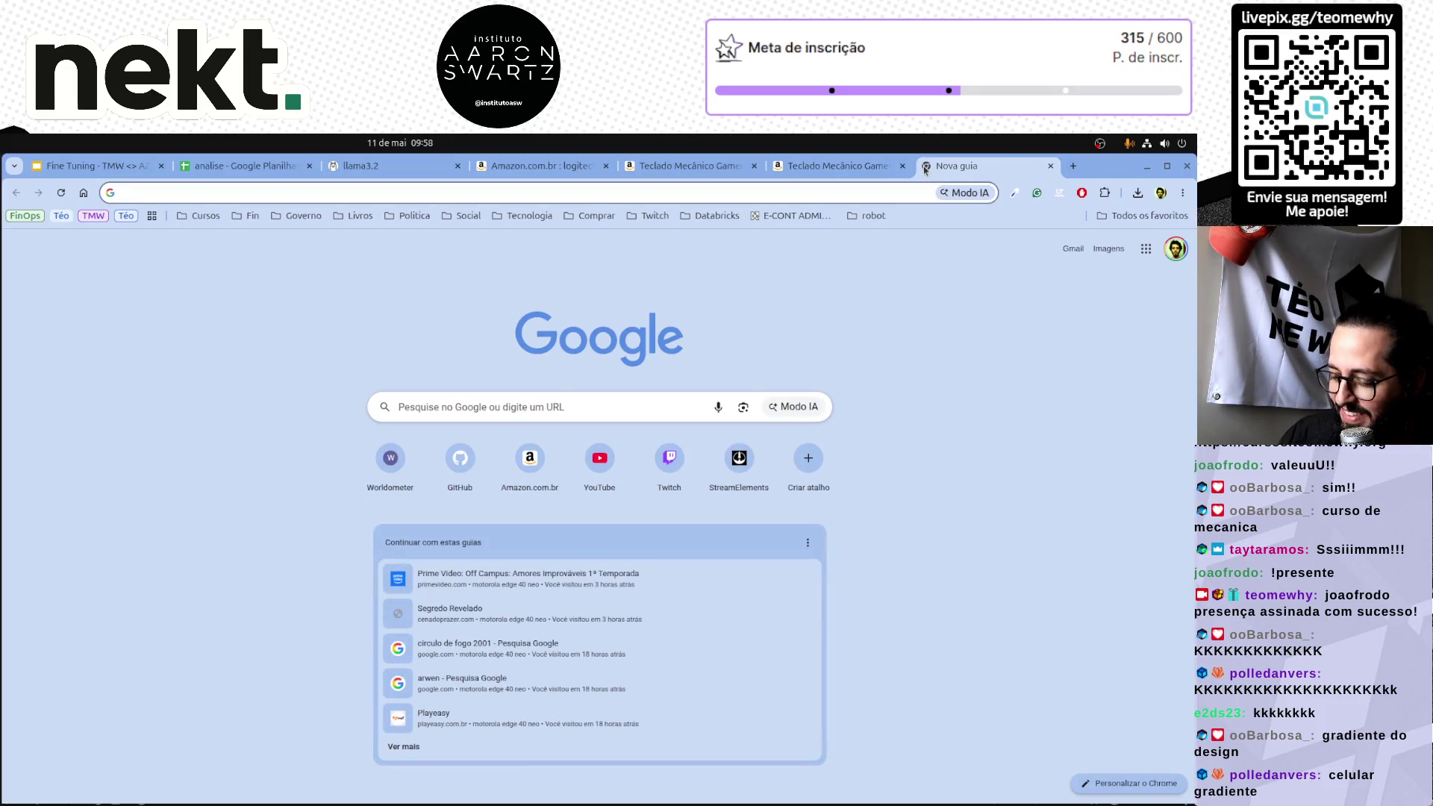
text(you)
key(Return)
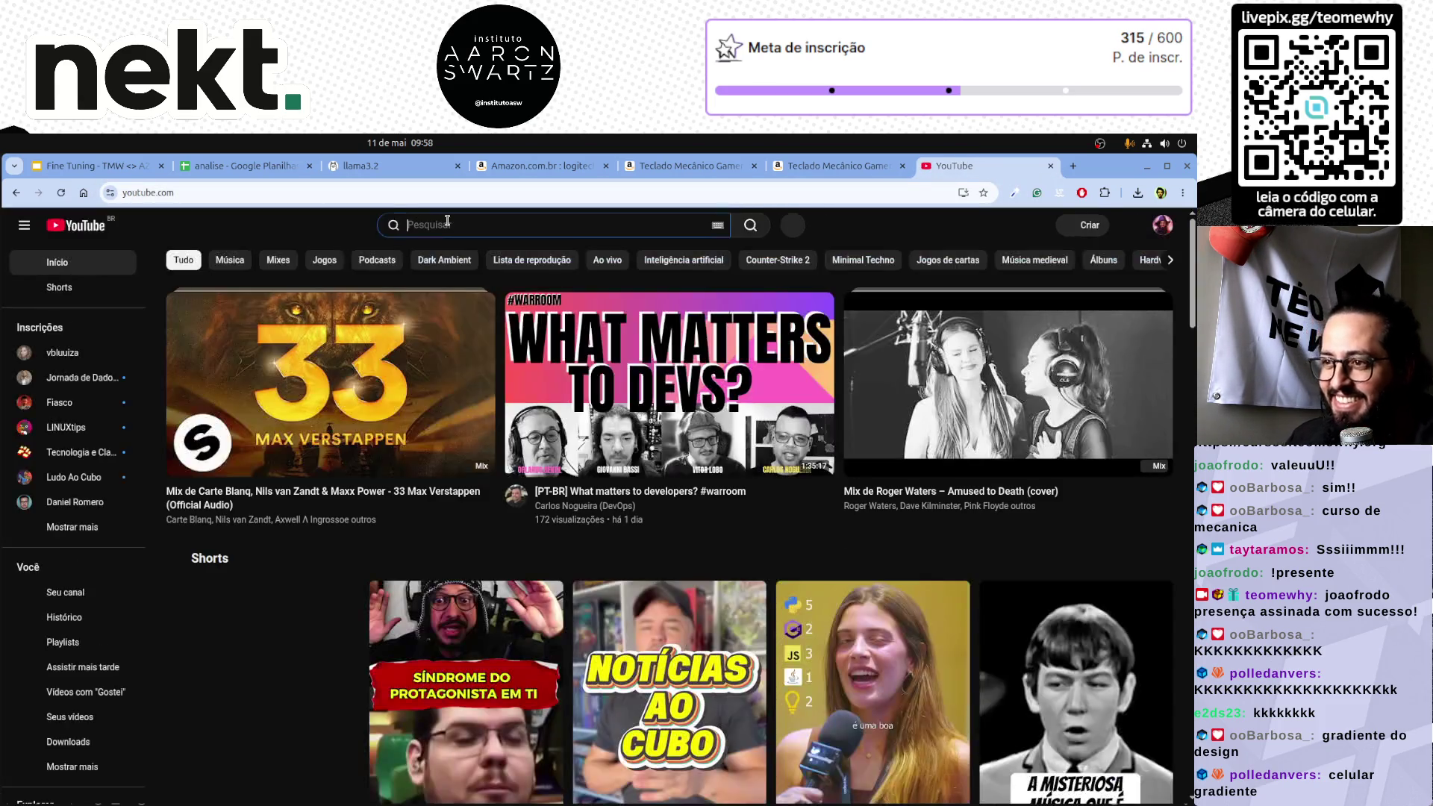
text(teapé)
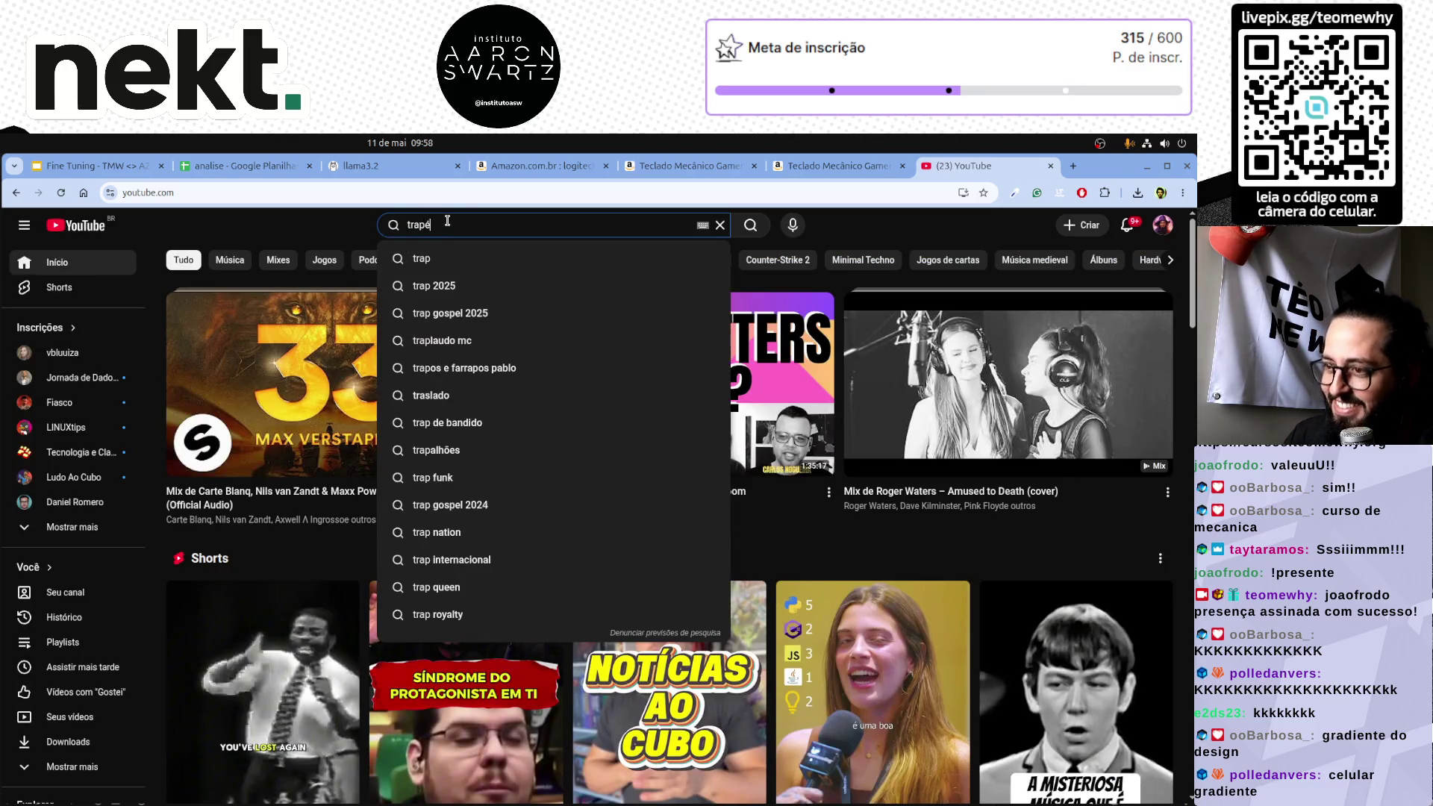
key(Down)
key(Down)
key(Return)
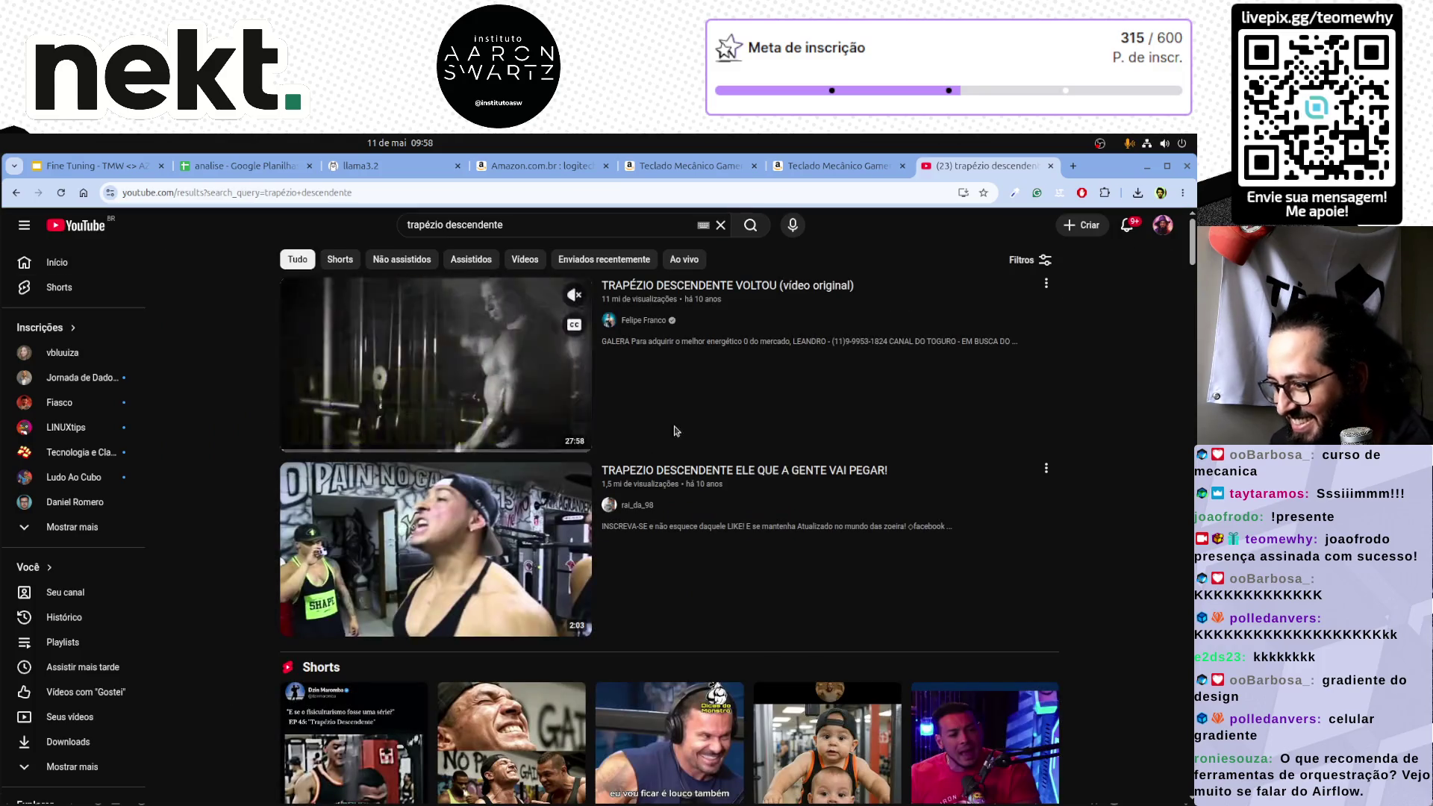
click(702, 472)
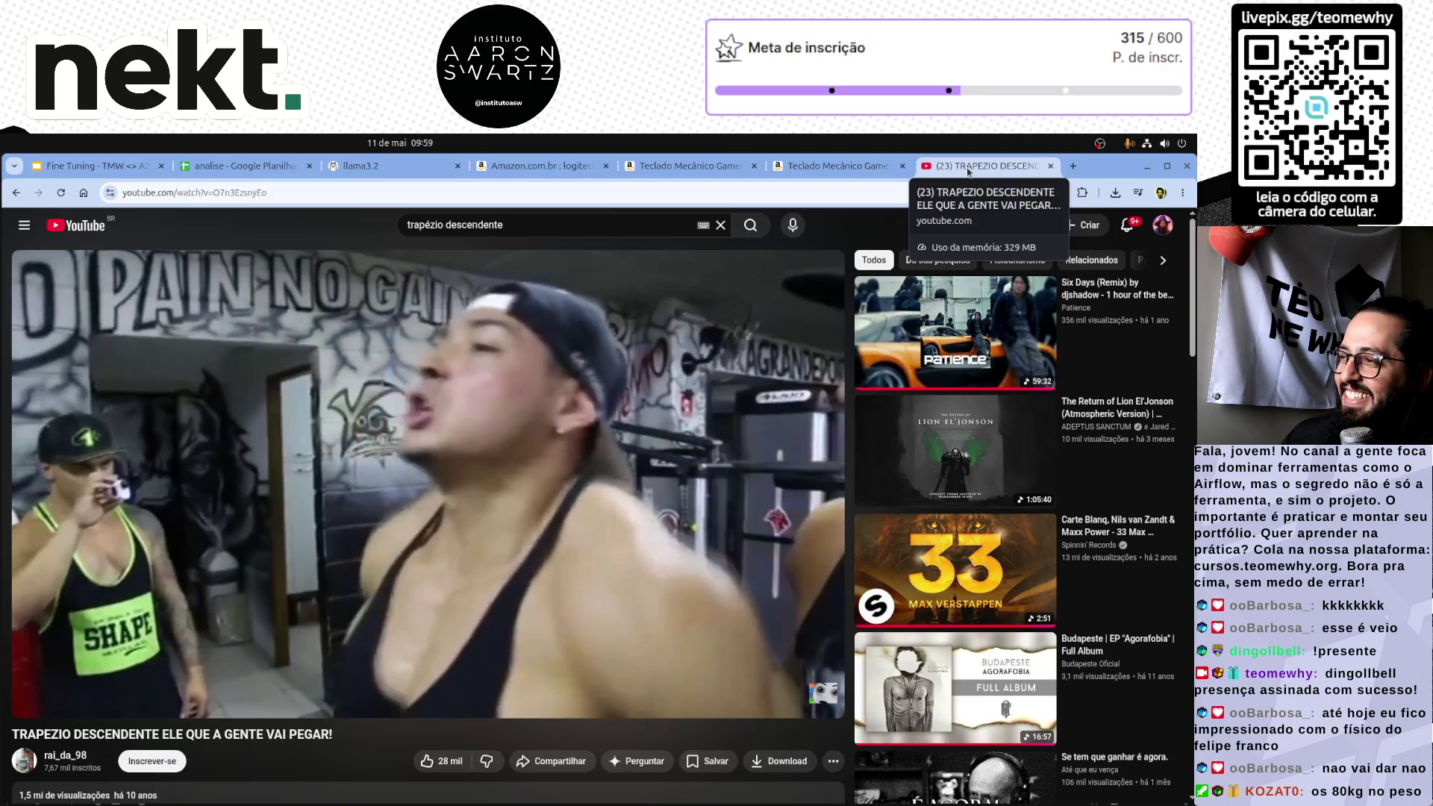
Step: Close the YouTube trapézio descendente video tab
key(ctrl+w)
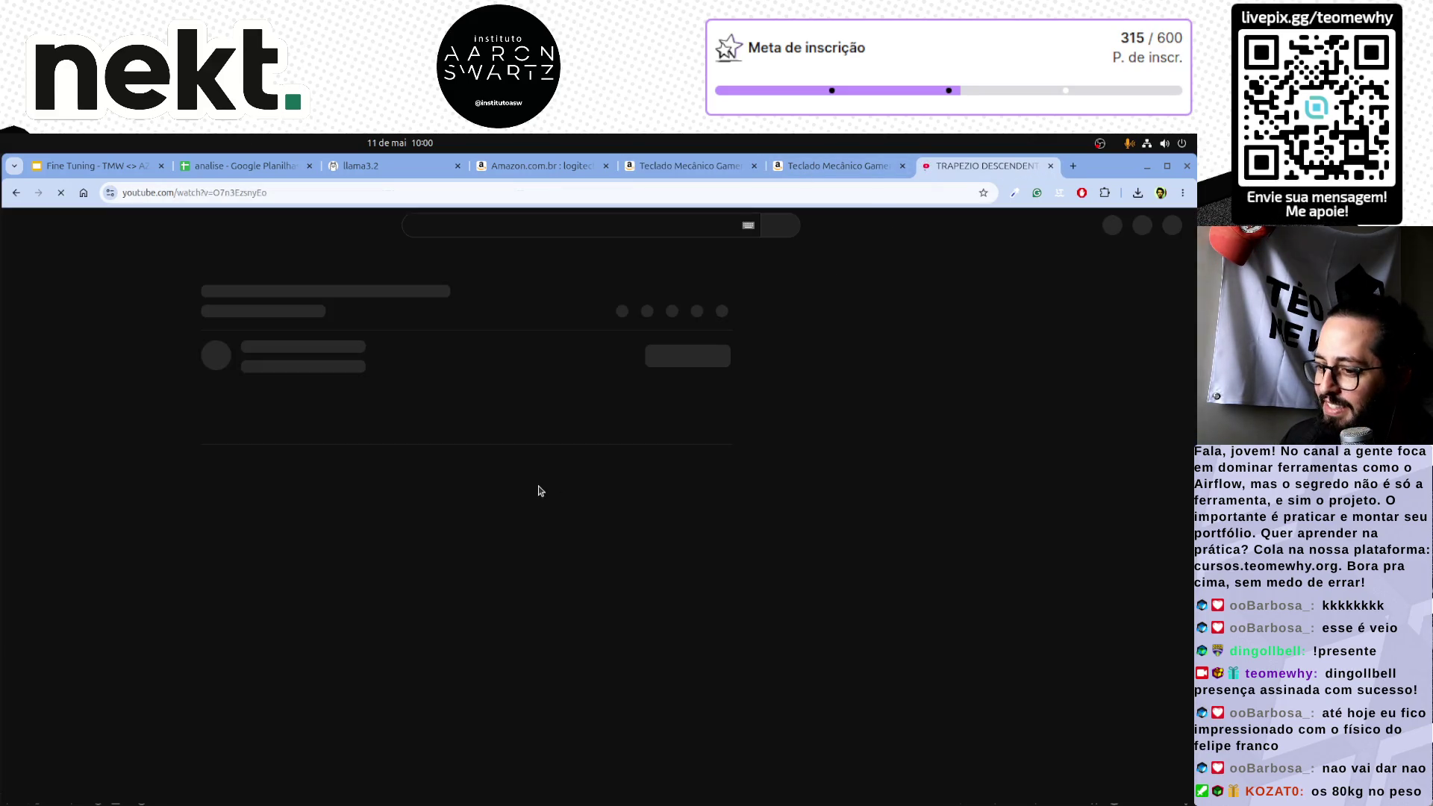
scroll(226, 676, down, 2)
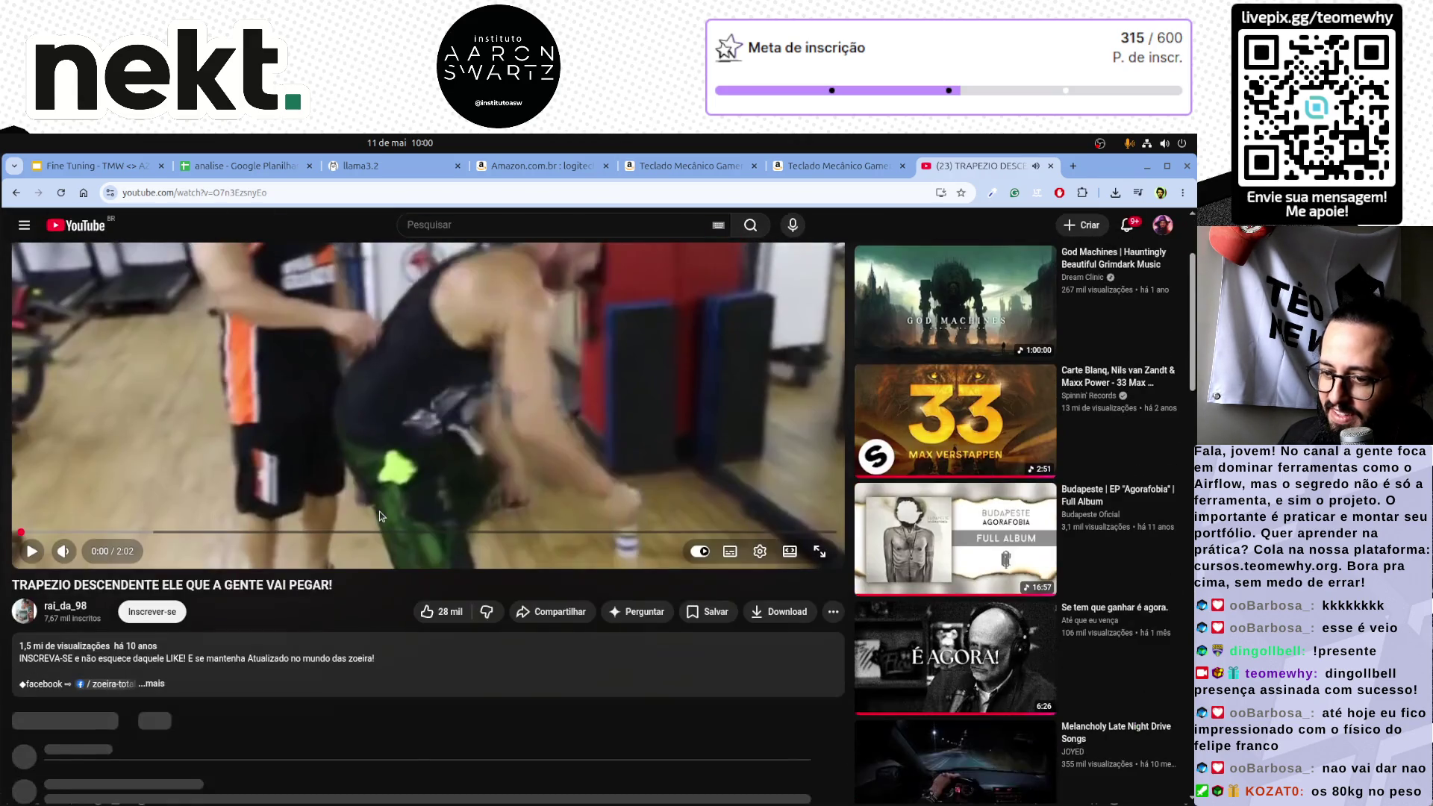
scroll(344, 438, up, 1)
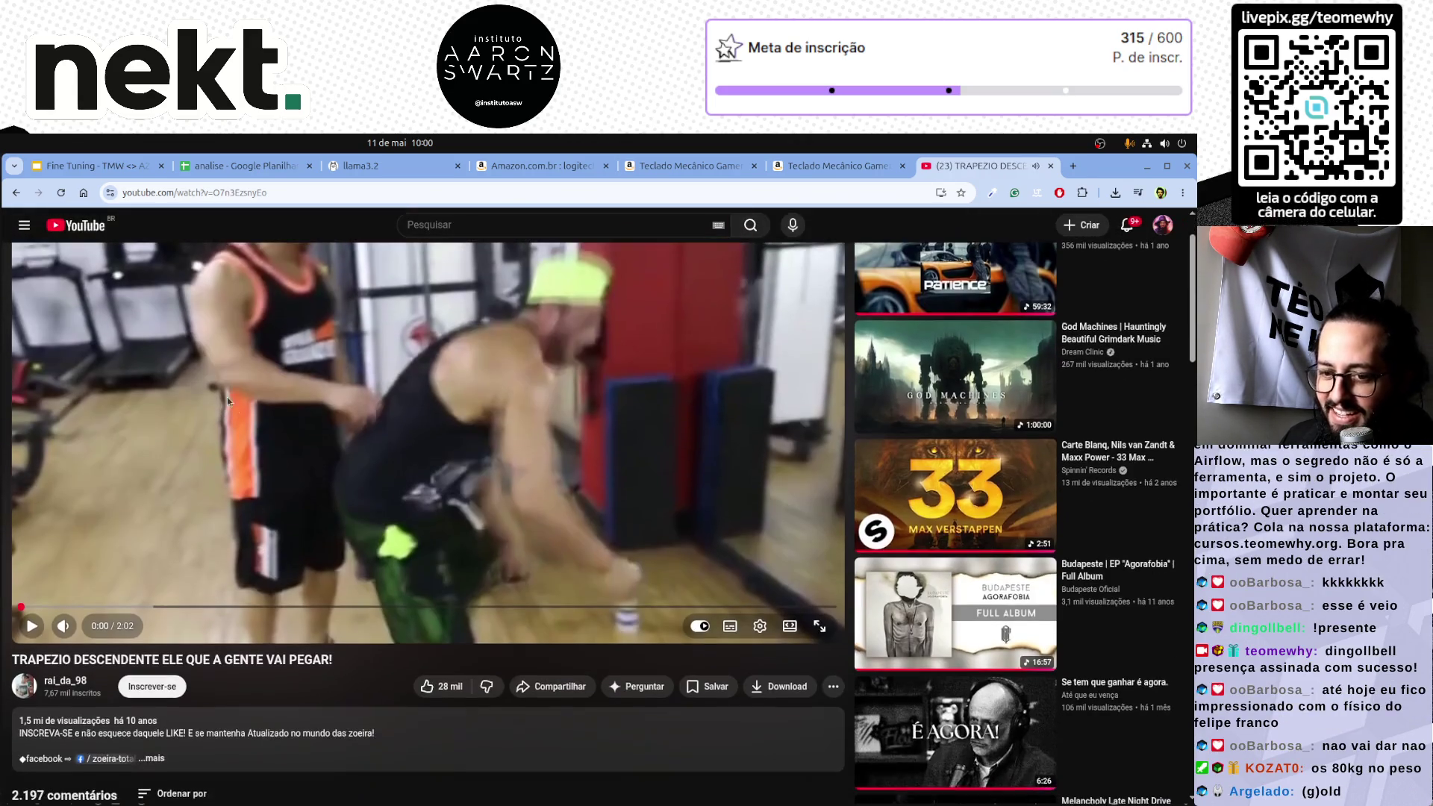
scroll(354, 252, up, 1)
scroll(354, 251, down, 1)
Step: Run a YouTube search for felipe franco, then close the results, returning to the Amazon keyboard page
click(486, 225)
text(fel)
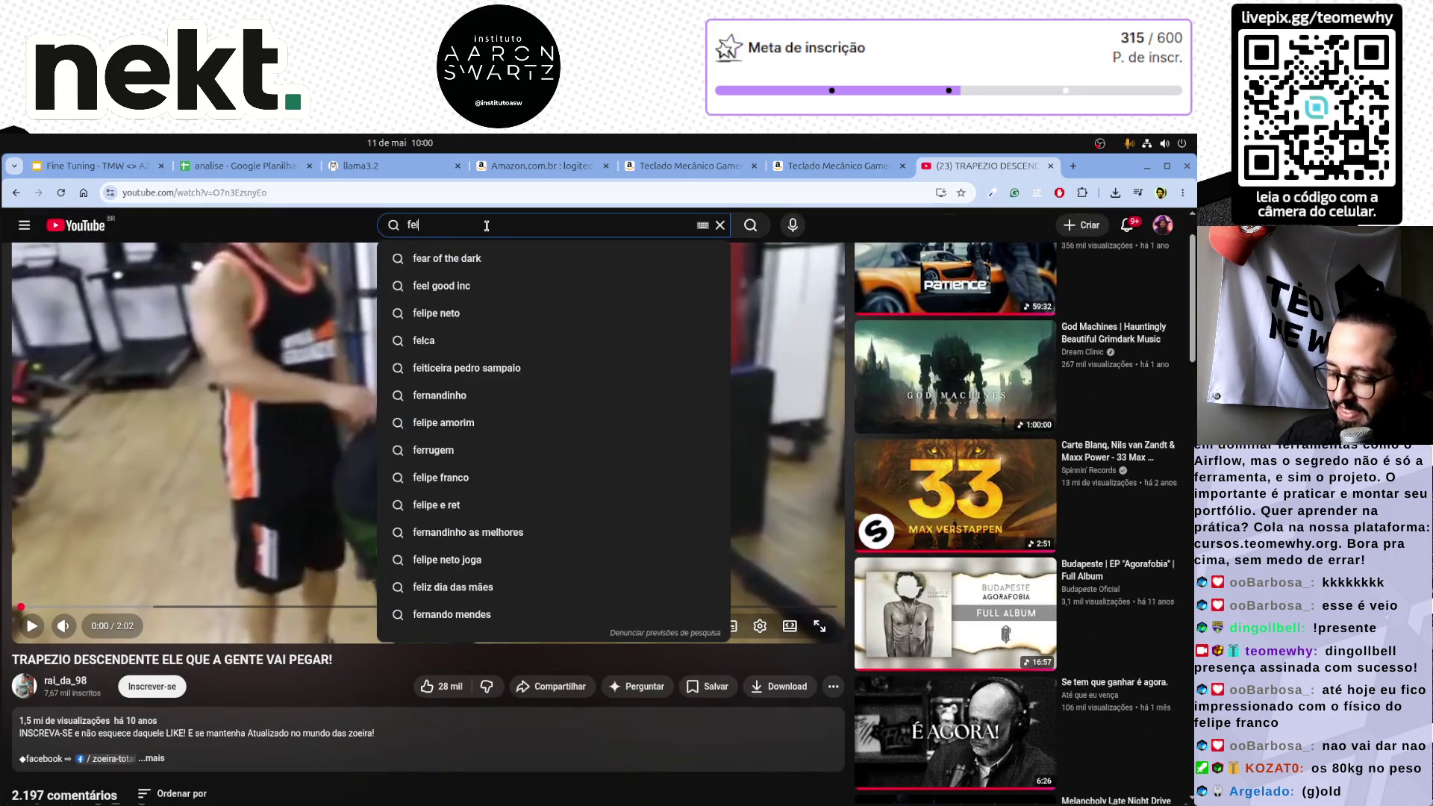
text(ipe franco)
key(Return)
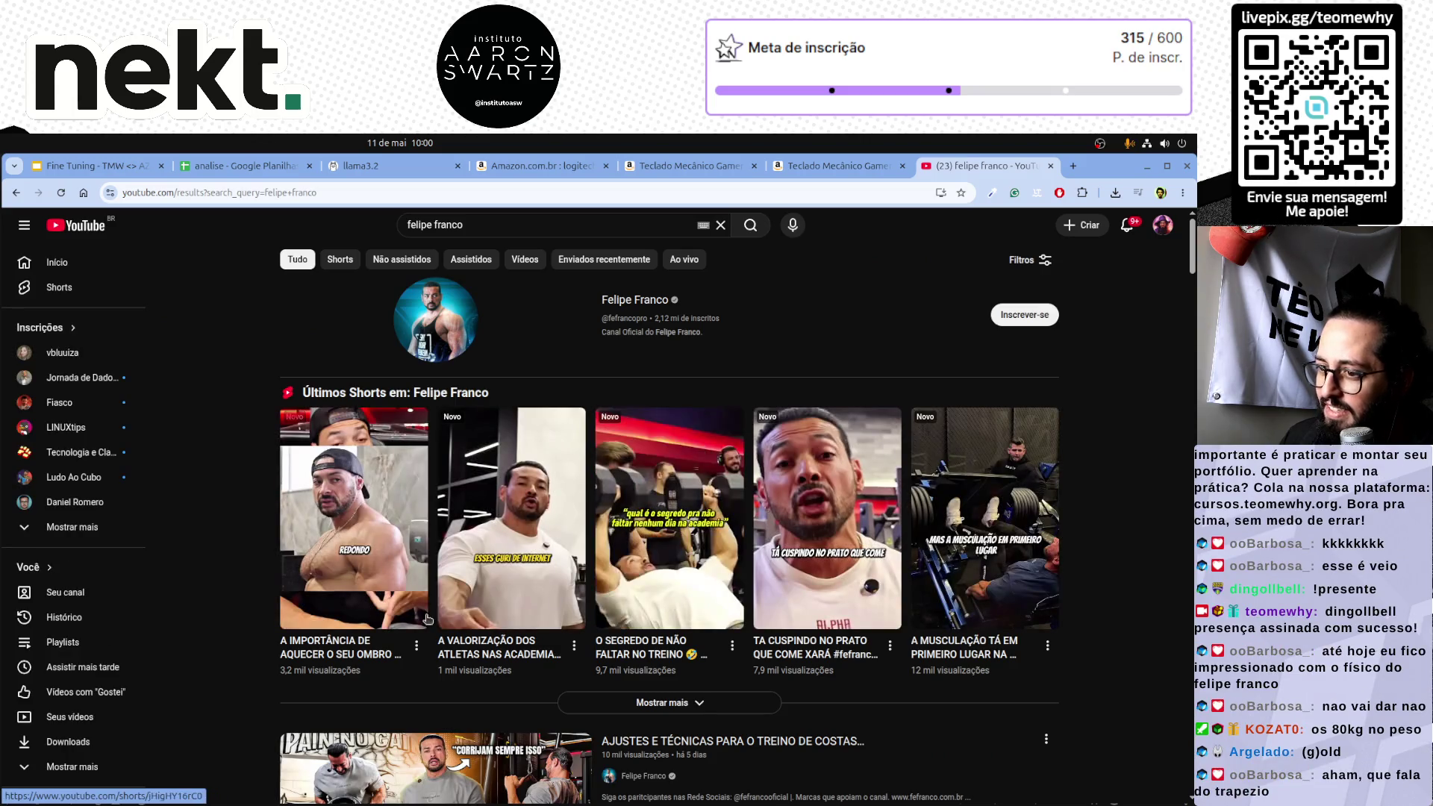
scroll(745, 625, down, 5)
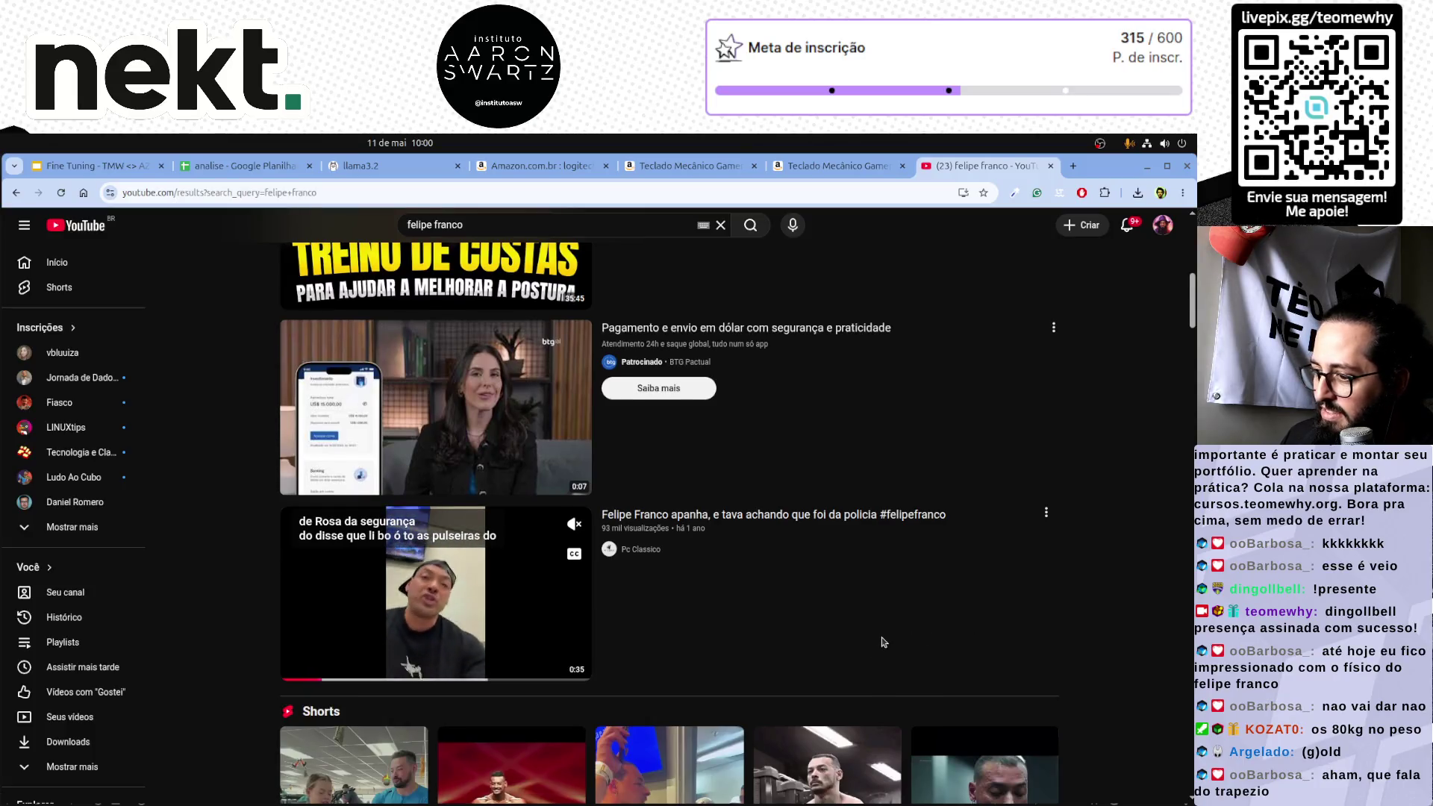
scroll(882, 640, down, 2)
scroll(662, 545, down, 3)
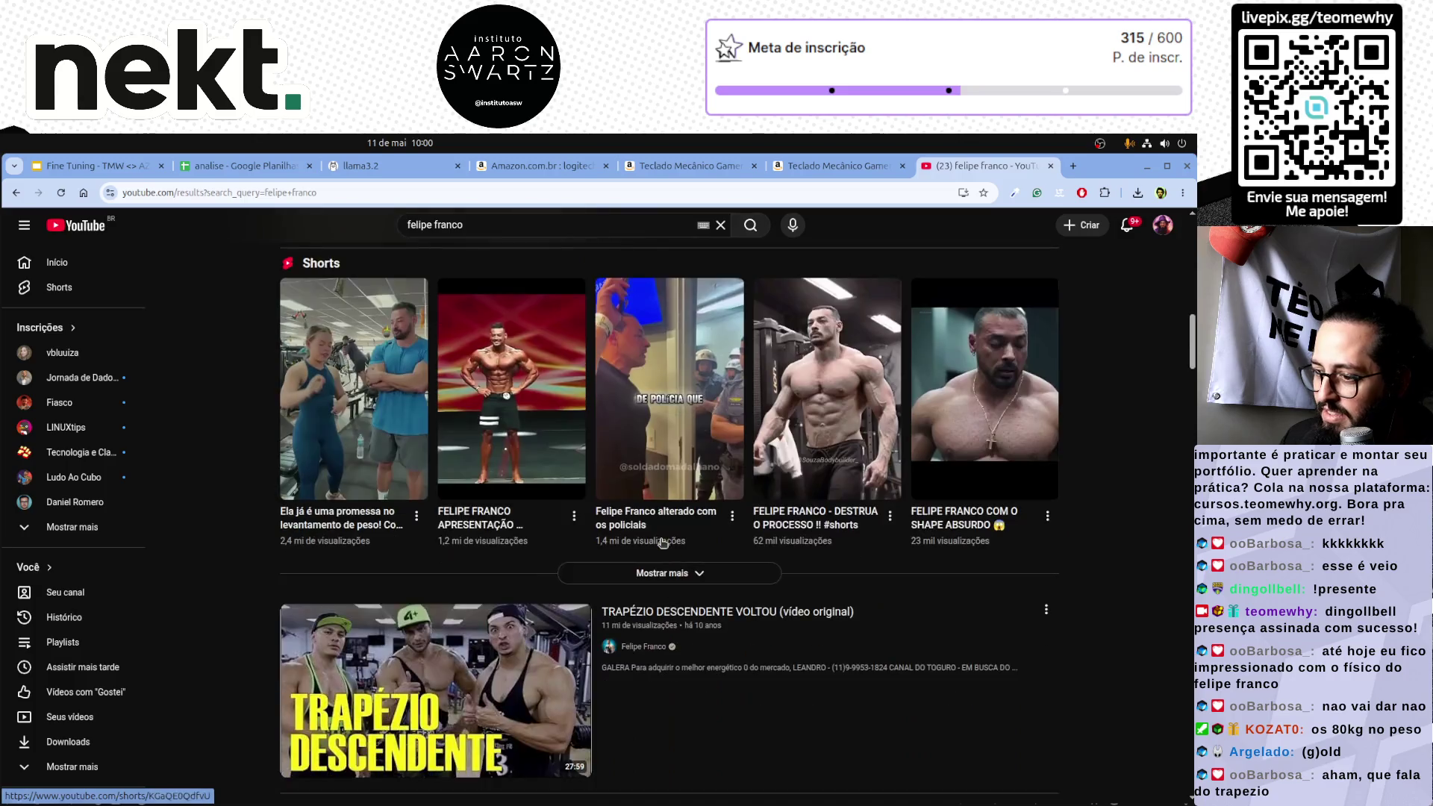
scroll(661, 543, up, 3)
scroll(661, 542, up, 5)
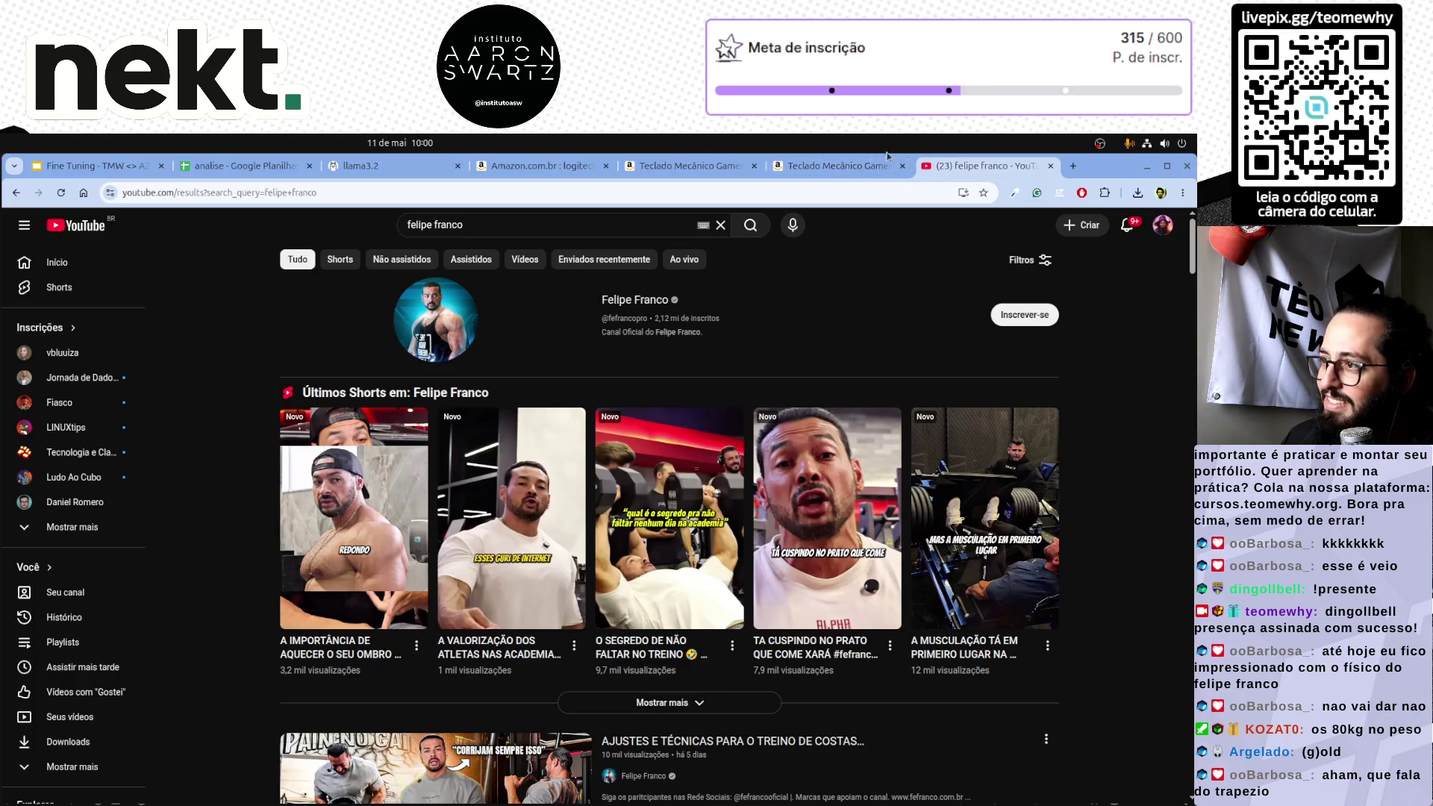
middle_click(991, 161)
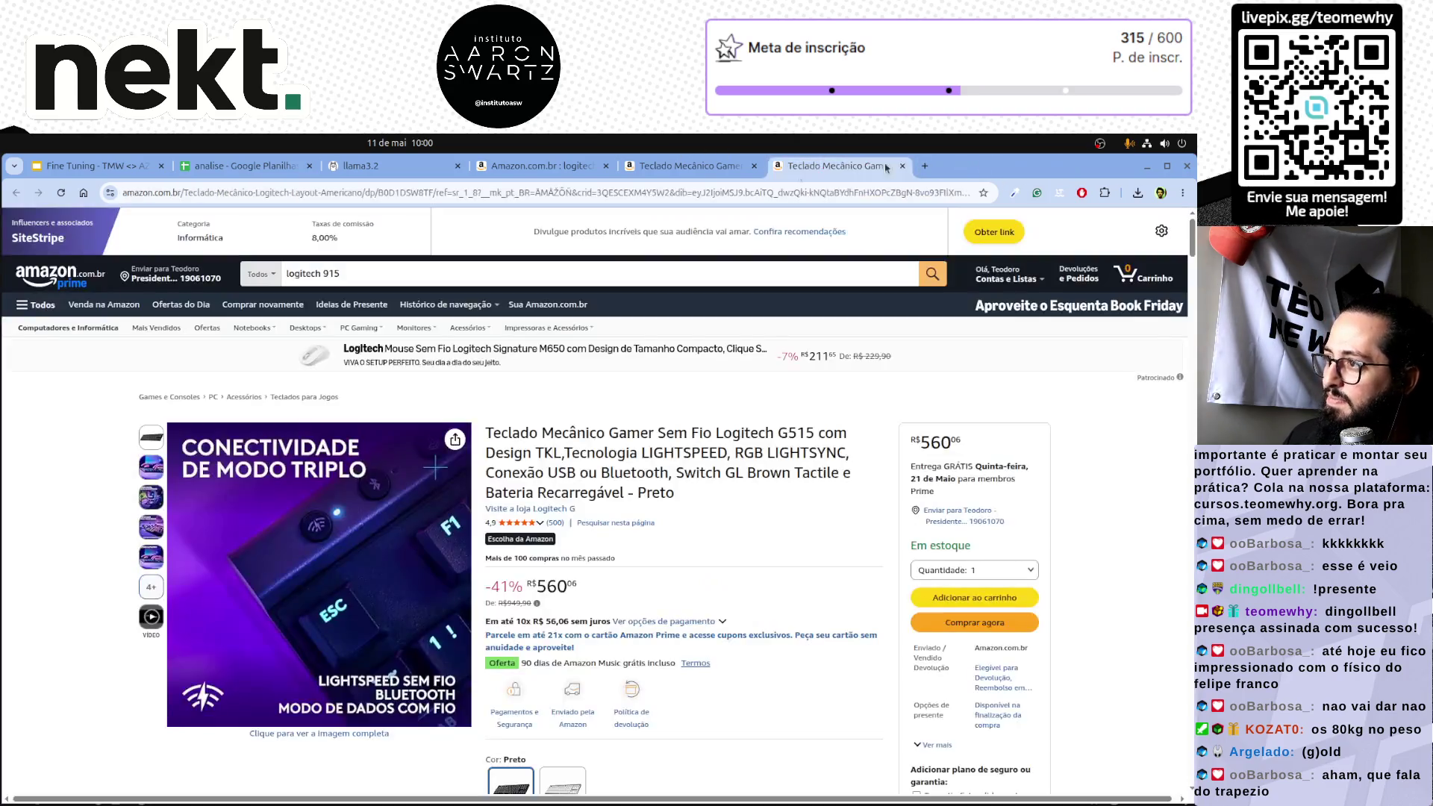
Step: Back in the Fine Tuning deck, make the Desafio slide's three challenge bullets one font size smaller
click(209, 165)
click(115, 166)
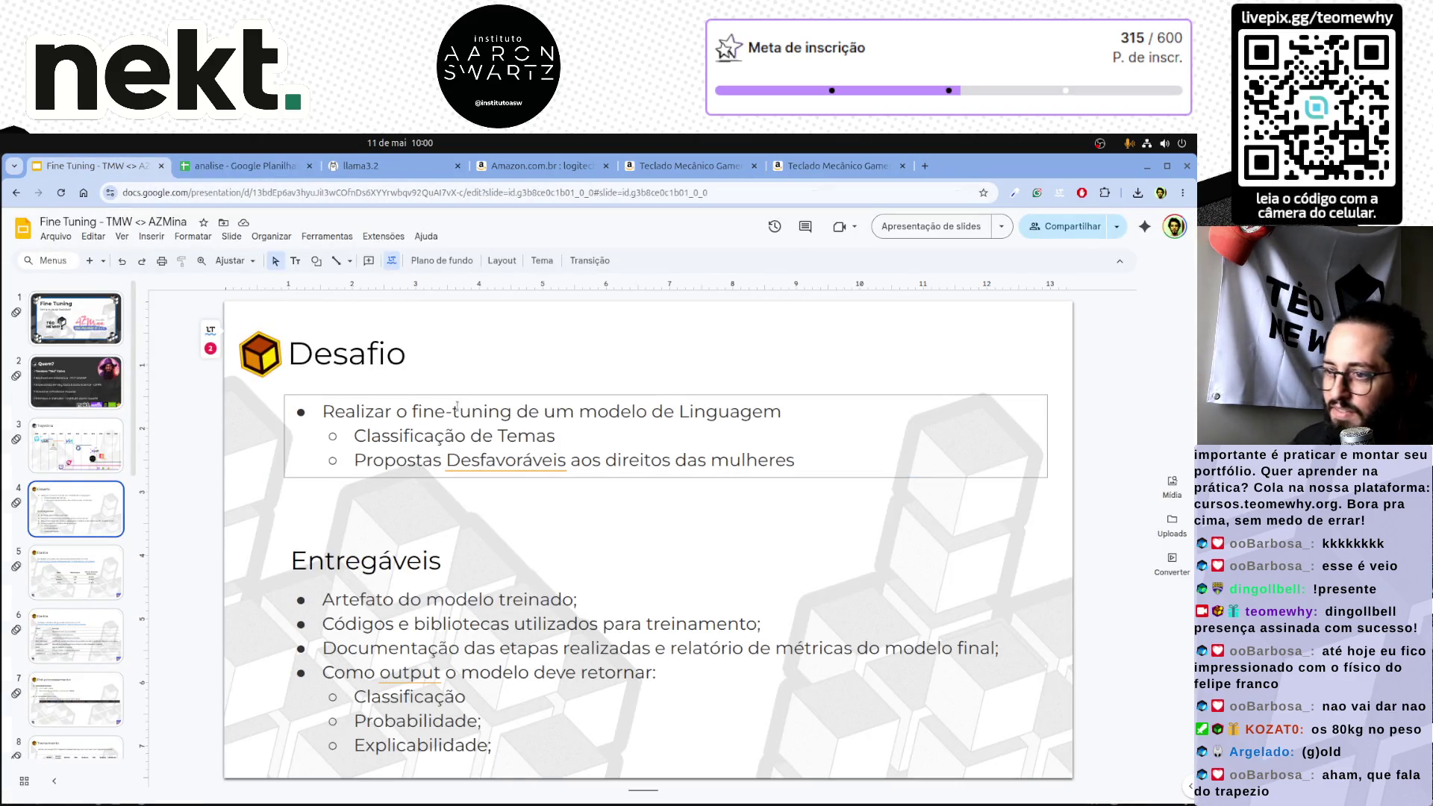
click(453, 411)
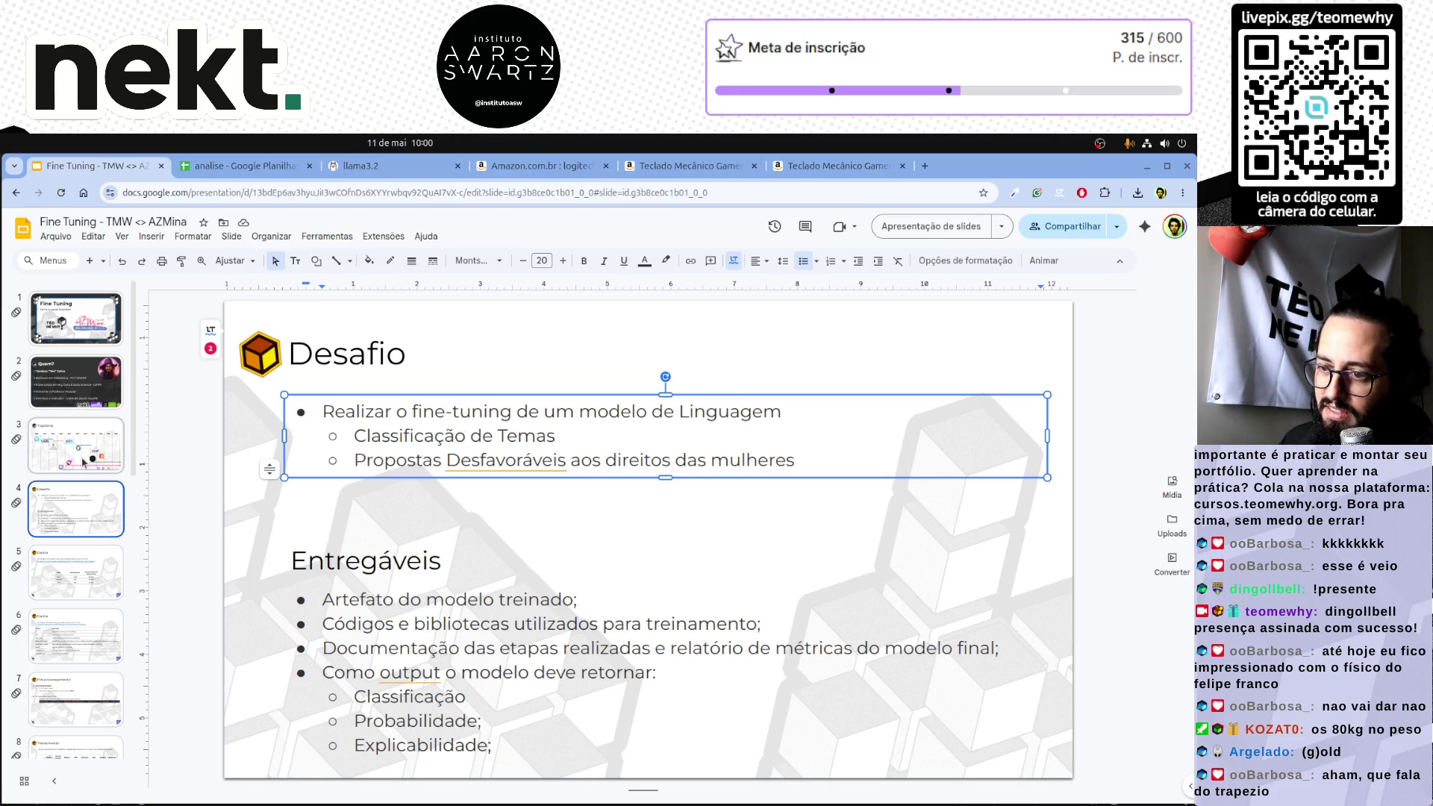
click(447, 435)
click(446, 624)
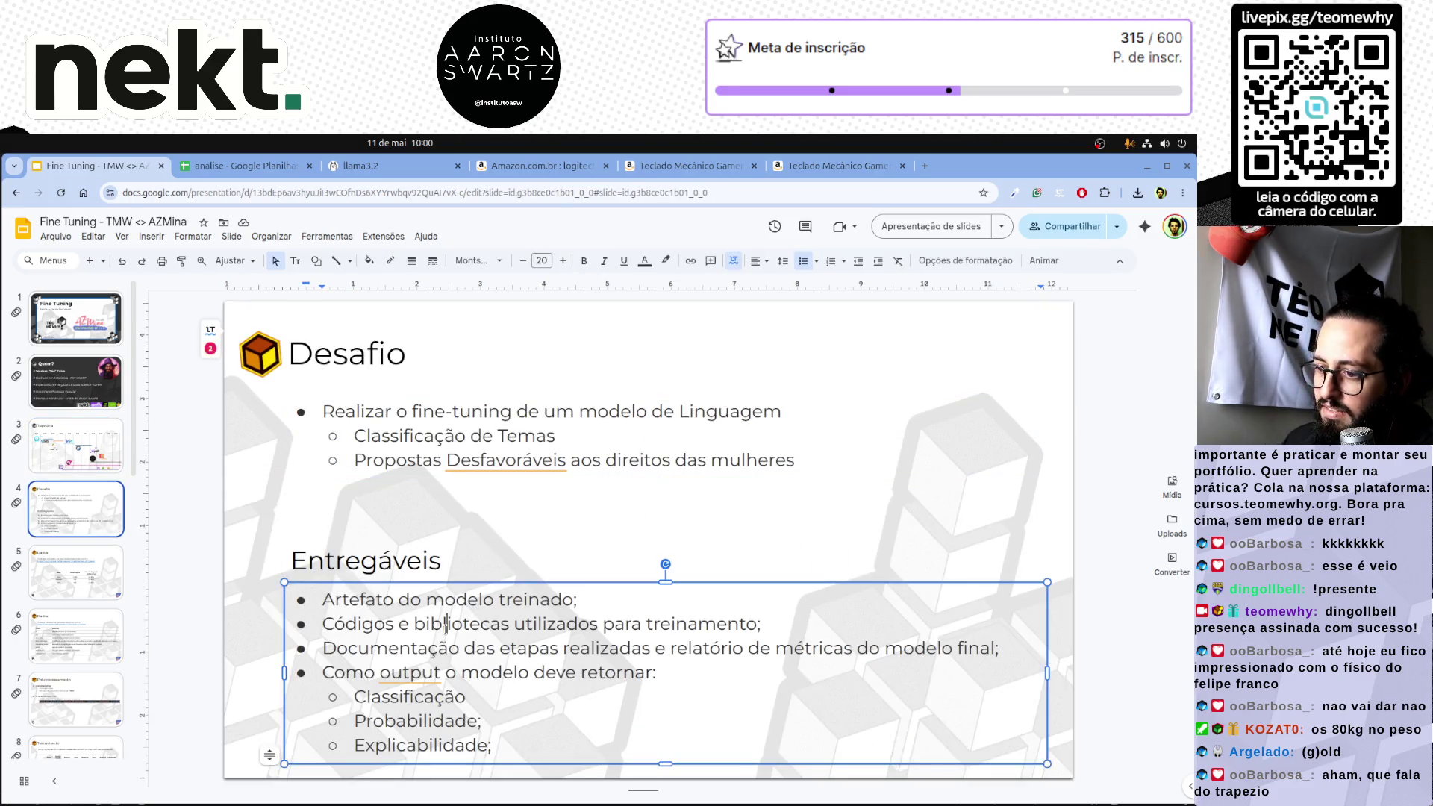
click(478, 412)
triple_click(484, 412)
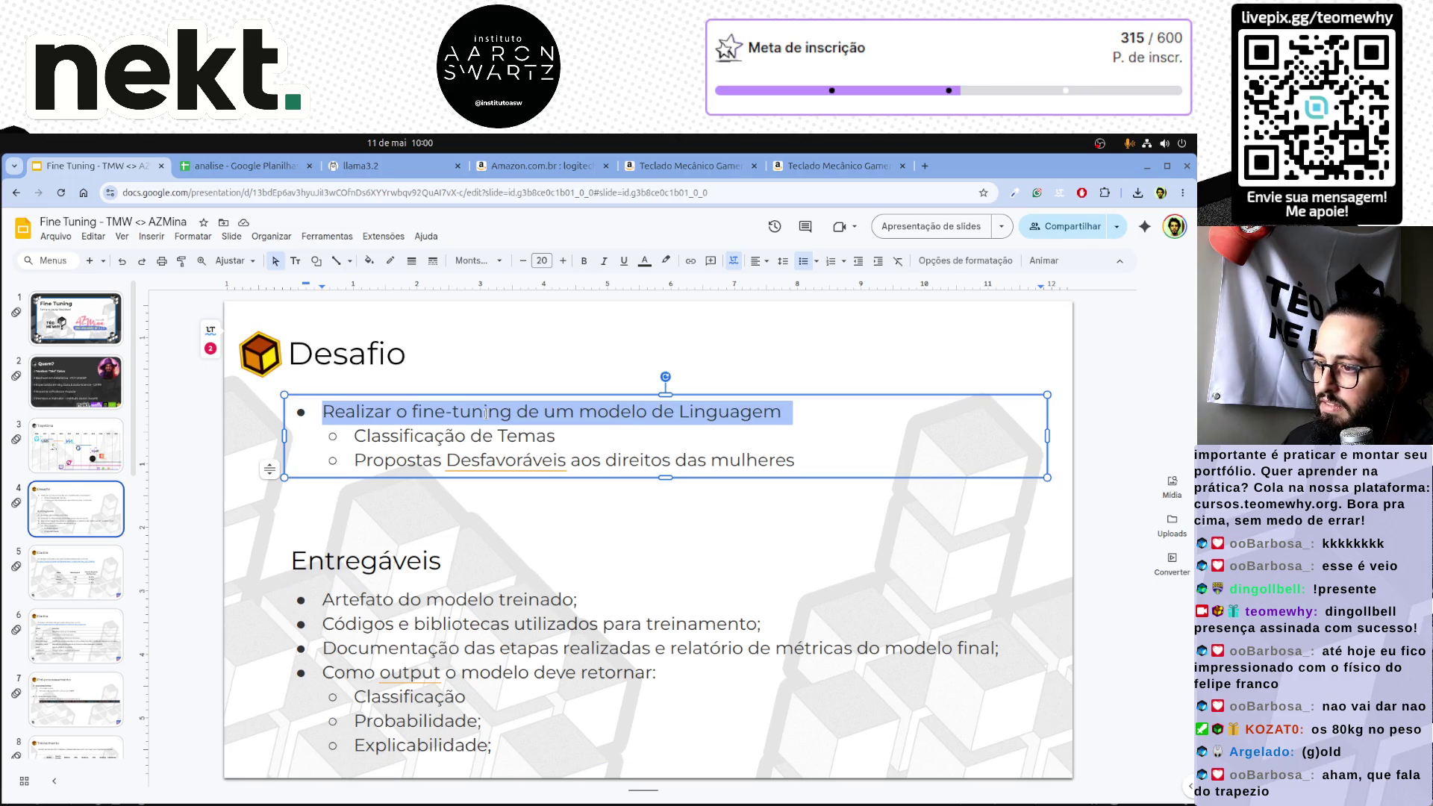
key(ctrl+a)
key(ctrl+shift+comma)
Step: Make the Entregáveis bullets one size smaller too, then move to the Dados slide
click(451, 632)
key(ctrl+a)
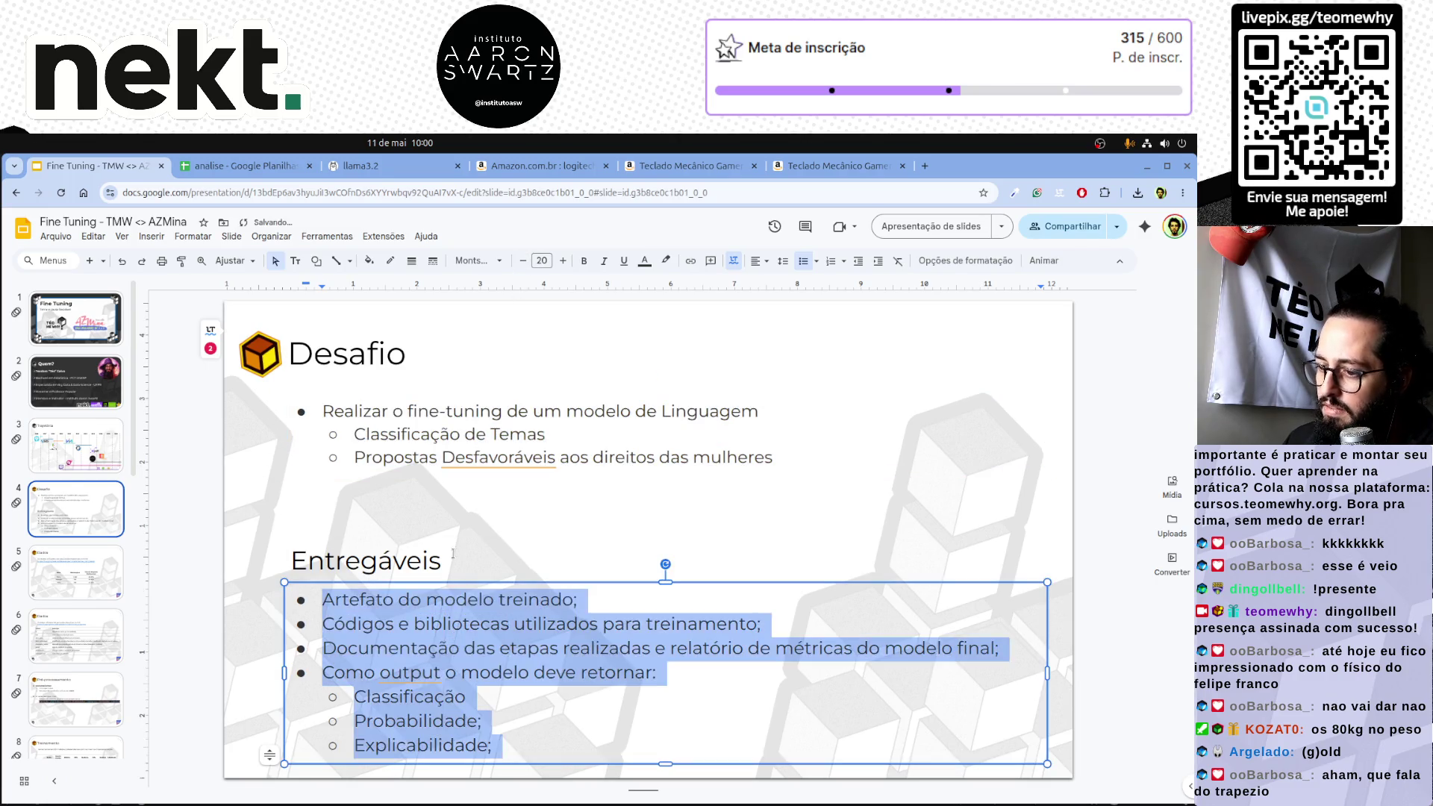
click(518, 262)
key(Escape)
key(Escape)
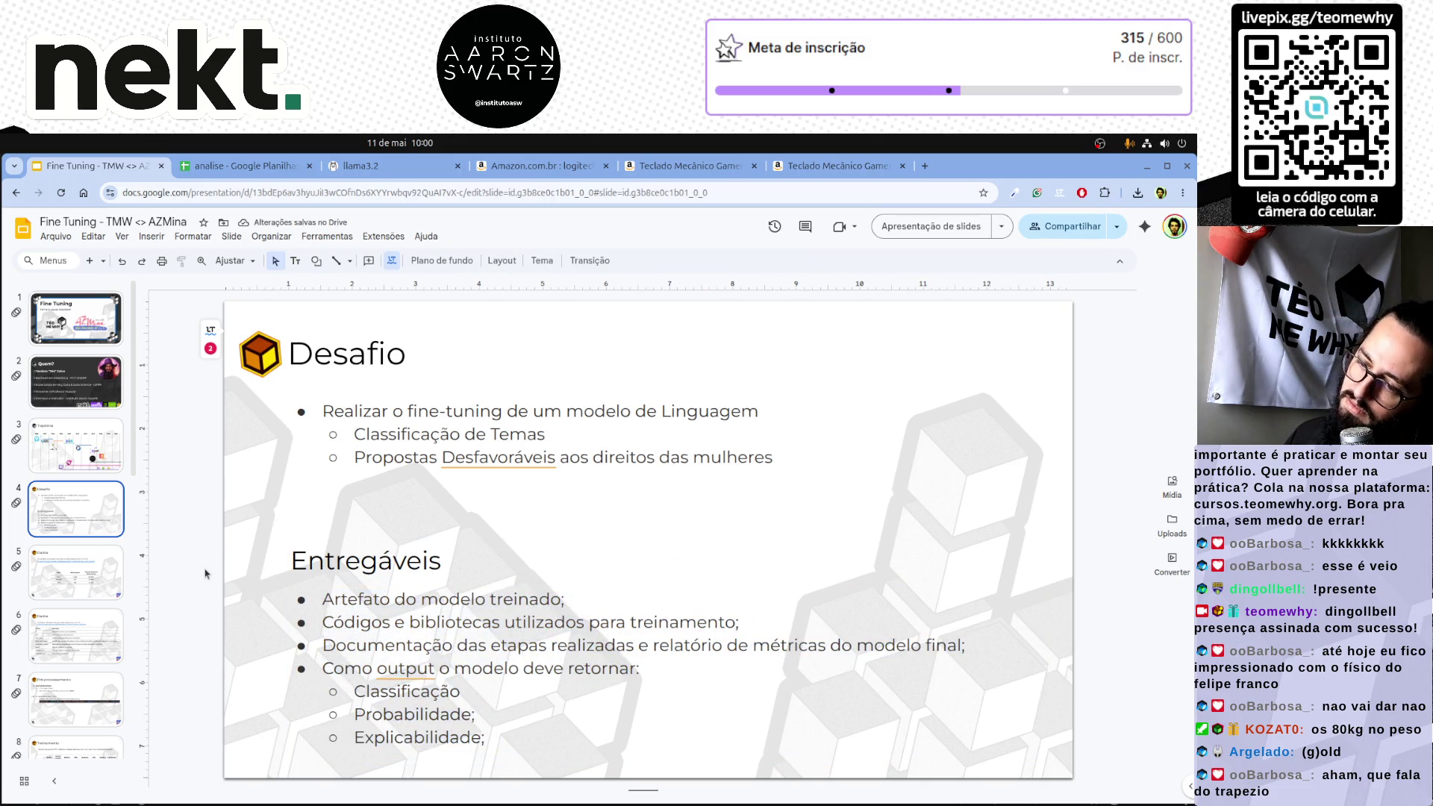
click(95, 582)
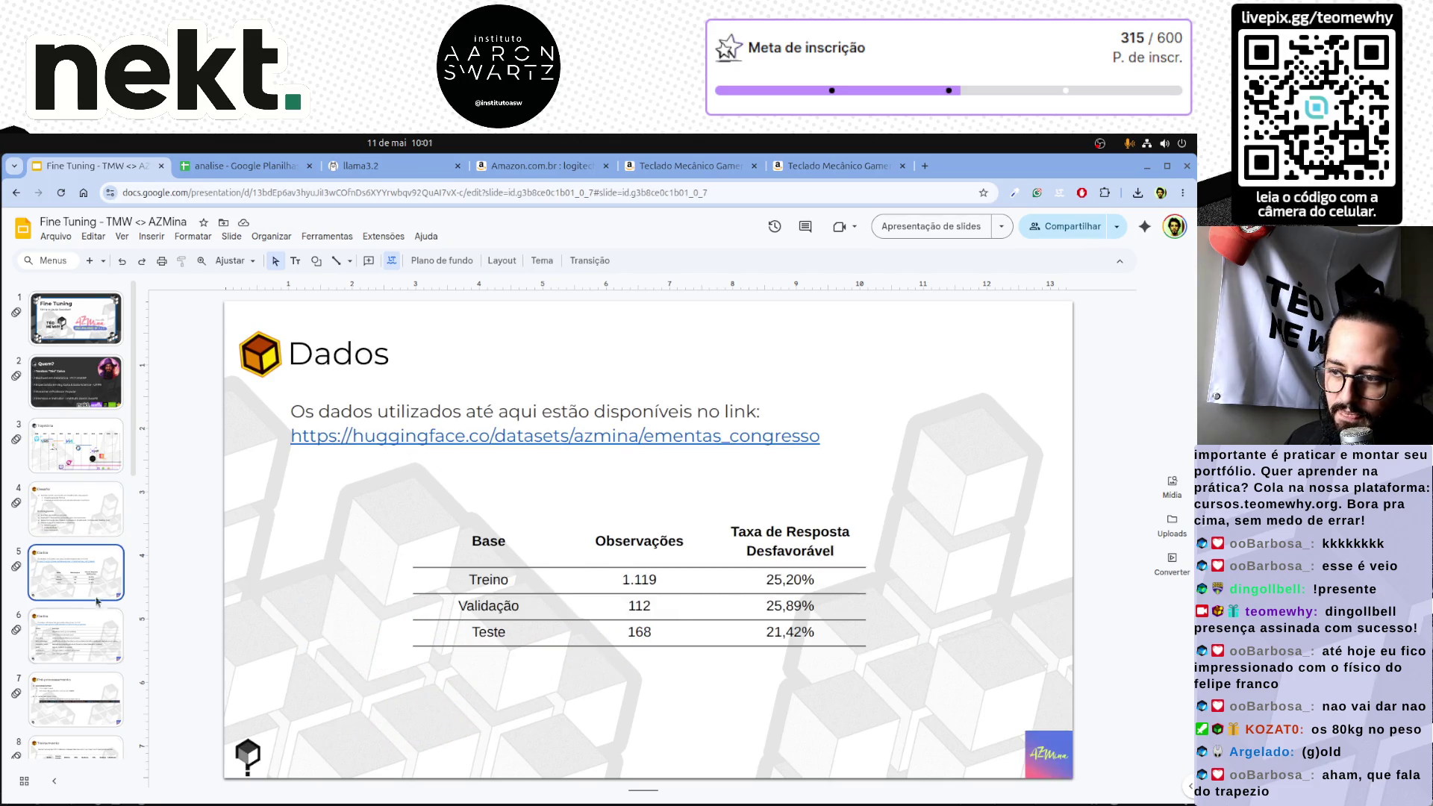
Step: Review the Pré-processamento, Treinamento table and histogram slides
key(Down)
click(82, 707)
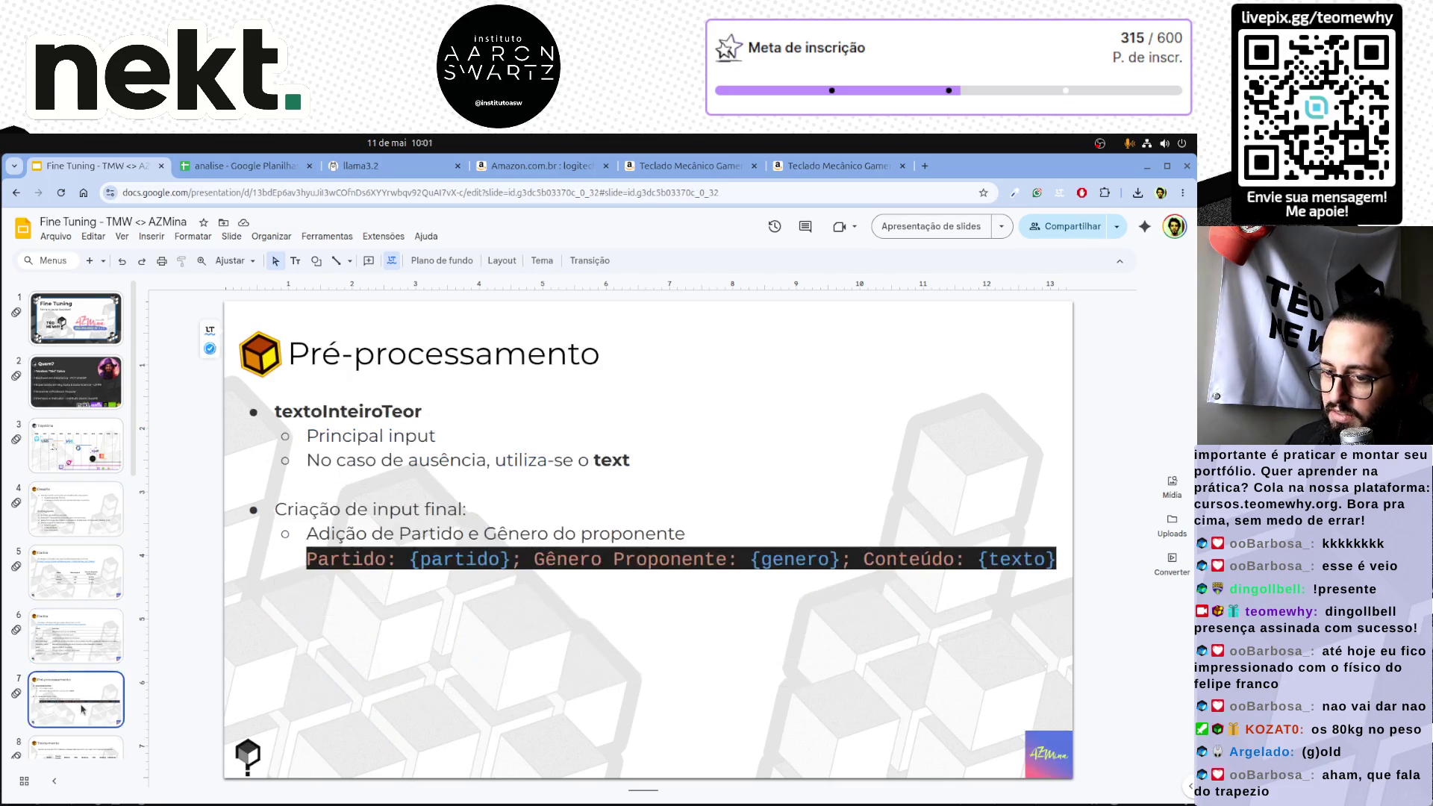
key(Down)
key(Down)
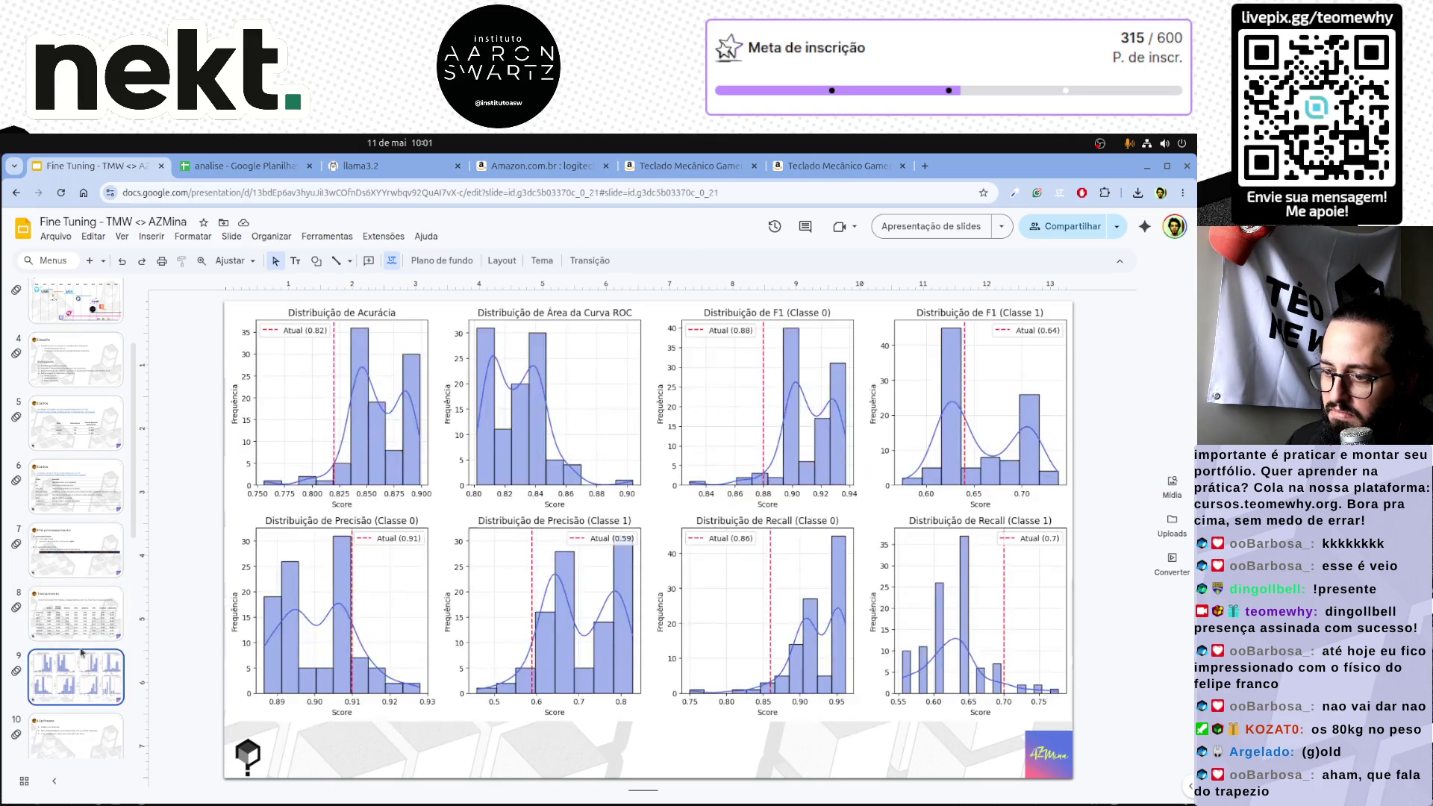
click(85, 607)
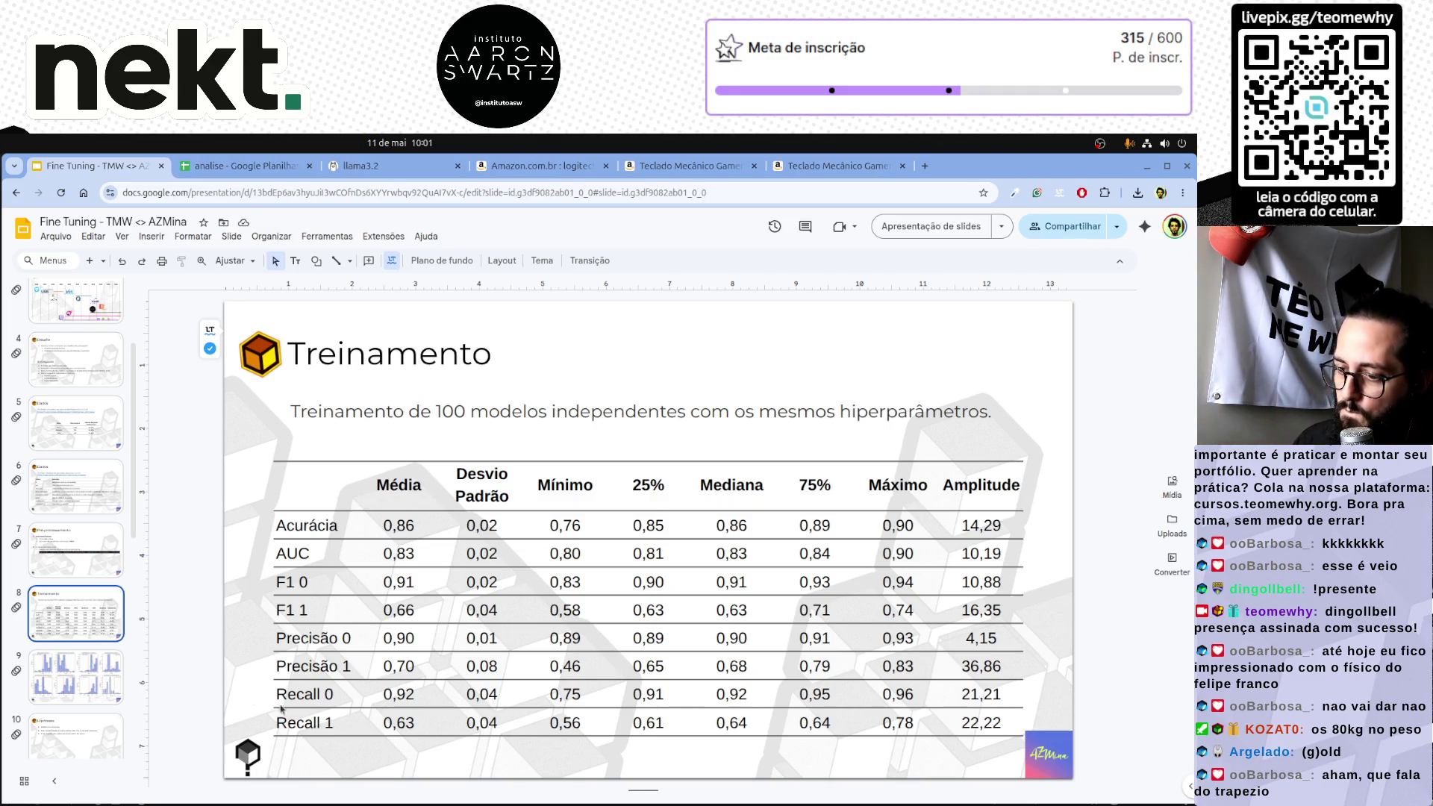
key(Down)
key(Up)
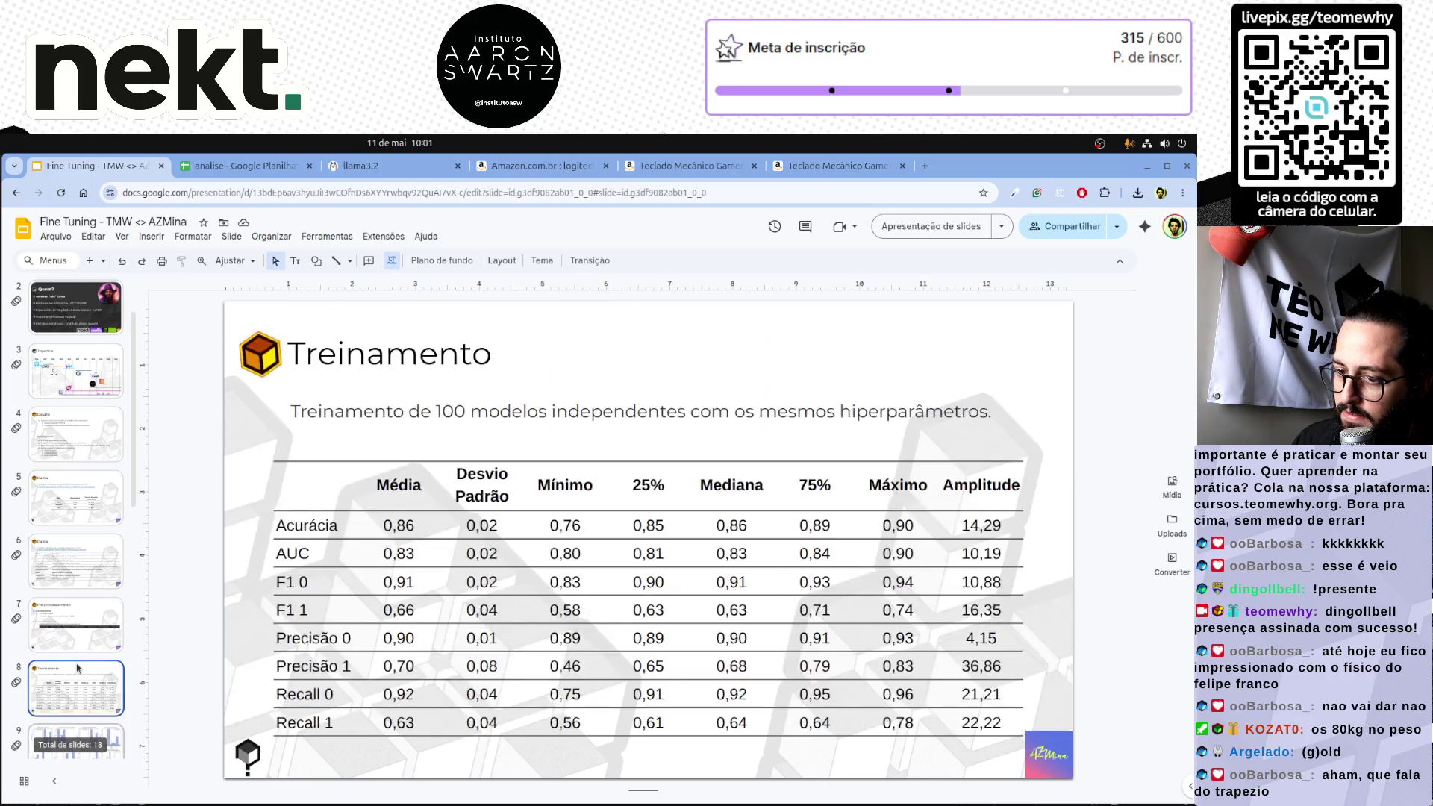
key(Down)
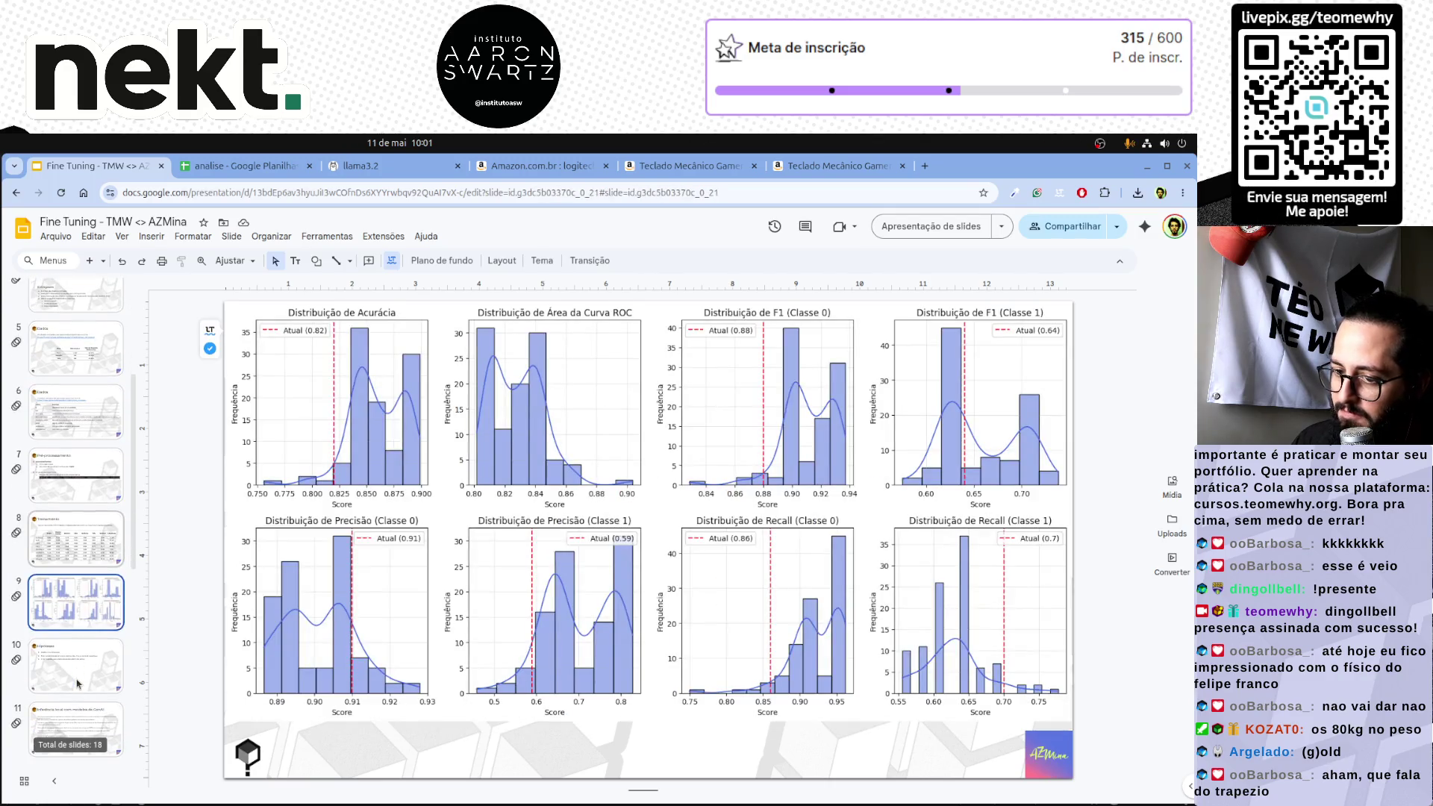
key(Down)
key(Down)
scroll(76, 682, down, 1)
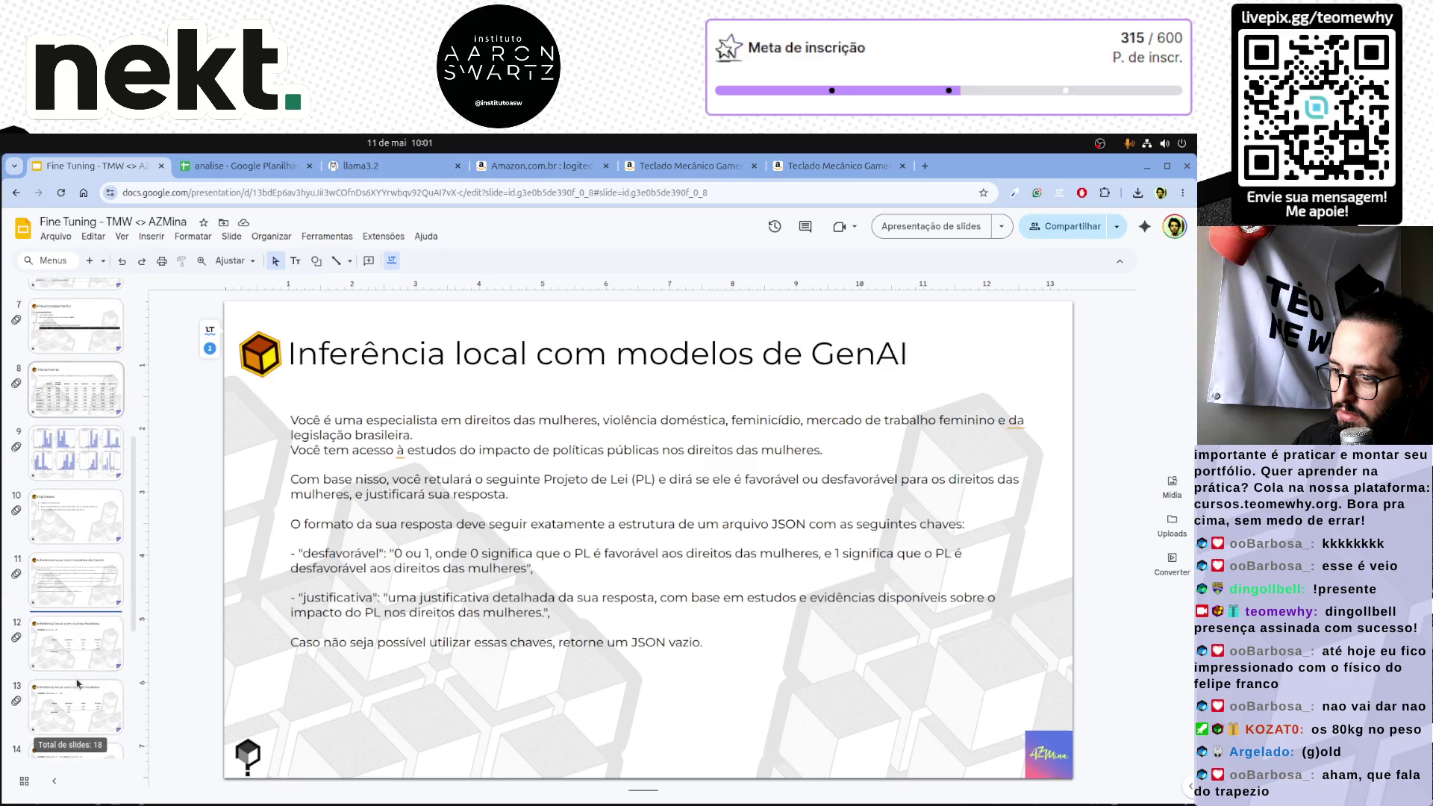
Step: Flip between the deepseek and llama3.2 results slides and their comparison slide
click(80, 694)
click(94, 650)
click(79, 685)
scroll(80, 686, down, 1)
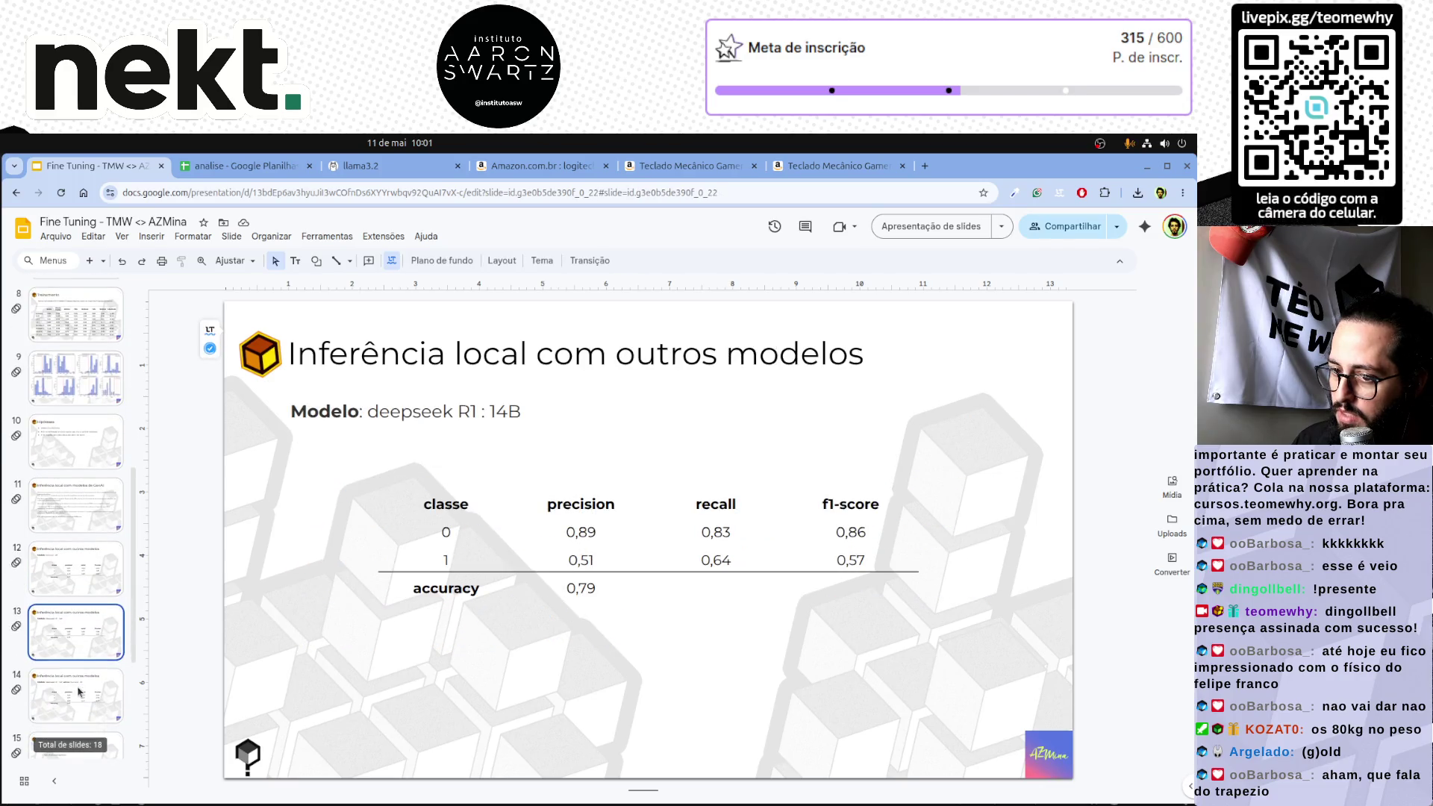
click(80, 685)
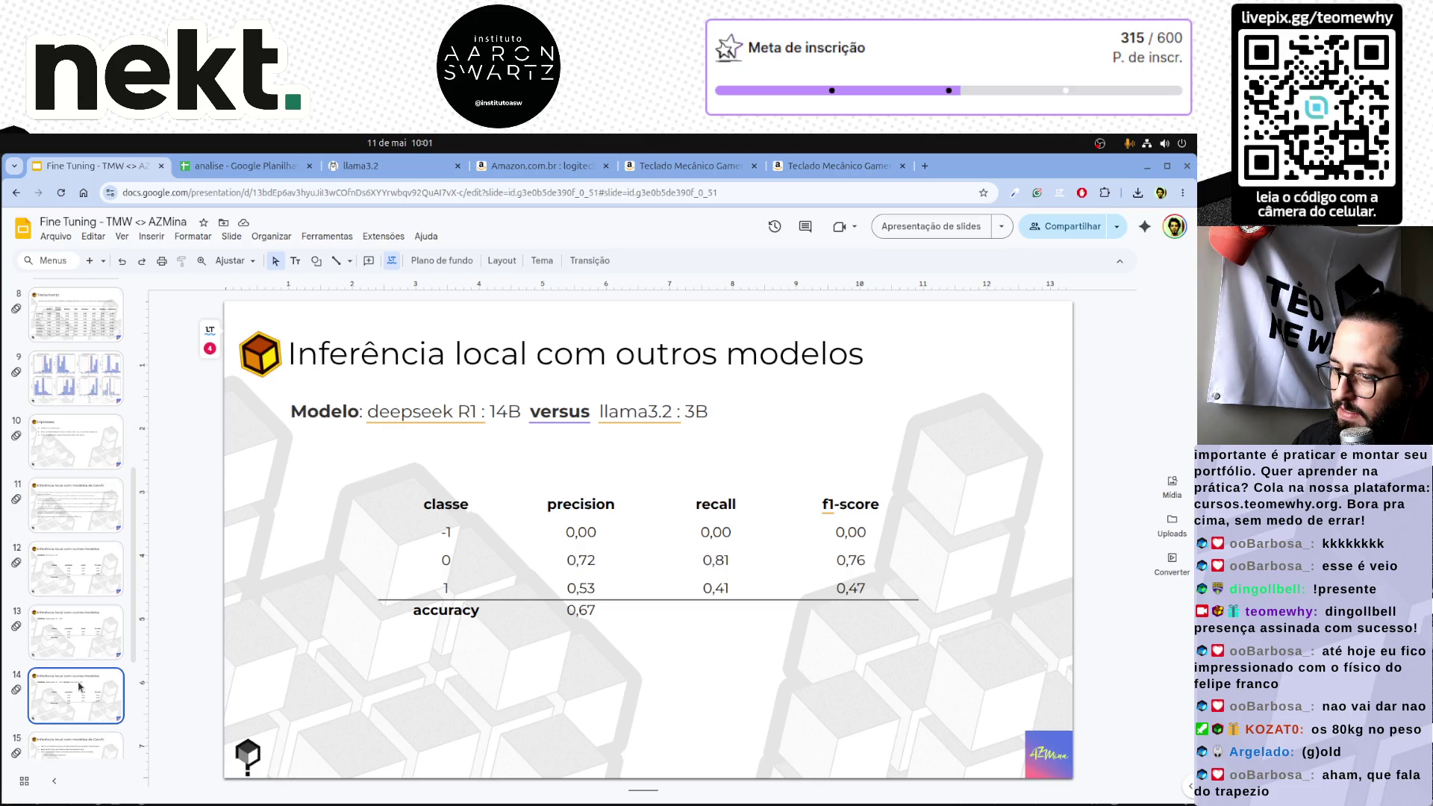
click(77, 632)
click(83, 579)
click(67, 638)
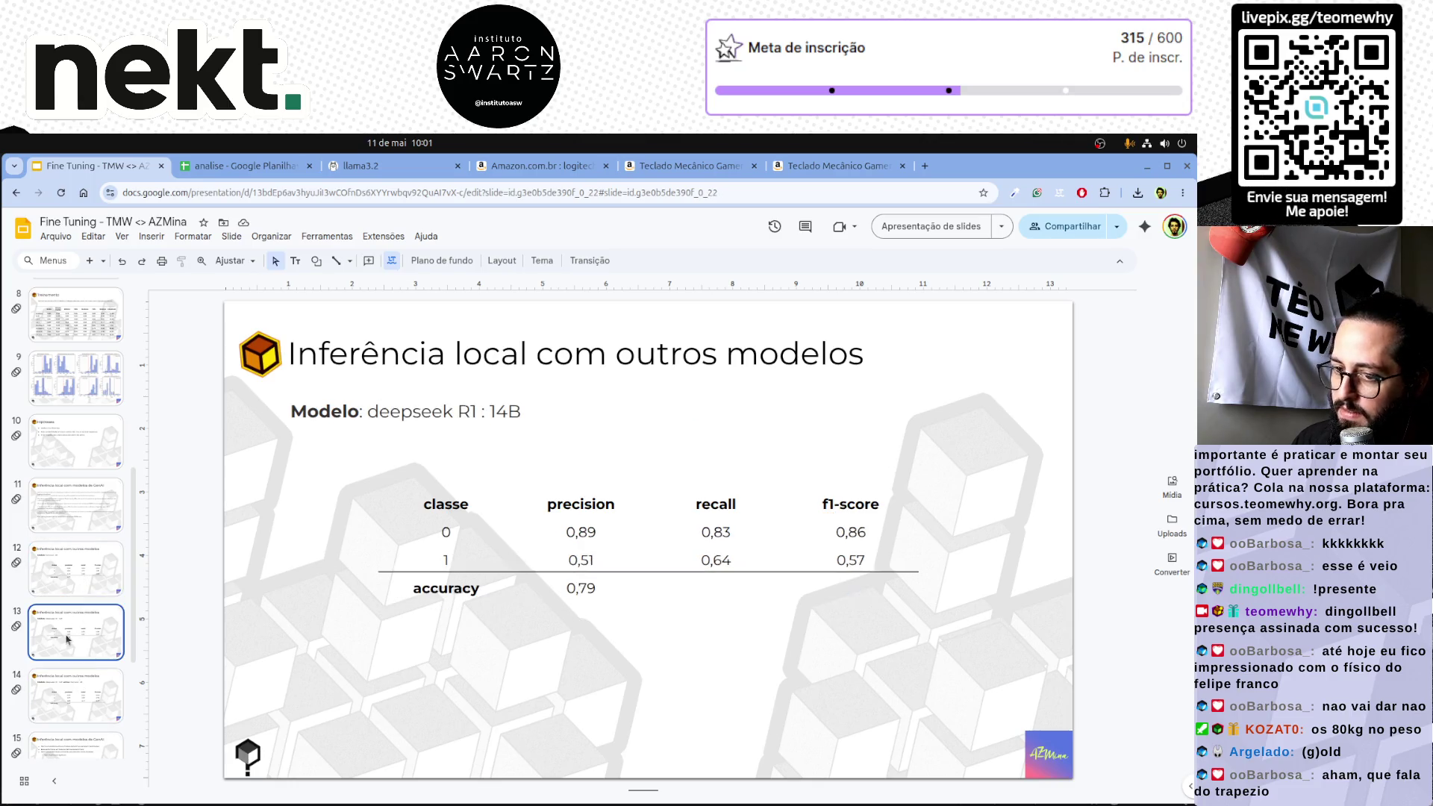
click(66, 672)
click(80, 619)
click(86, 571)
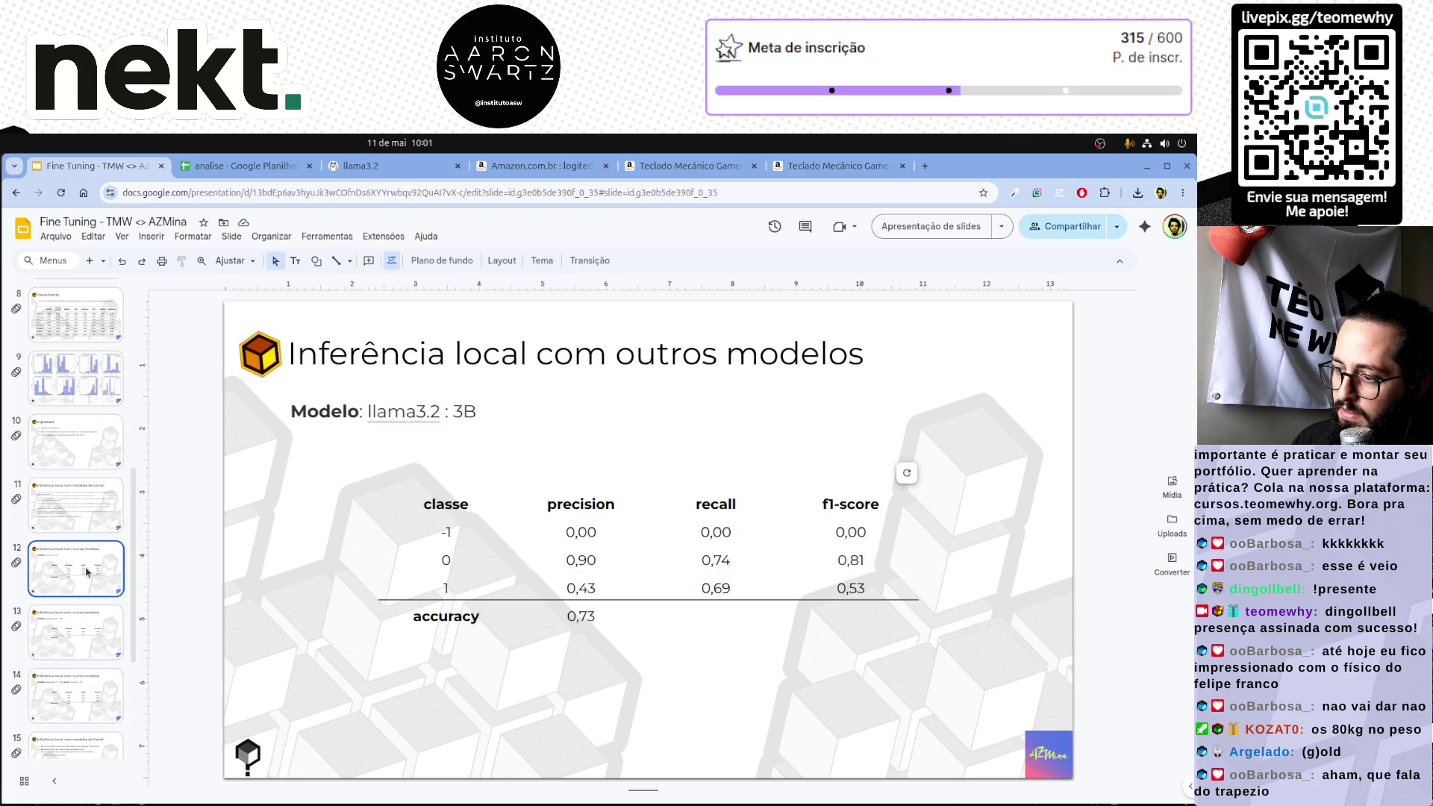
click(80, 633)
click(72, 694)
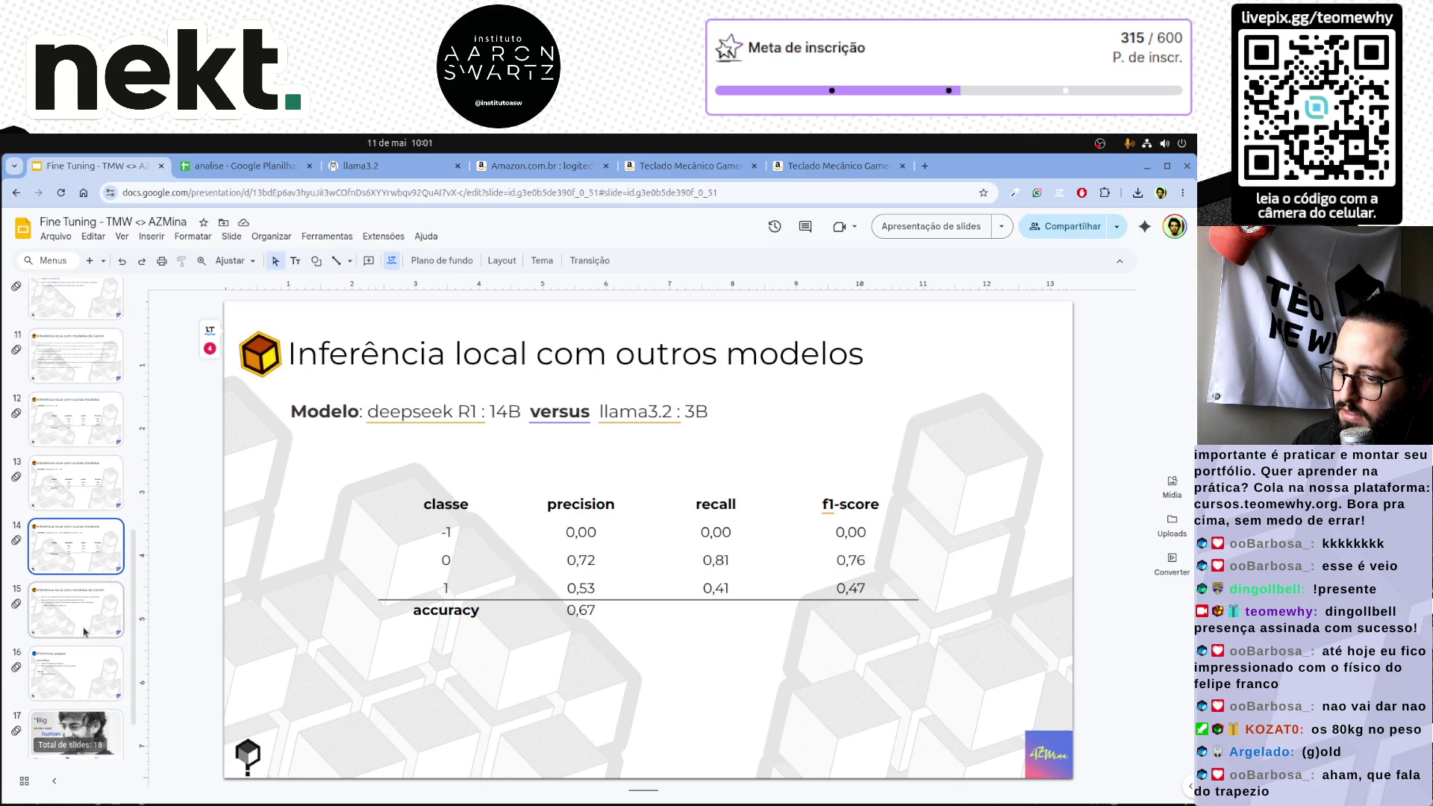
Step: Review the Próximos passos, GenAI conclusions and Aaron Swartz quote slides, returning to the comparison
click(83, 633)
click(81, 677)
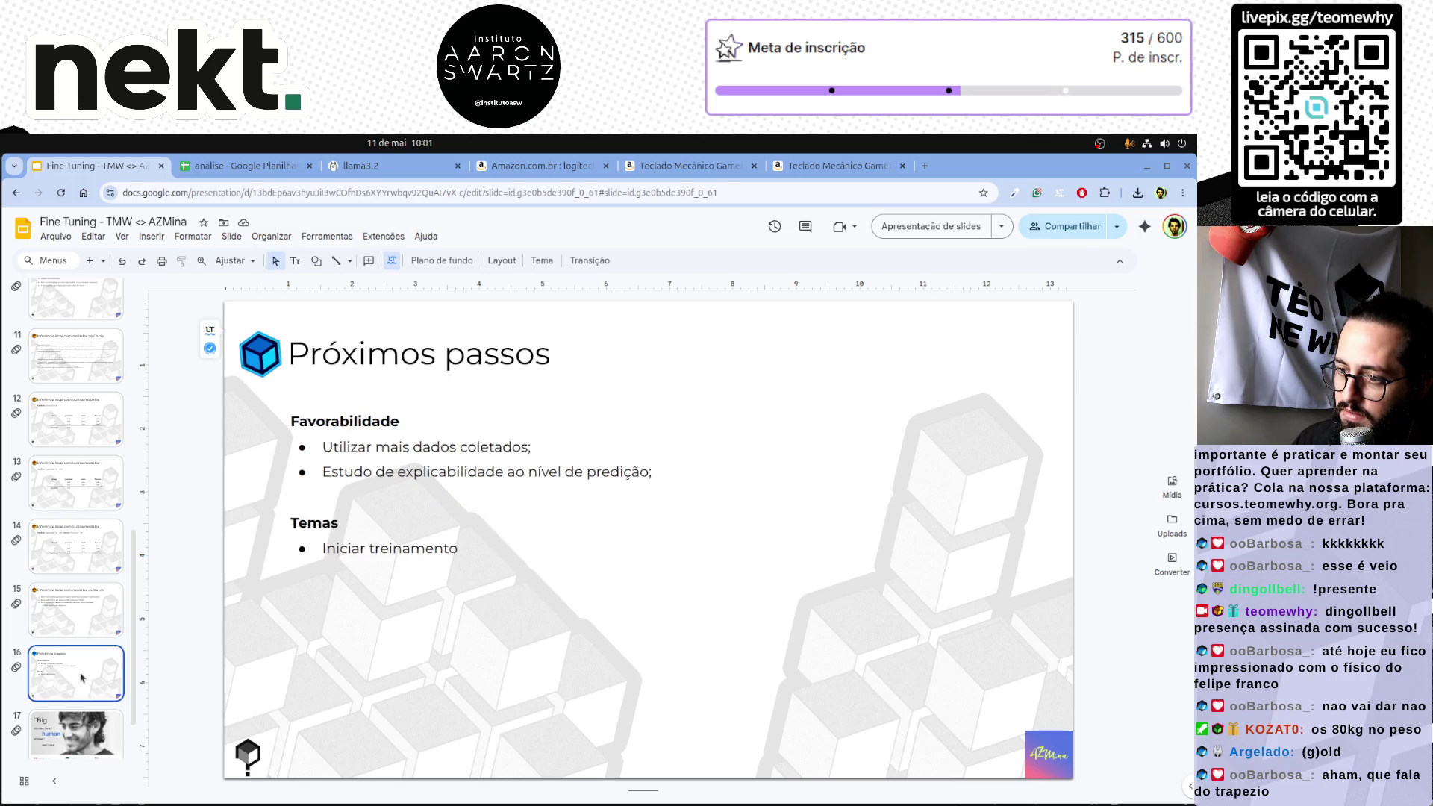
click(95, 591)
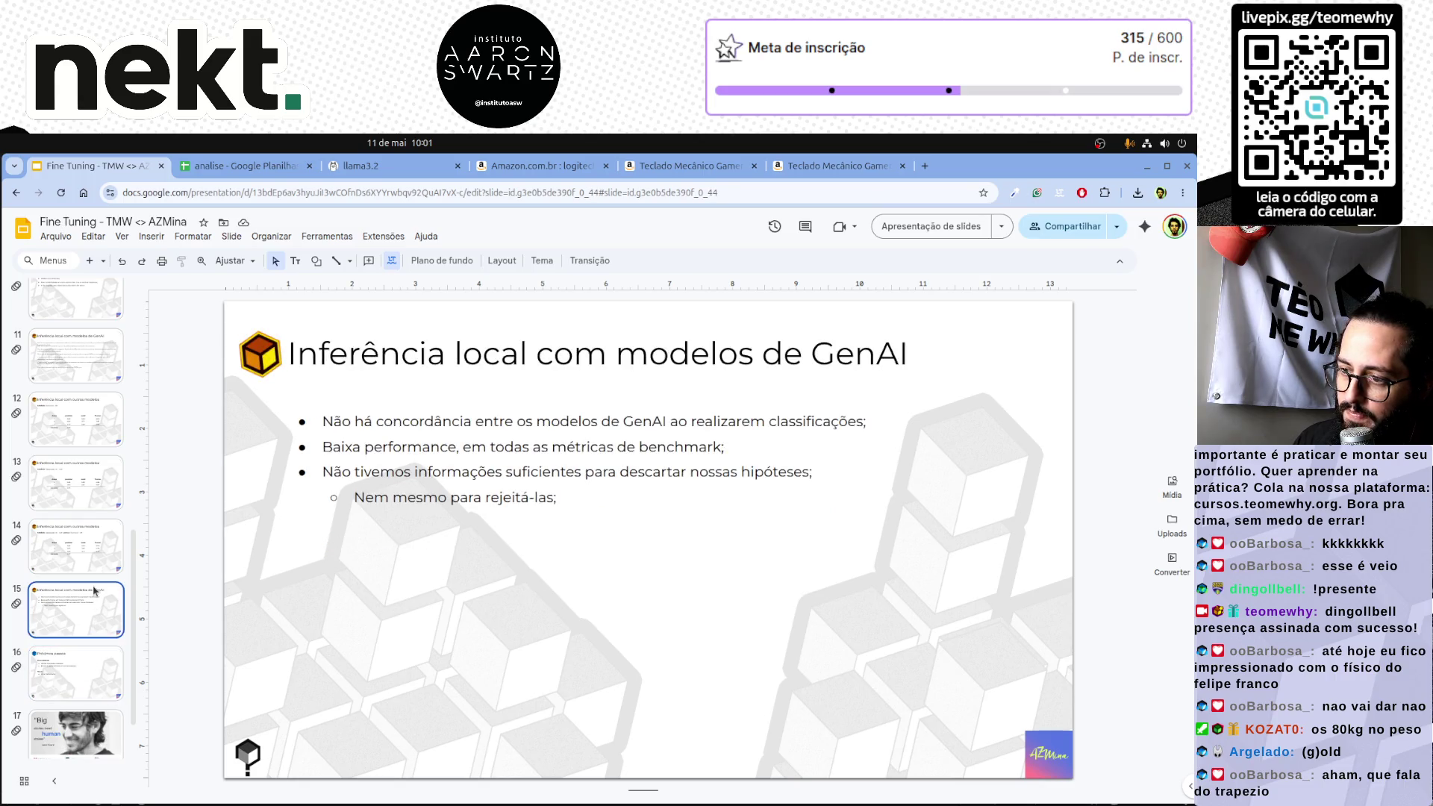
click(80, 672)
click(78, 733)
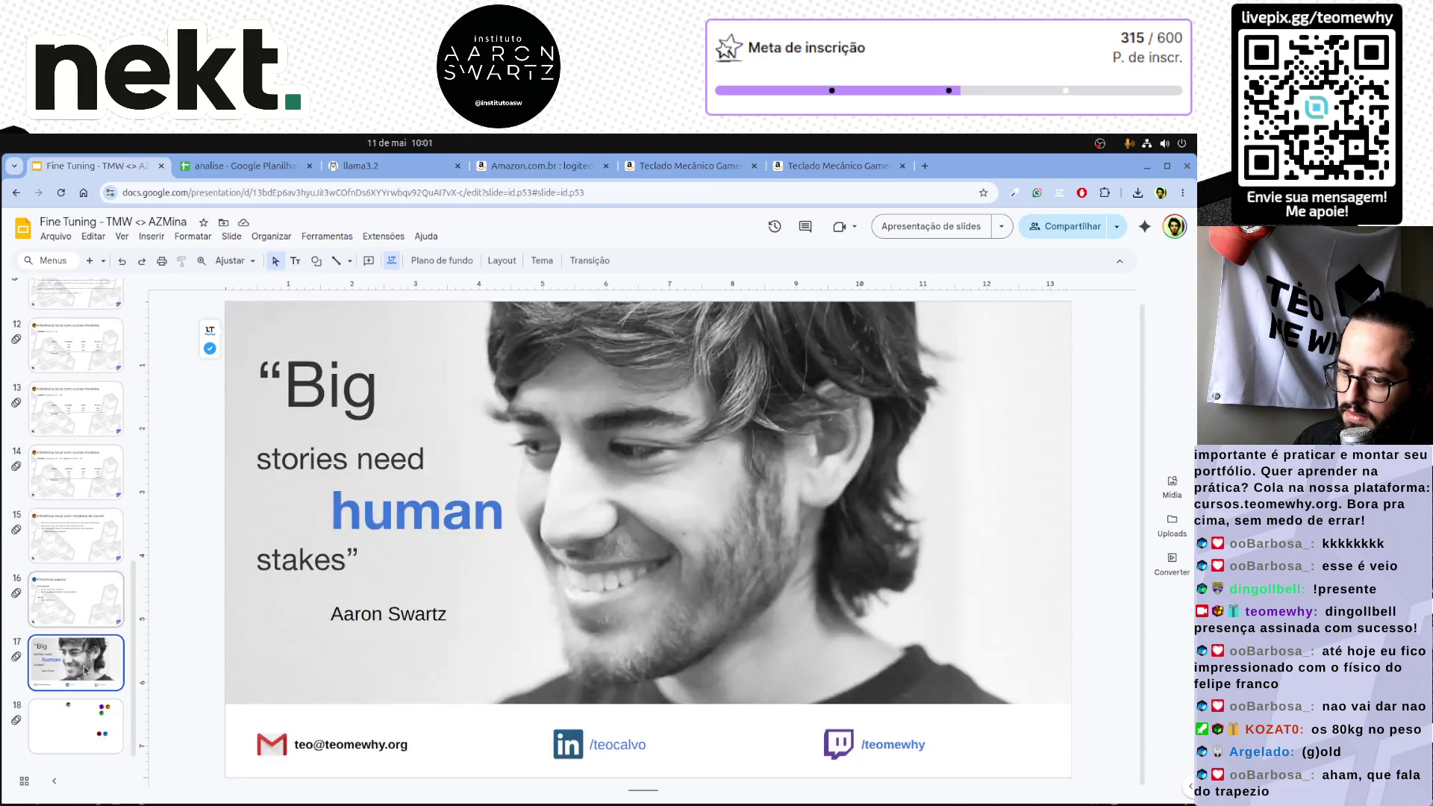
click(91, 544)
key(Up)
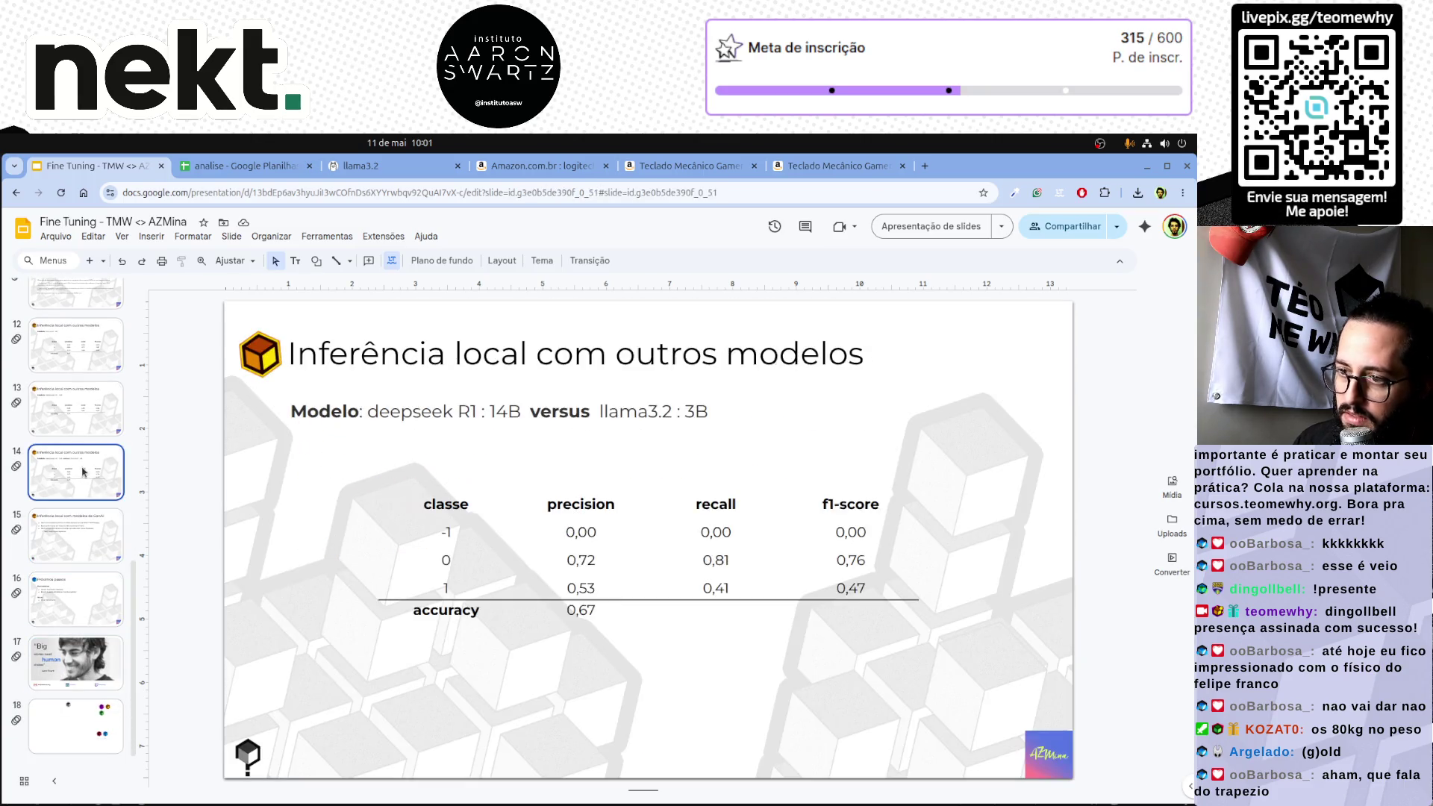
key(Up)
key(Down)
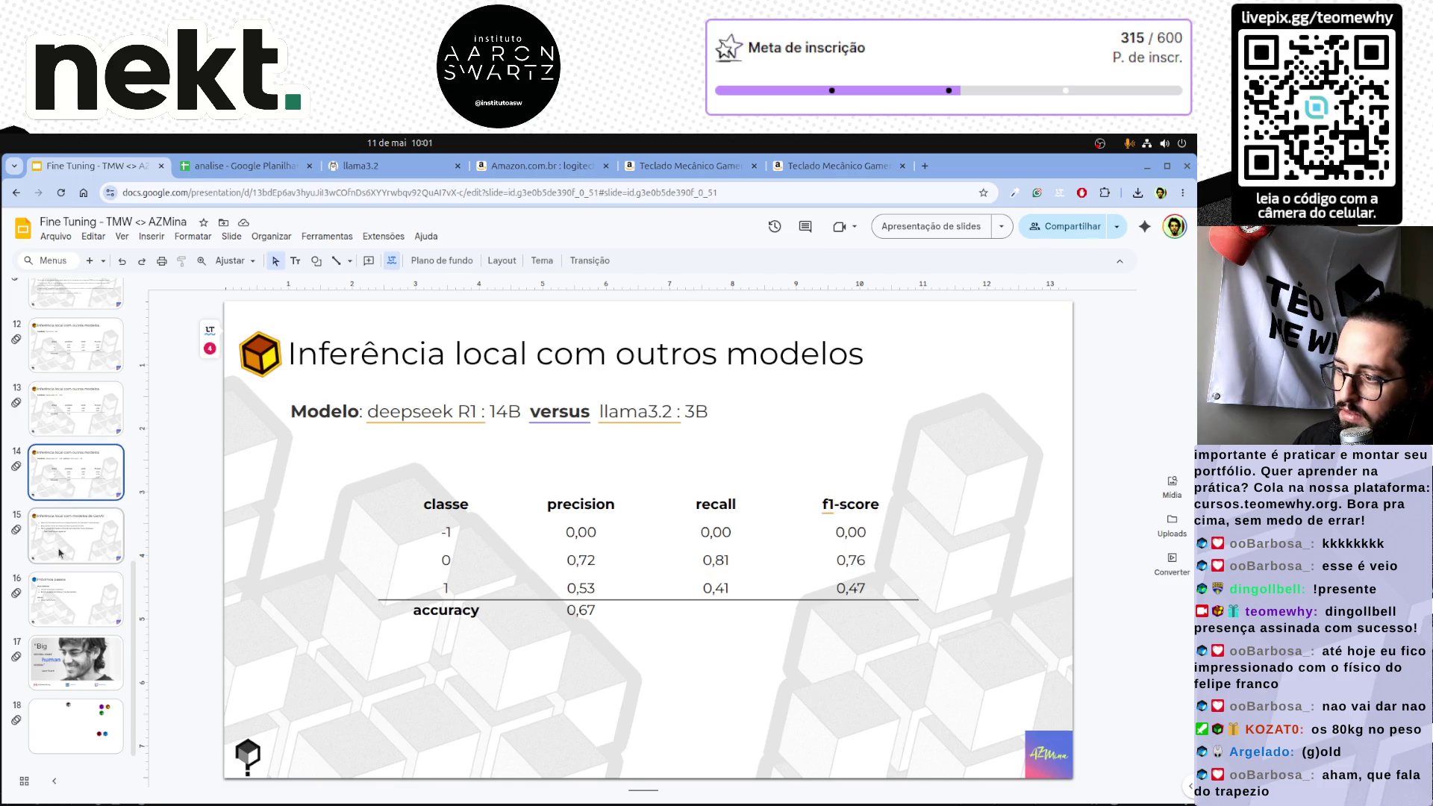
scroll(67, 536, up, 1)
Step: Recheck the llama3.2 results and the deepseek R1 14B versus llama3.2 3B slide, then return to the title slide
click(68, 465)
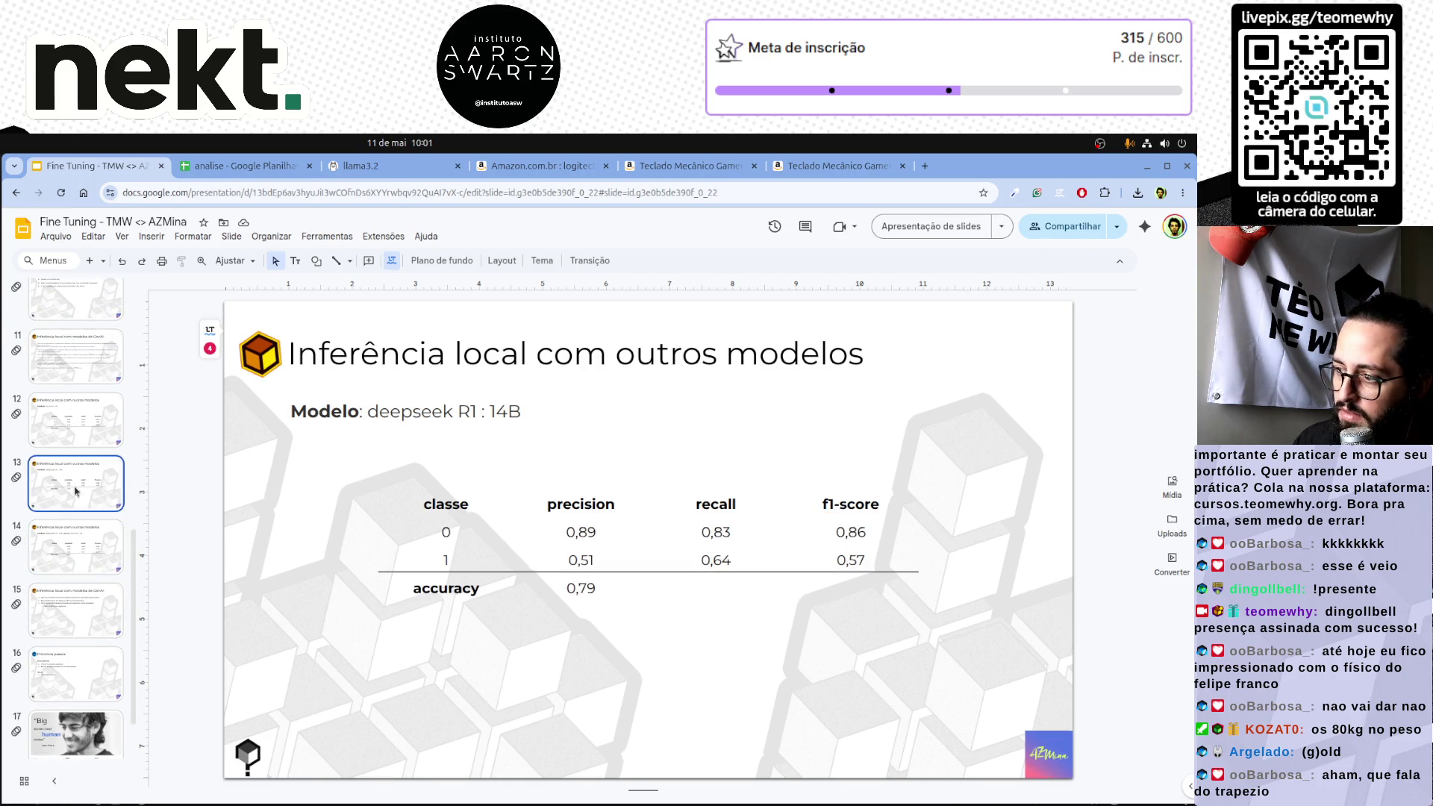
click(91, 436)
click(77, 541)
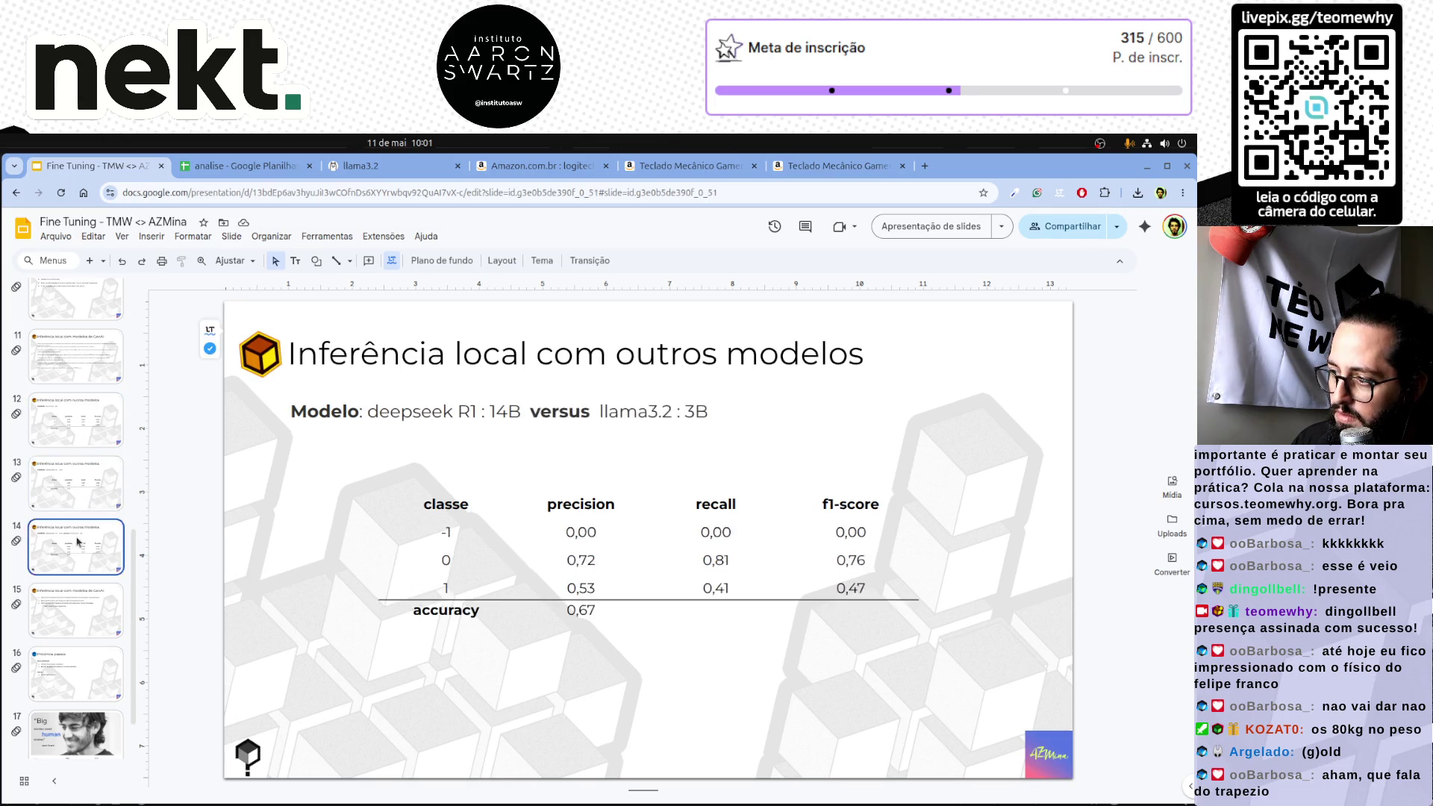
scroll(83, 527, up, 5)
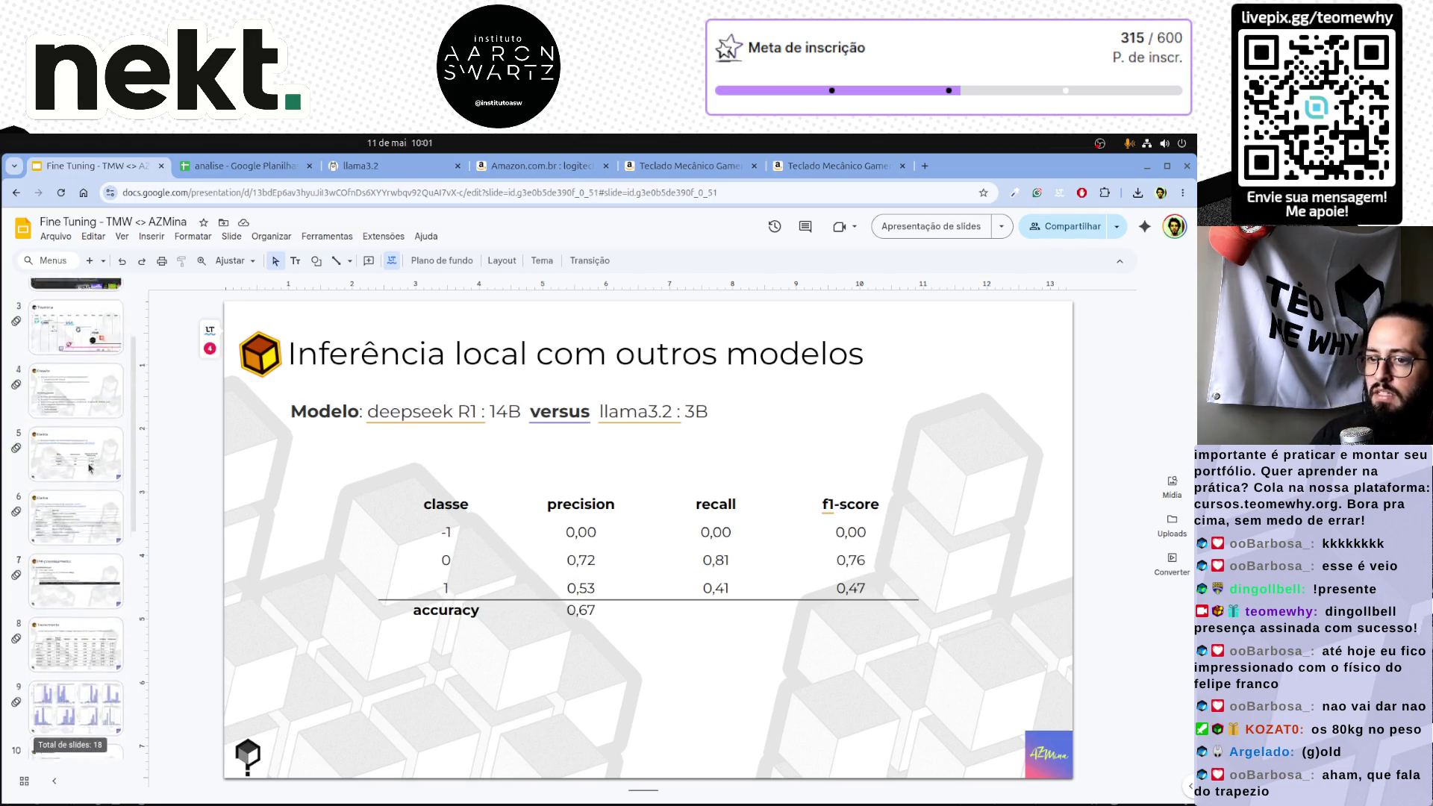
scroll(90, 468, up, 5)
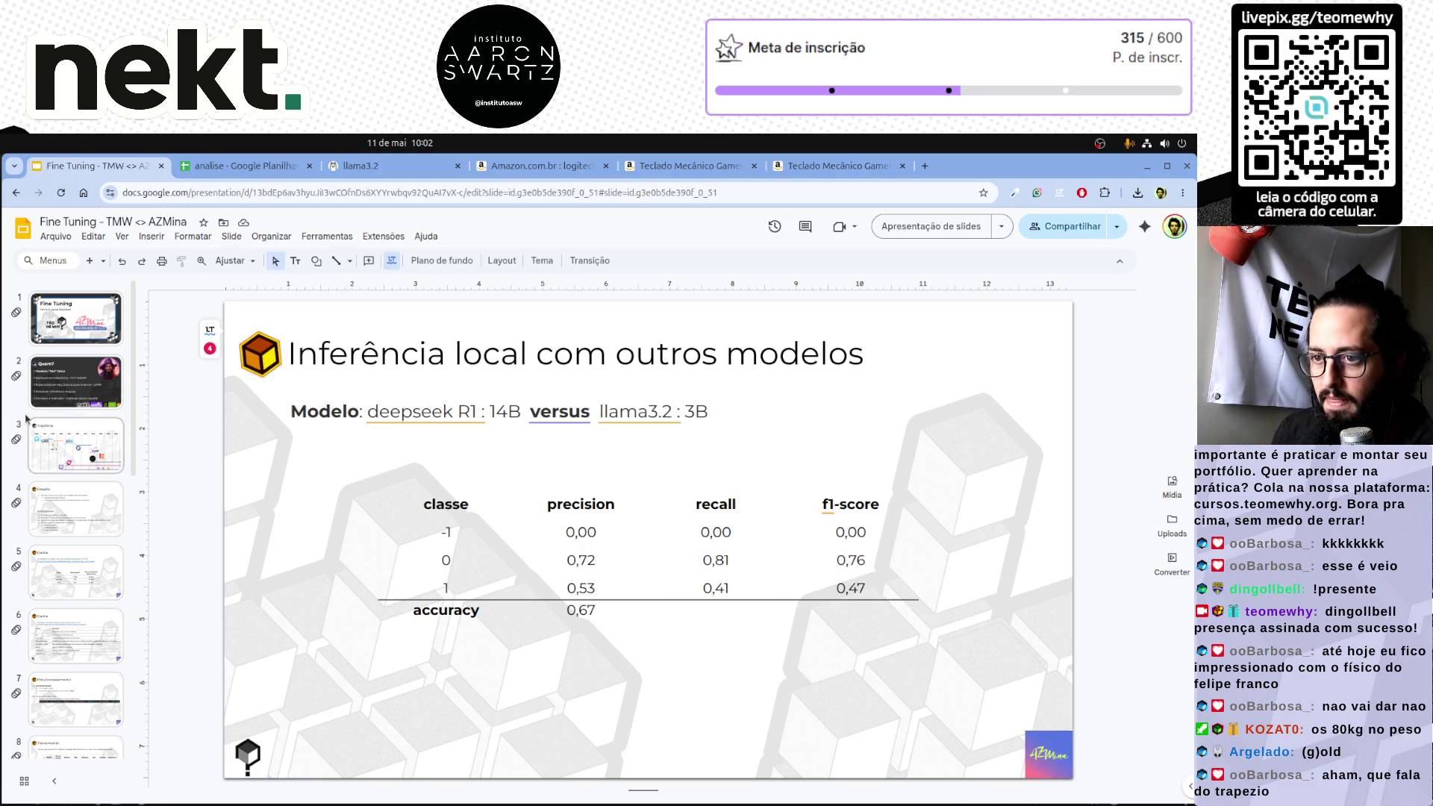
click(78, 322)
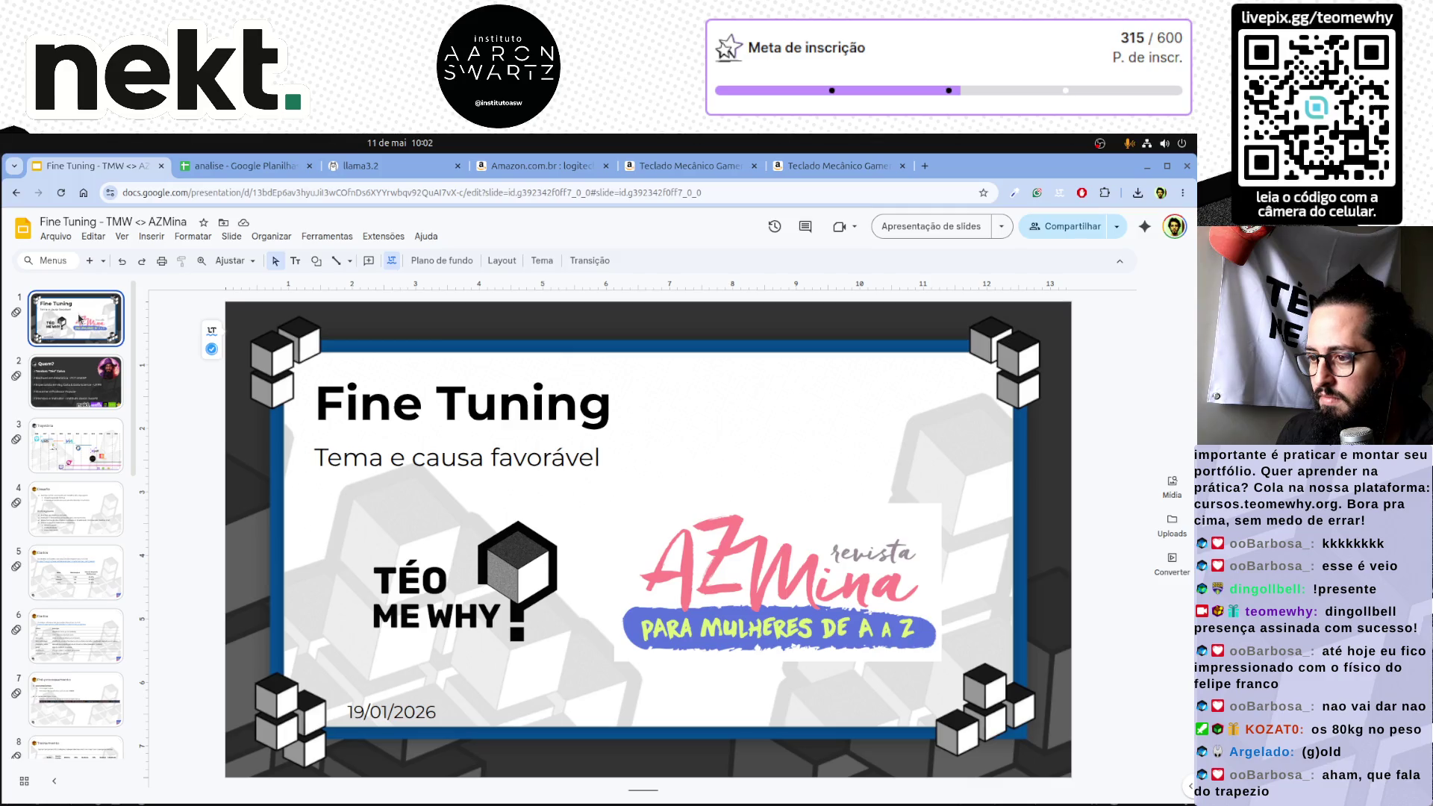
Step: Dismiss the spelling flag on 'favorável', change the title-slide date's day and month to read 11/05/2026, and go to Trajetória
click(542, 458)
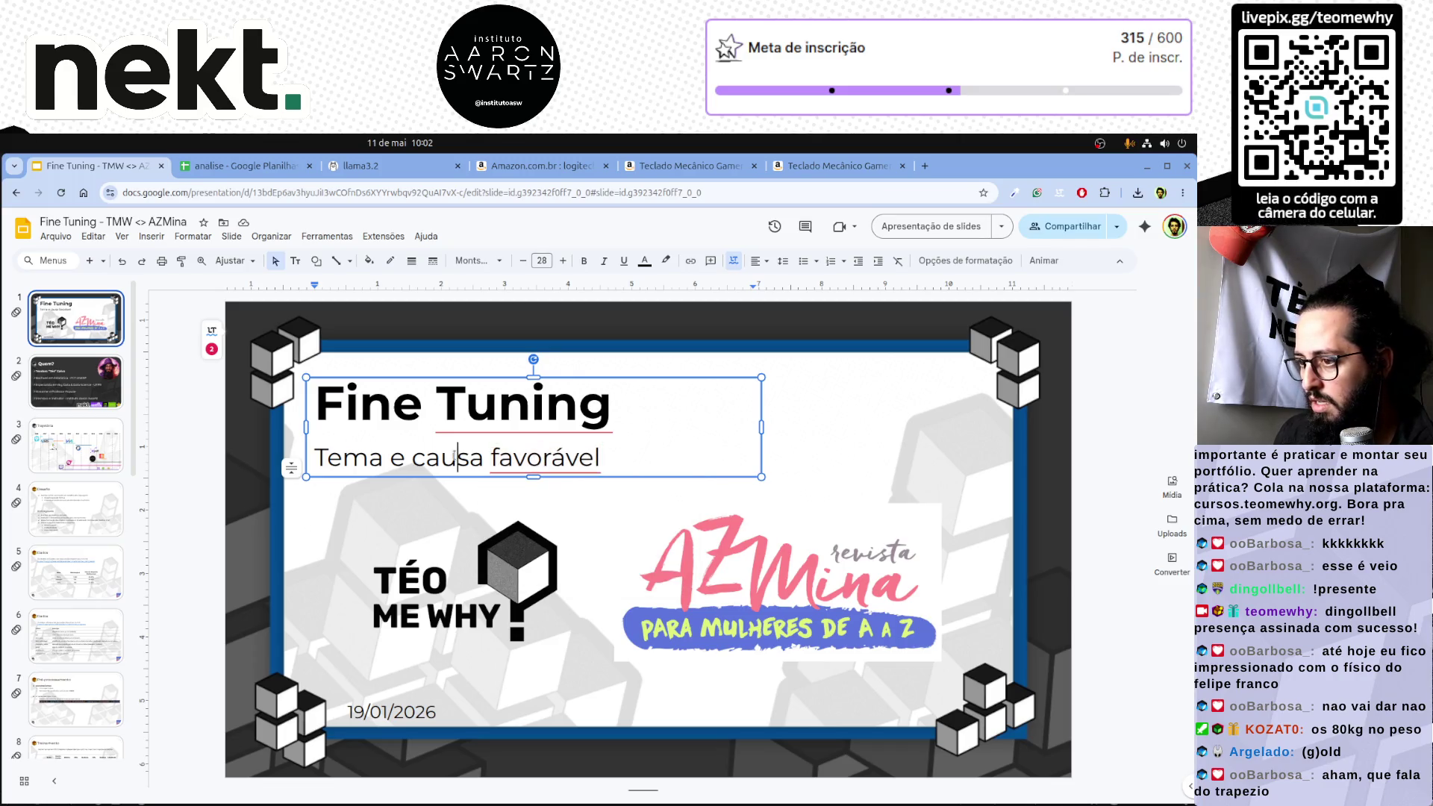
click(348, 527)
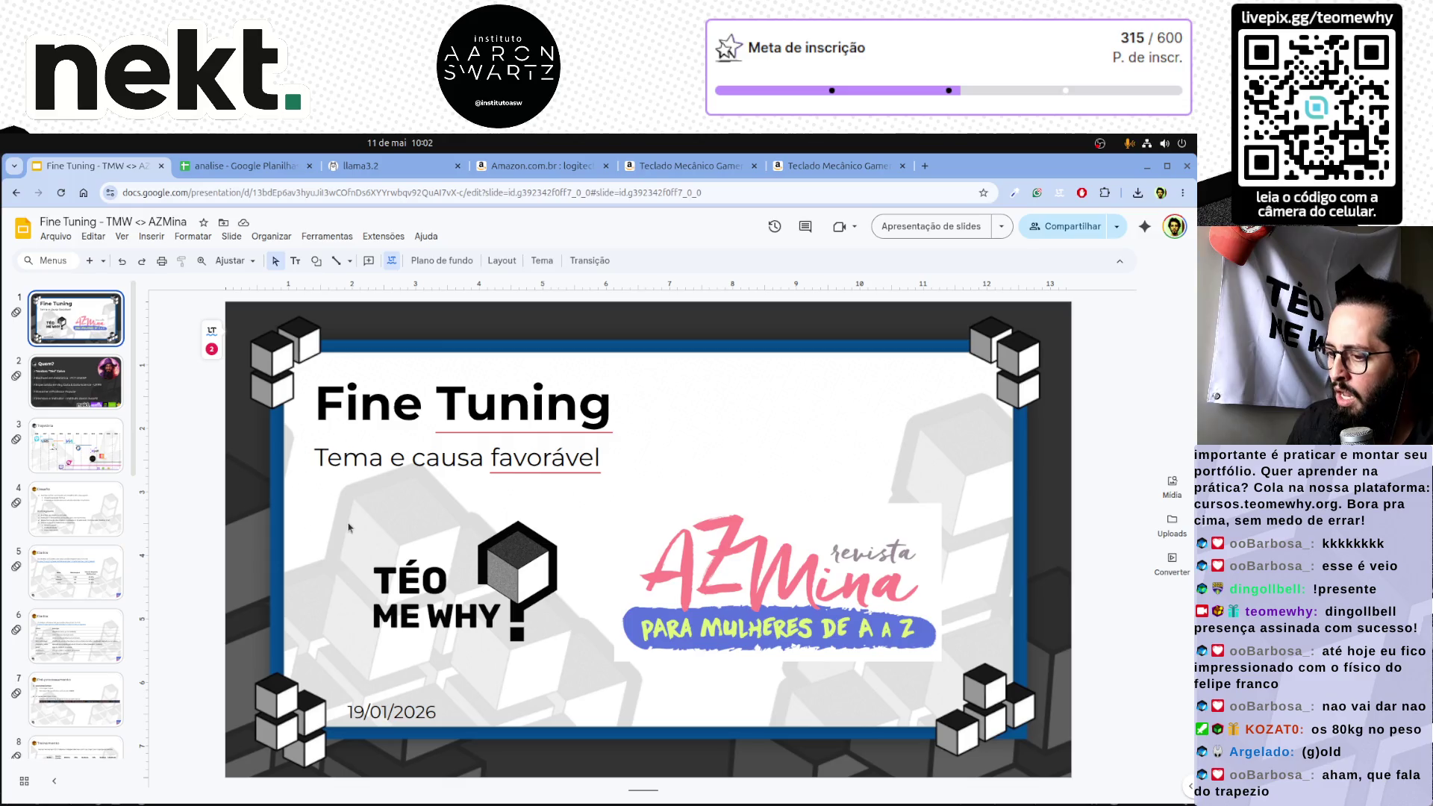
click(366, 716)
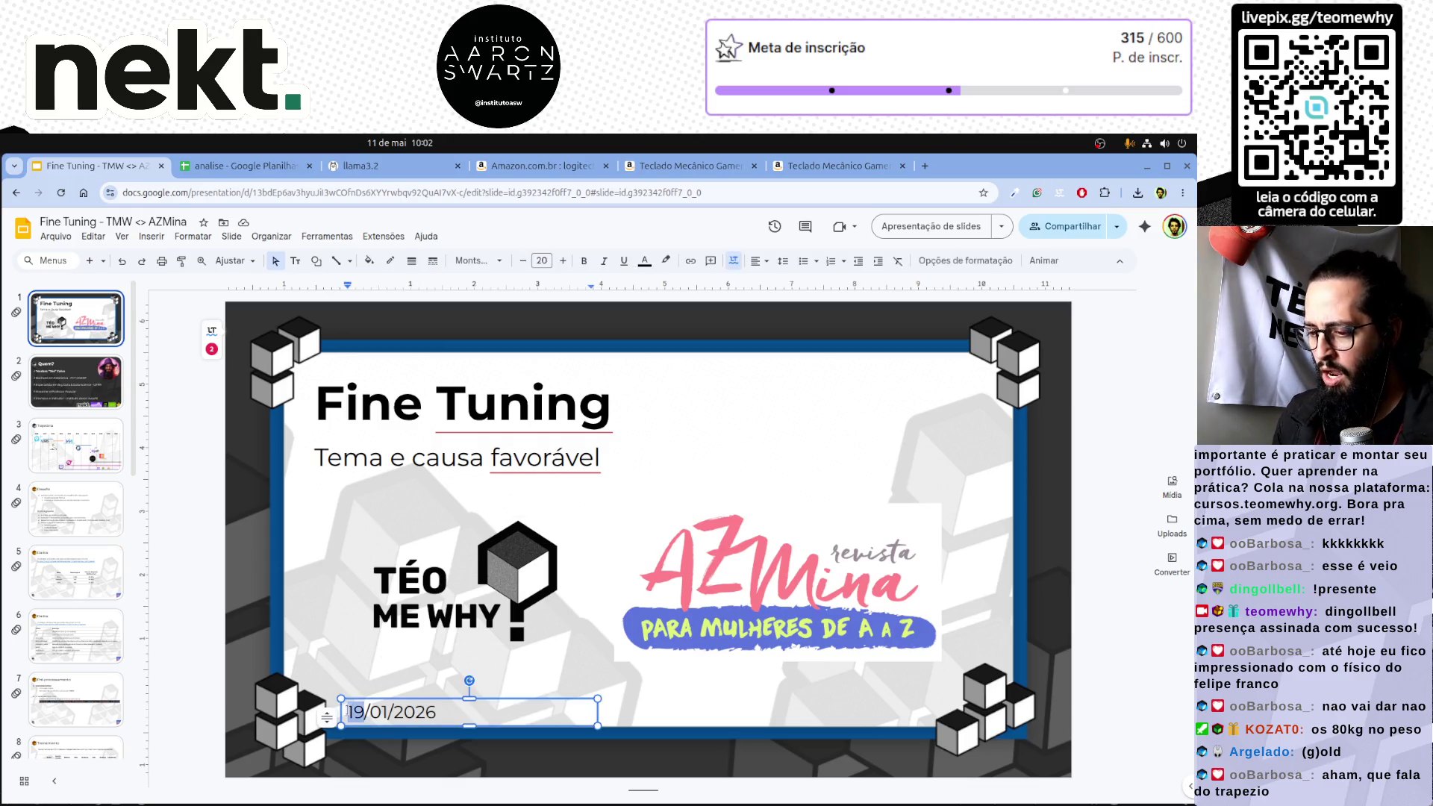
key(BackSpace)
text(1)
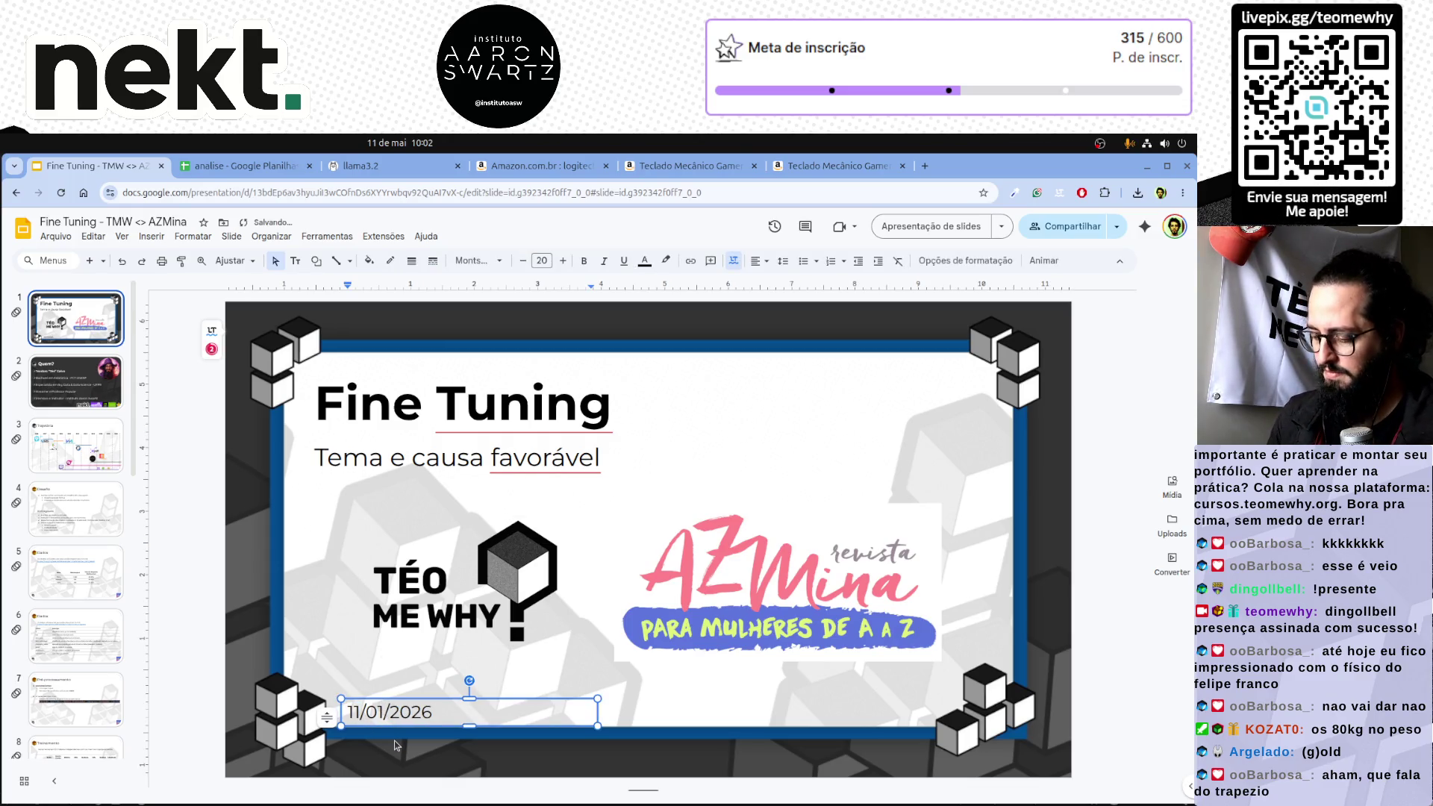
key(Right)
key(Right)
key(Right)
key(BackSpace)
text(5)
click(75, 447)
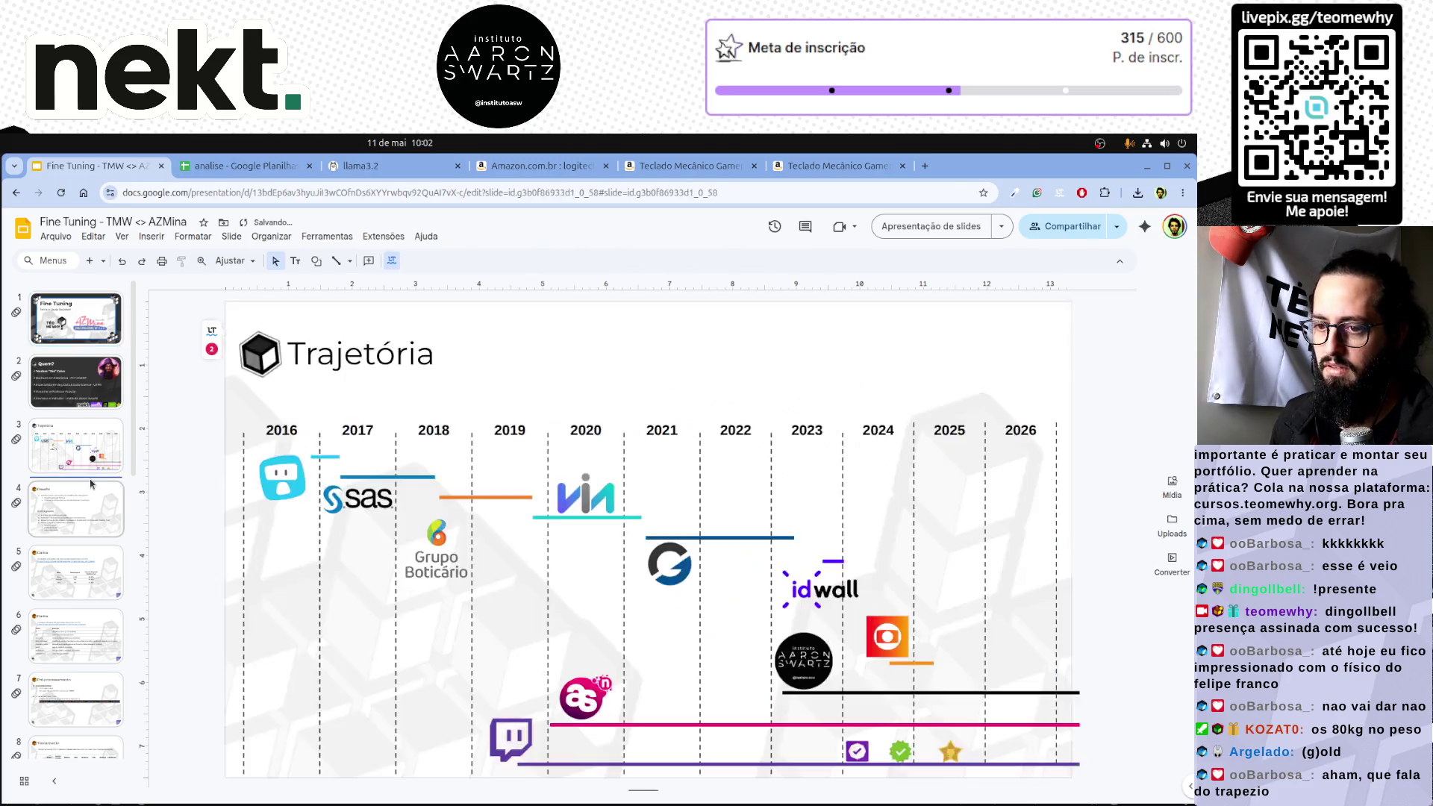
Step: On the Desafio slide, shrink the Entregáveis heading two sizes down to 25
click(90, 555)
click(75, 509)
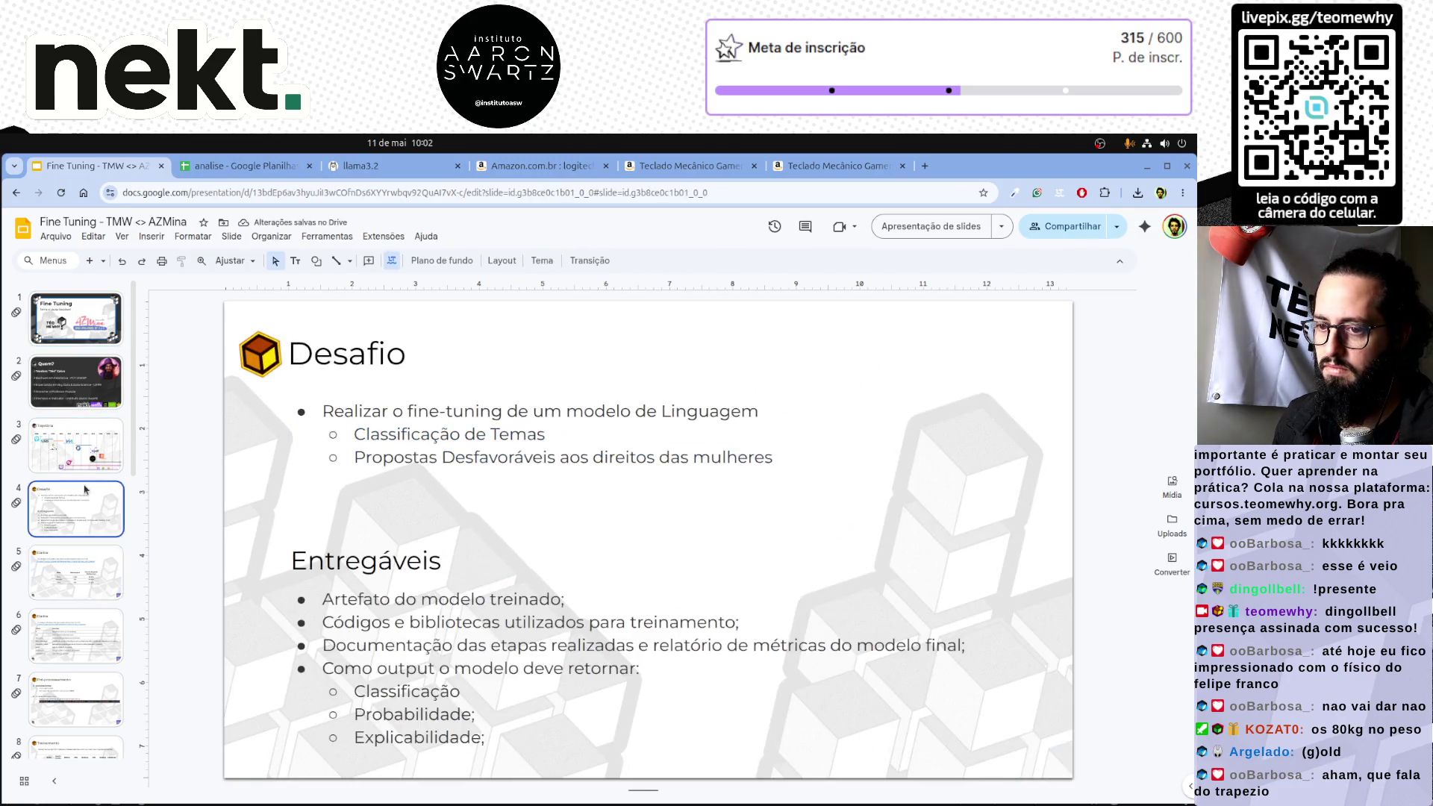
double_click(366, 559)
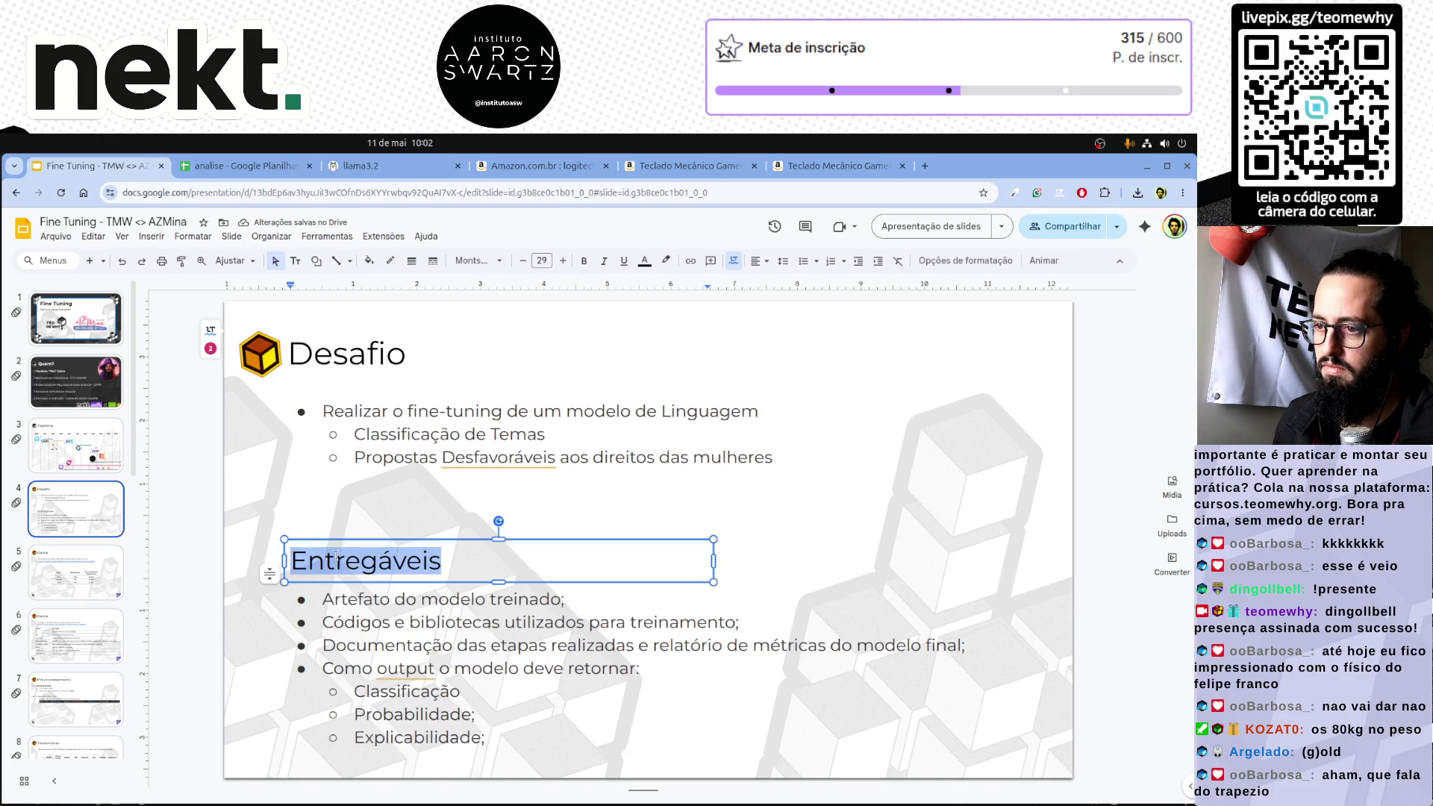
click(521, 261)
click(521, 261)
click(520, 261)
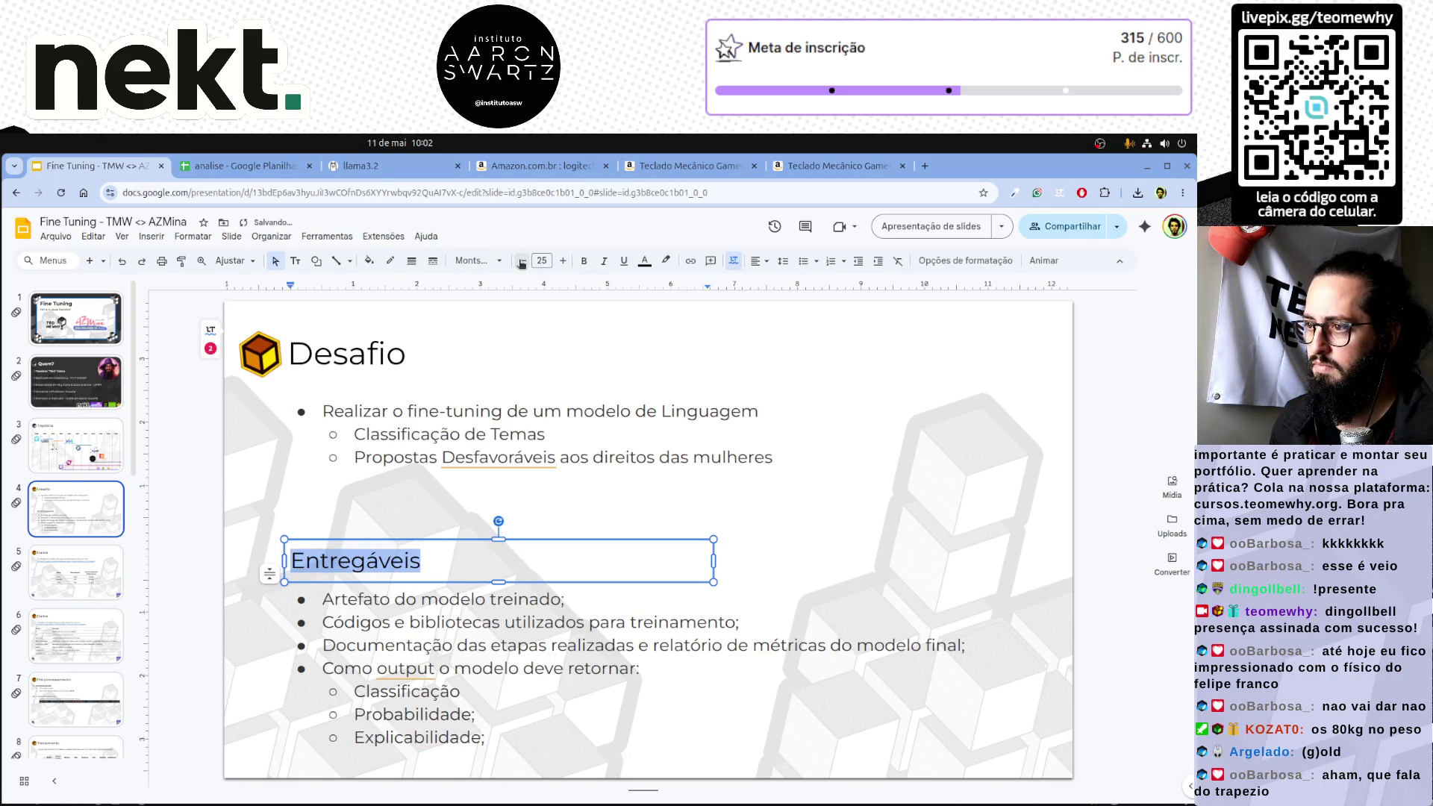
click(182, 572)
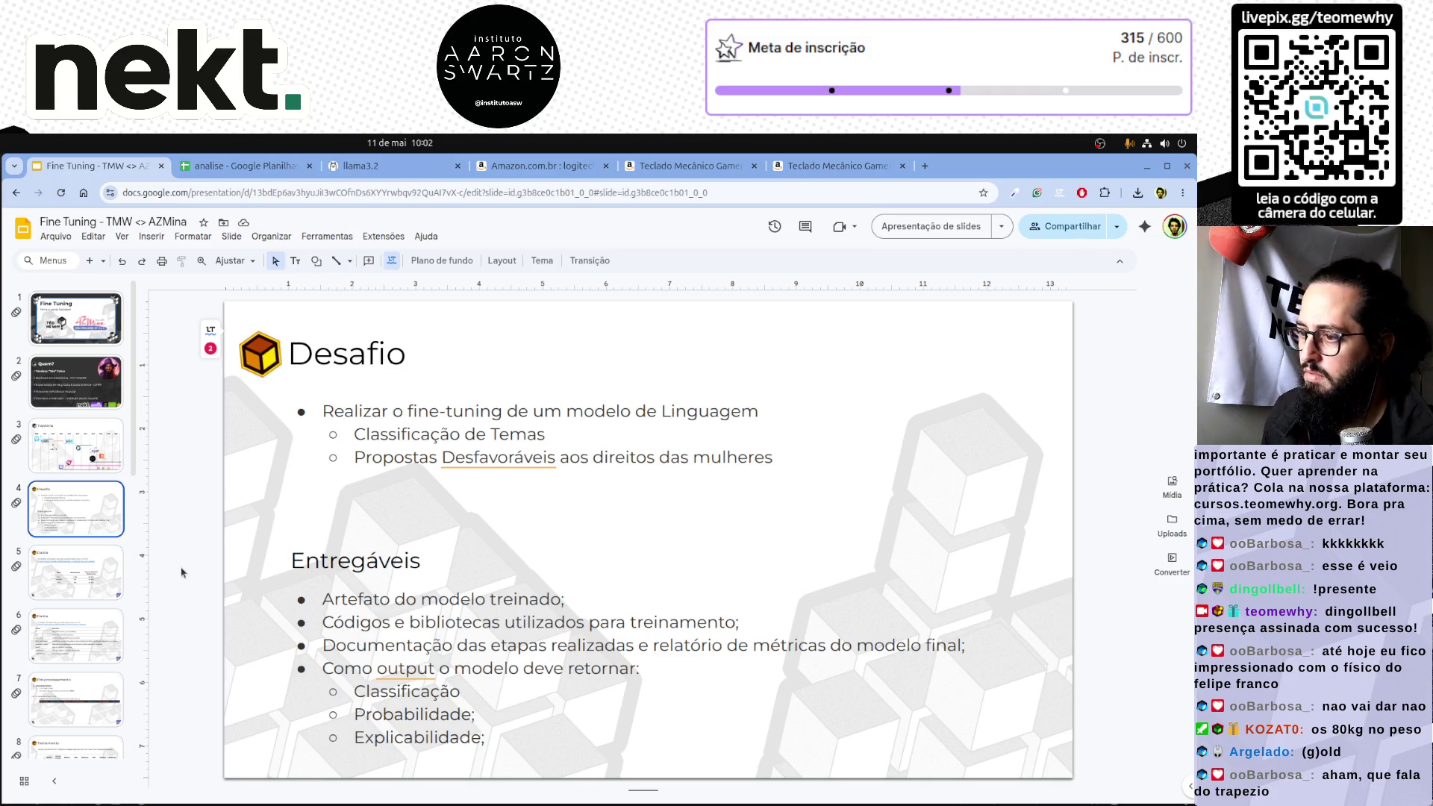
Step: Delete 'um' so the first bullet reads 'Realizar o fine-tuning de modelo de Linguagem', then show the Dados column slide
click(588, 465)
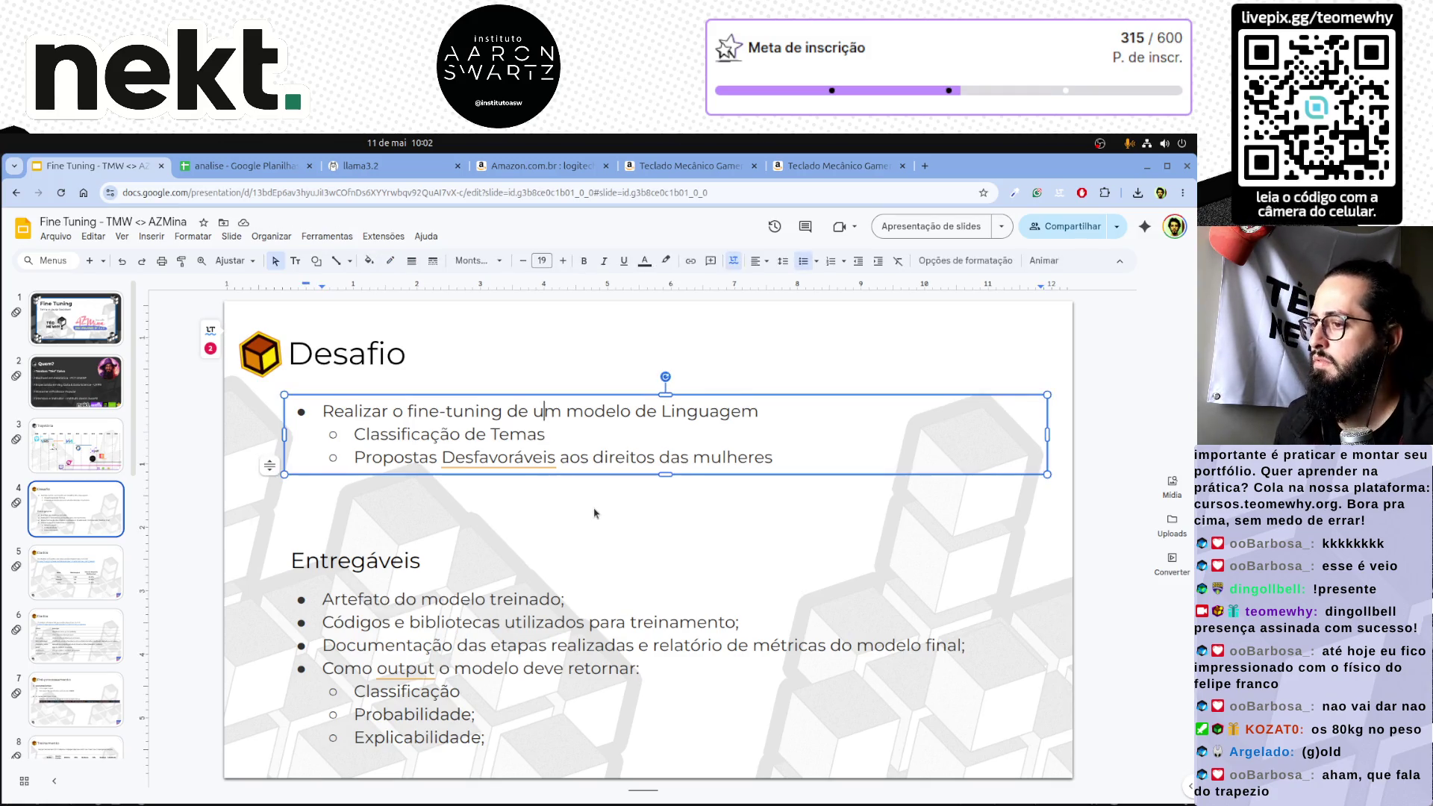
key(ctrl+shift+Right)
key(Delete)
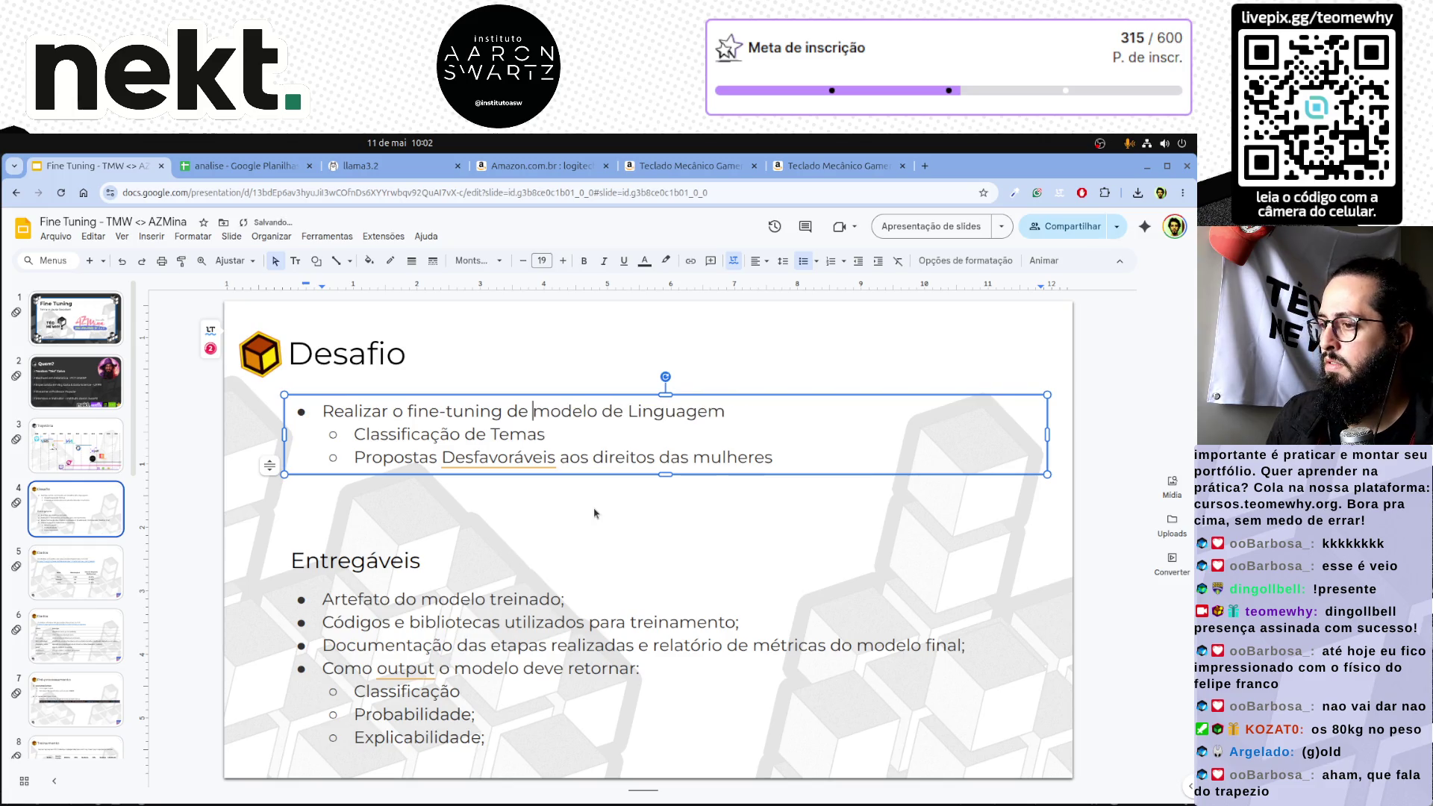
key(End)
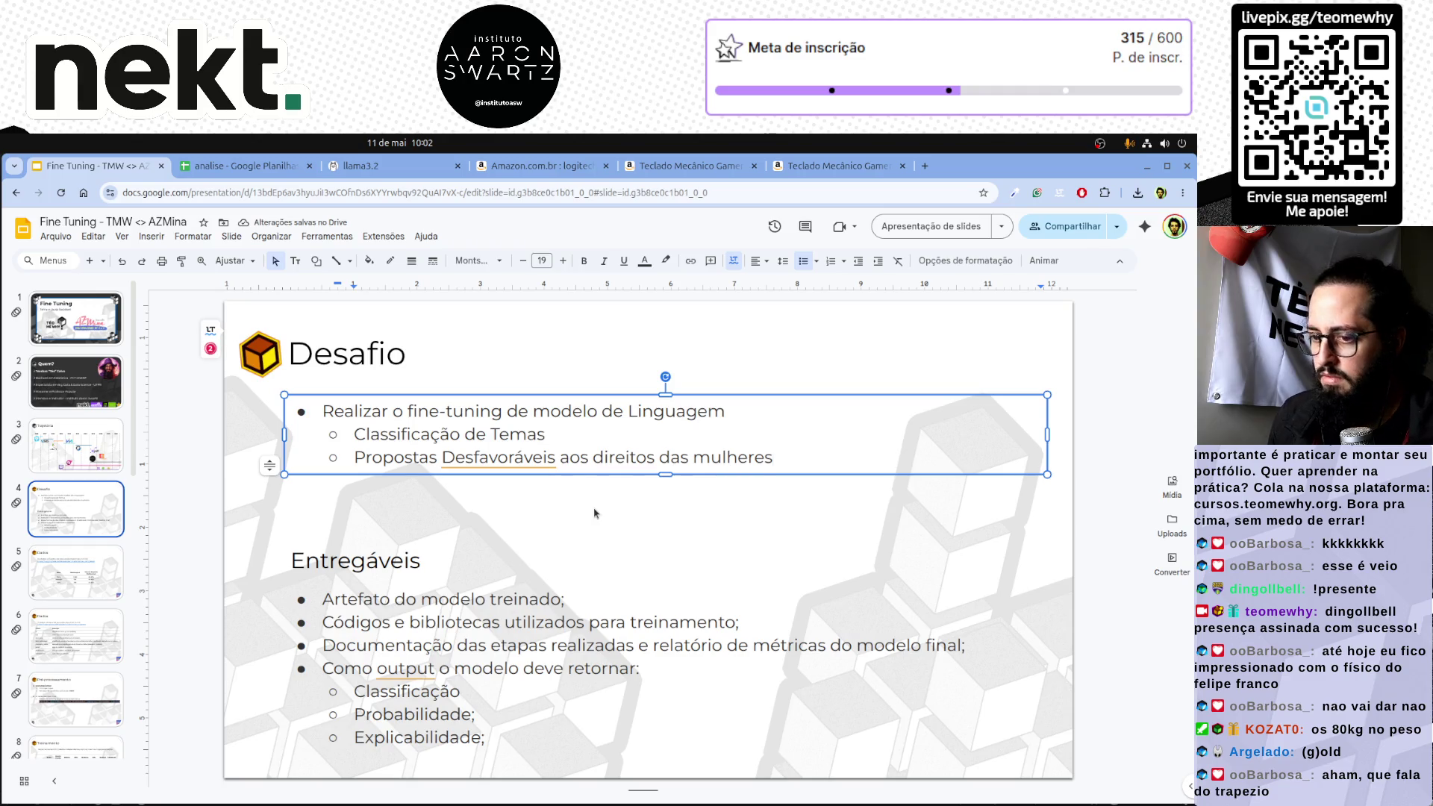
click(75, 634)
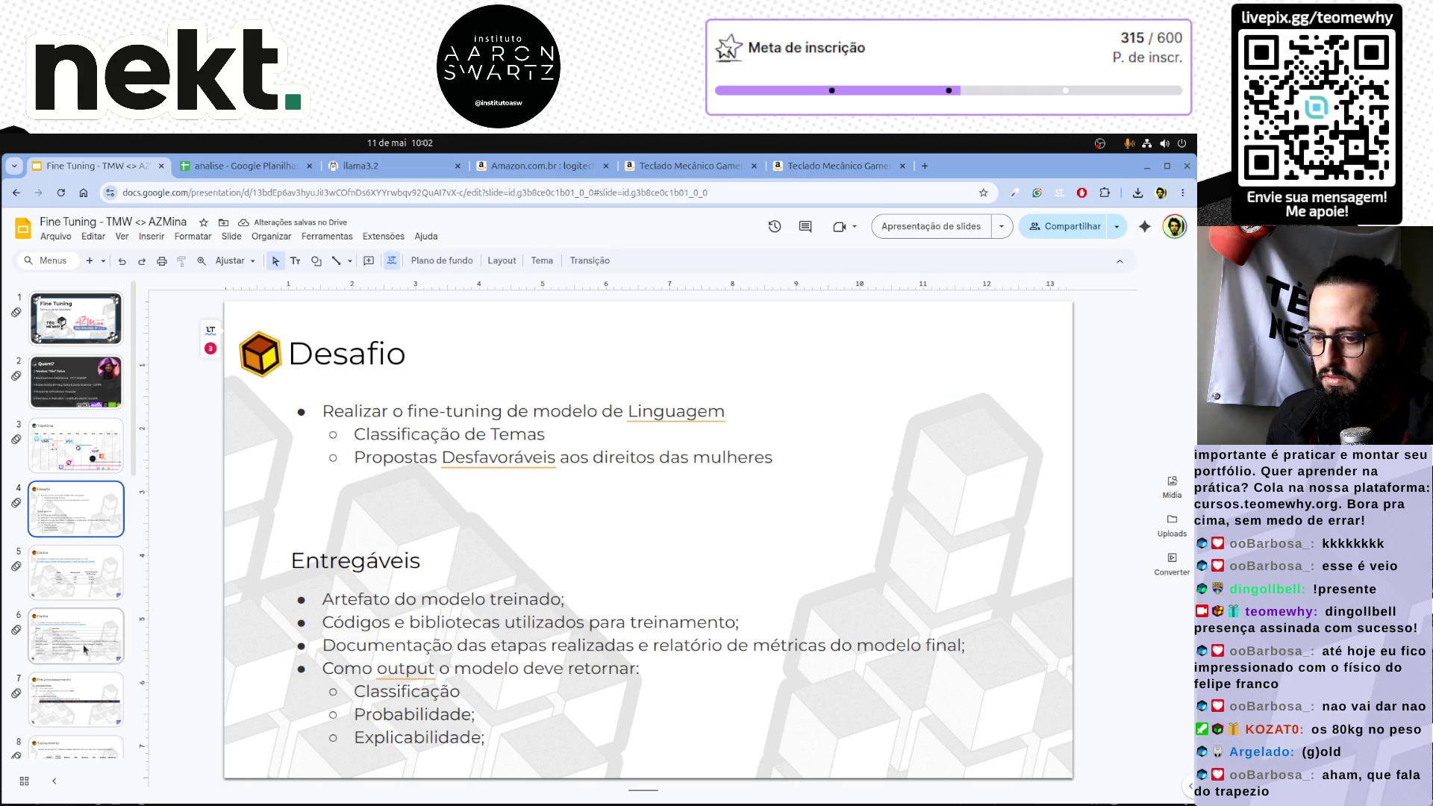
Step: Compare the intro text sizes of the two Dados slides (Base table and column table)
click(81, 573)
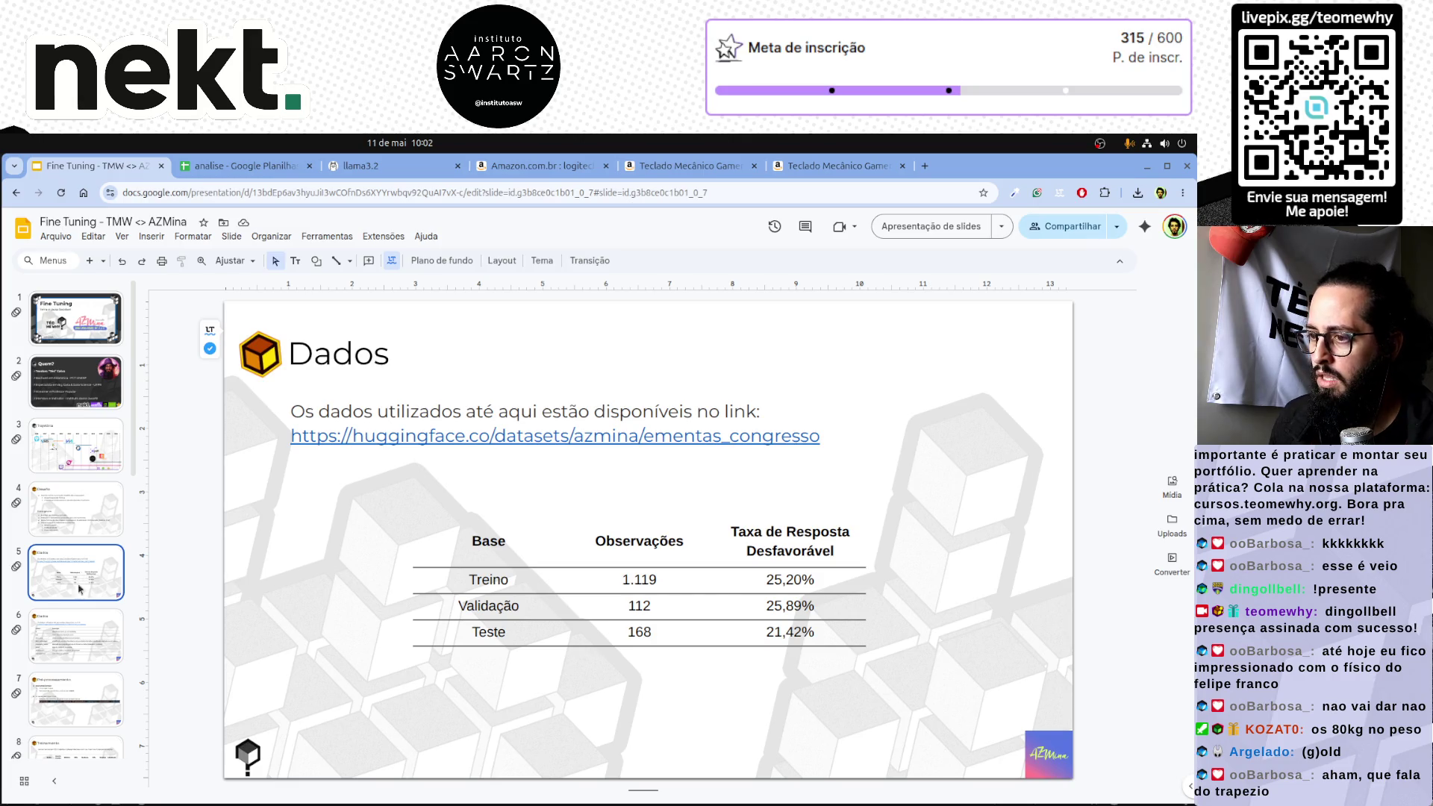
click(78, 634)
click(78, 573)
click(79, 634)
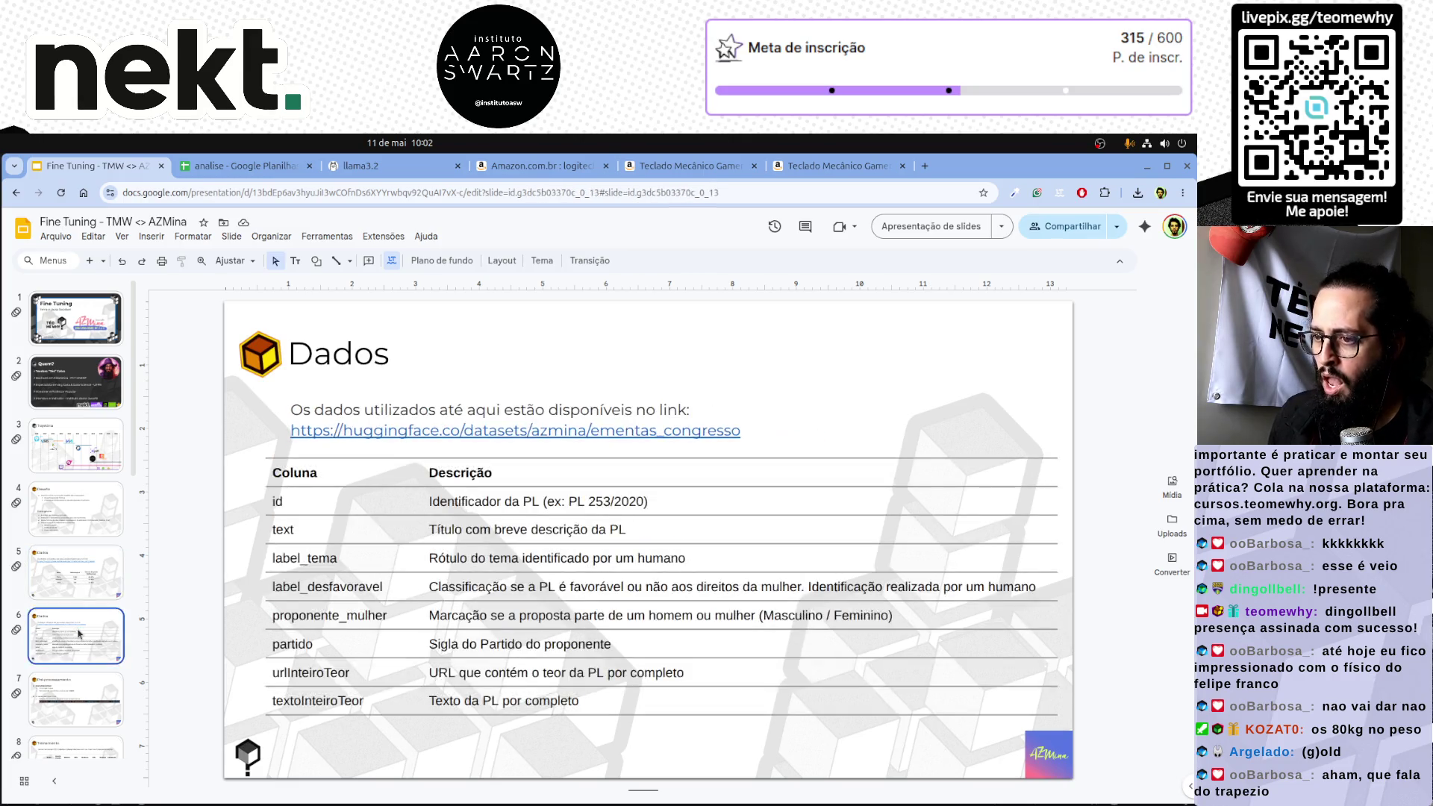
click(91, 585)
click(400, 395)
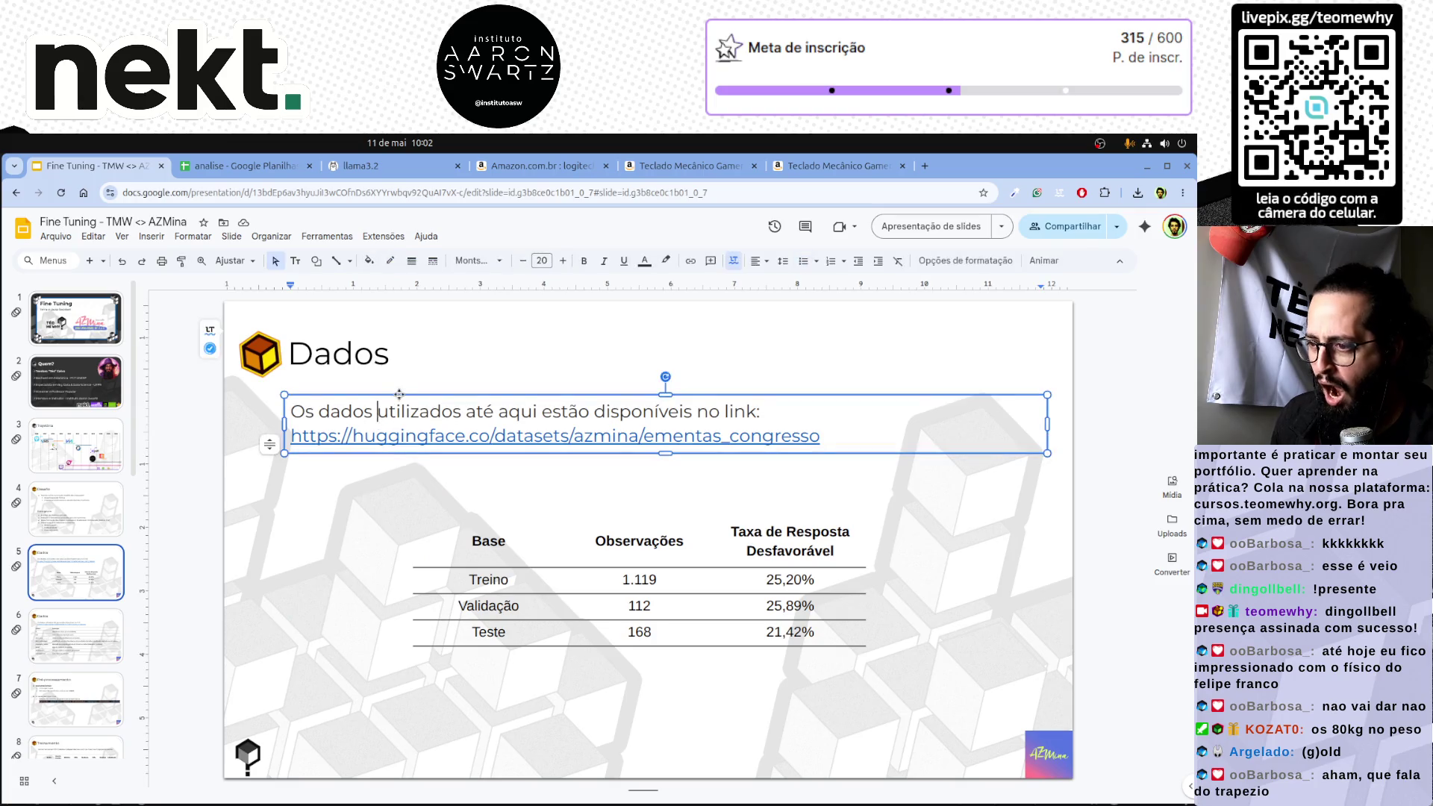
click(79, 635)
click(382, 441)
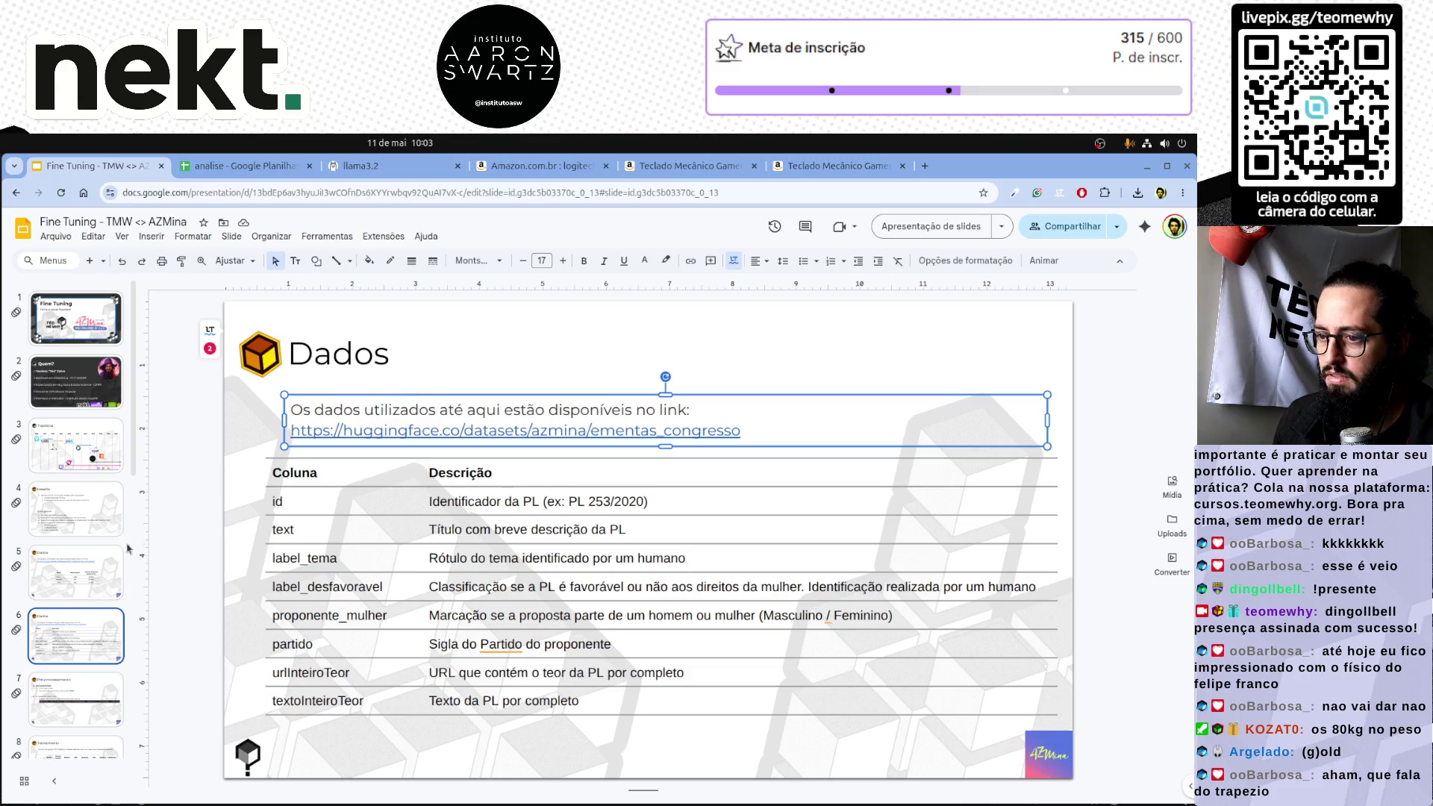
Step: Reduce slide 5's intro sentence with the dataset link from 20 to 17 and recheck against slide 6
click(91, 576)
click(386, 411)
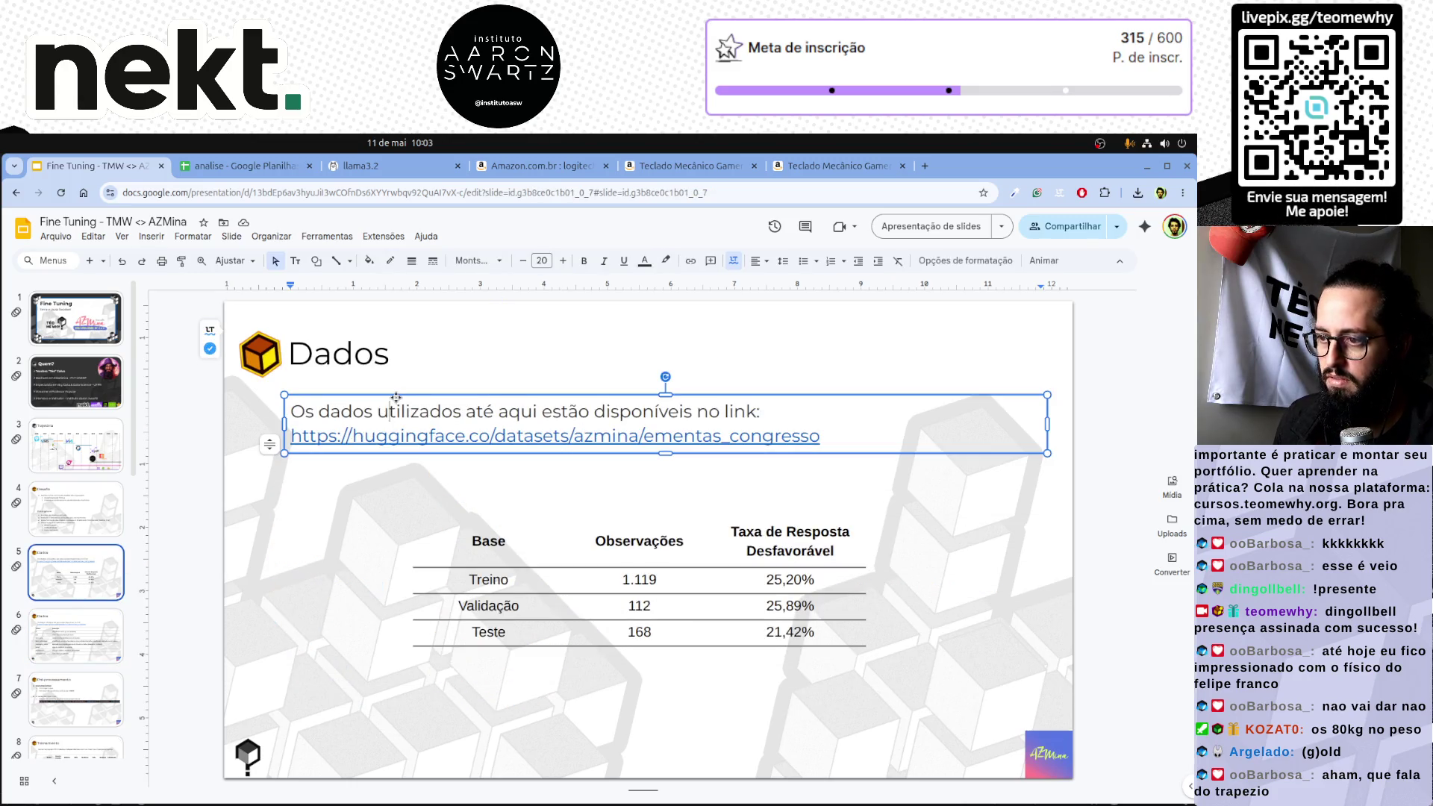
key(ctrl+shift+comma)
key(ctrl+shift+comma)
key(ctrl+shift+comma)
click(202, 521)
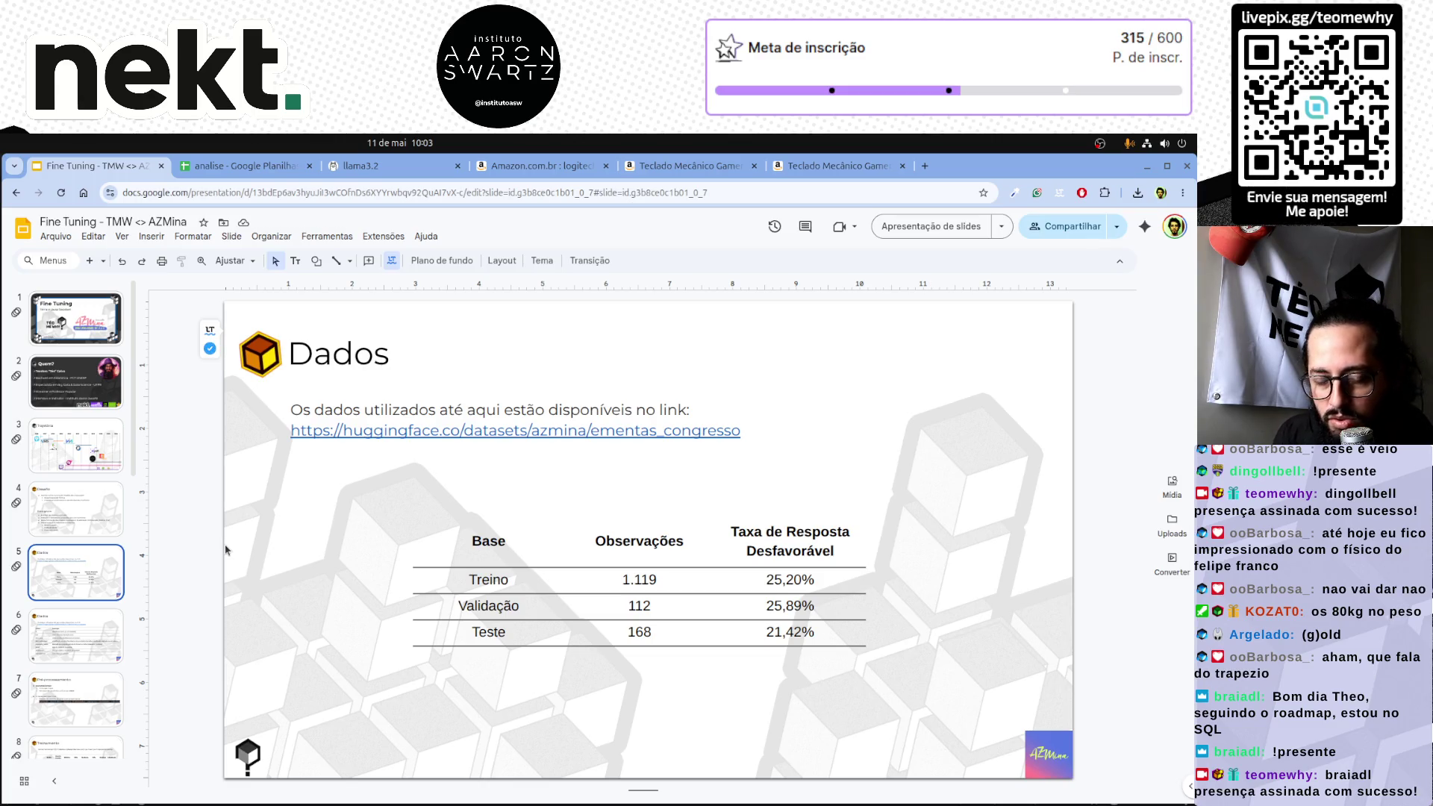
click(79, 636)
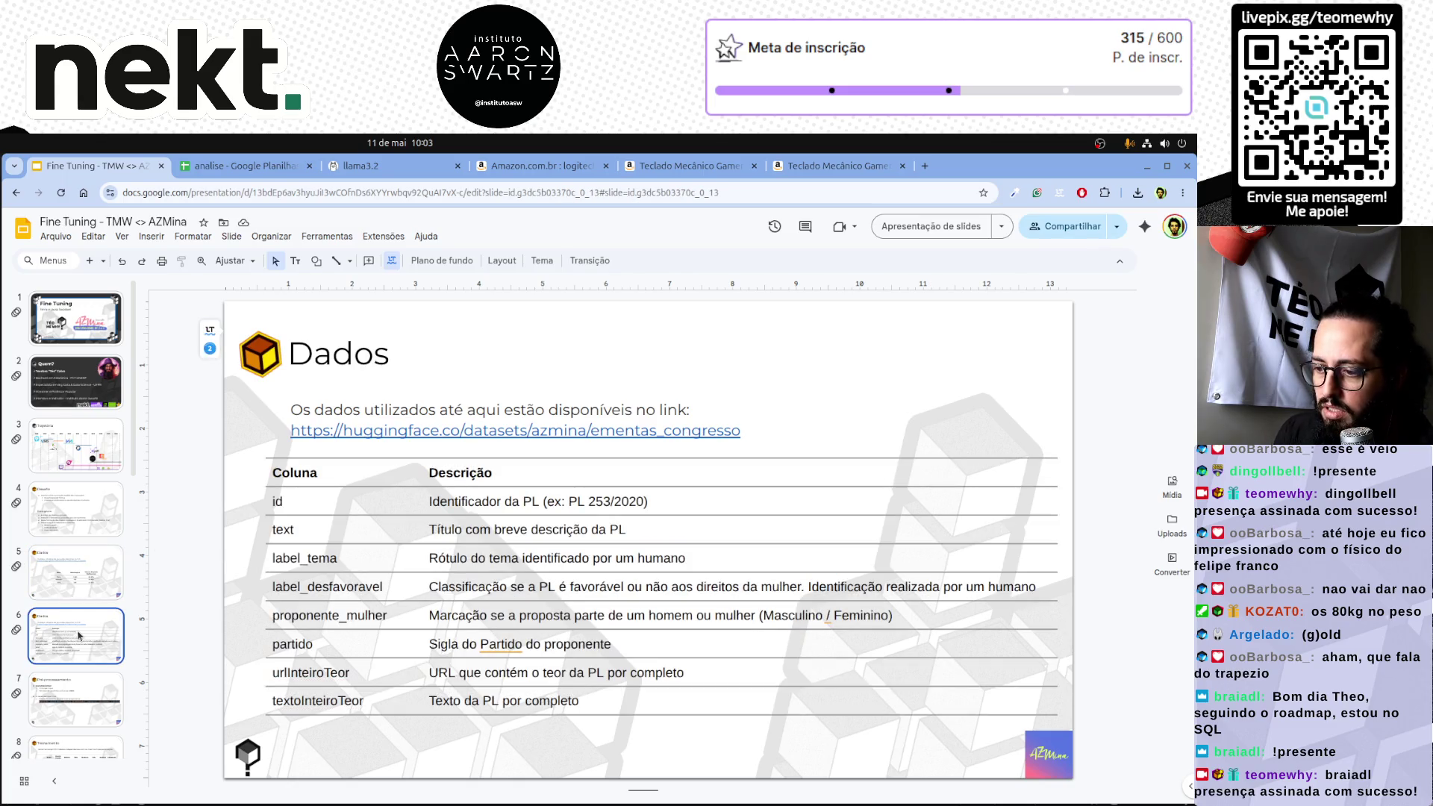
scroll(79, 634, down, 3)
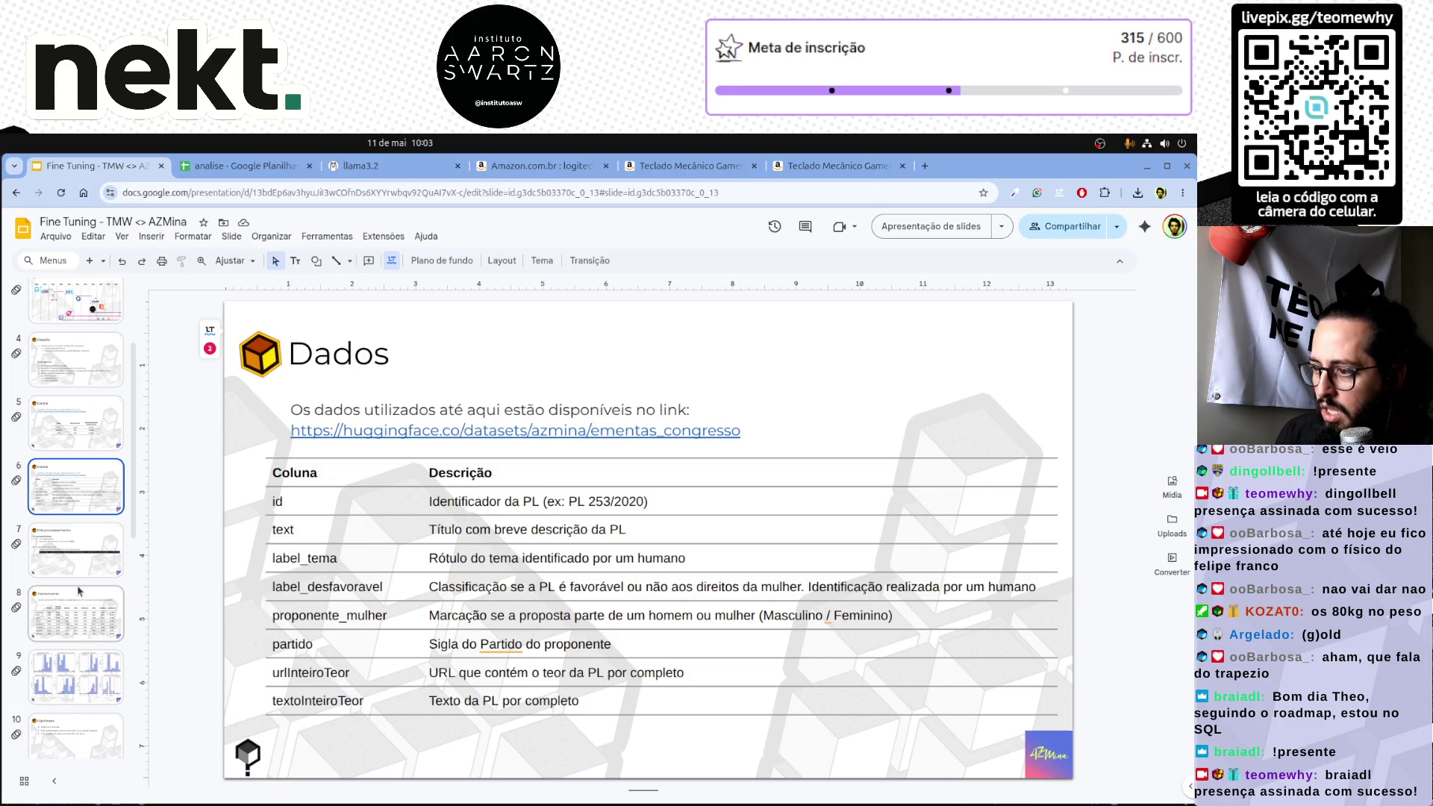
Step: Review the Pré-processamento, Treinamento and histogram slides, then the title, Quem? and Trajetória slides
click(81, 566)
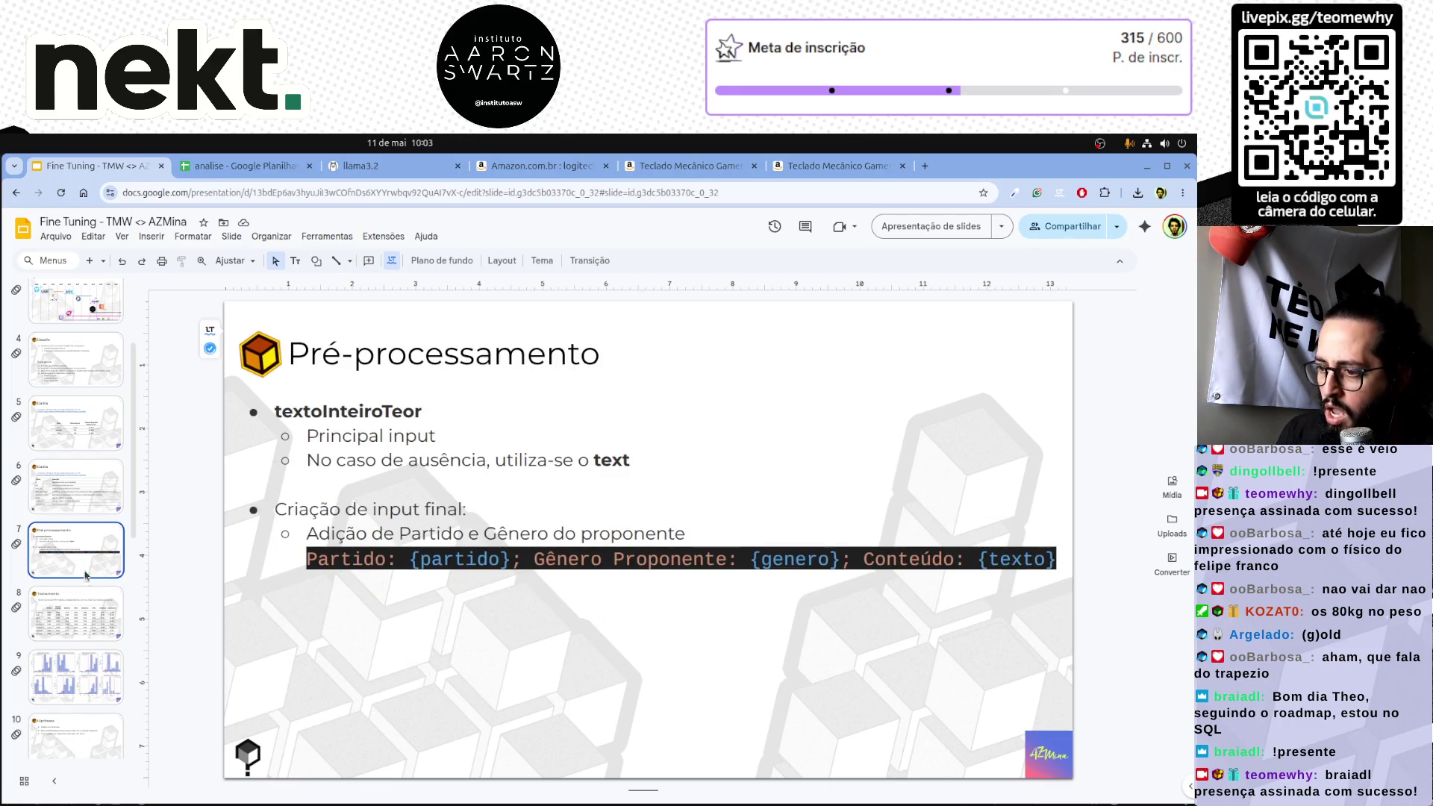
click(93, 605)
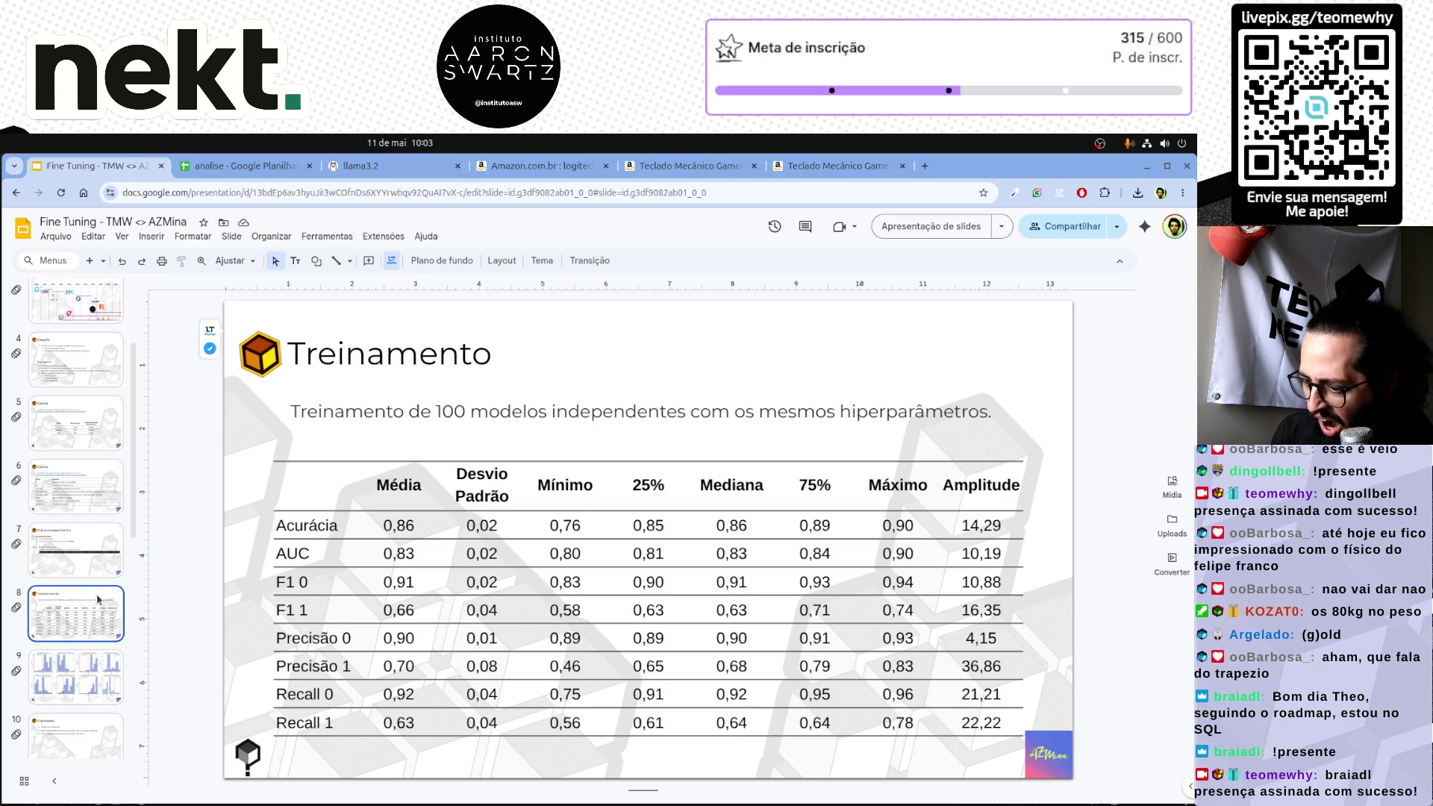
click(94, 665)
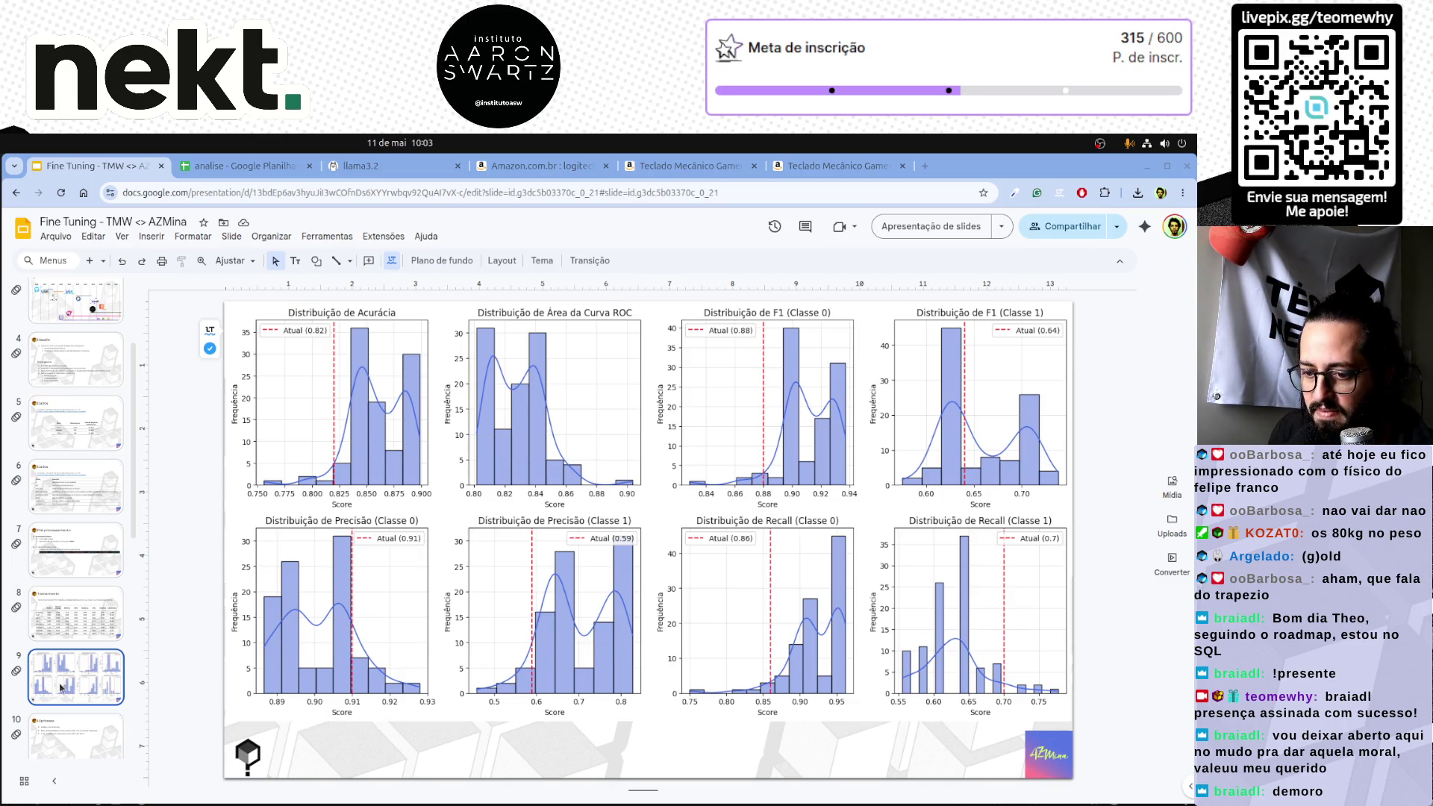
scroll(60, 686, up, 5)
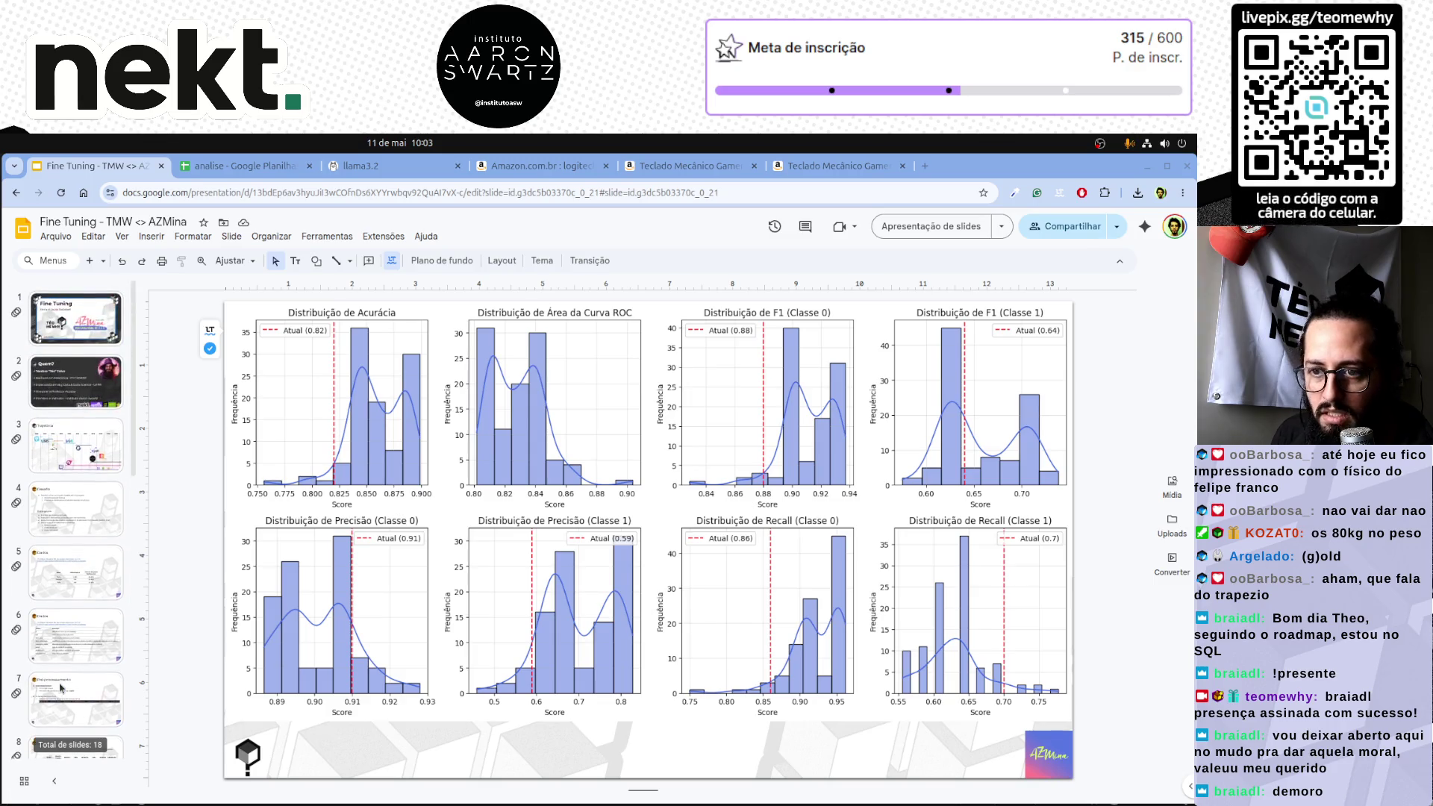
click(75, 380)
click(82, 318)
click(76, 381)
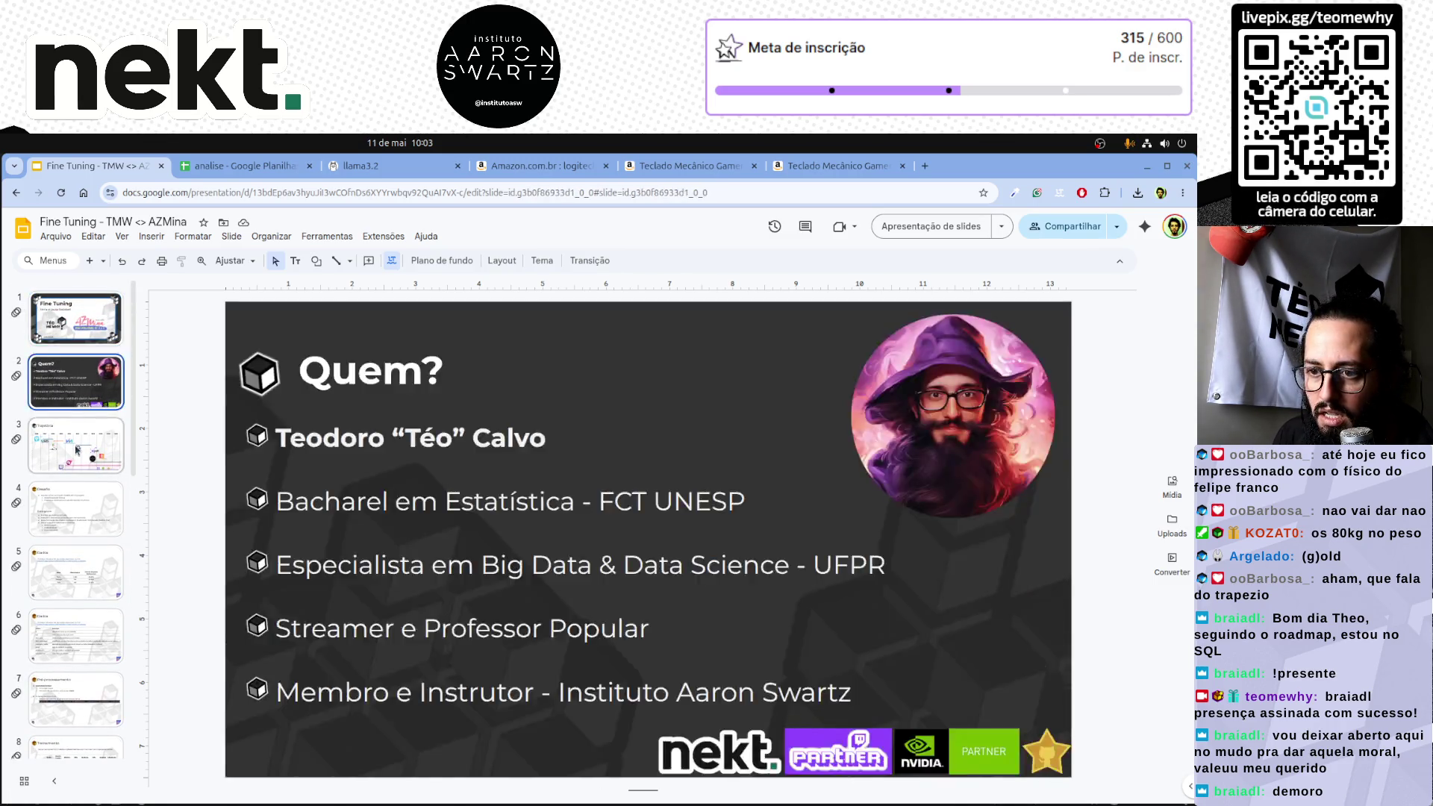
click(76, 447)
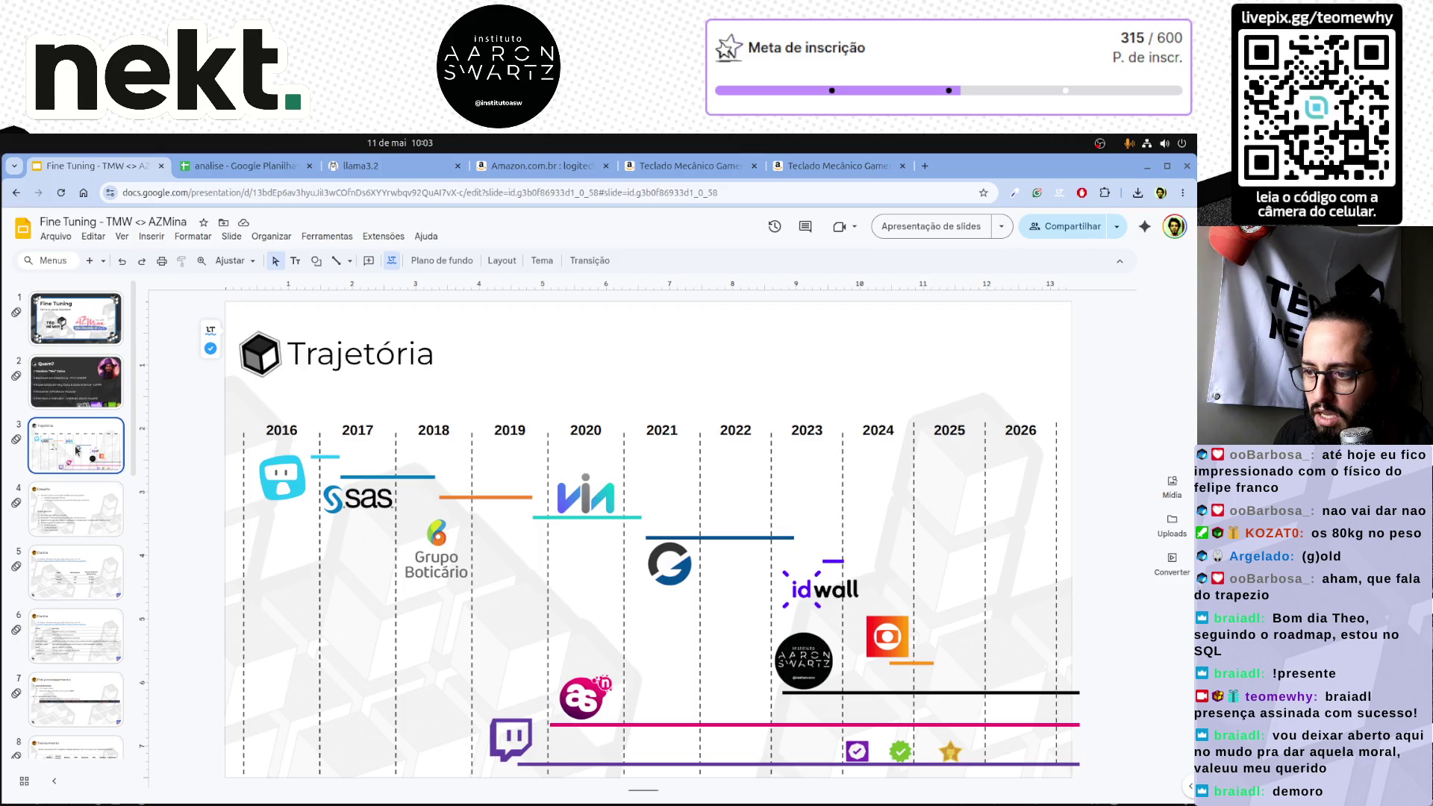
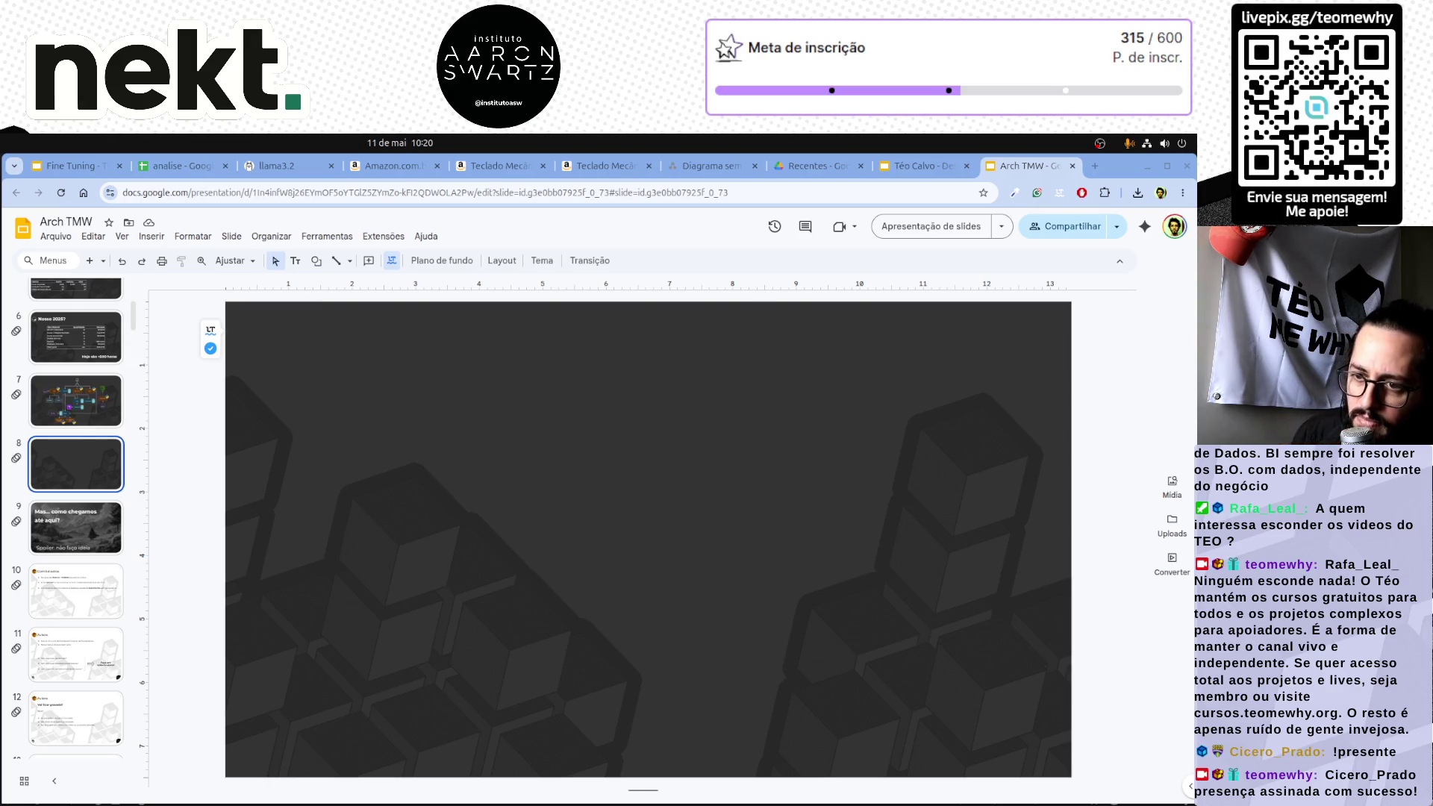
Step: Flip between slide 7's architecture diagram and blank slide 8 to review them
key(Up)
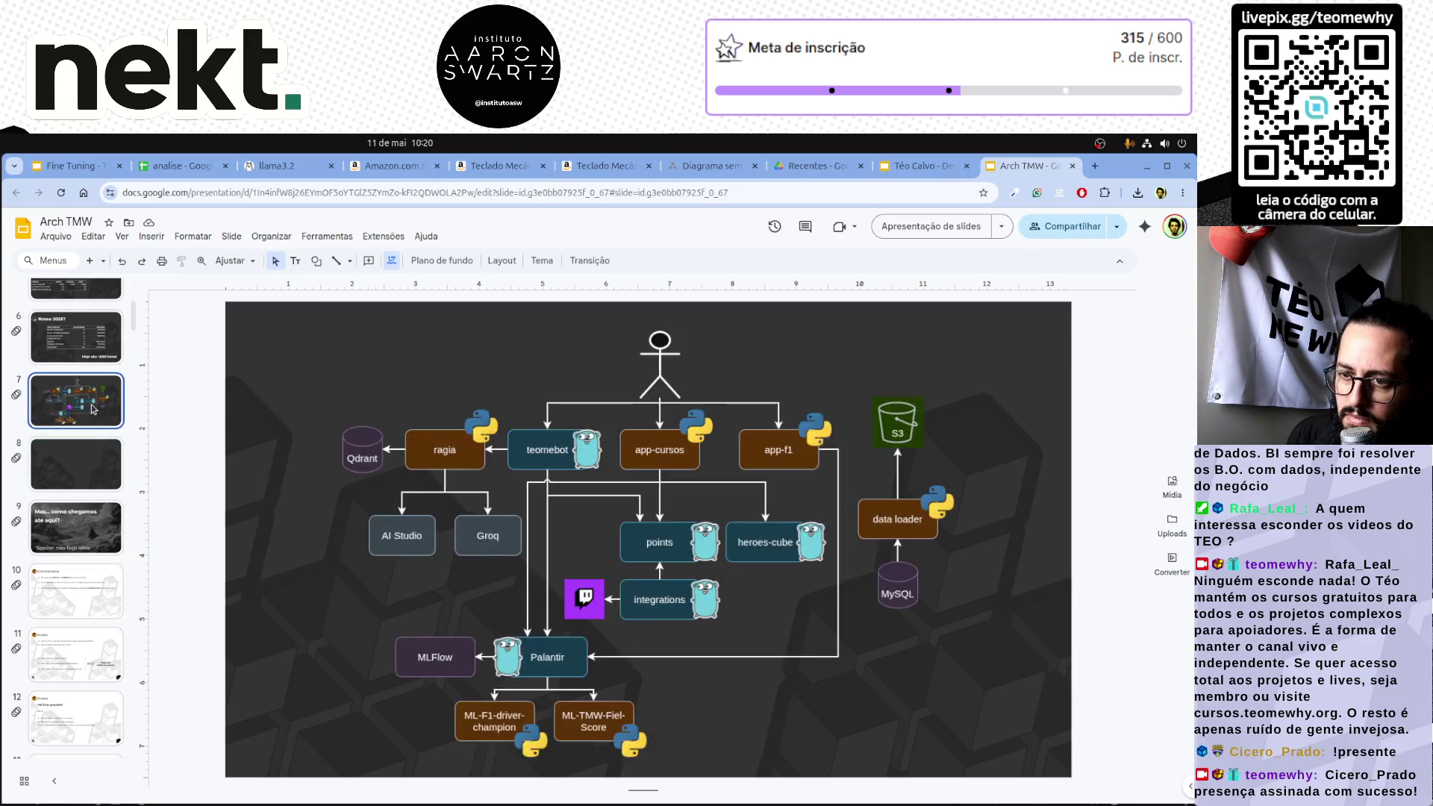
click(90, 460)
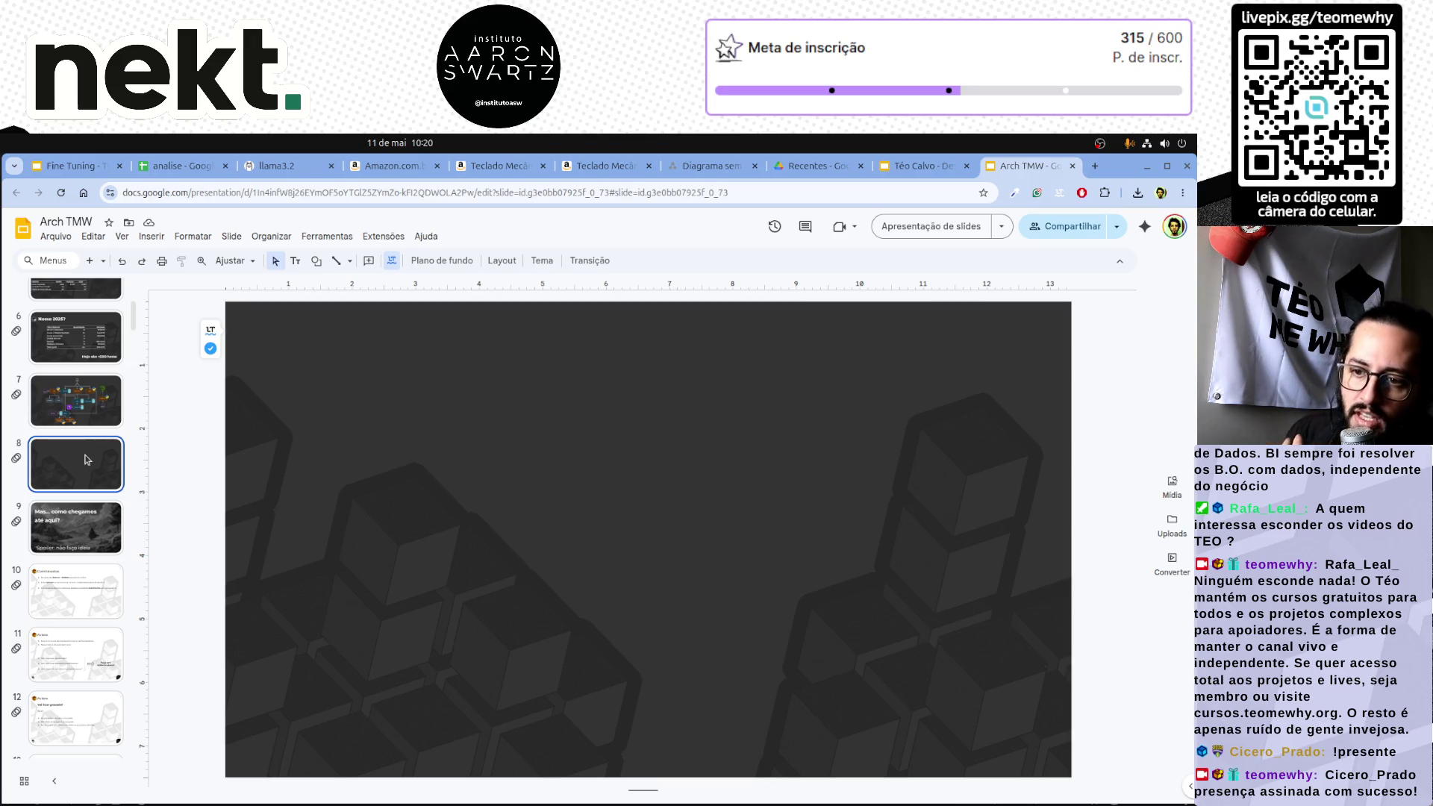
key(Up)
click(71, 476)
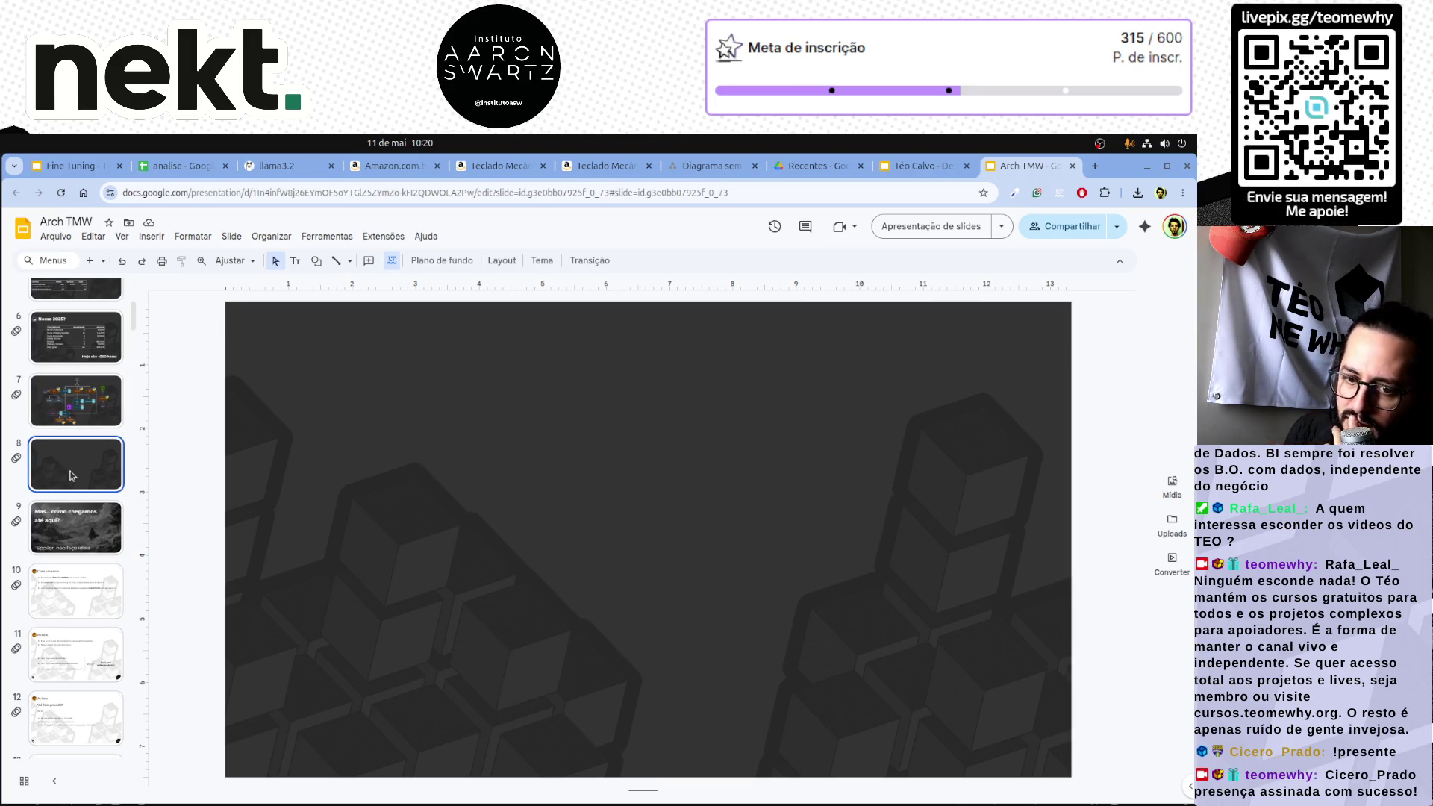
click(96, 412)
click(81, 482)
click(90, 409)
click(84, 481)
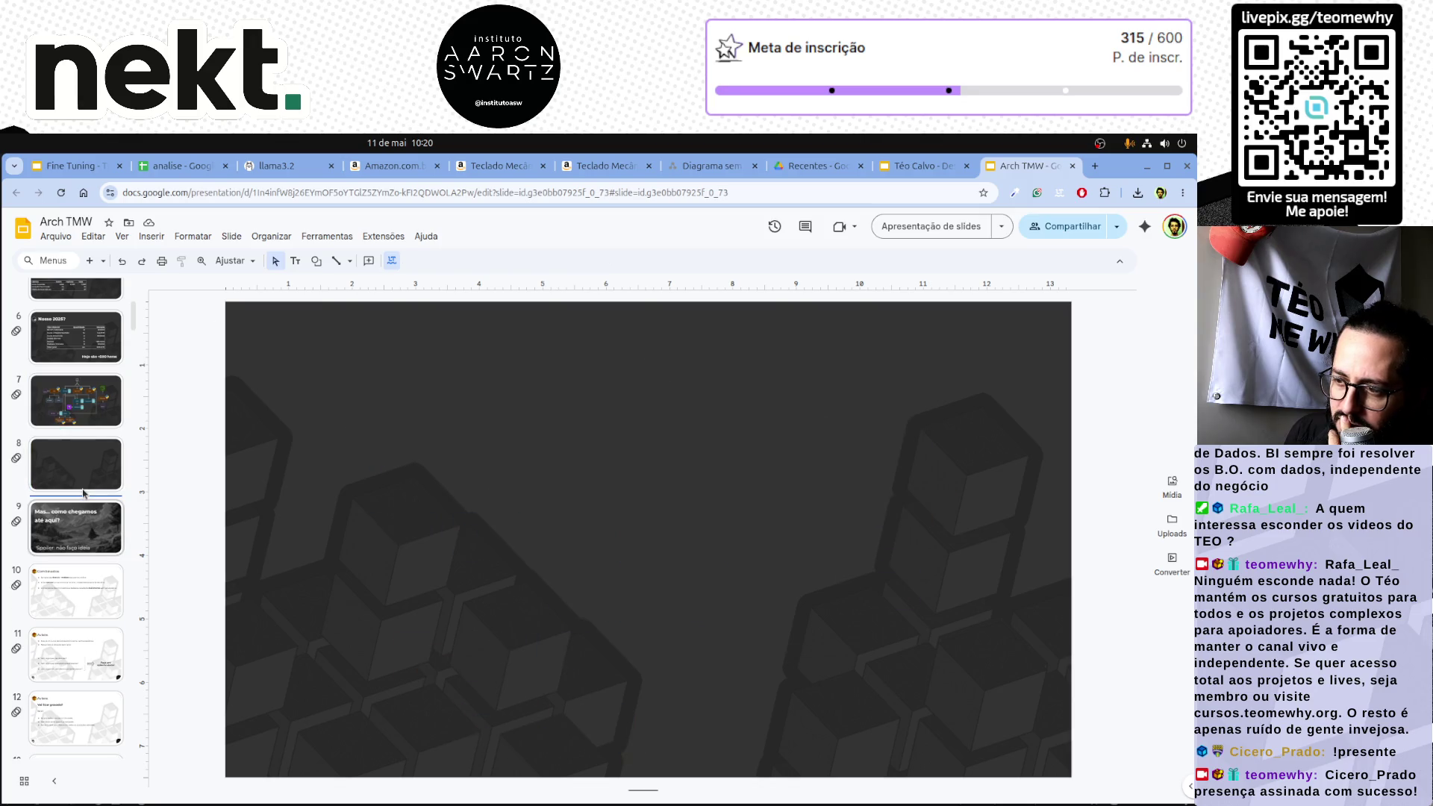
click(85, 489)
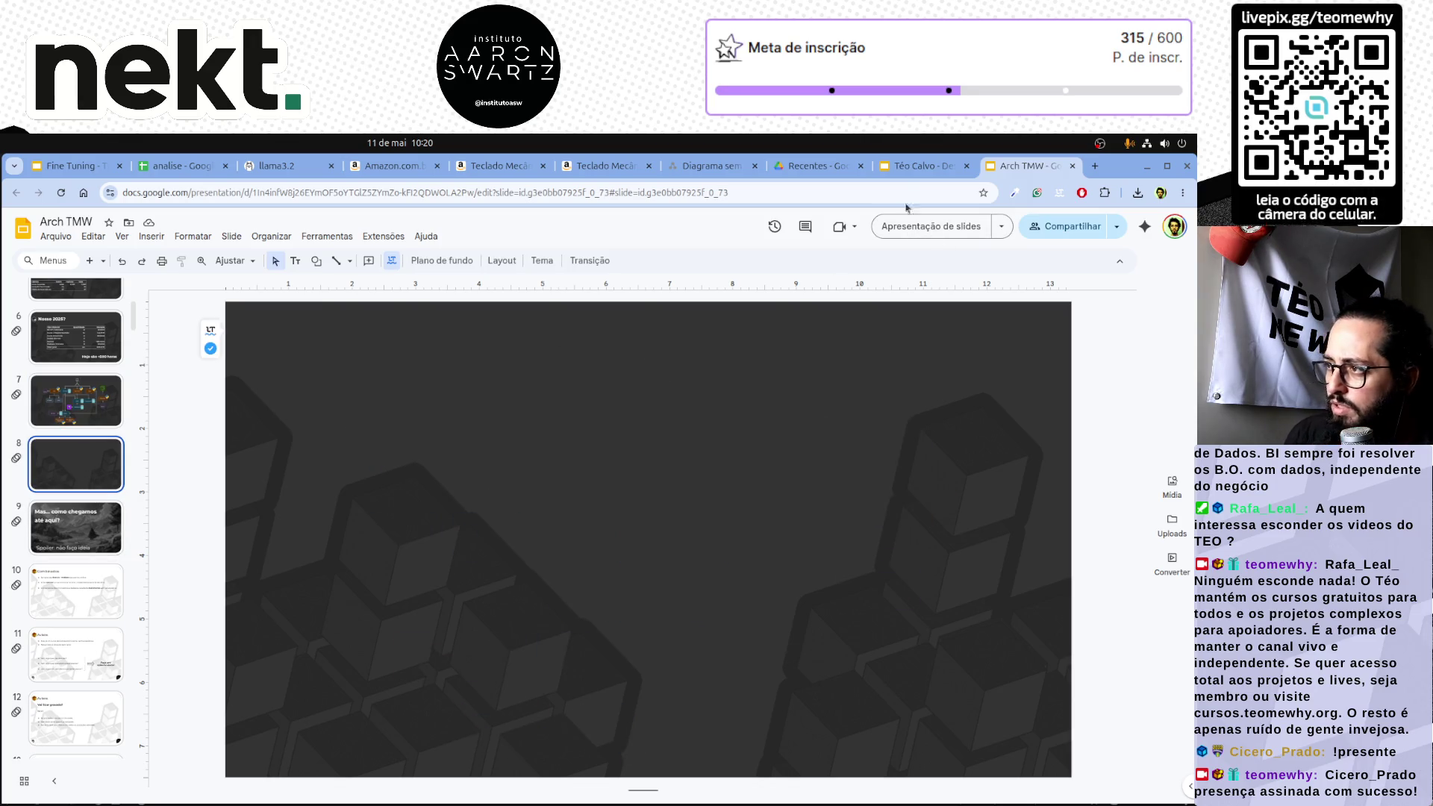
Step: Copy slide 6's 'Nosso 2025?' title box and paste it onto blank slide 8
click(73, 336)
click(270, 387)
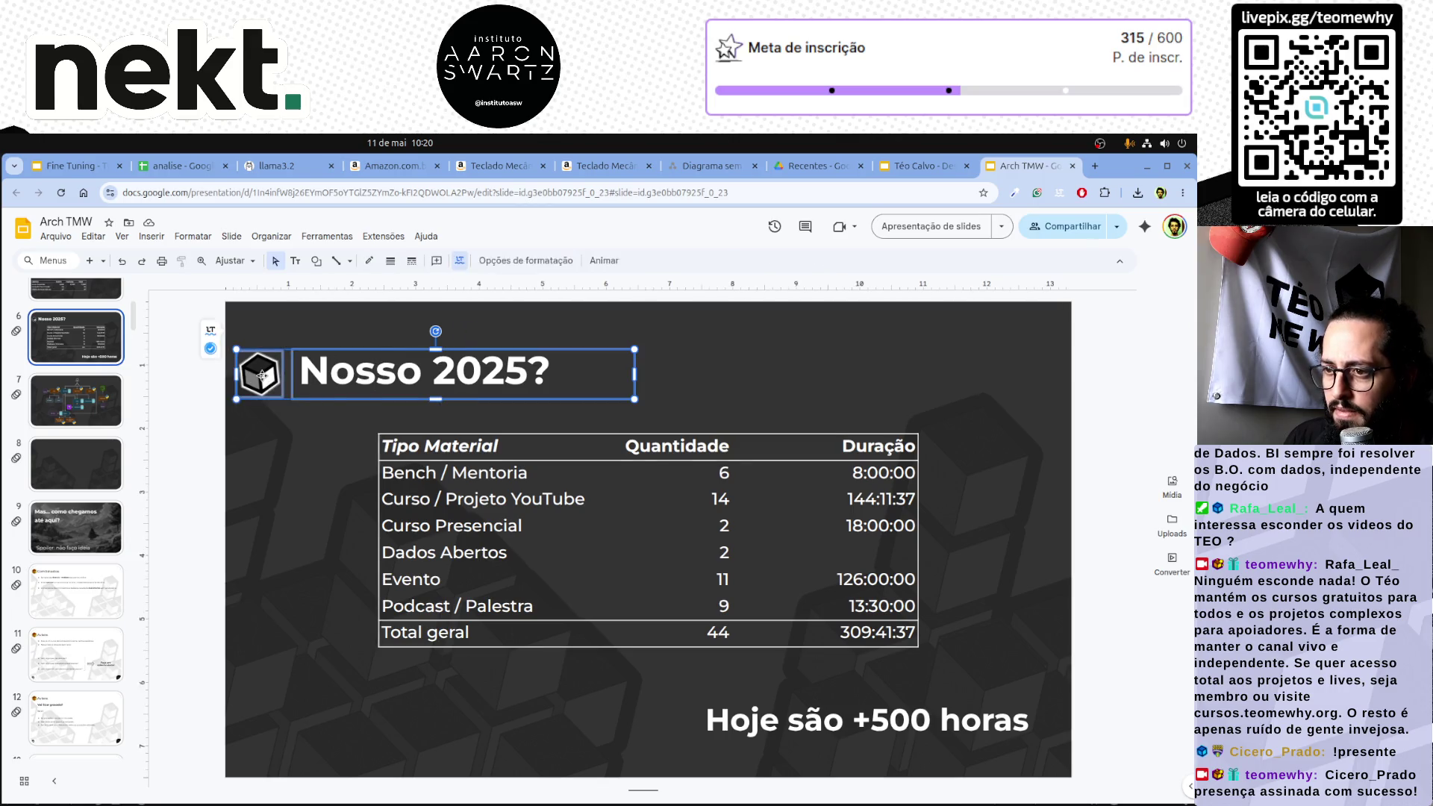
click(87, 471)
key(ctrl+v)
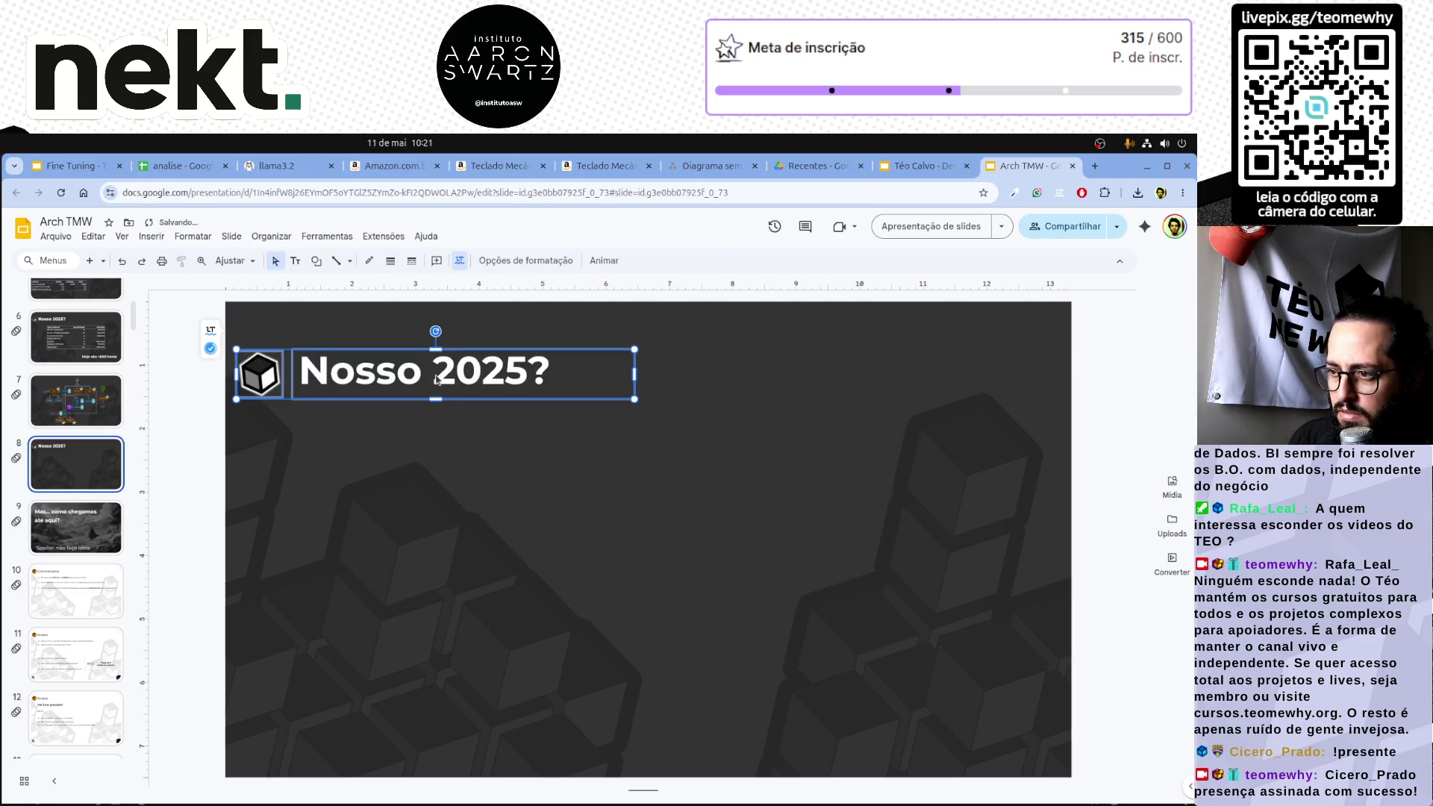
Step: Edit the pasted title, removing ' 2025?' so it reads 'Nossos serviços'
click(321, 473)
click(294, 370)
click(434, 370)
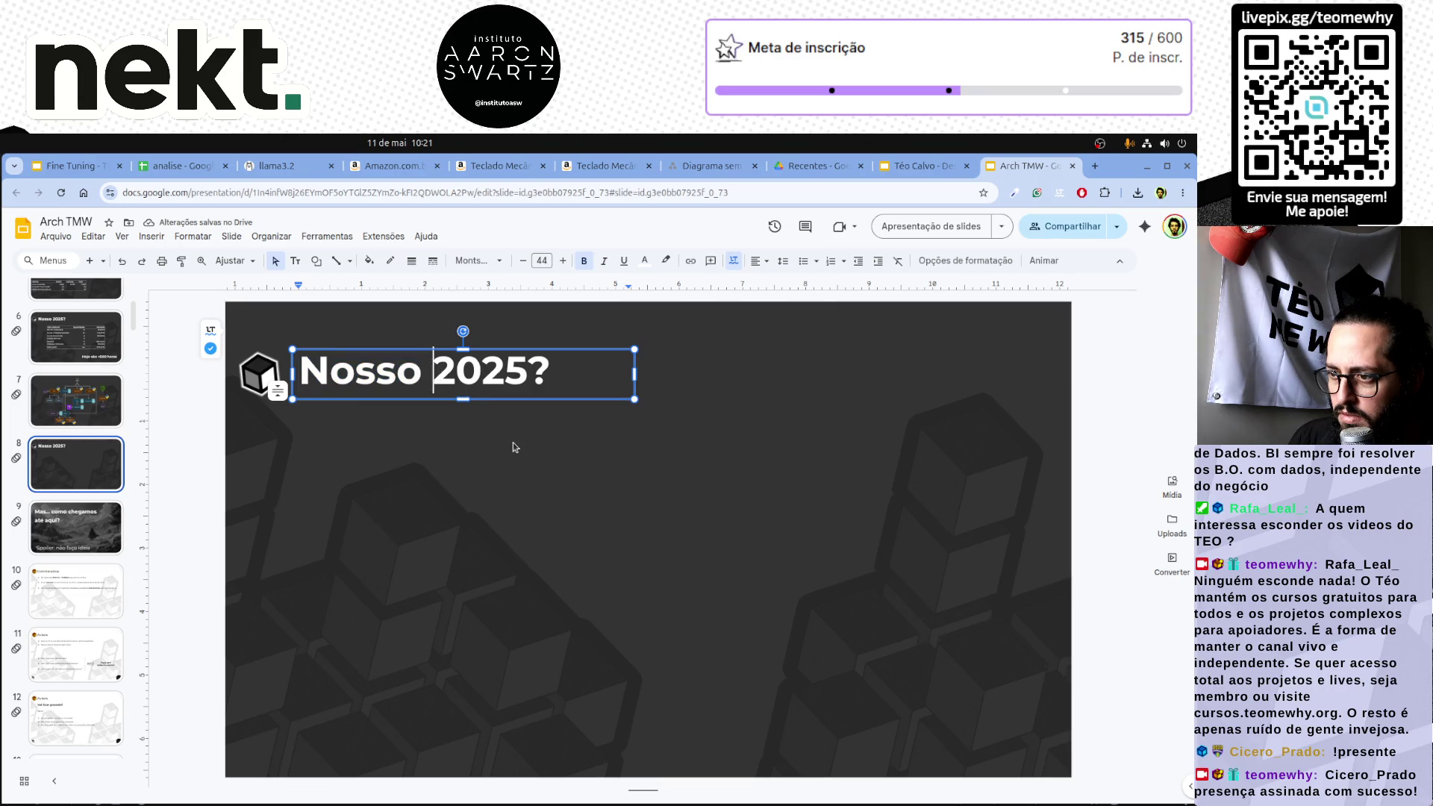
text(s)
key(shift+End)
key(Delete)
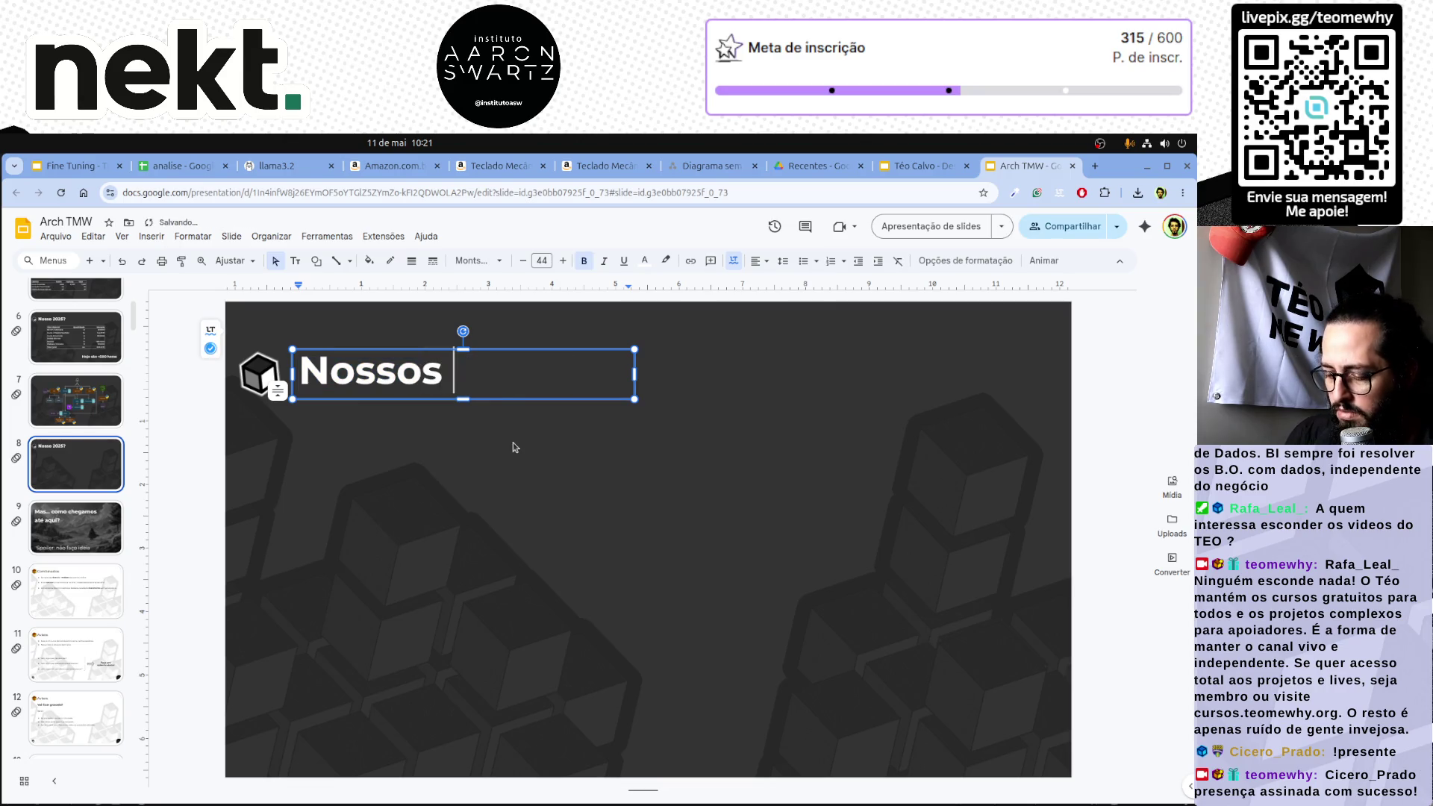
text(erviço)
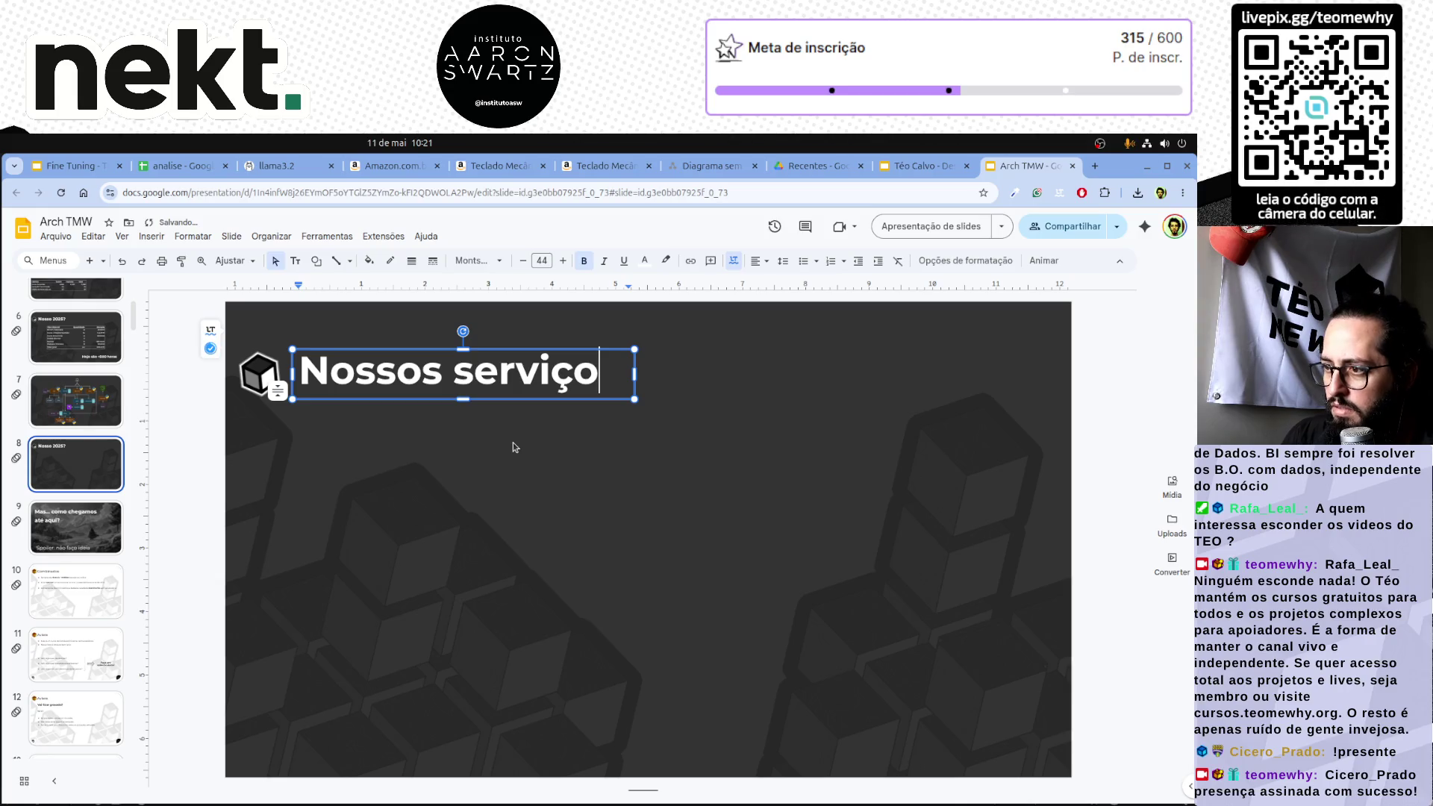
text(s)
click(513, 447)
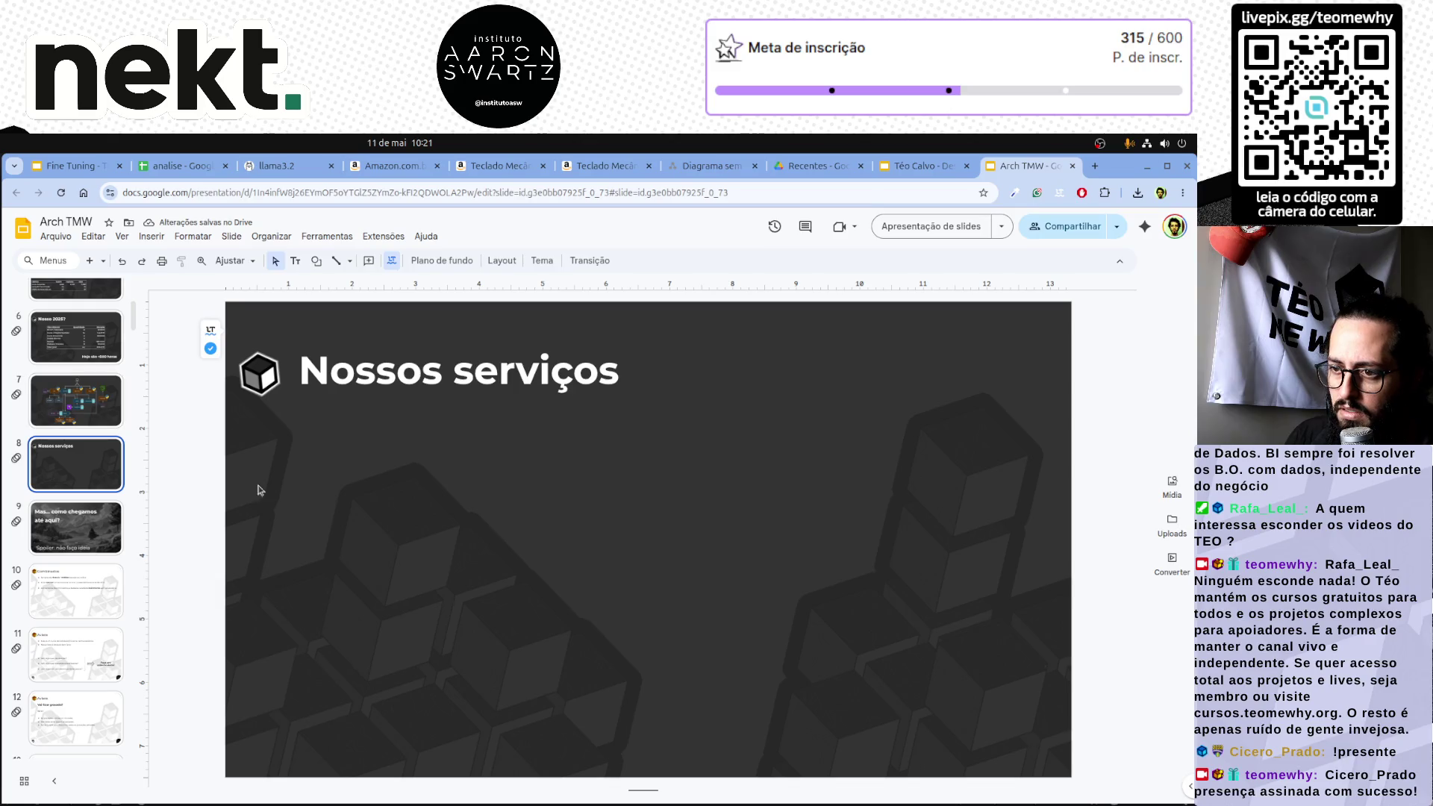
scroll(79, 345, up, 4)
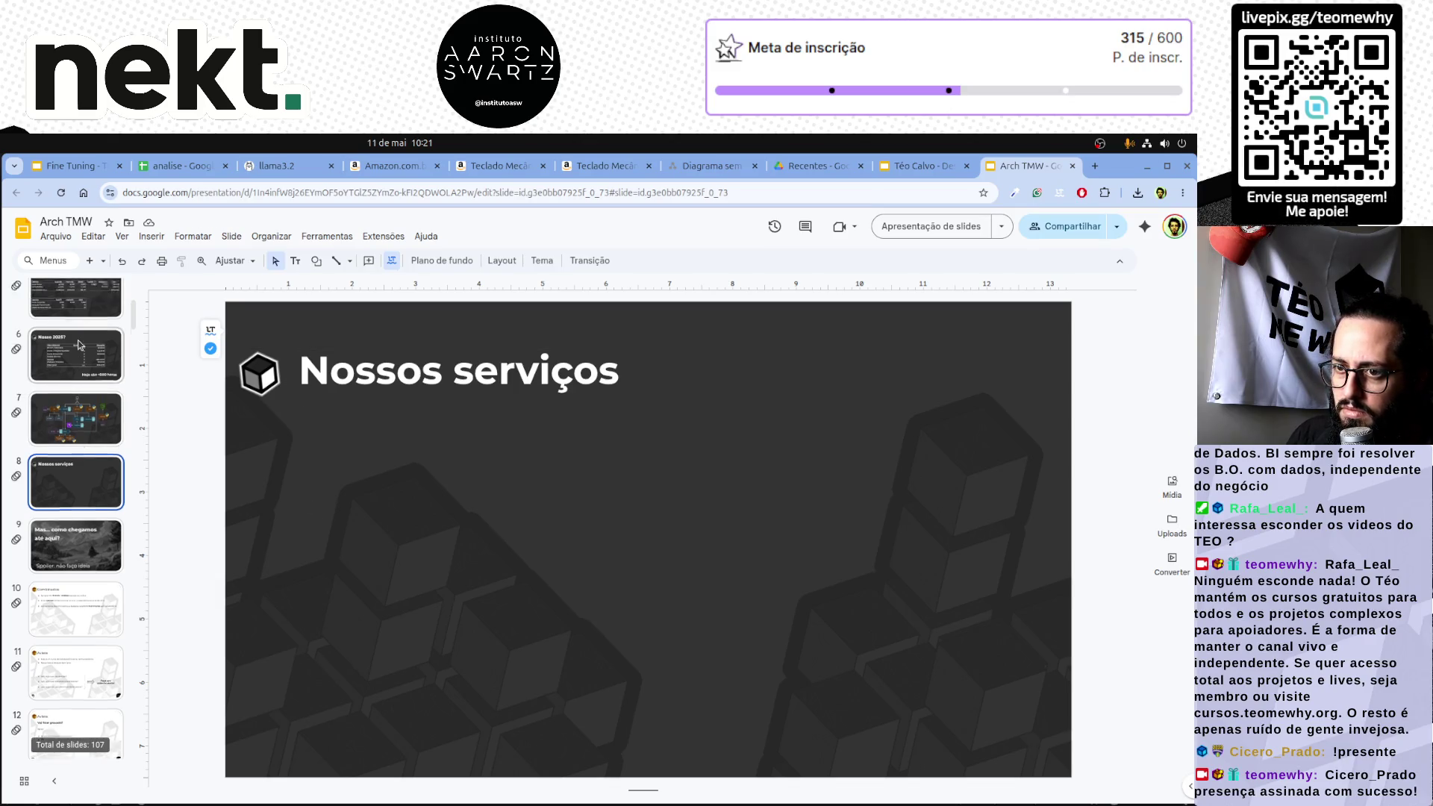
scroll(78, 344, down, 1)
Step: Copy slide 4's 'Programação, Estatística, Machine Learning, Dados…' text box onto slide 8
click(76, 356)
click(249, 445)
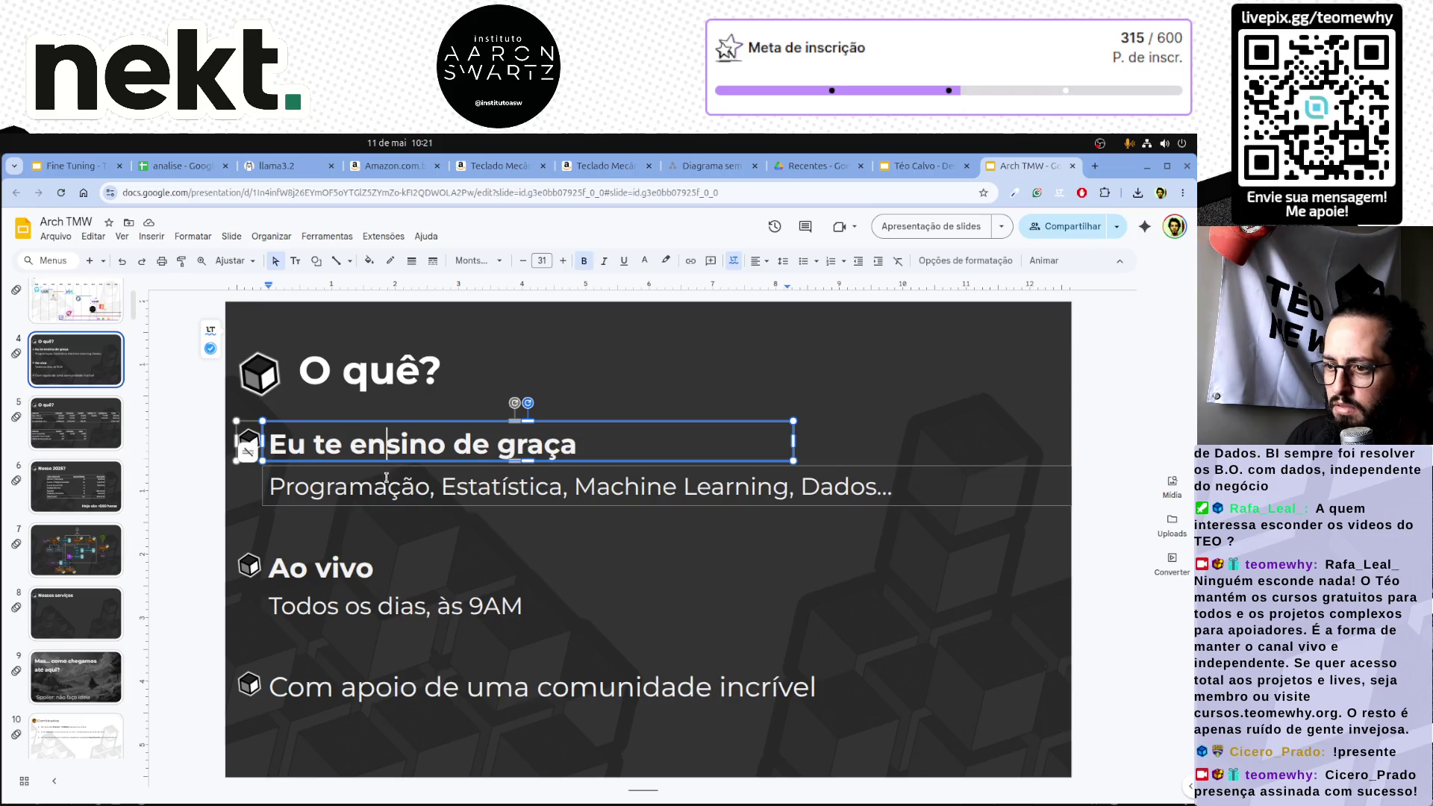
click(381, 501)
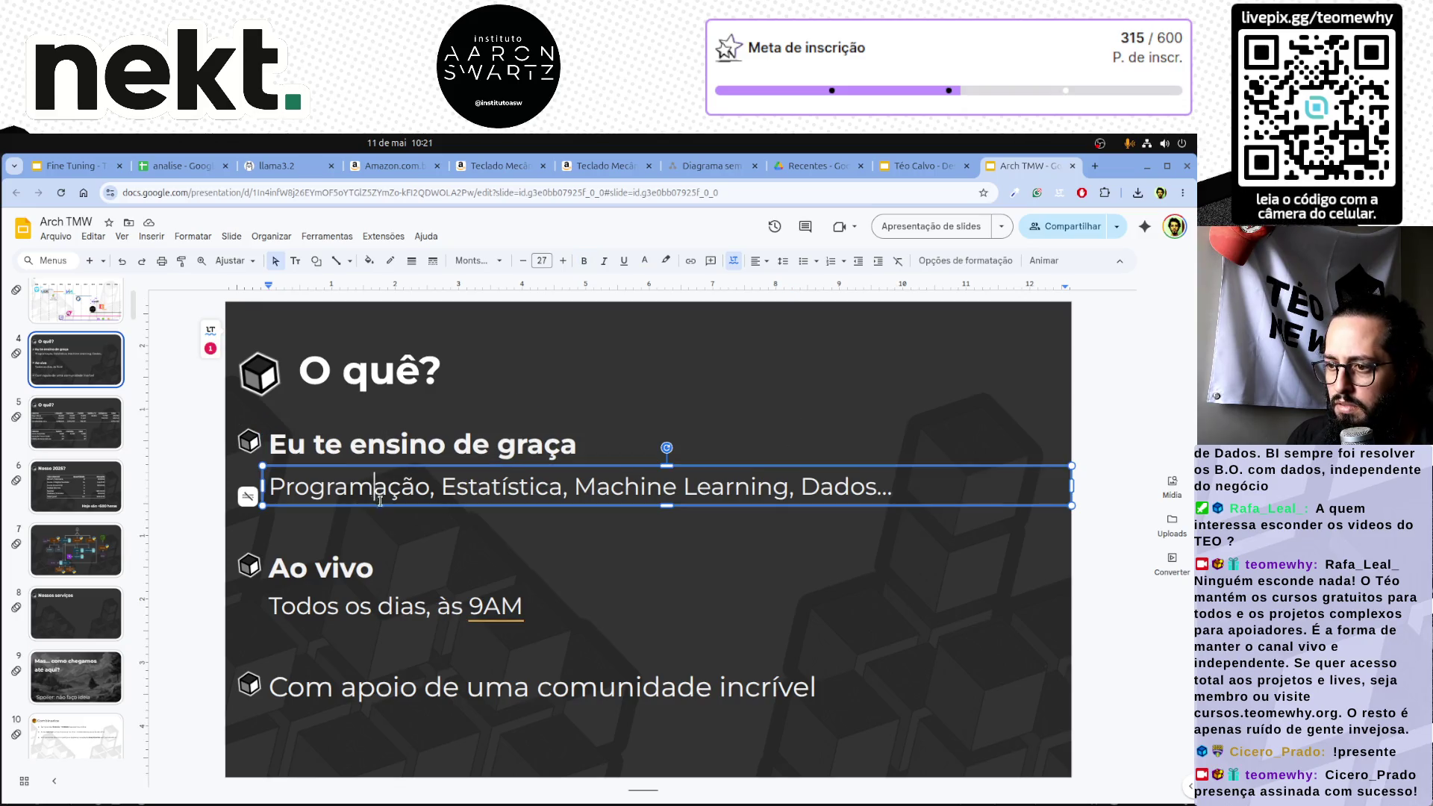
click(79, 632)
key(ctrl+v)
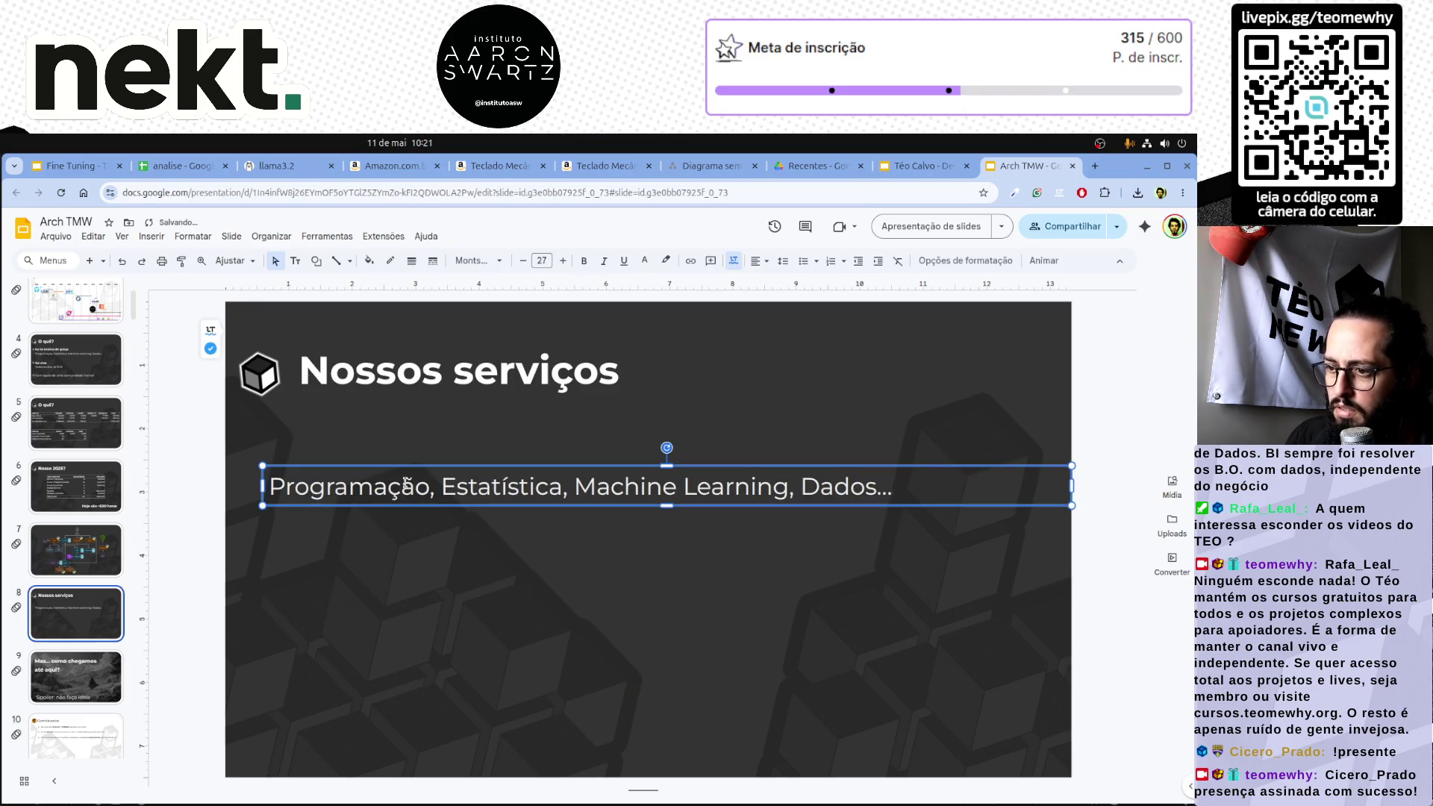
key(Return)
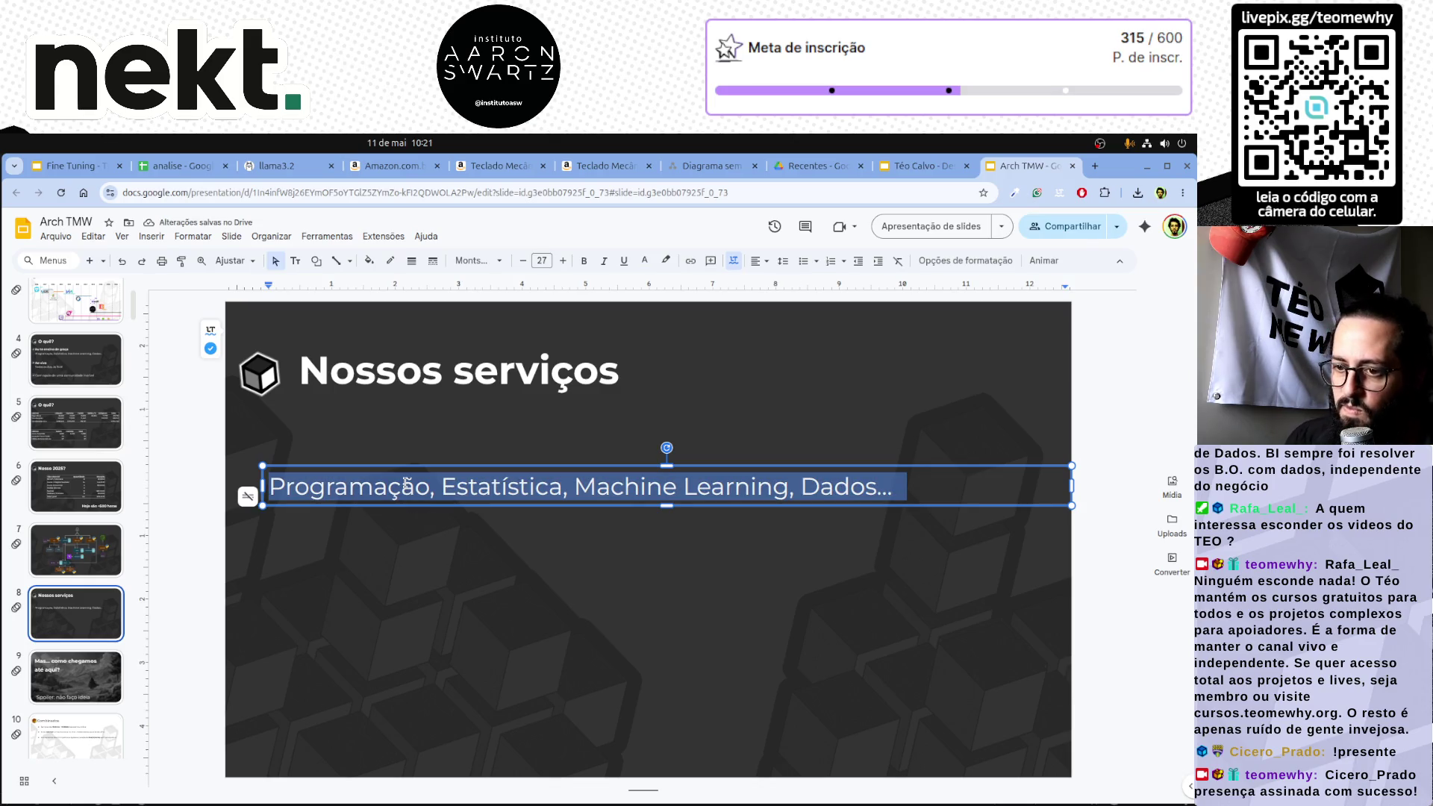
click(75, 548)
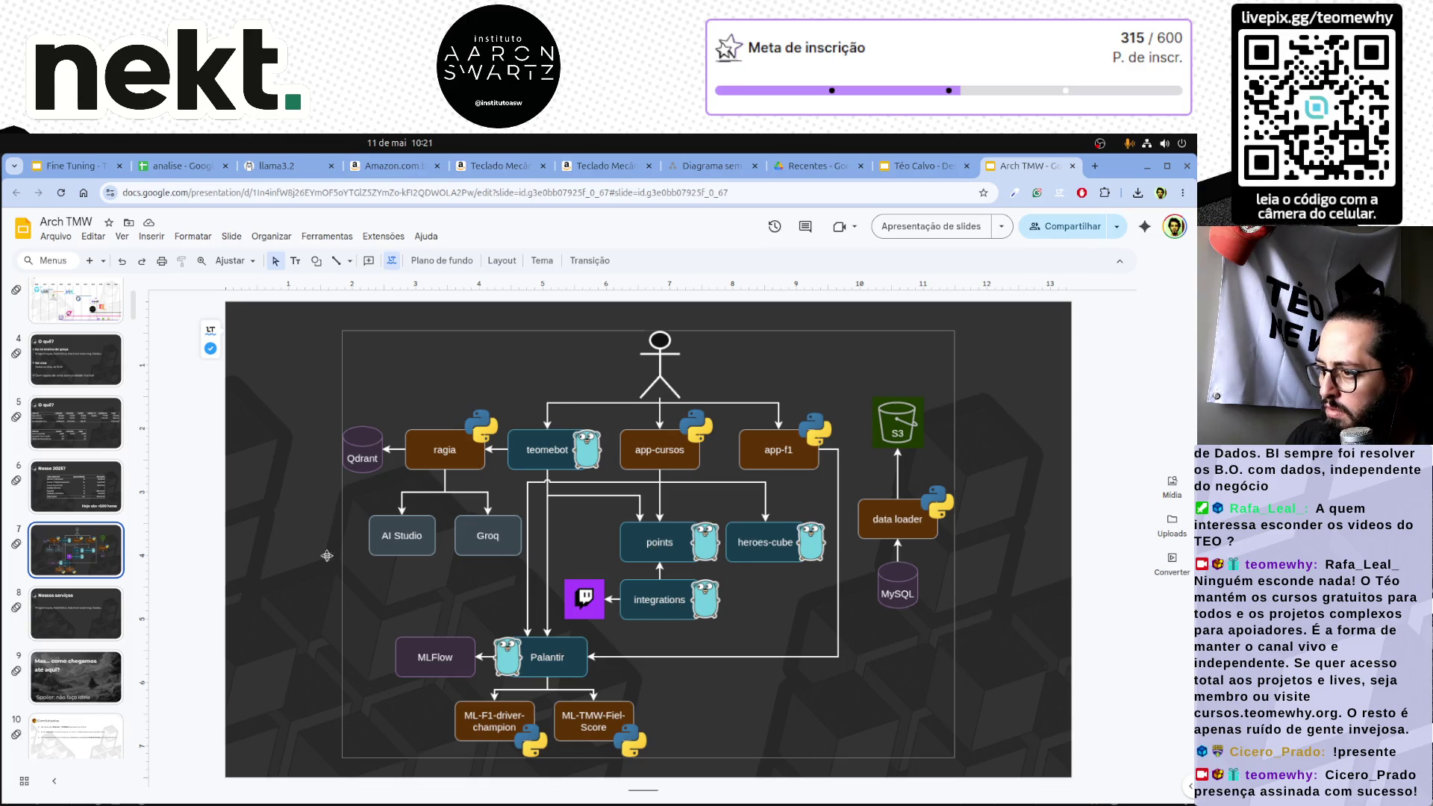
click(88, 611)
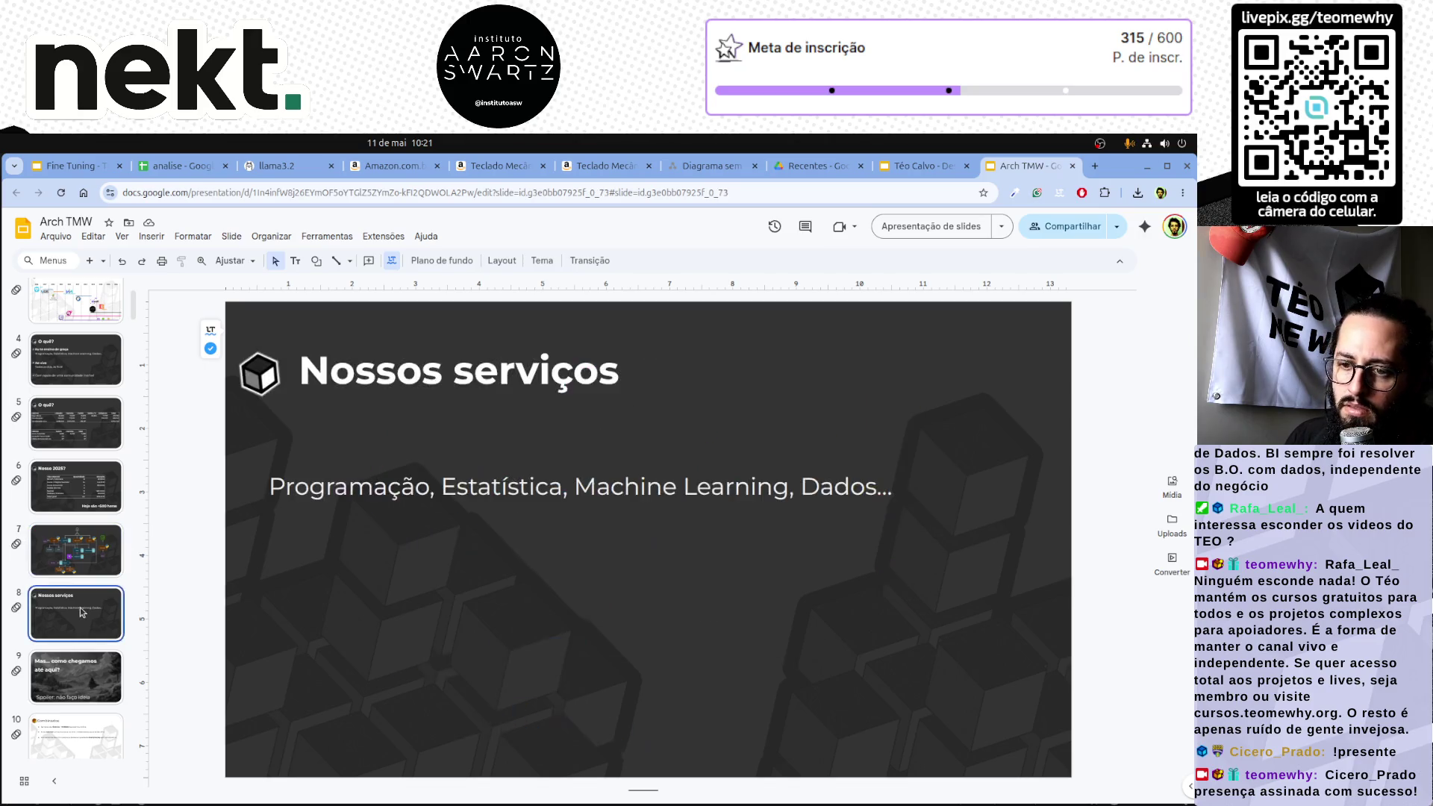
Step: Replace the body text with the bullet '5 serviços em Go Lang' and start an empty bullet
triple_click(434, 493)
text(5)
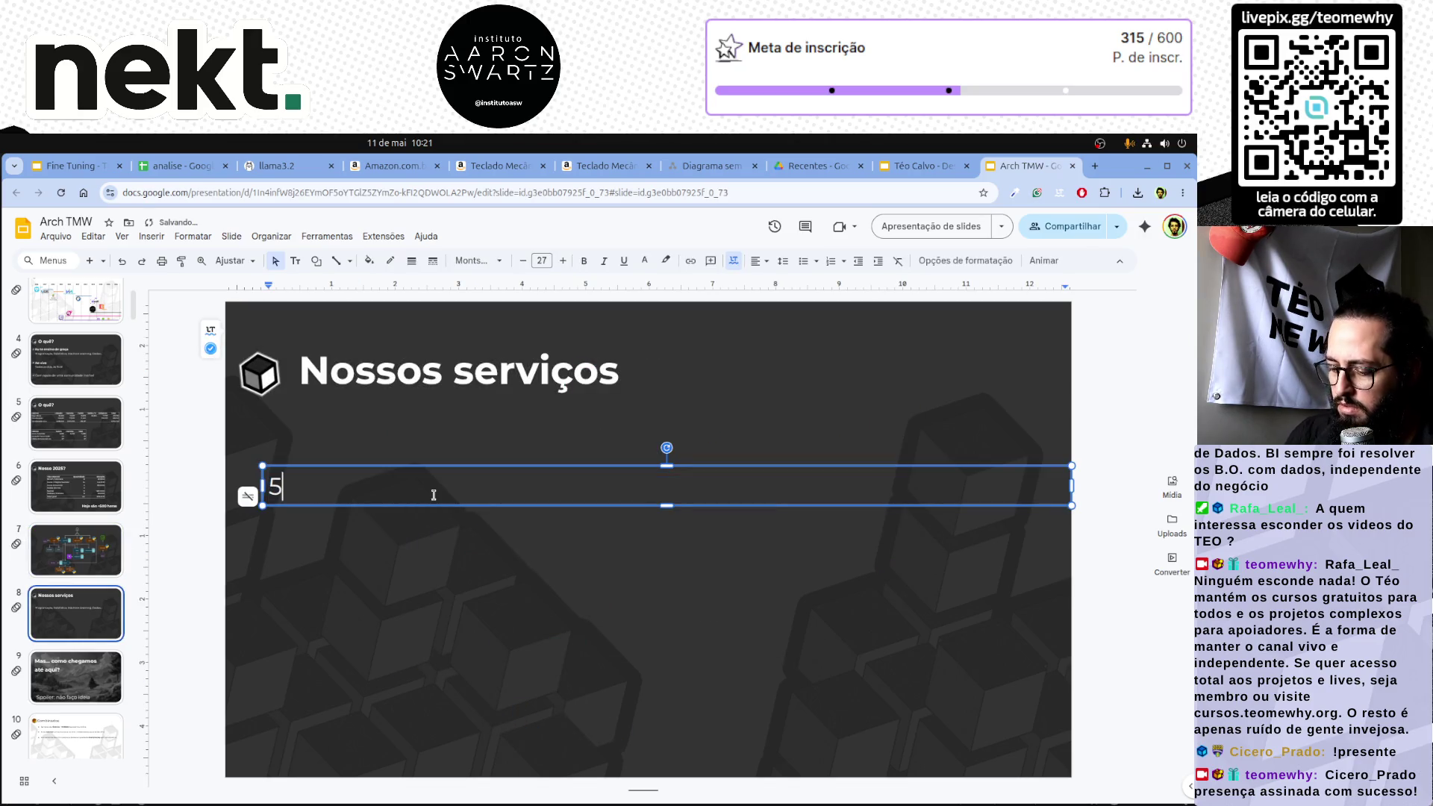
text( serviç)
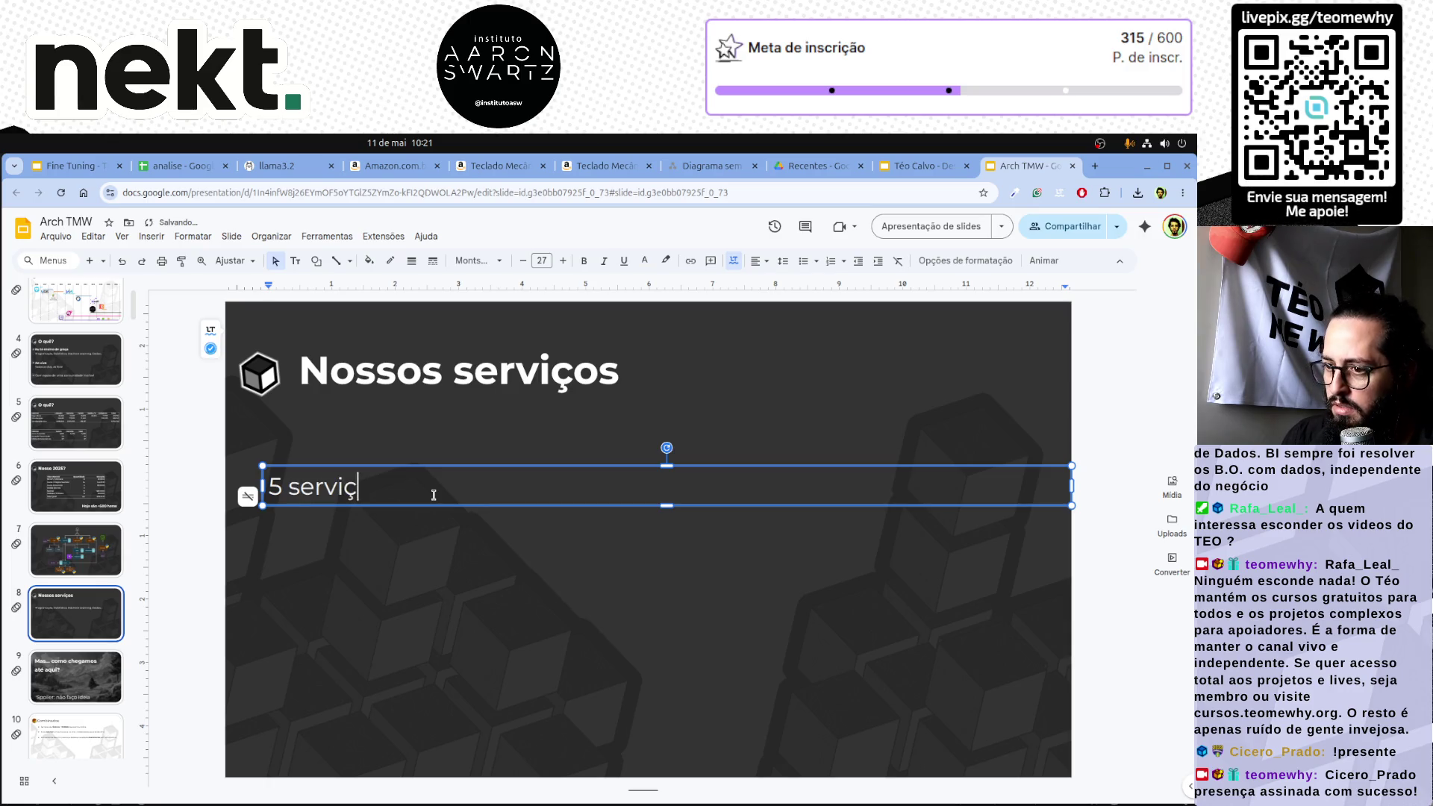
text(os em Go lan)
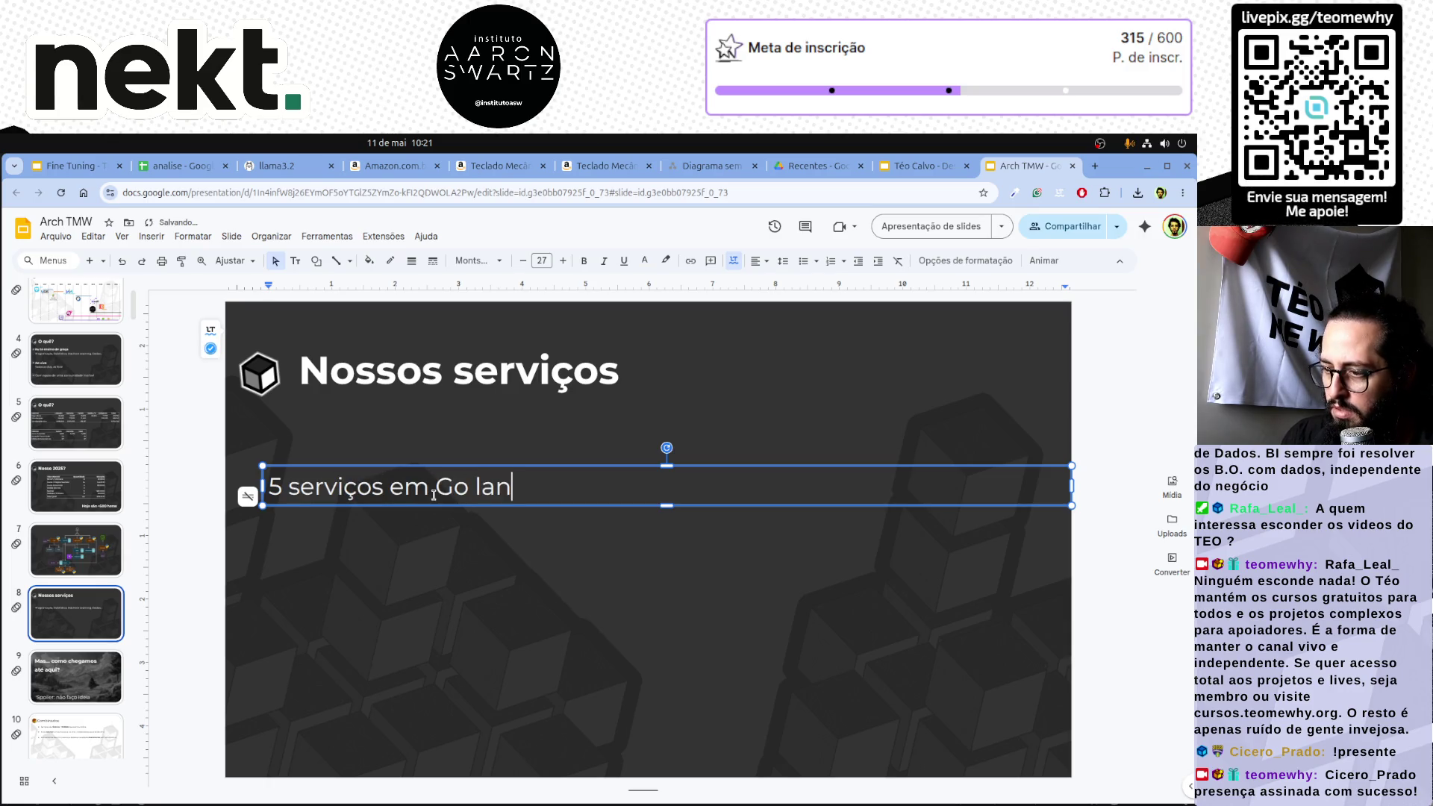
text(g)
key(ctrl+Left)
key(Delete)
text(L)
key(End)
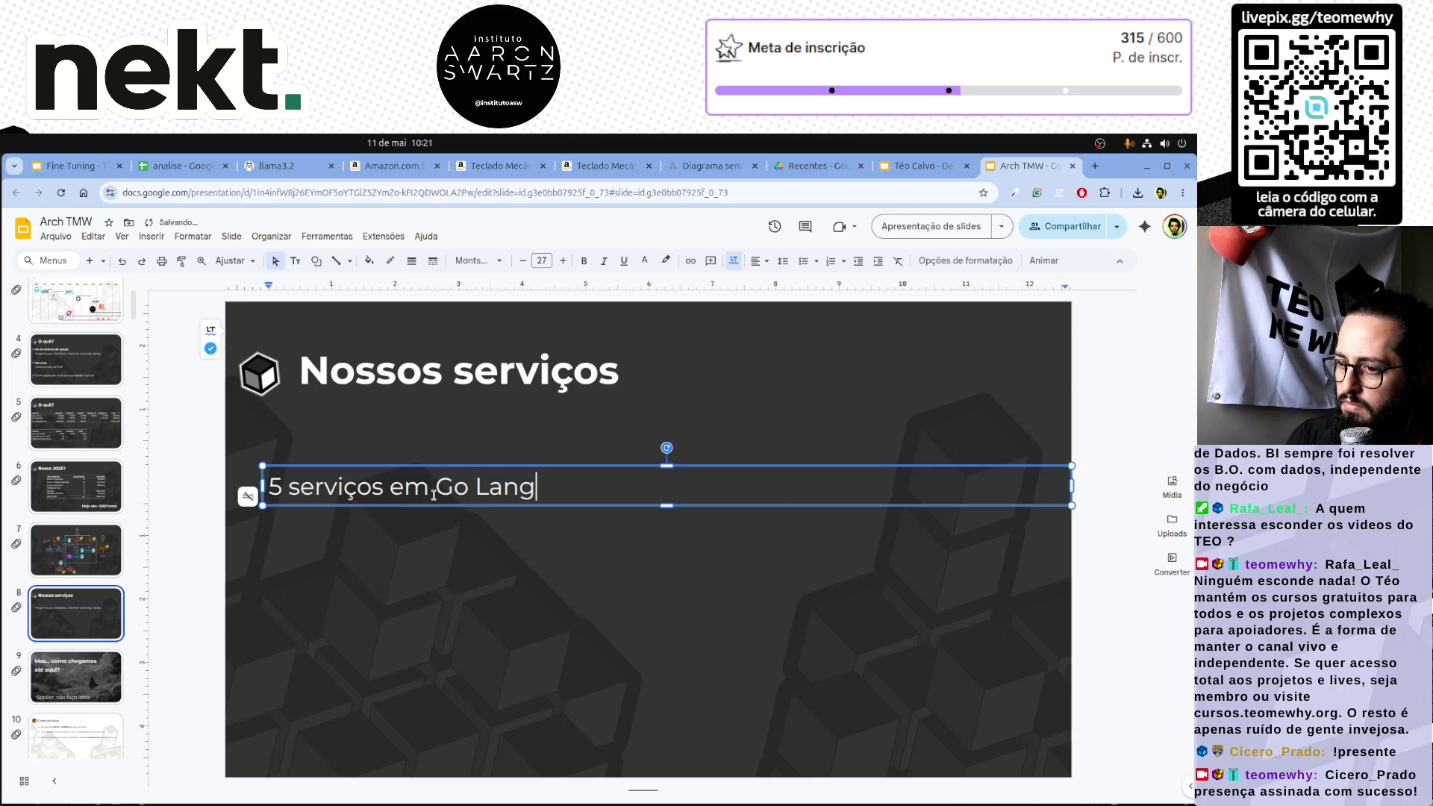
key(ctrl+shift+8)
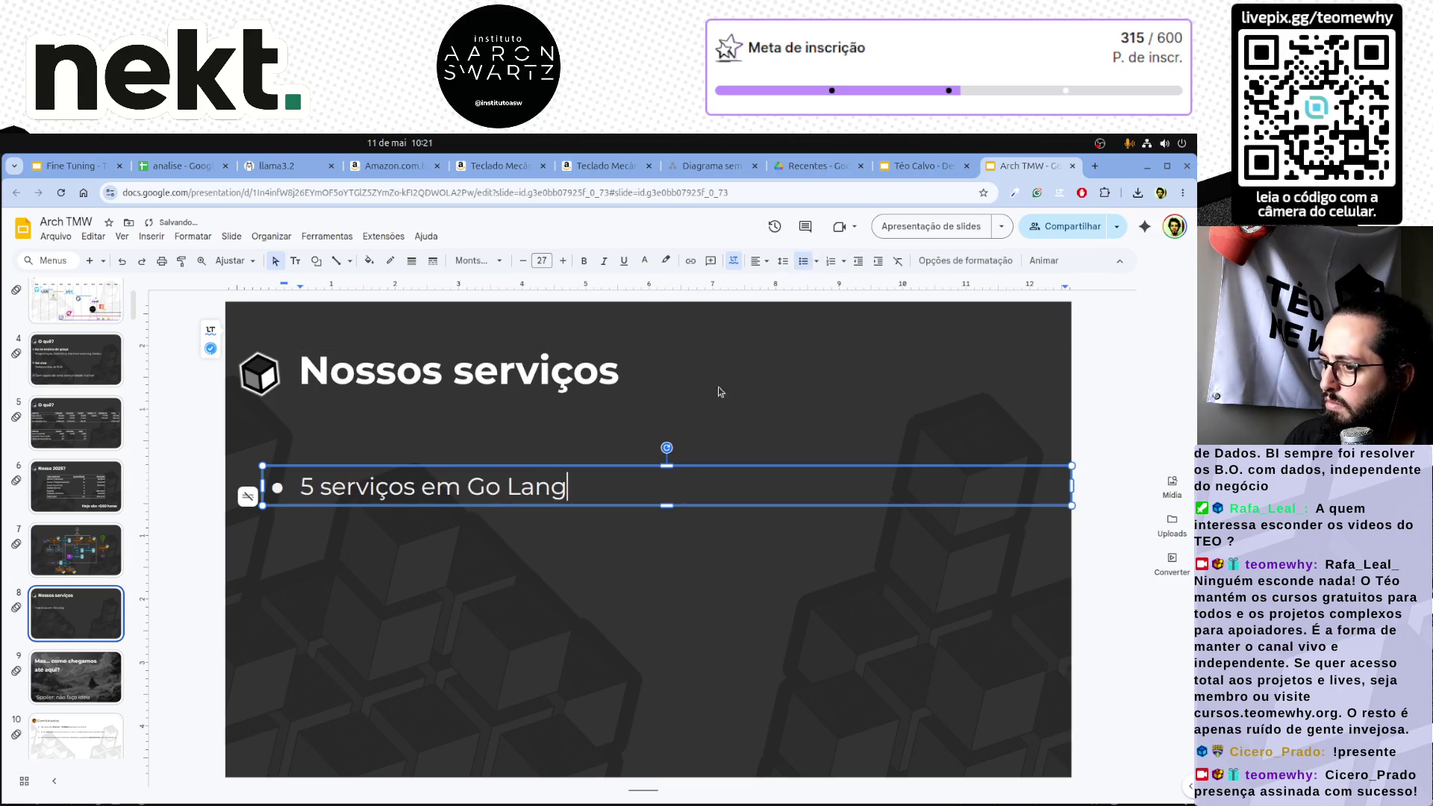
key(Return)
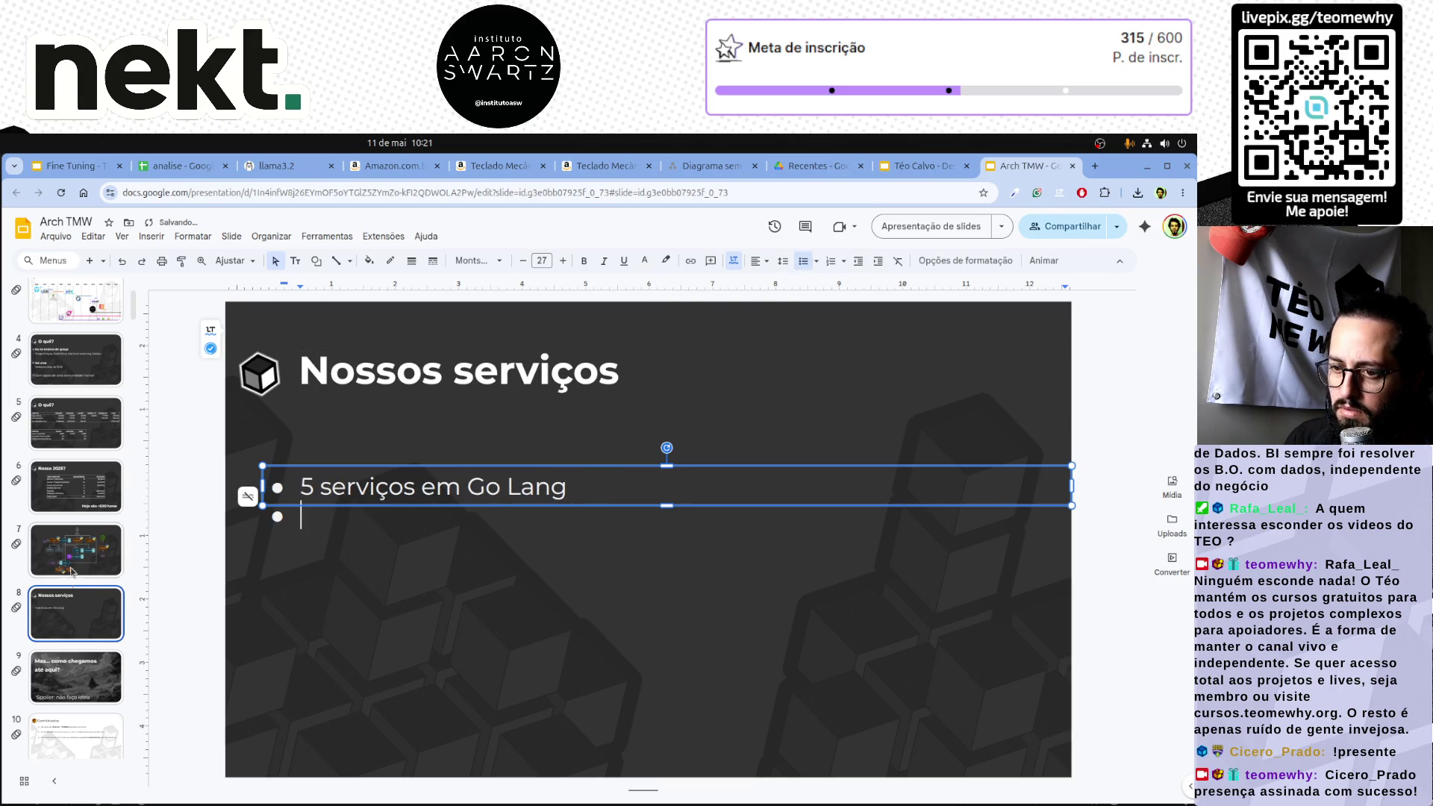
Step: Check slide 7's diagram, then enlarge slide 8's bullet text box downward
click(85, 549)
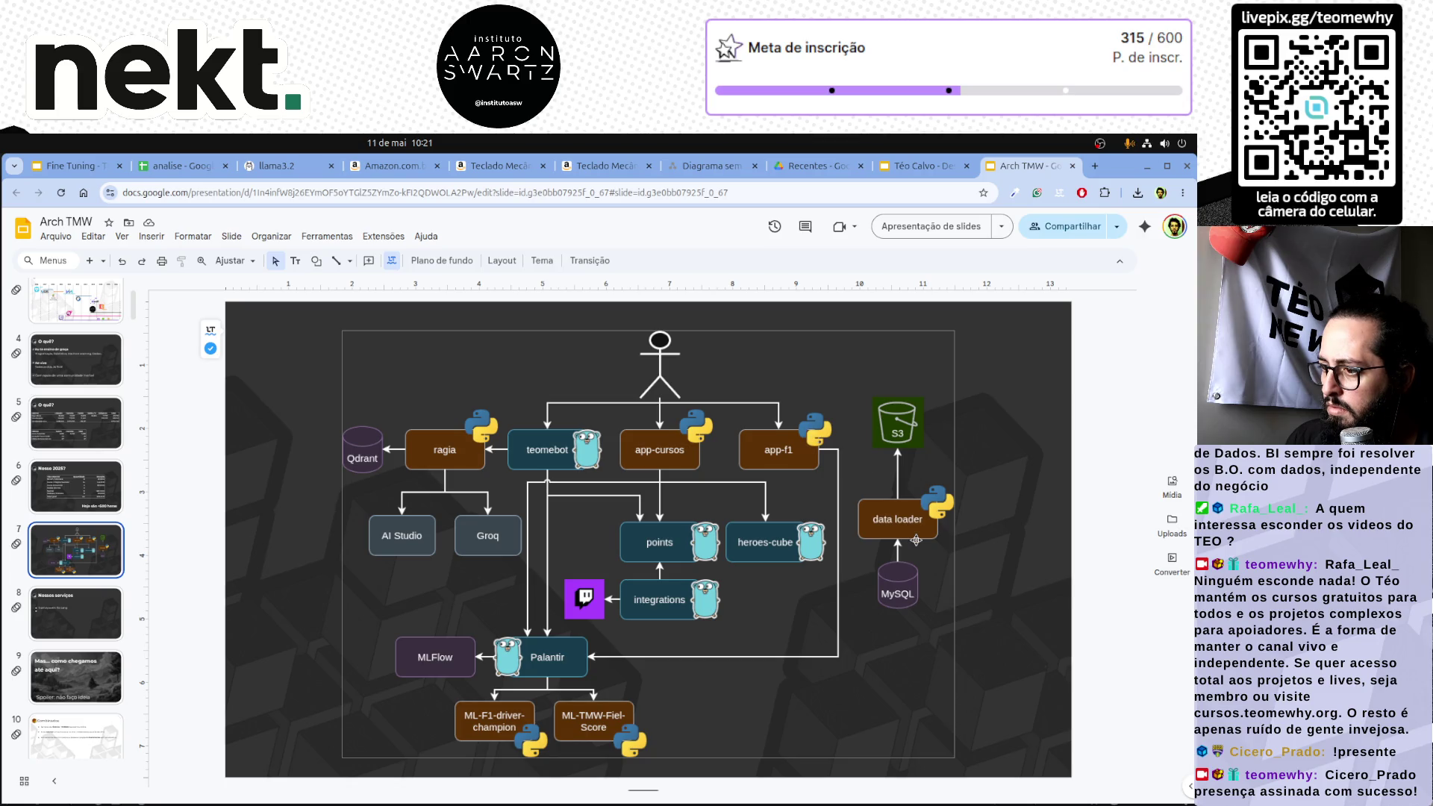
key(Down)
click(360, 520)
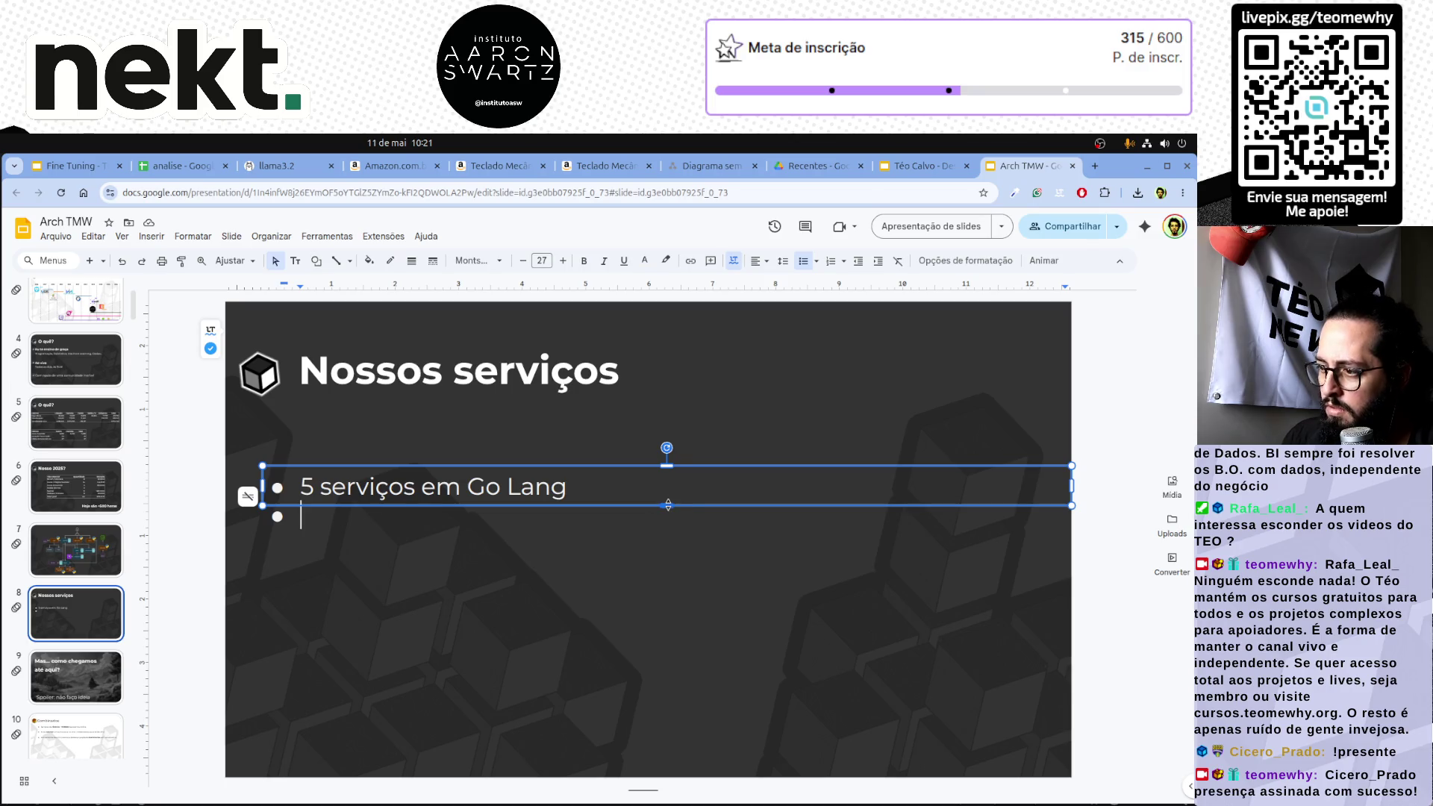
drag(667, 505, 667, 641)
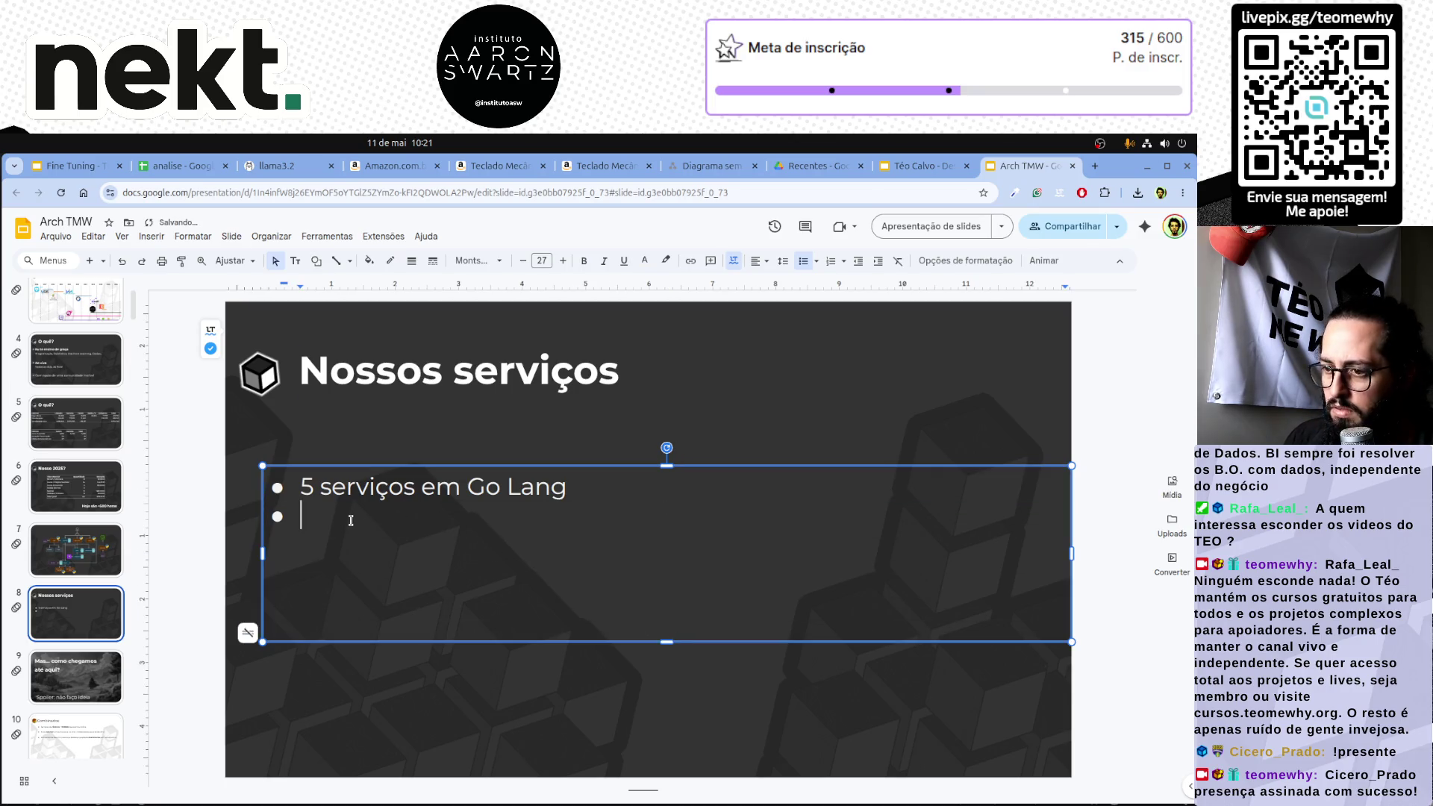
text(6 servi)
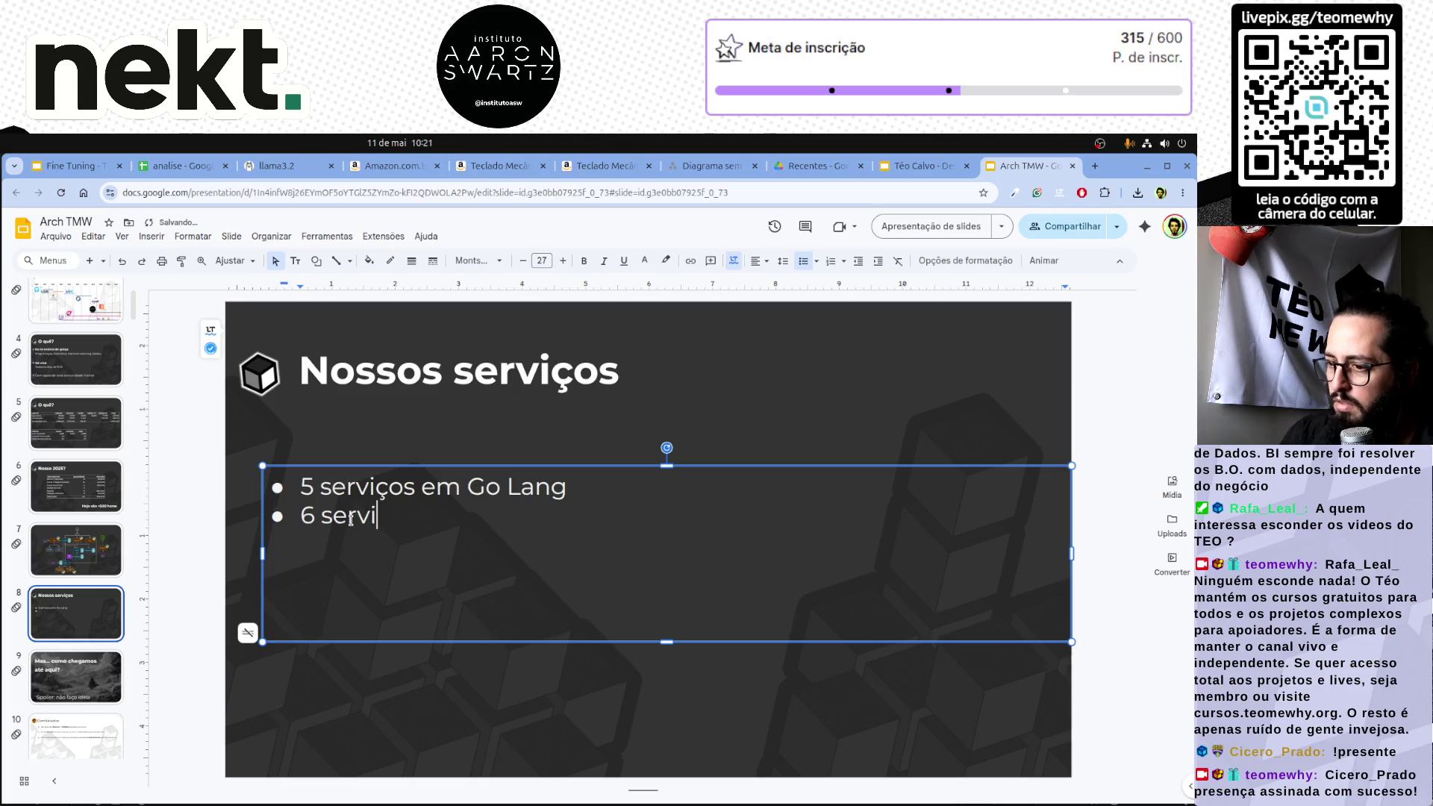
text(ços em )
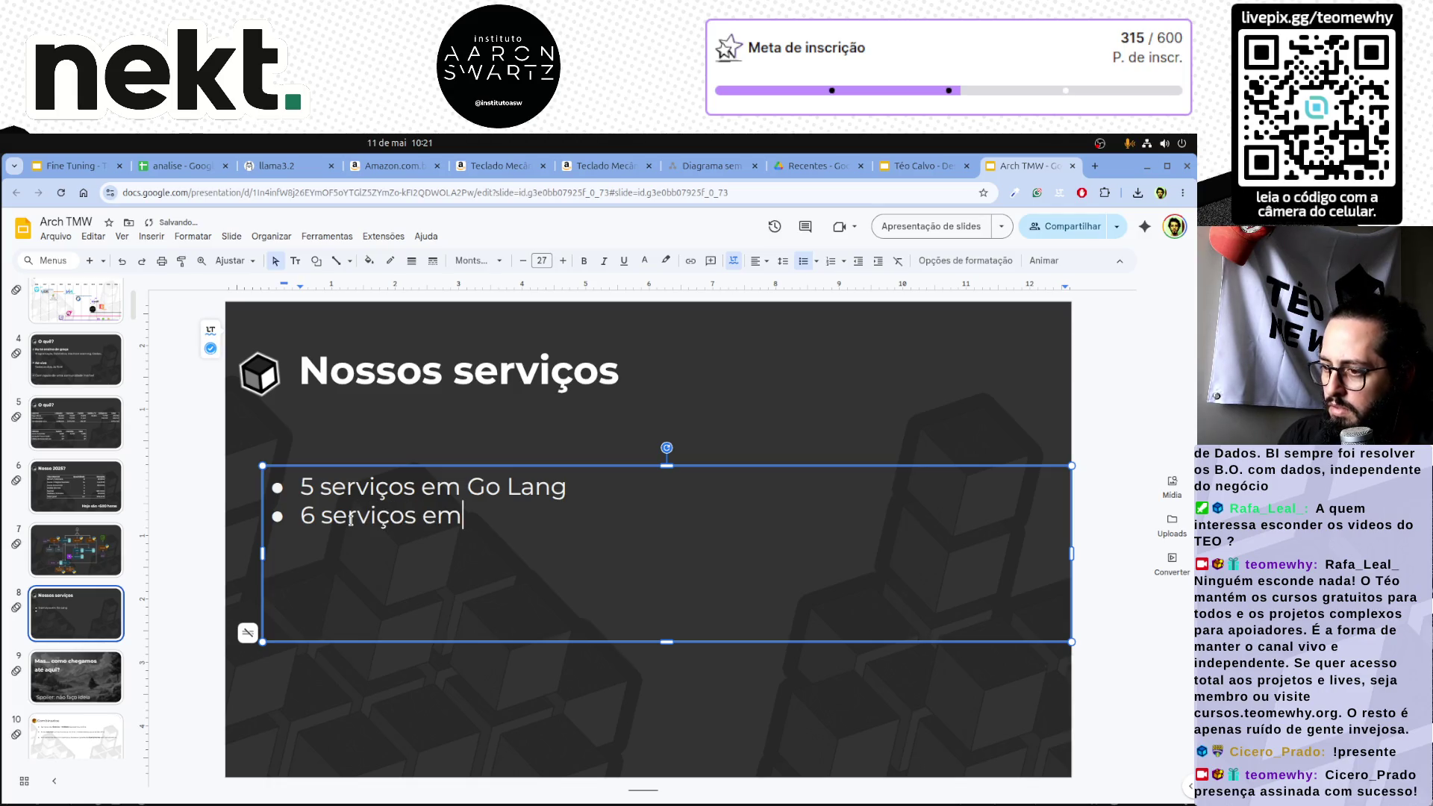
text(Python)
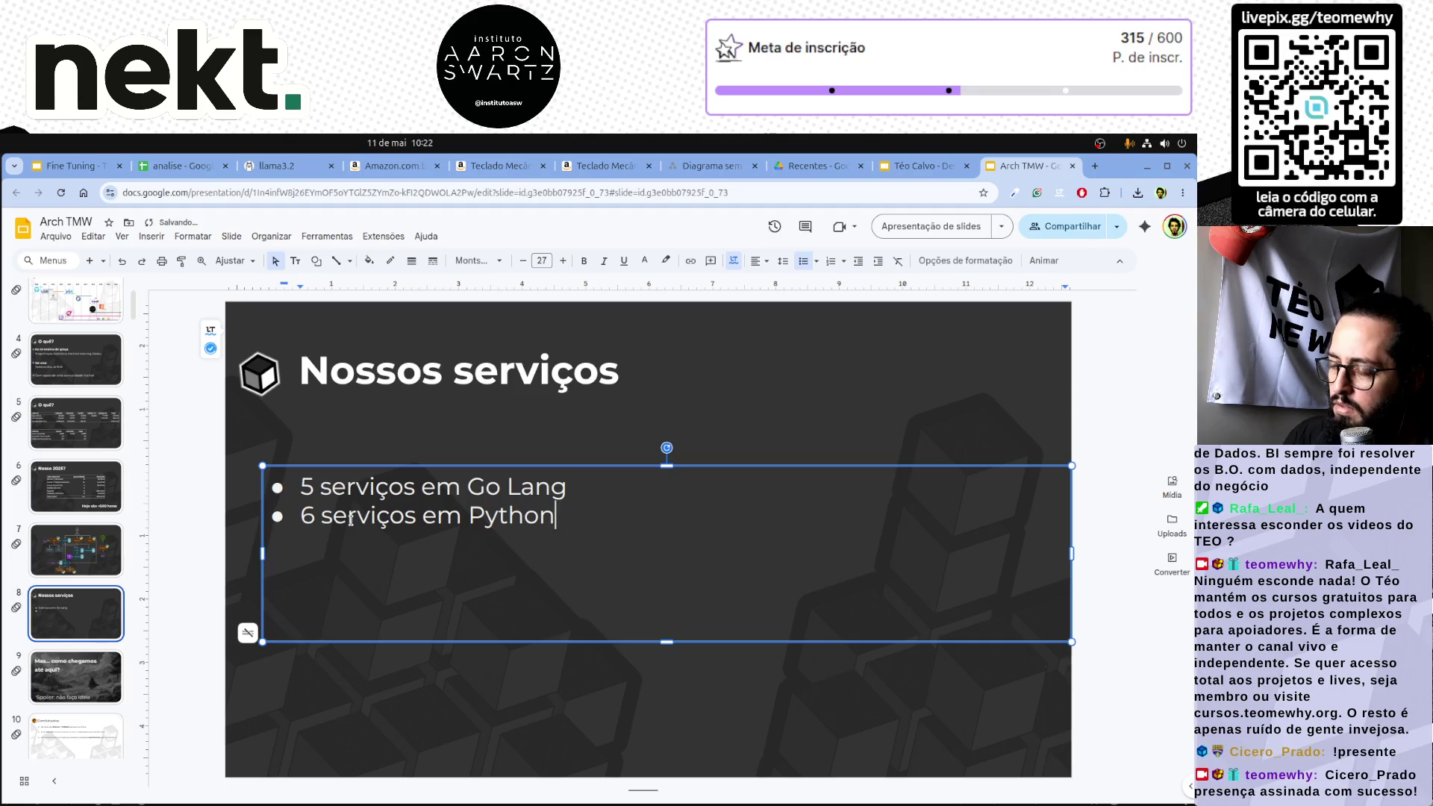
Step: Add a '6 serviços em Python' bullet after Go Lang and start a new bullet below it
click(617, 485)
key(Return)
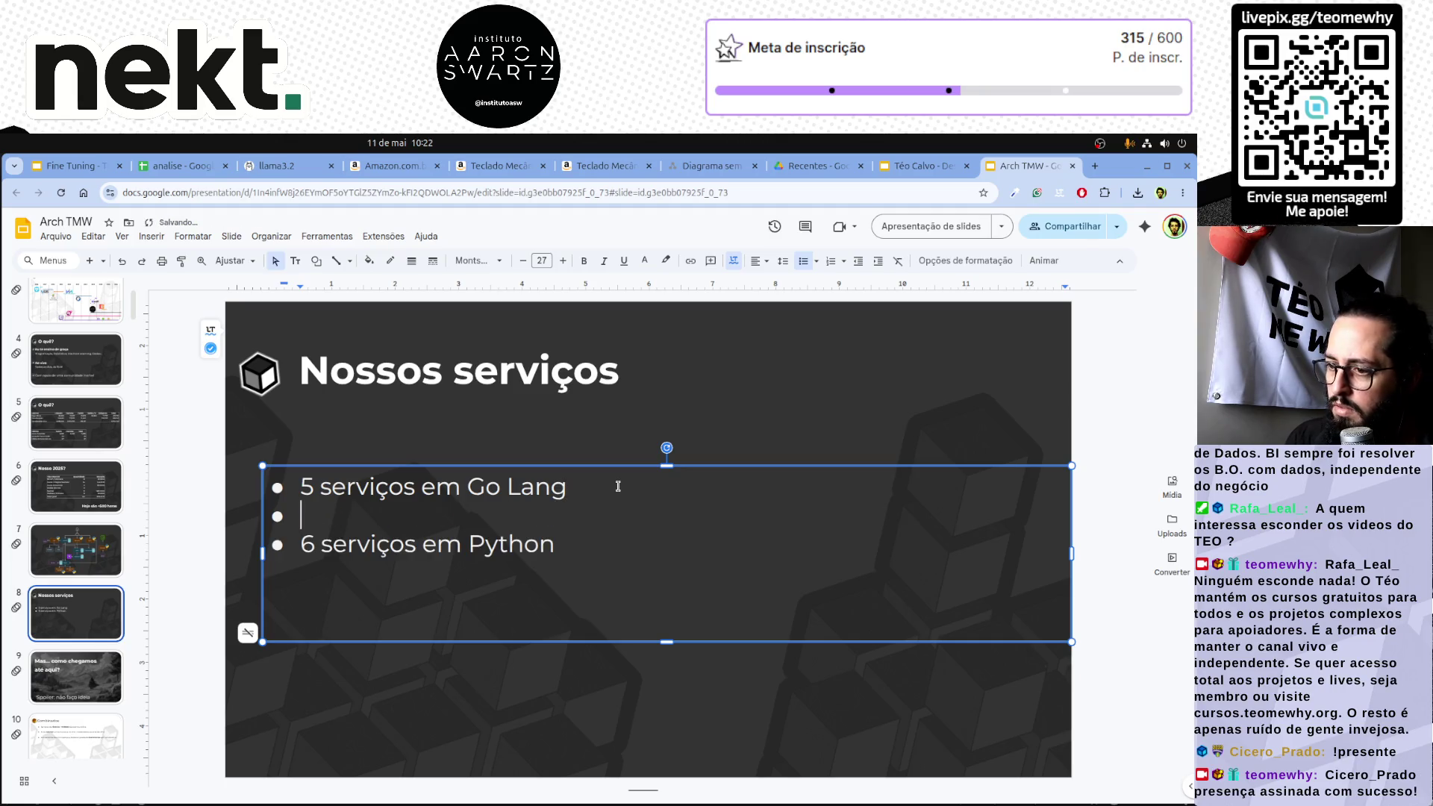
key(BackSpace)
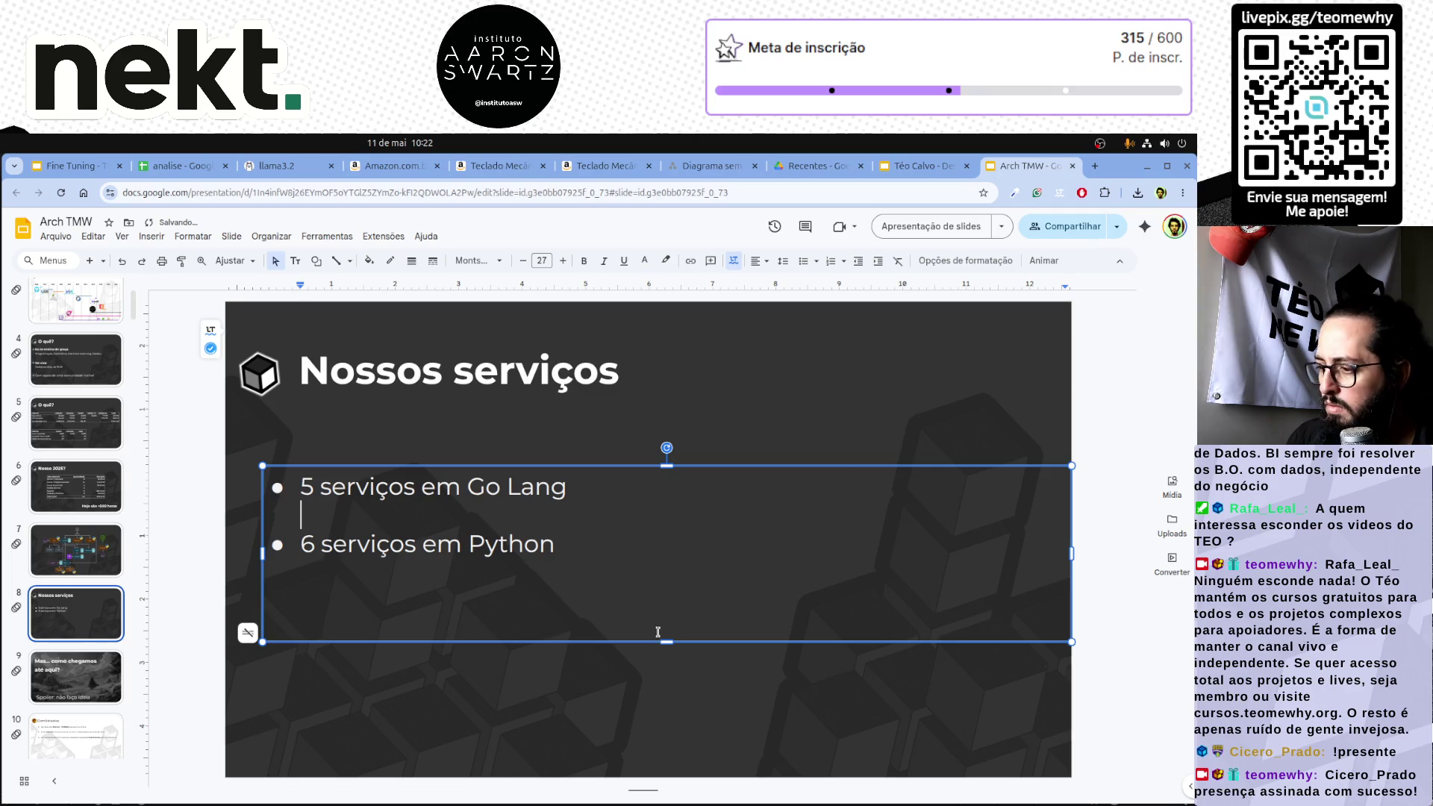
drag(667, 644, 667, 637)
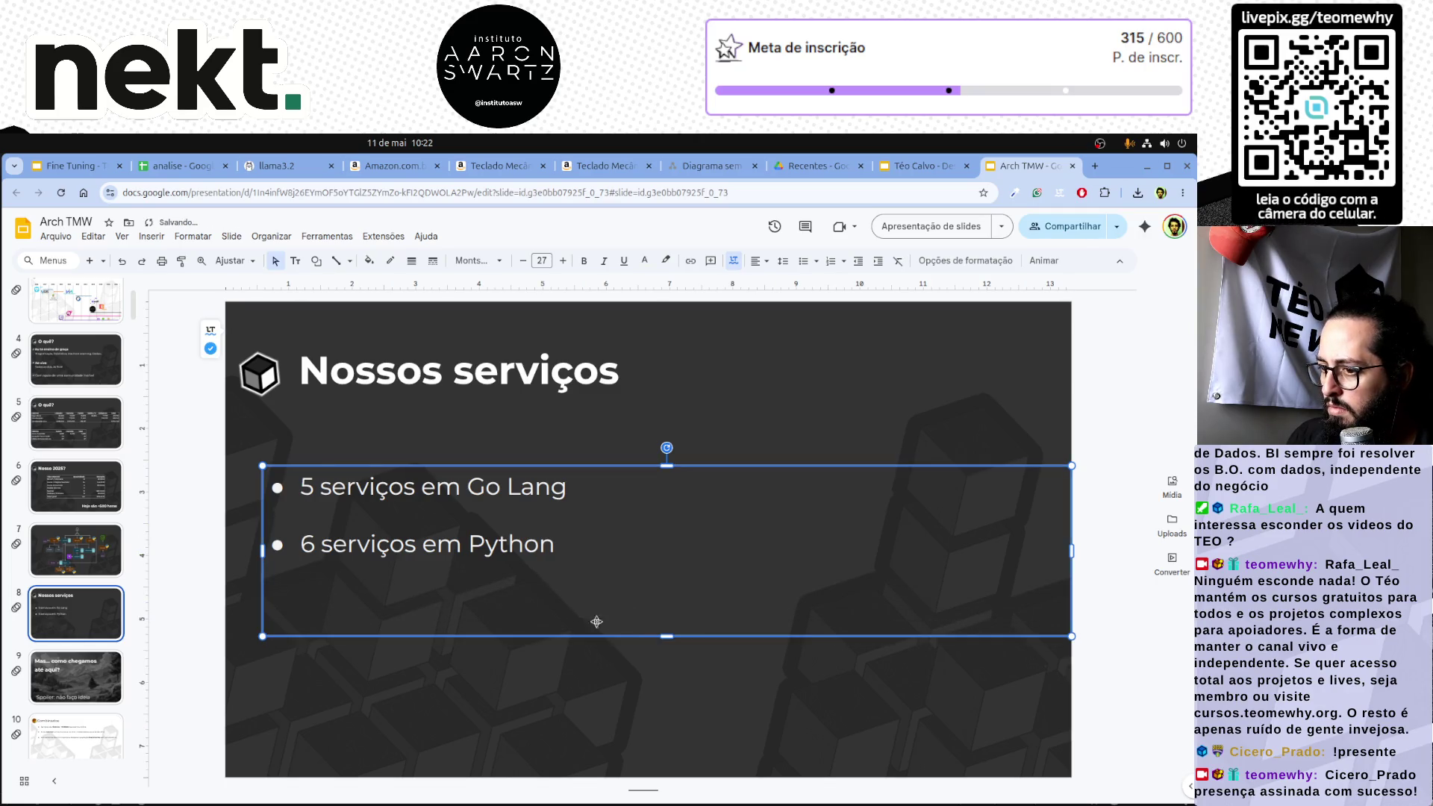
click(568, 543)
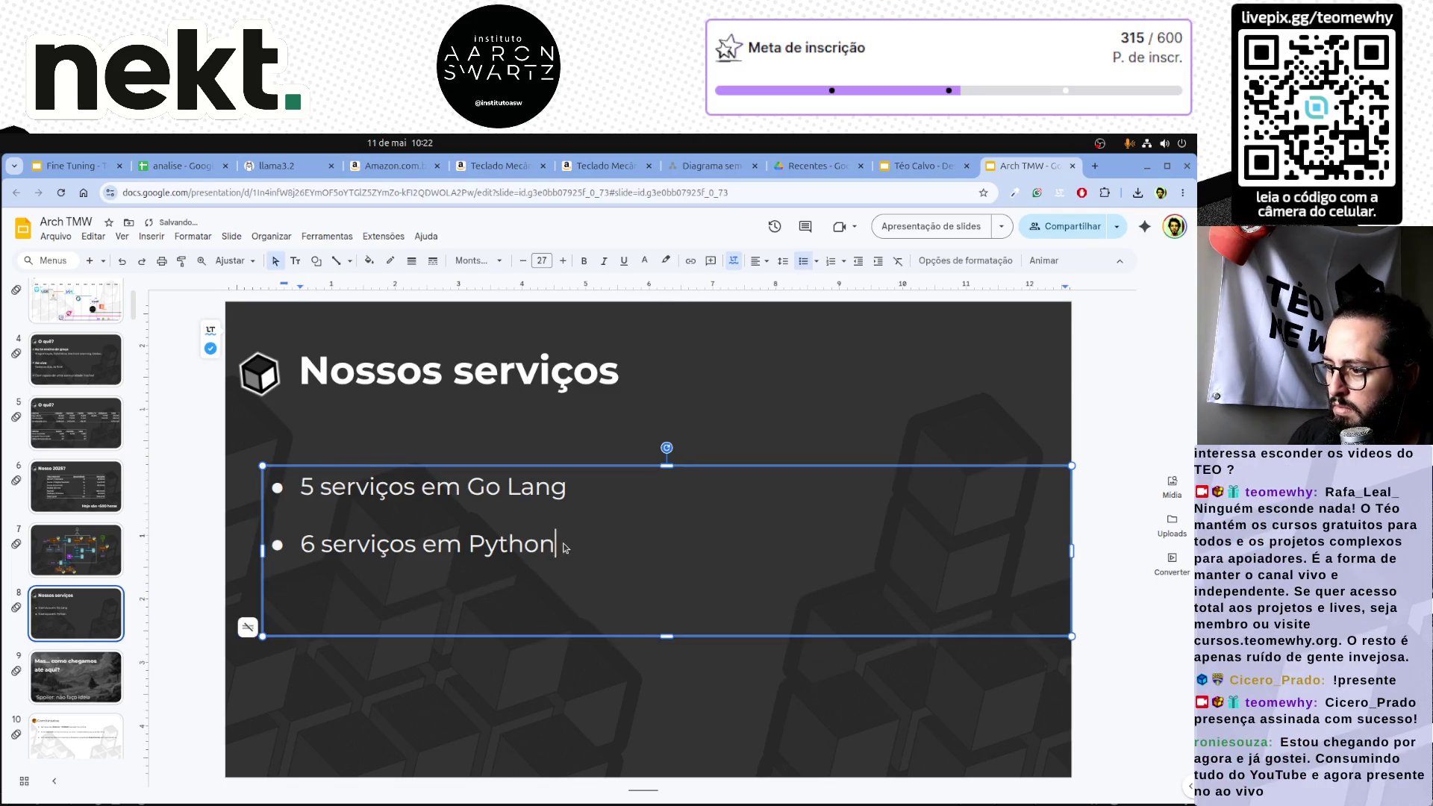
key(Down)
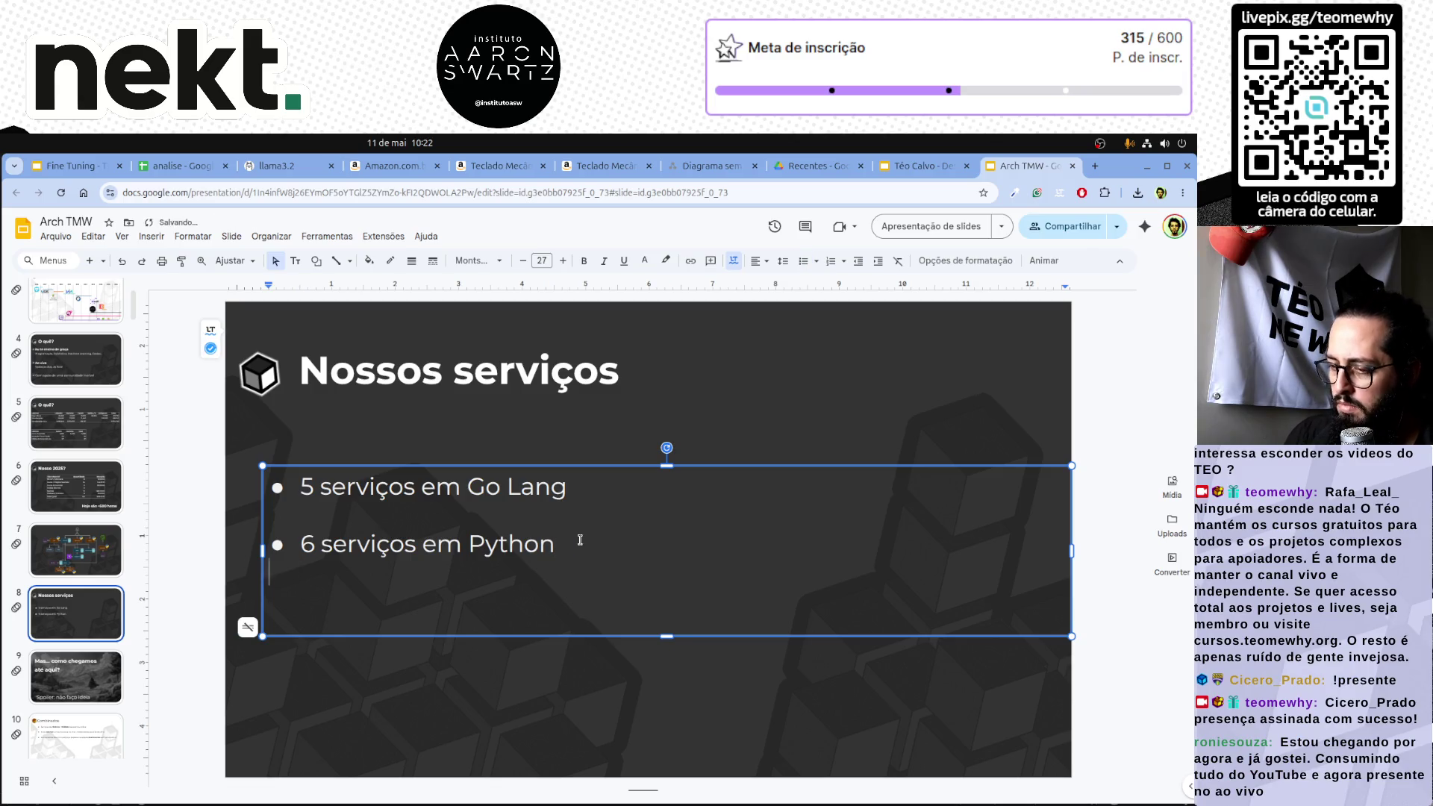
key(BackSpace)
key(Return)
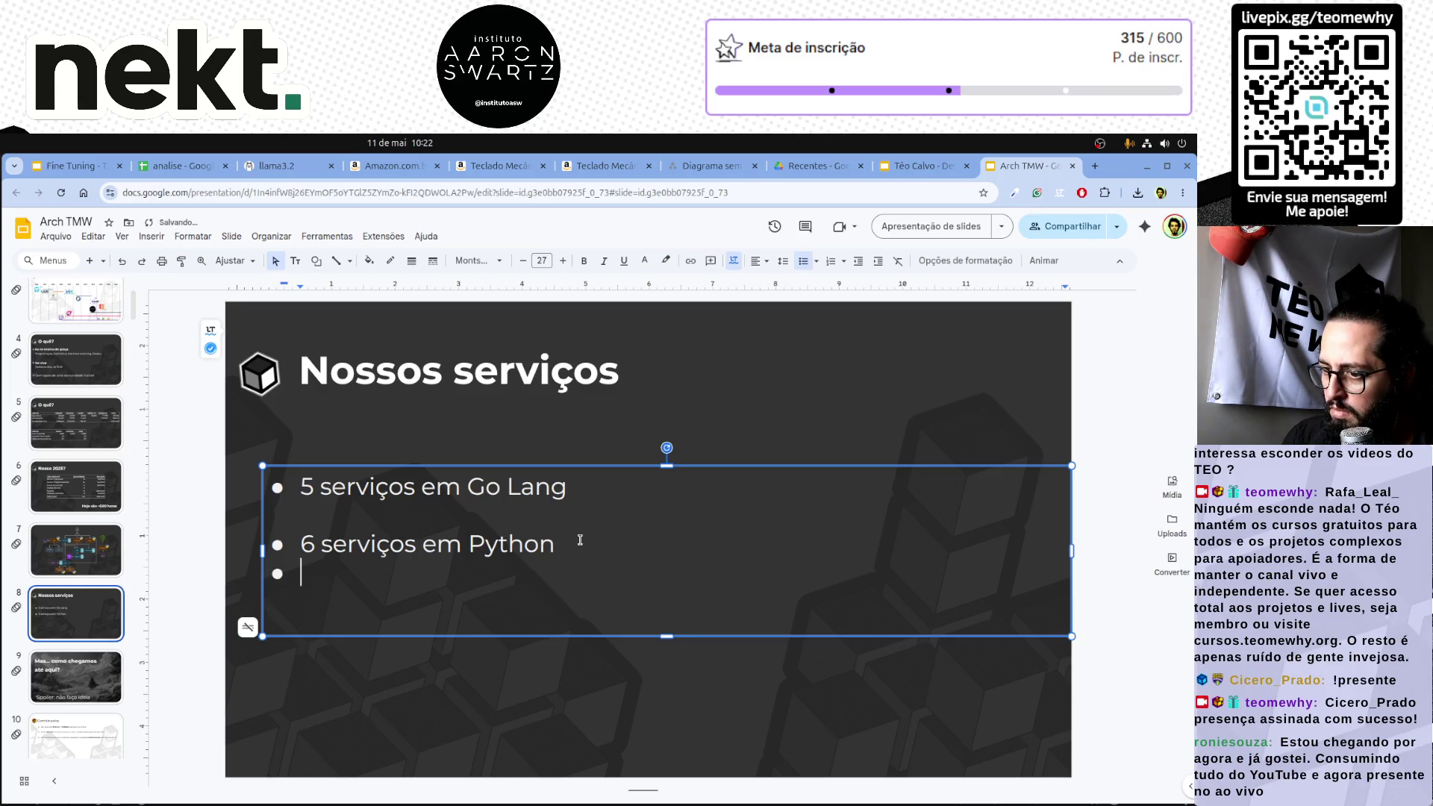
text(1instâ)
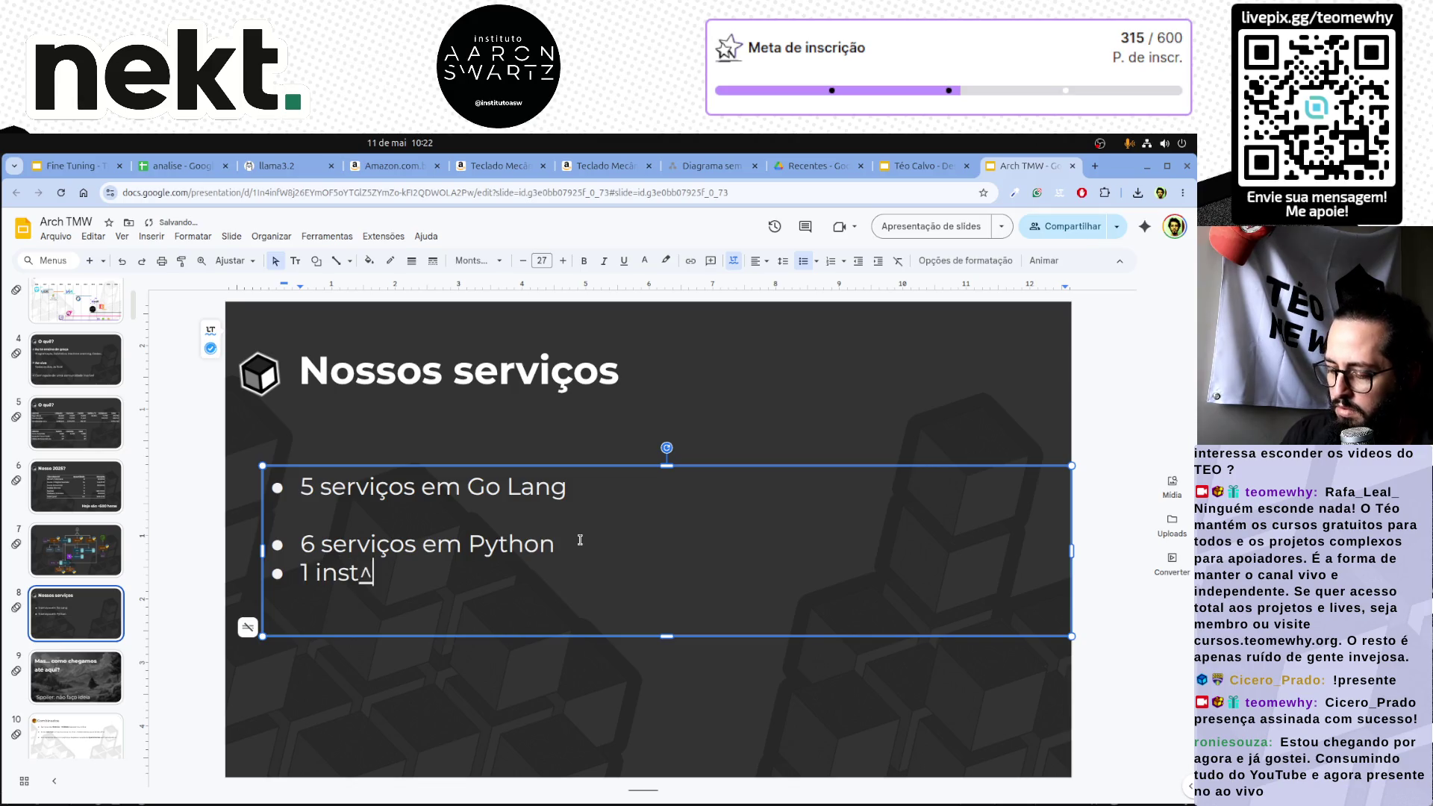
text(ncia de Banco )
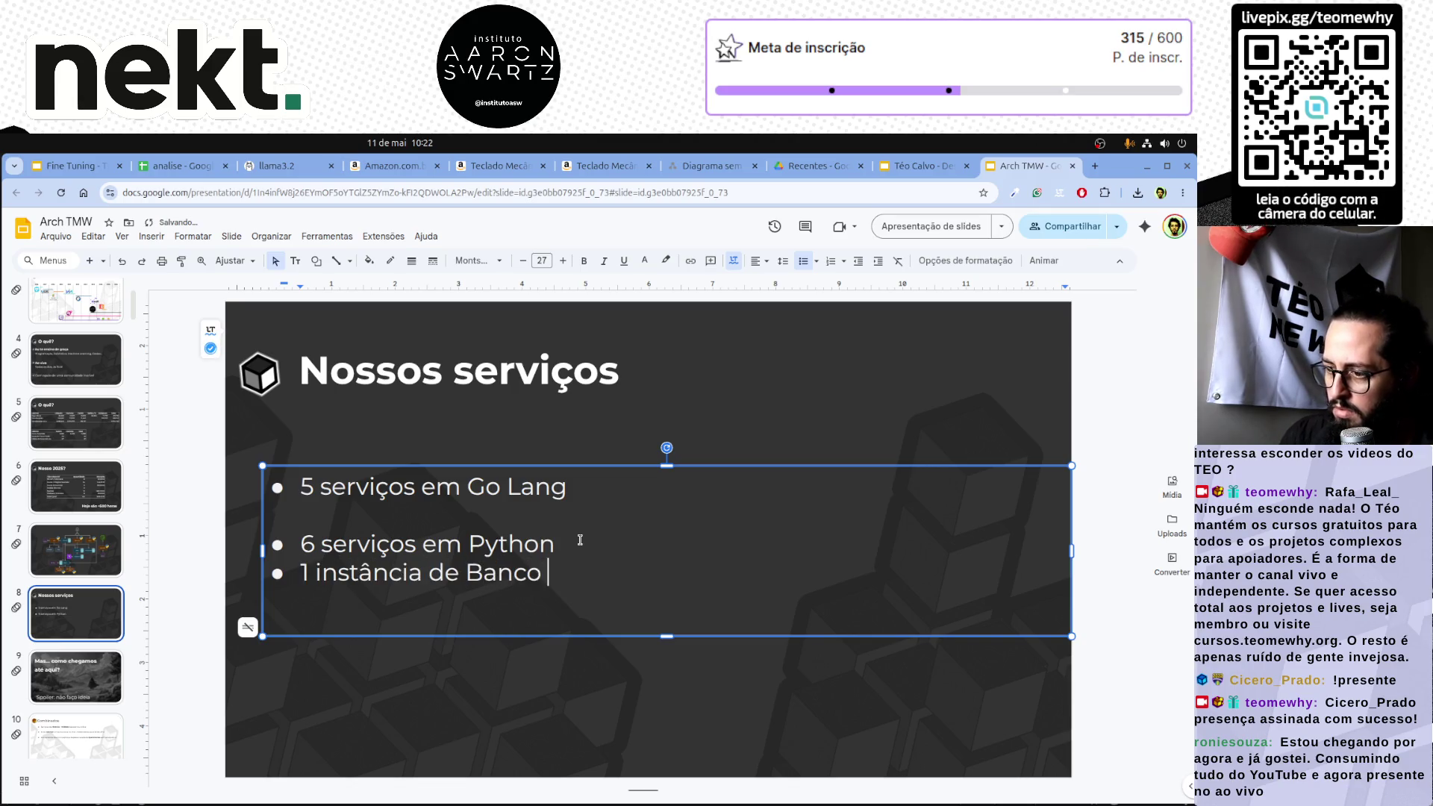
text(de dD)
Step: Enter the '1 instância de Banco de Dados - MySQL' bullet with a blank spacer line above it
key(BackSpace)
key(BackSpace)
text(Dados)
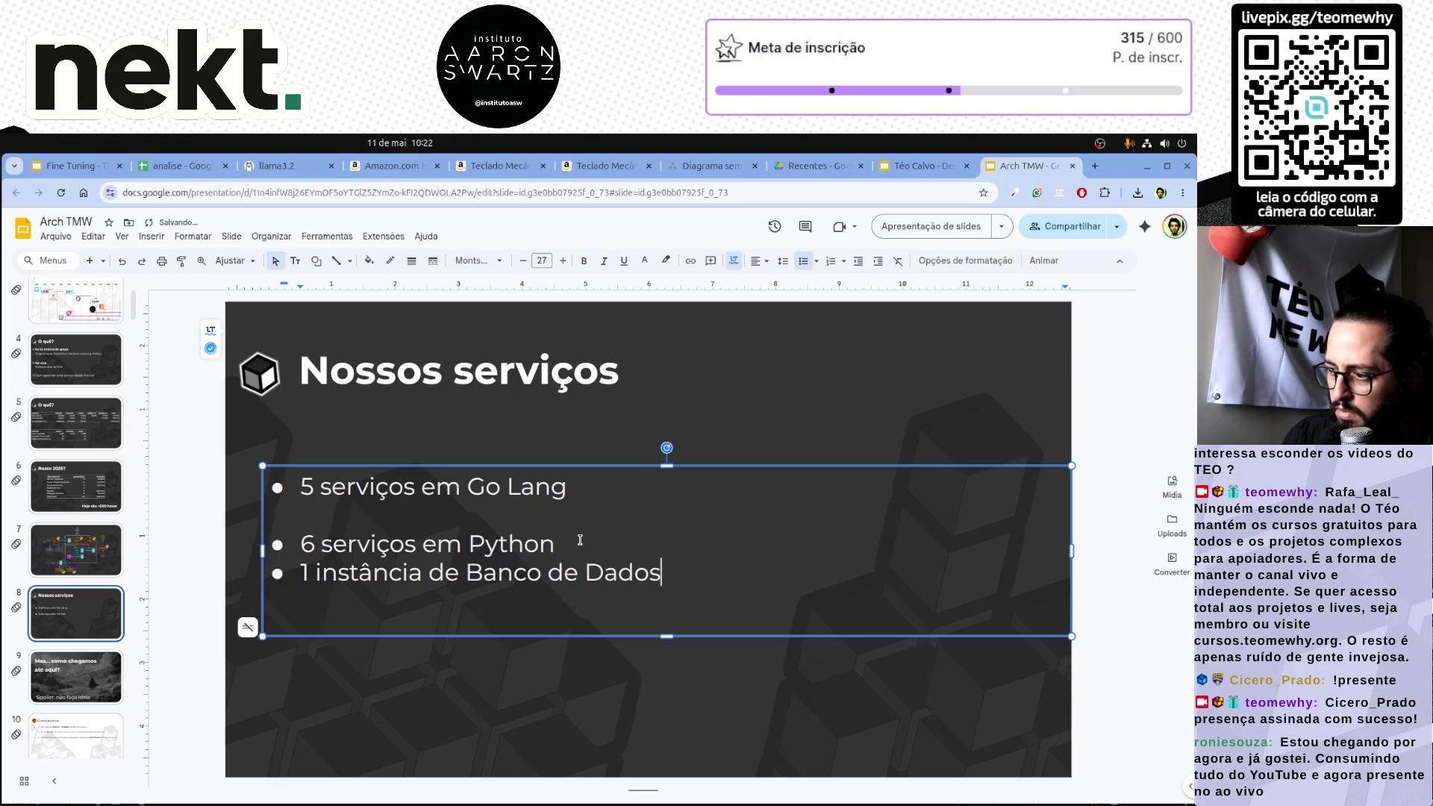
text( - MySQL)
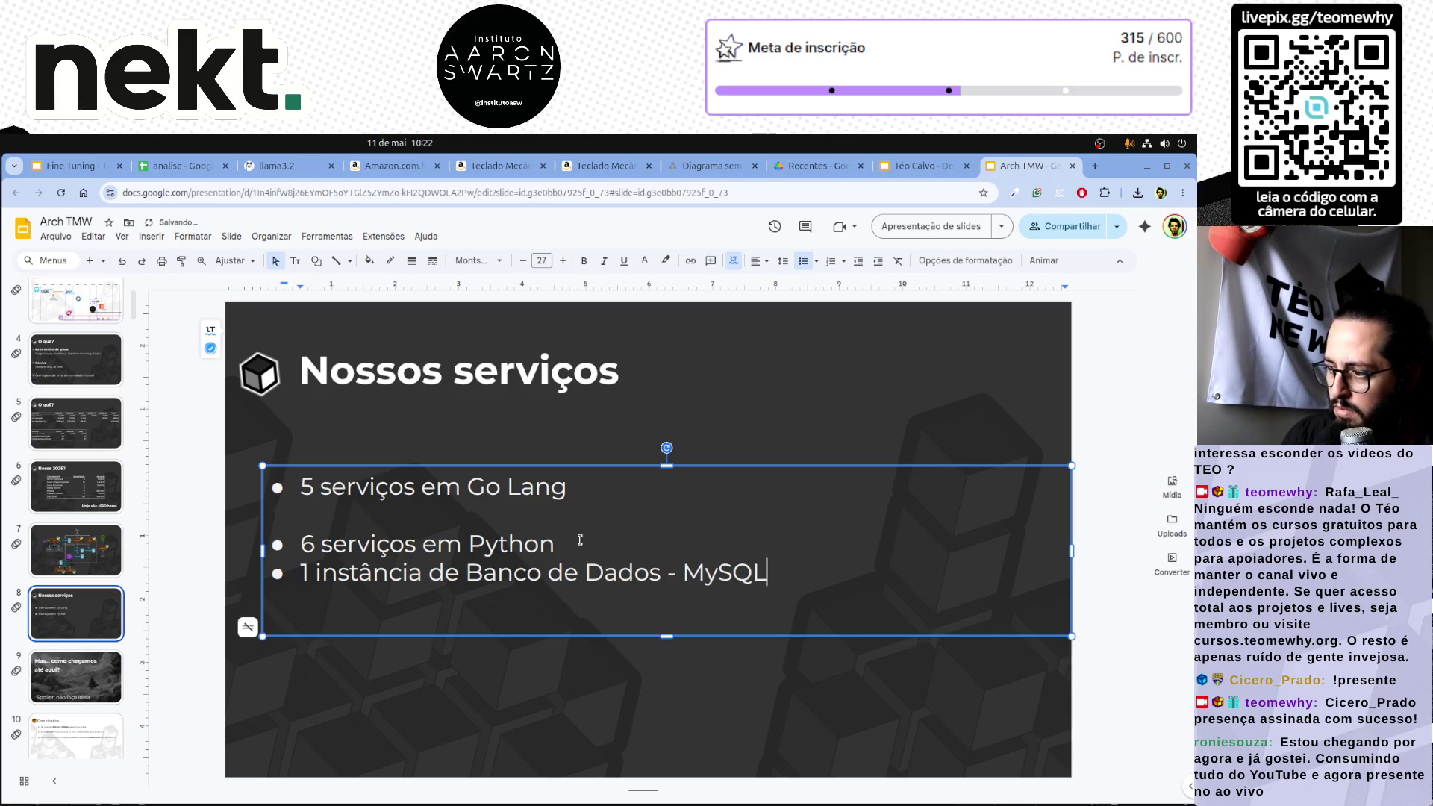
key(Up)
key(Return)
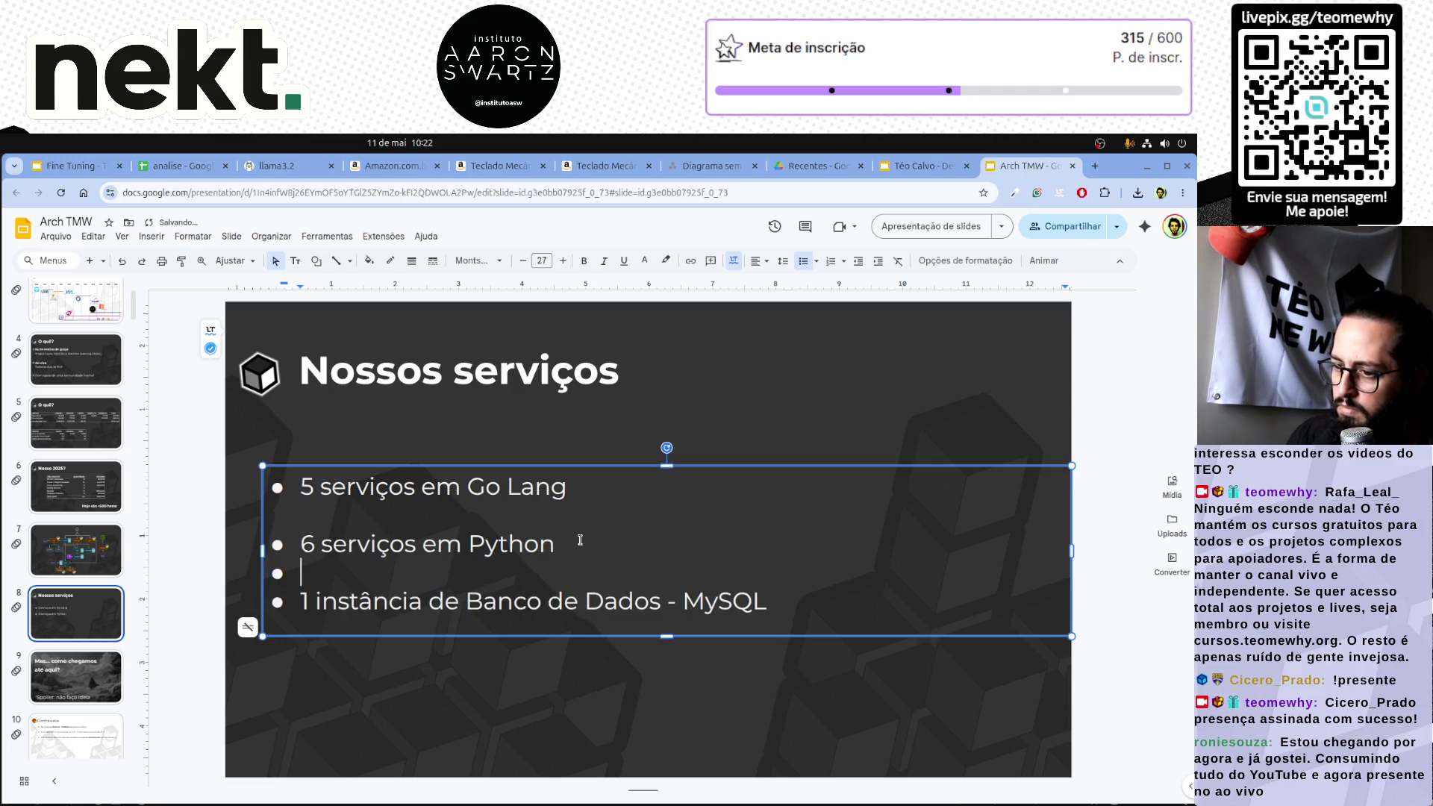
key(Down)
key(End)
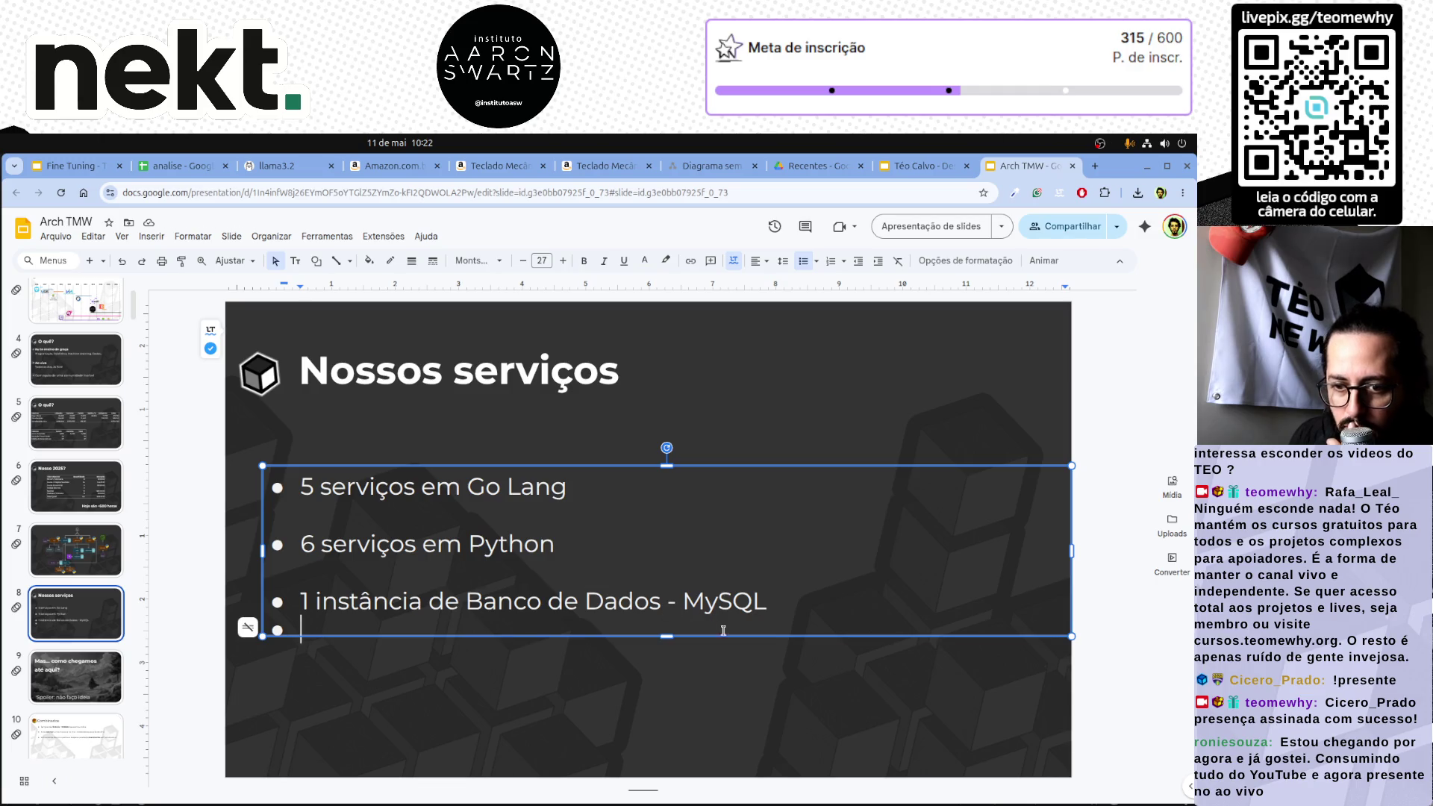
Step: Enlarge the text box downward and place the caret on the empty last bullet
drag(668, 634, 668, 723)
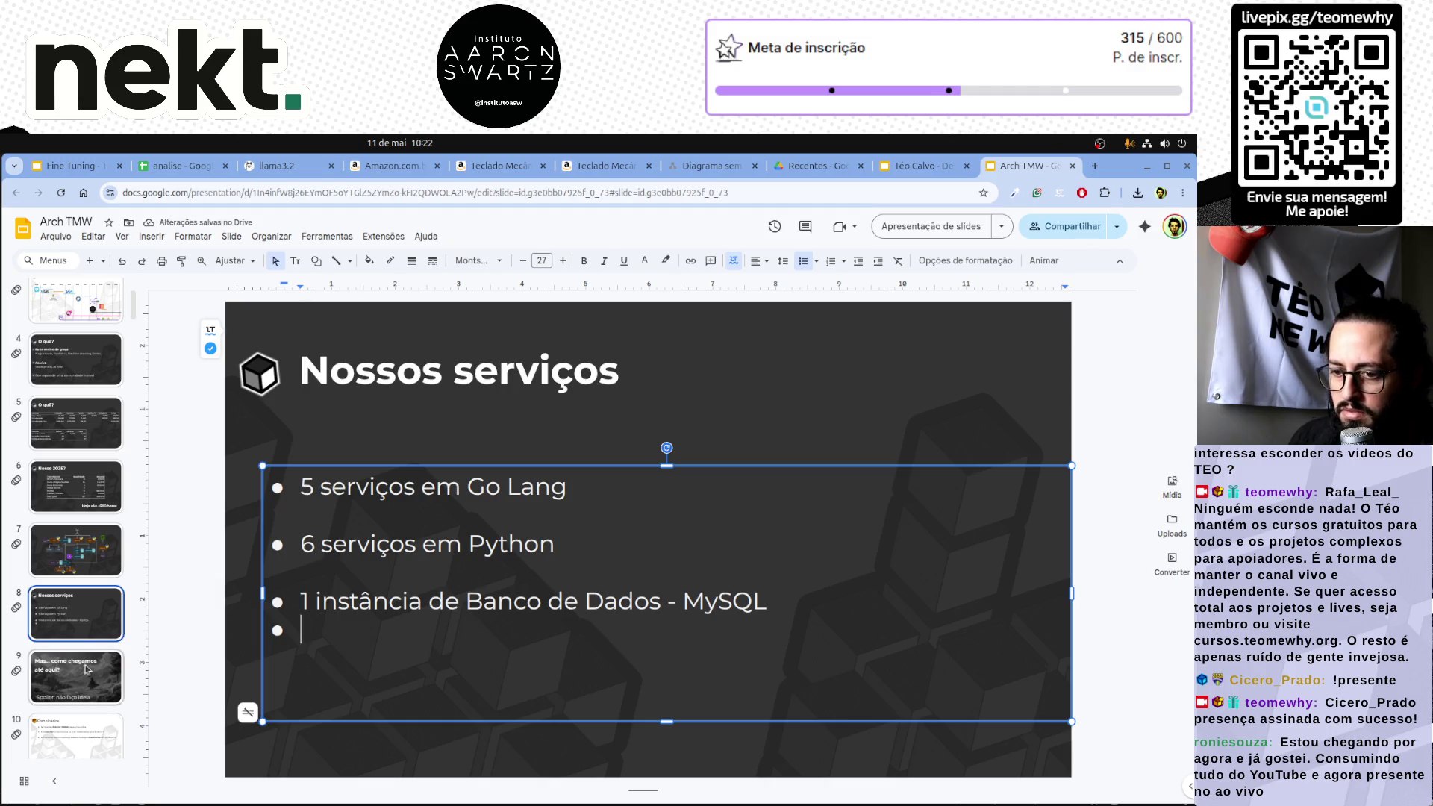
click(88, 562)
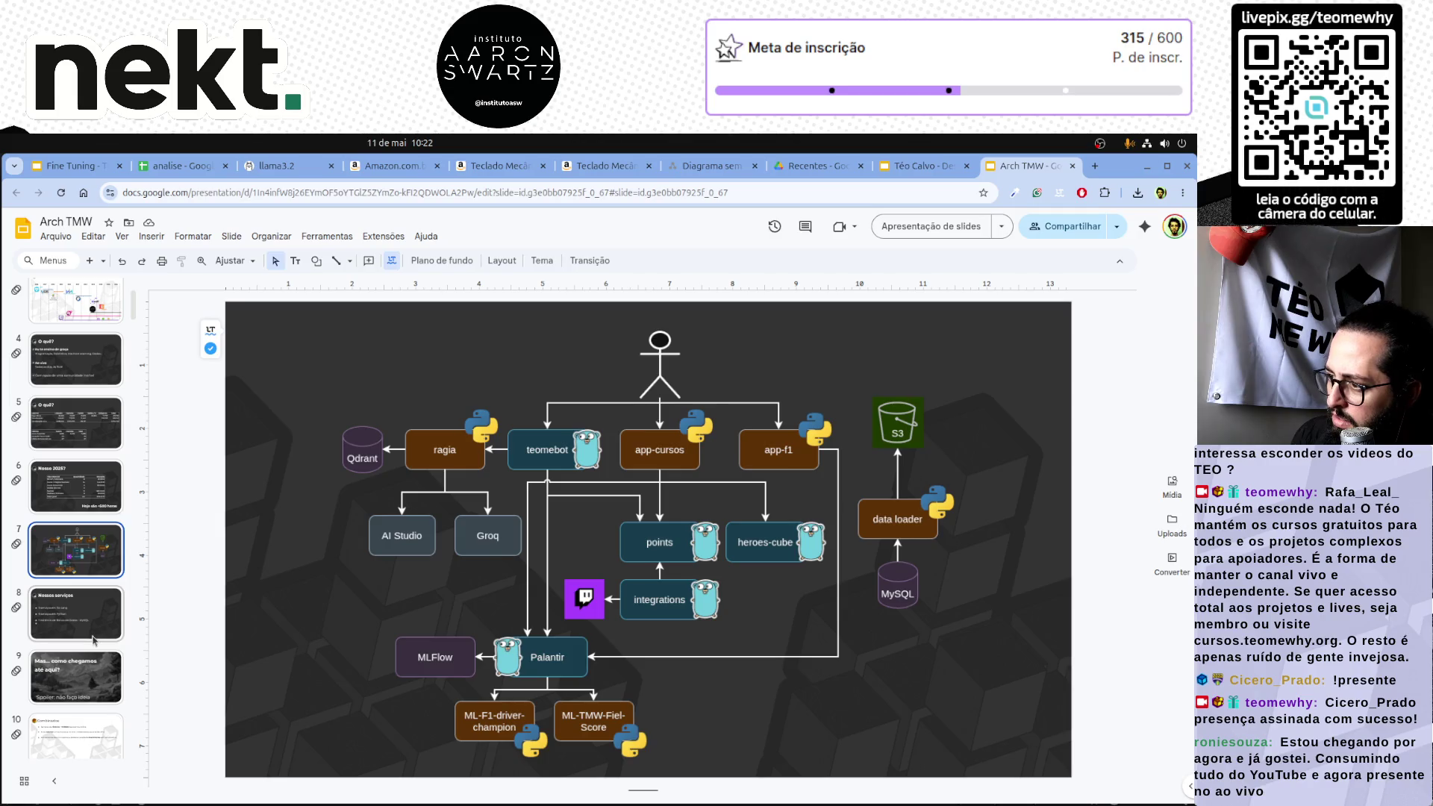
click(109, 613)
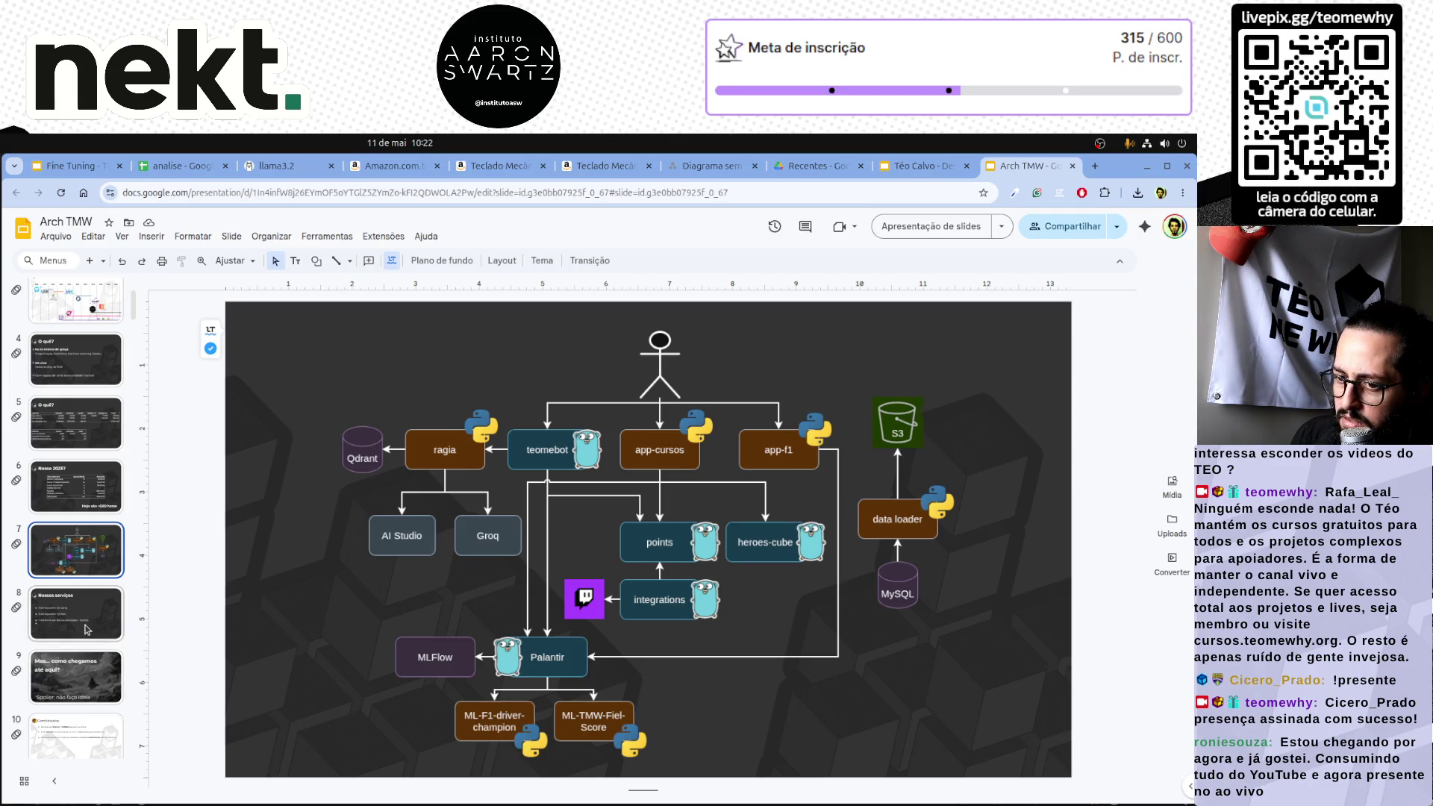
click(375, 645)
click(395, 628)
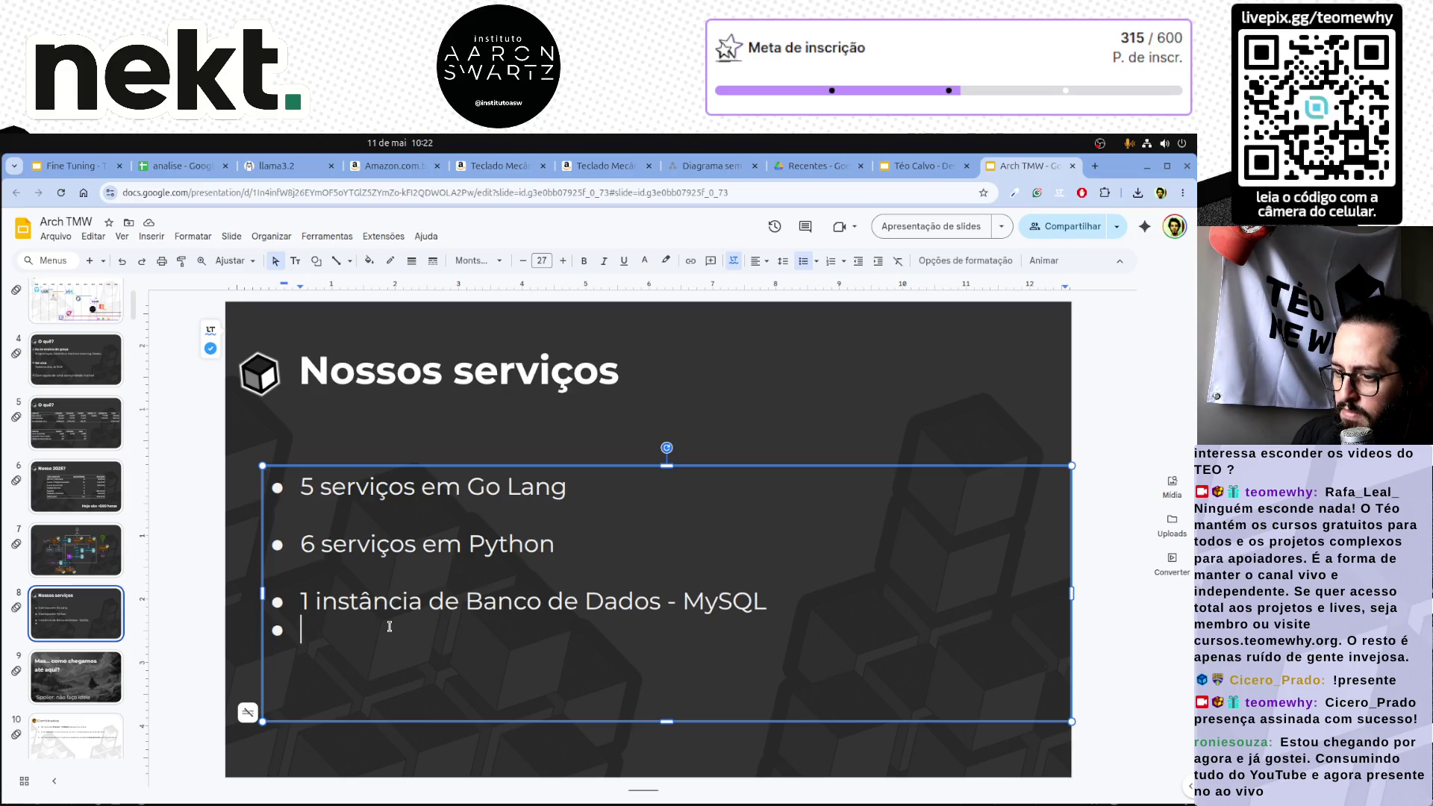
text(1)
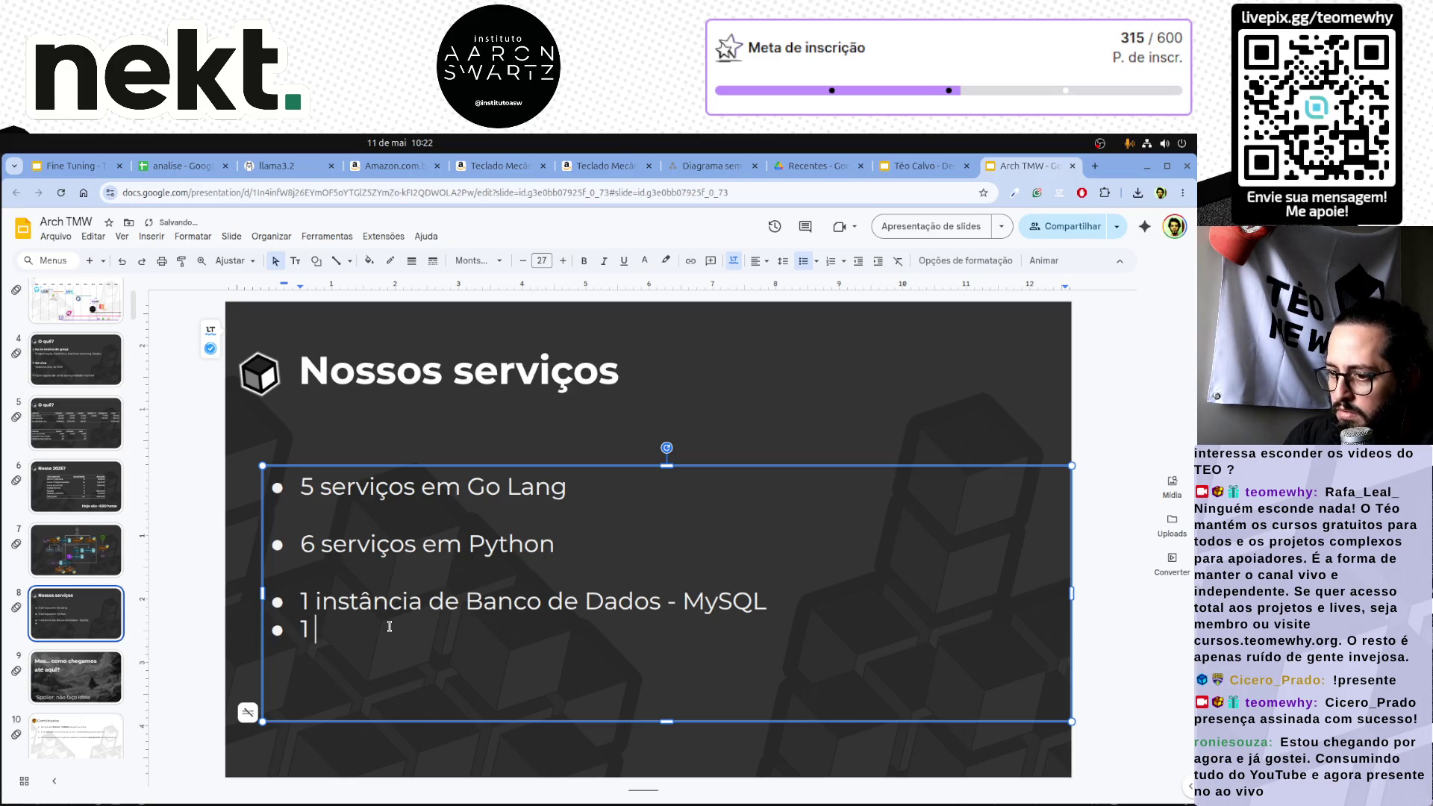
text(M)
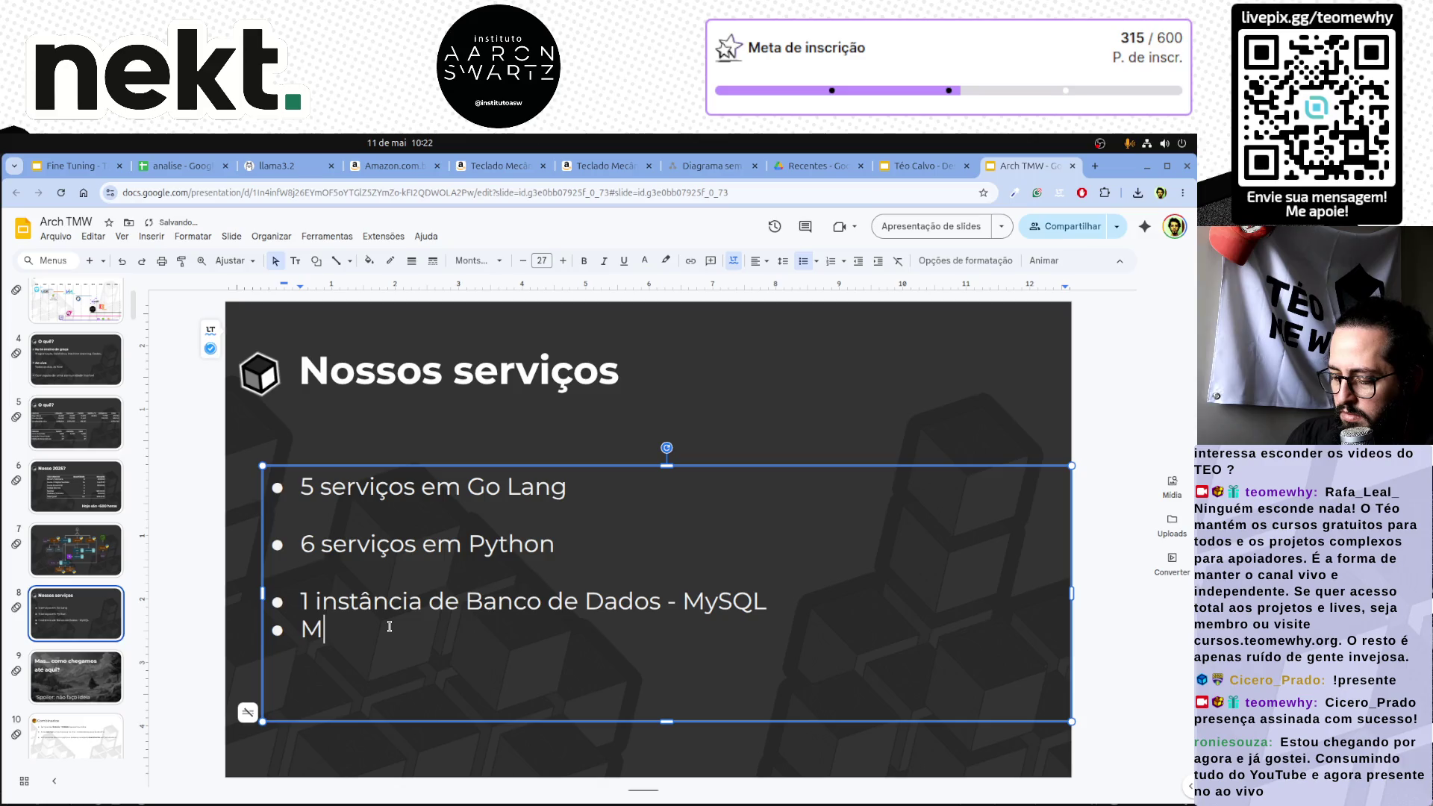
text(LFlow)
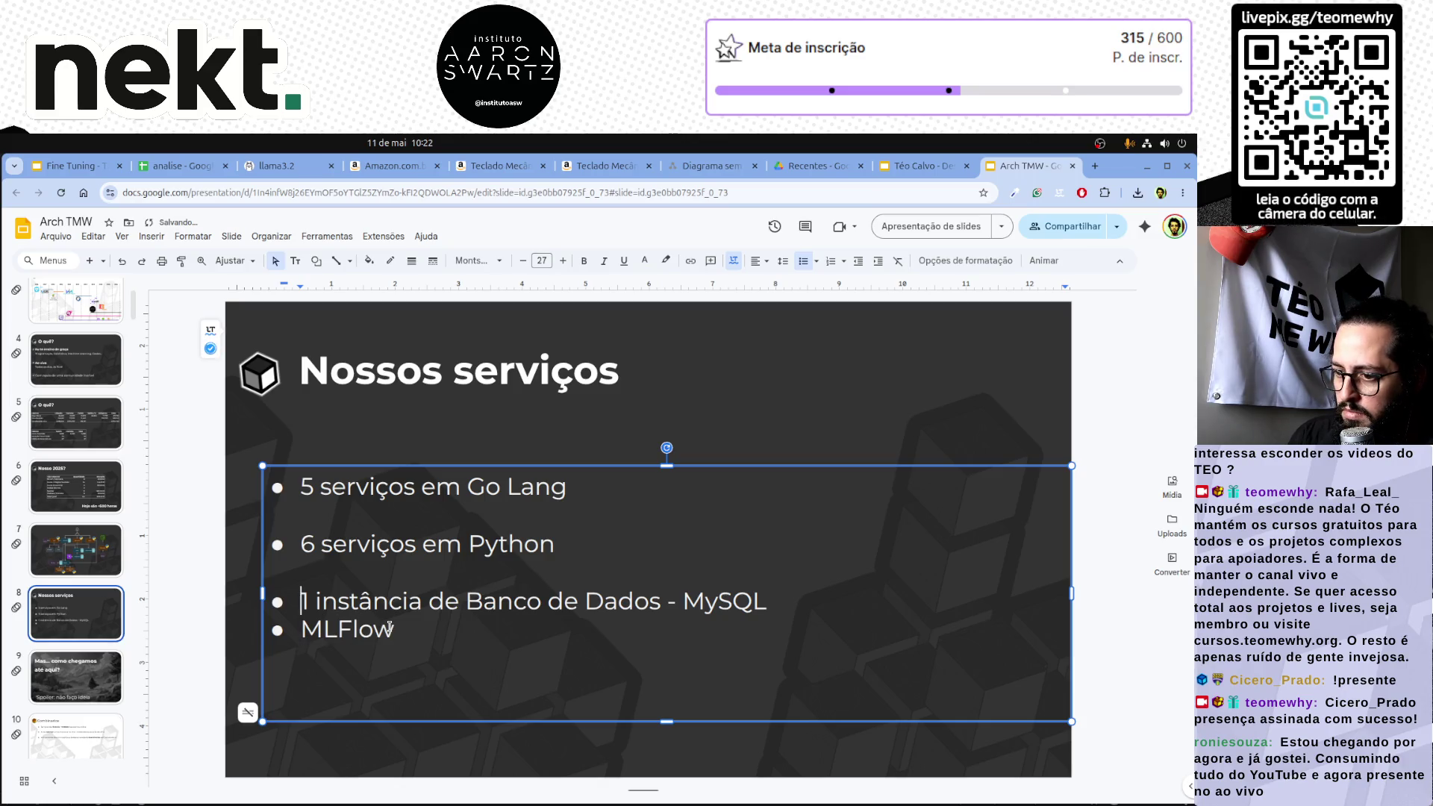
Step: Add the 'MLFlow' bullet with an unbulleted spacer line above it, then deselect the box
key(Return)
key(BackSpace)
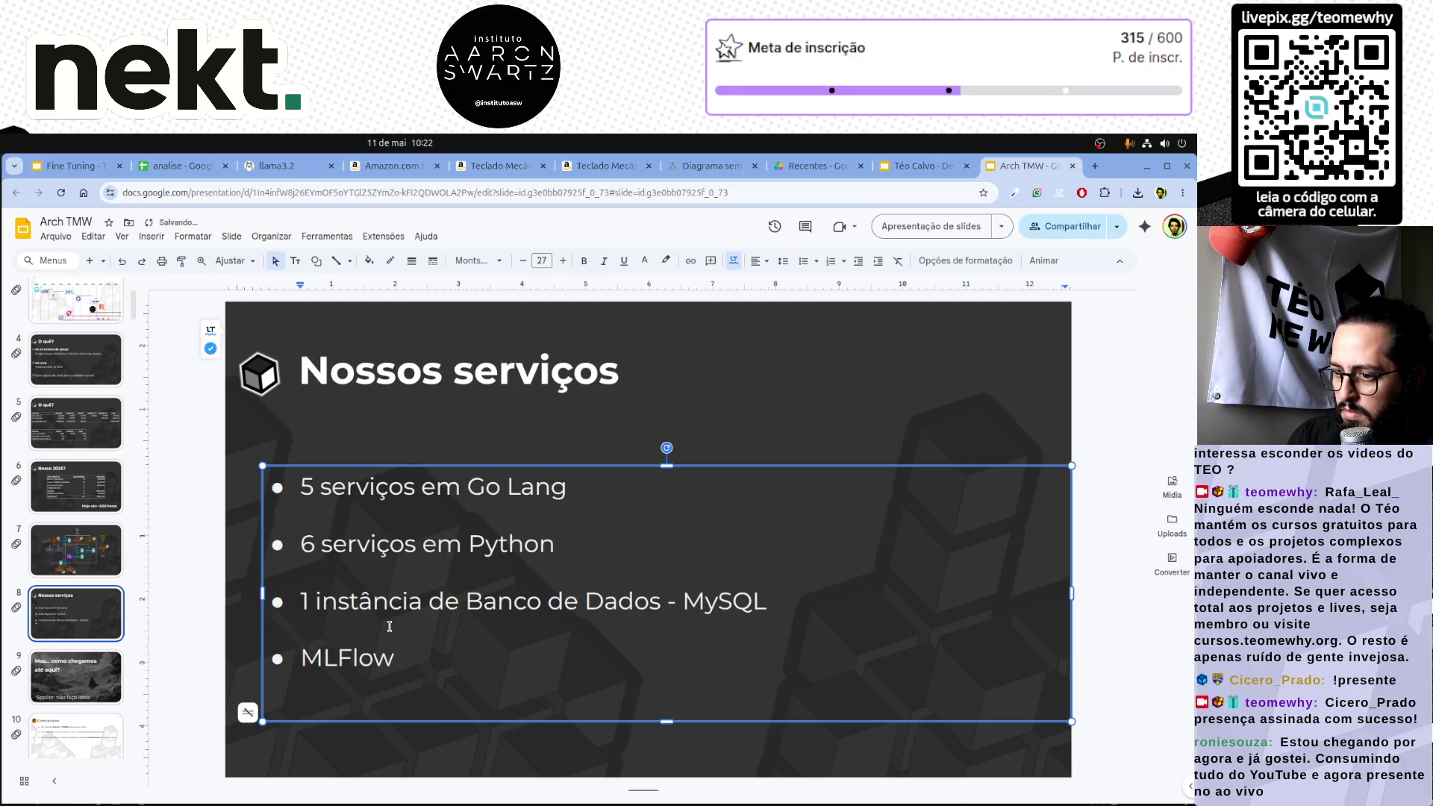
click(192, 623)
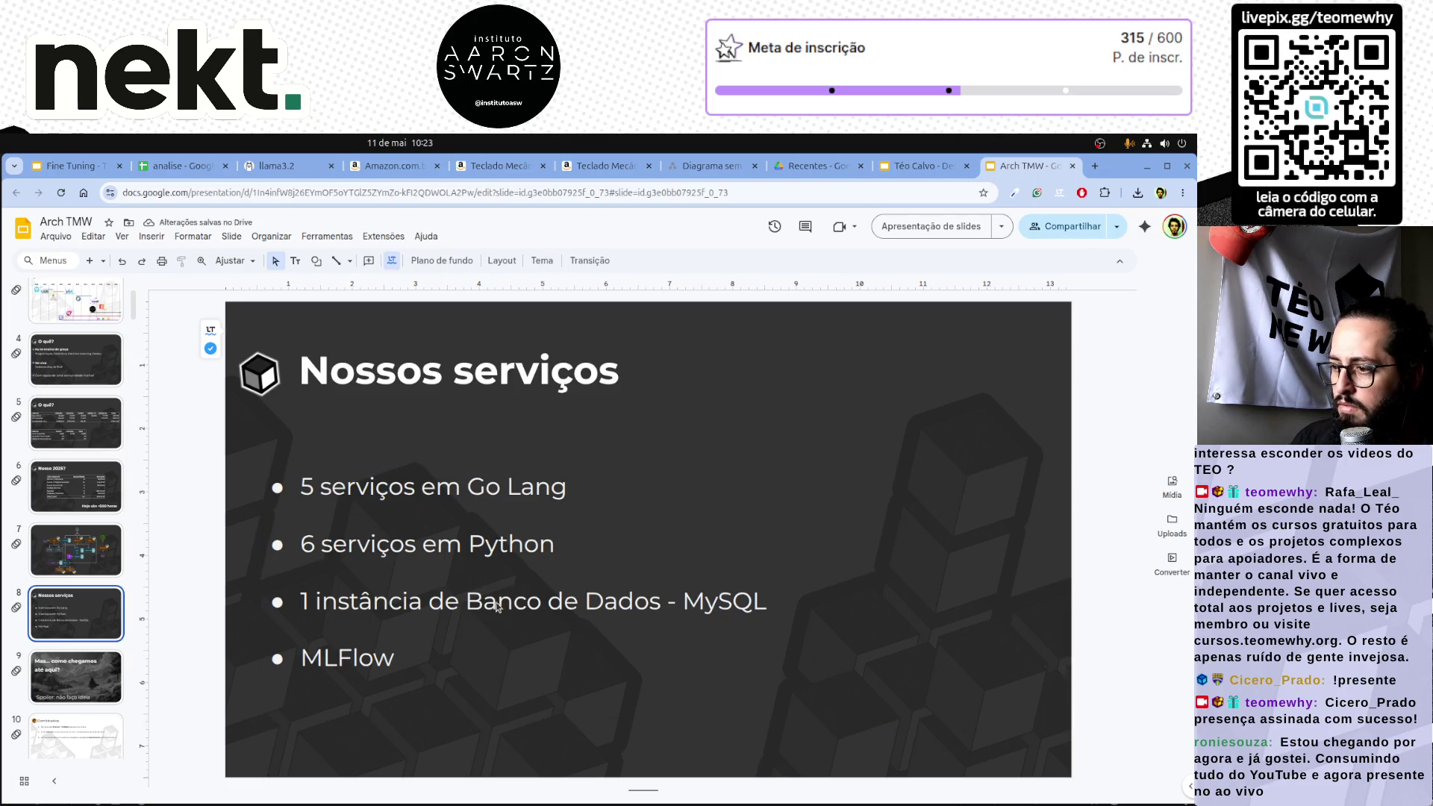
click(499, 606)
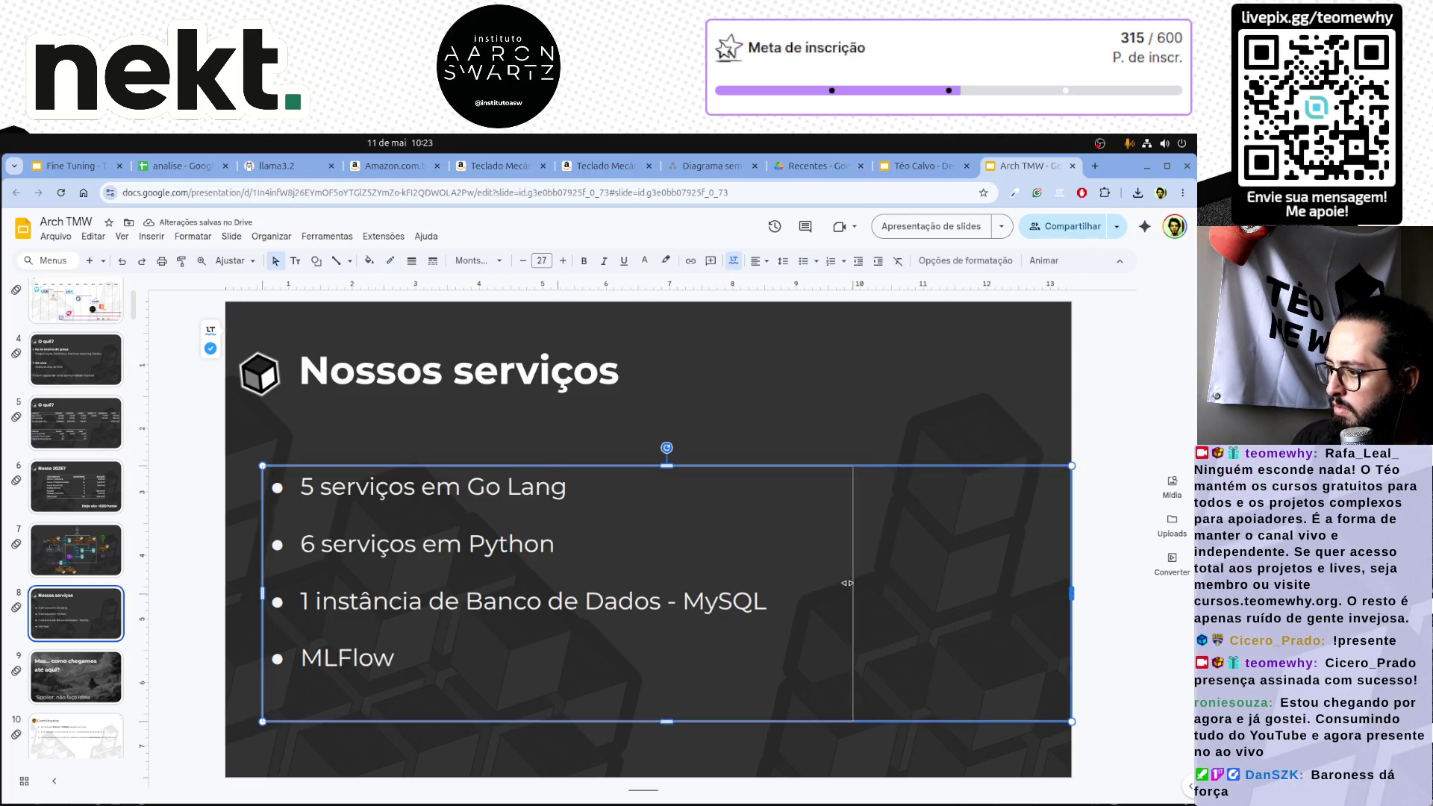
click(916, 578)
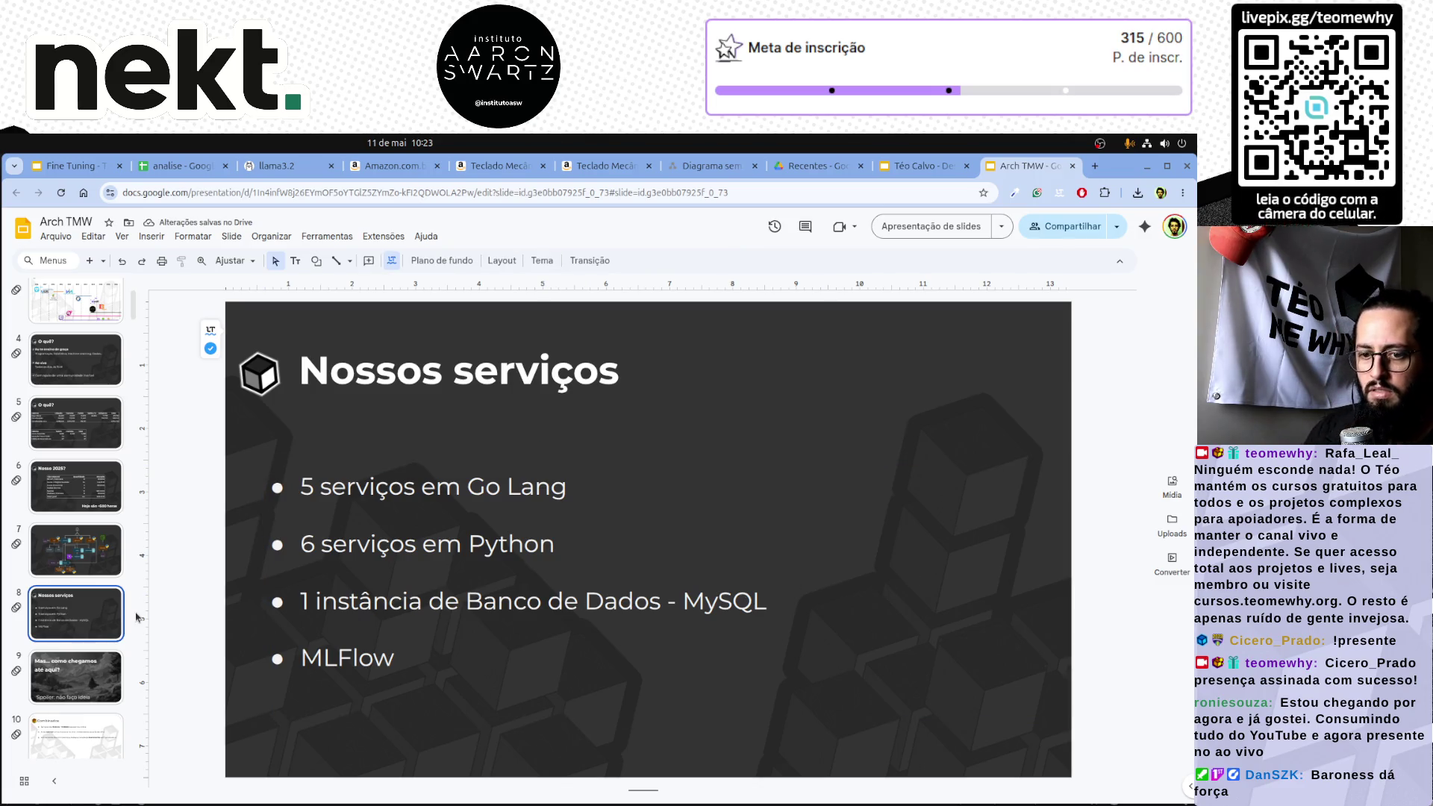
Step: Duplicate the services slide and retitle the copy 'Nossa Infra'
key(ctrl+d)
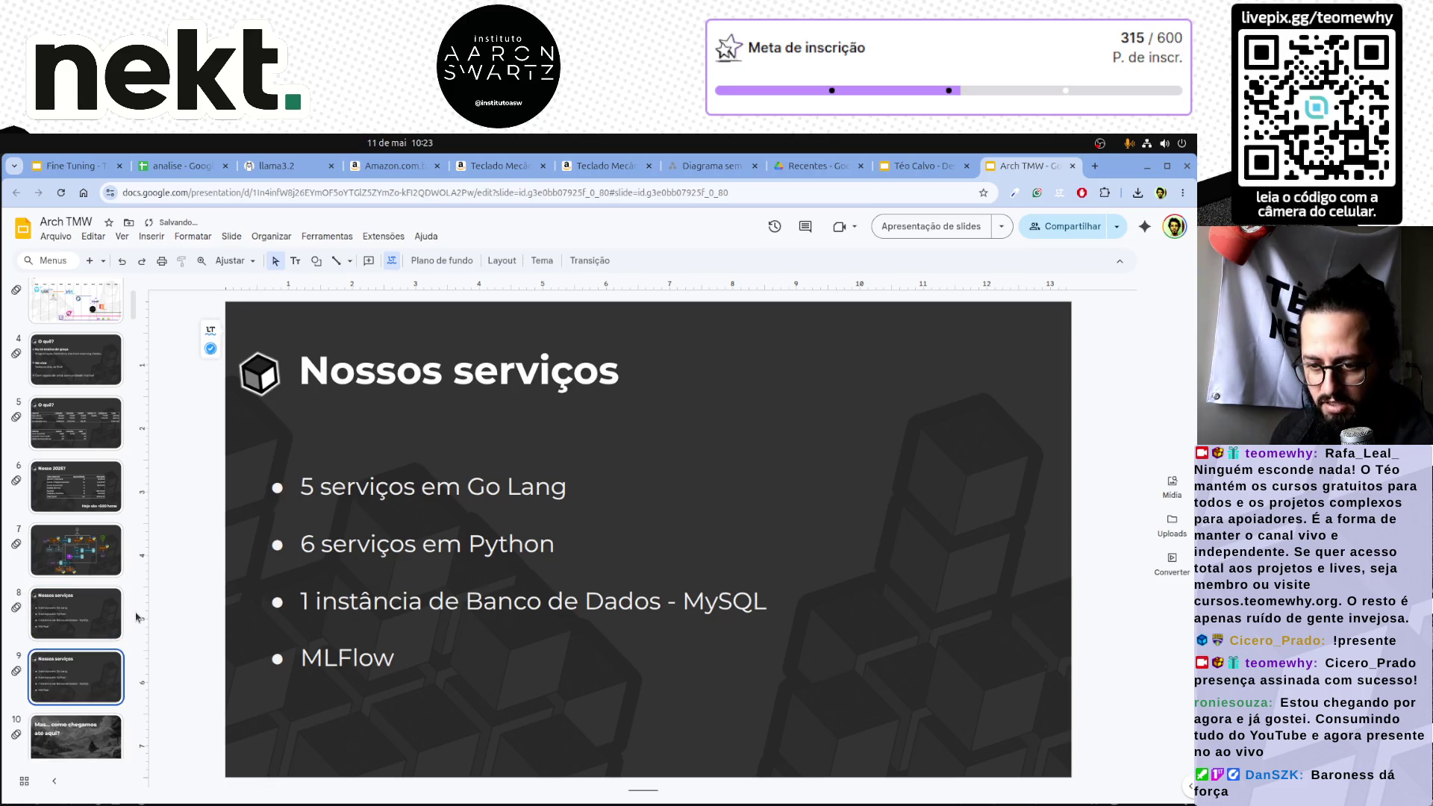
click(367, 535)
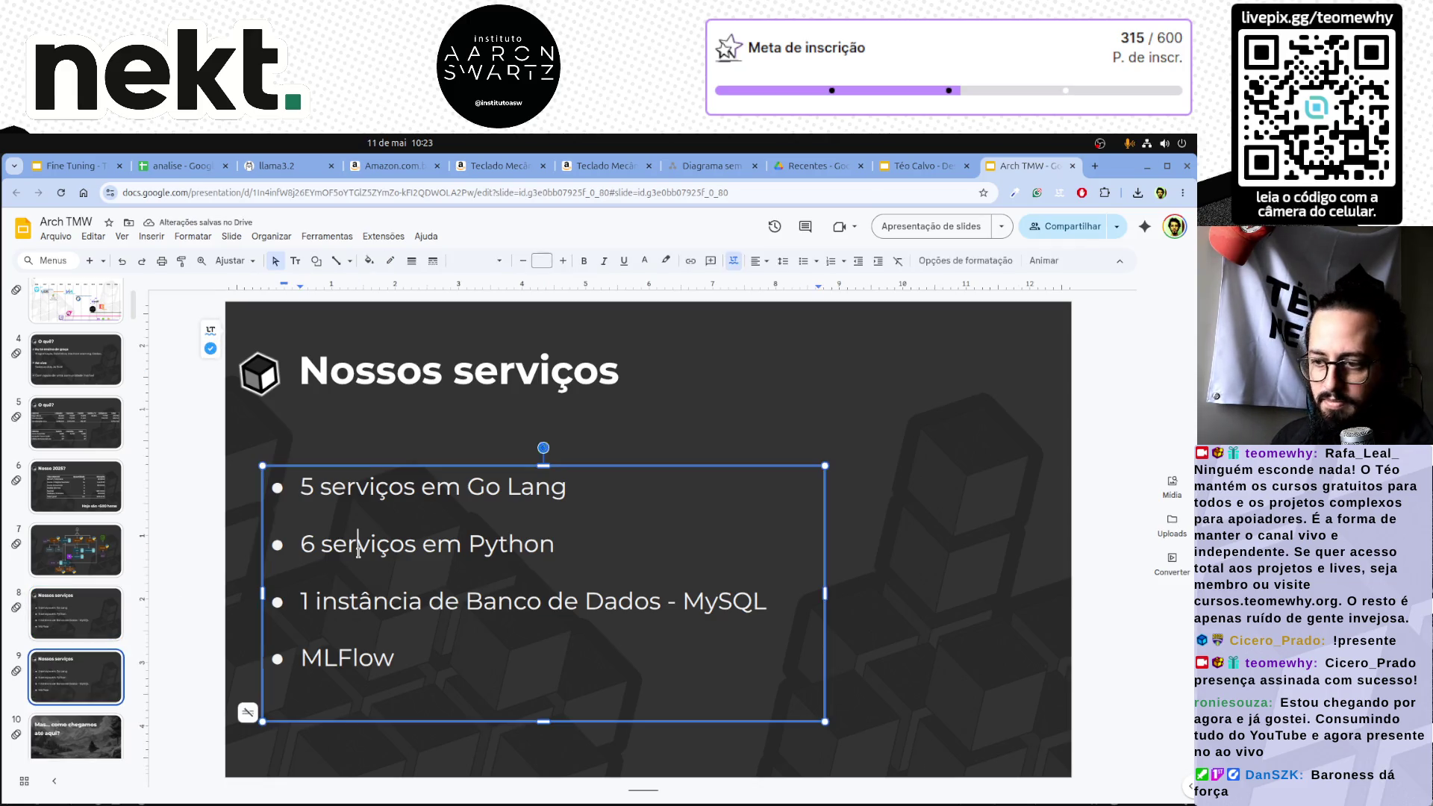
double_click(478, 381)
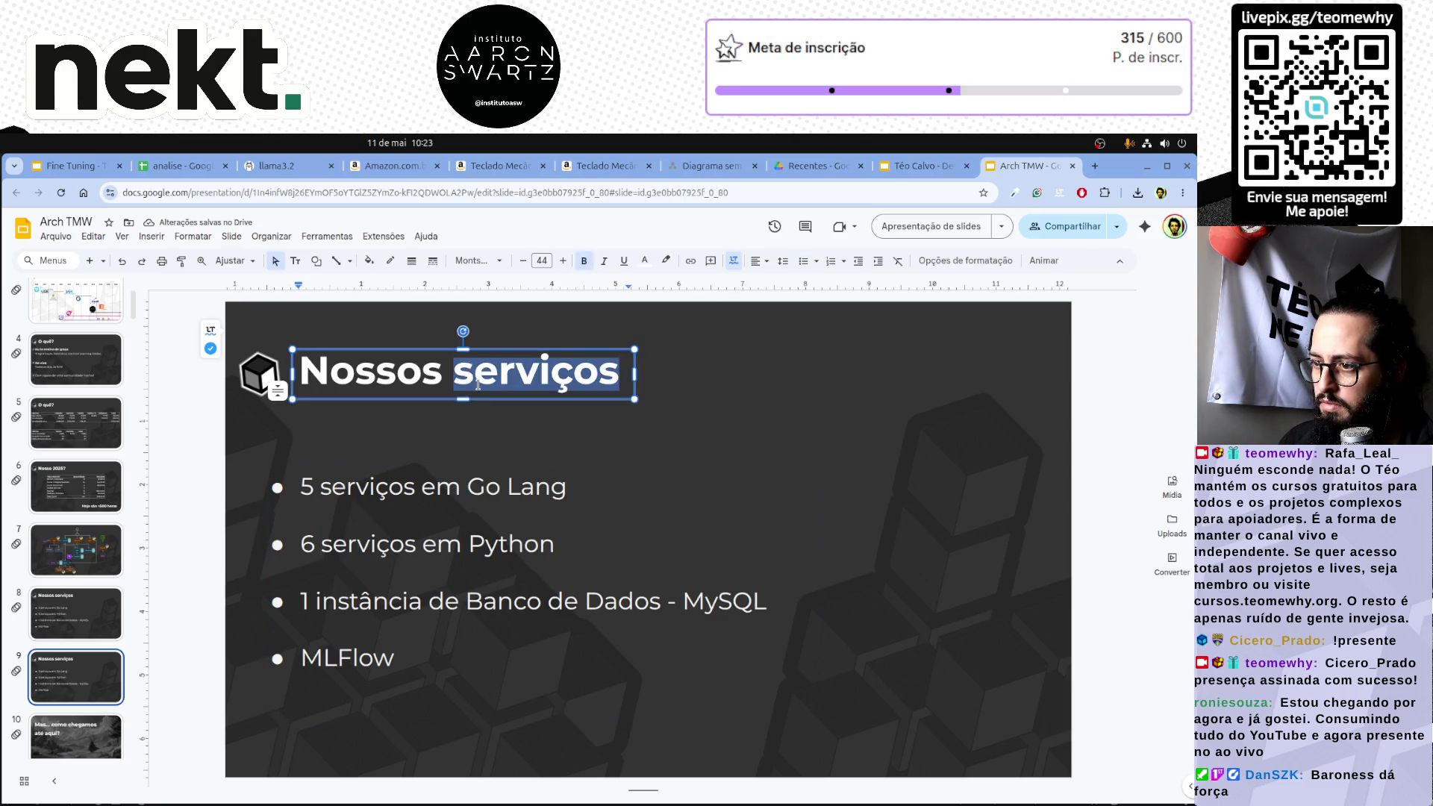
key(Left)
key(Left)
key(BackSpace)
key(BackSpace)
text(a)
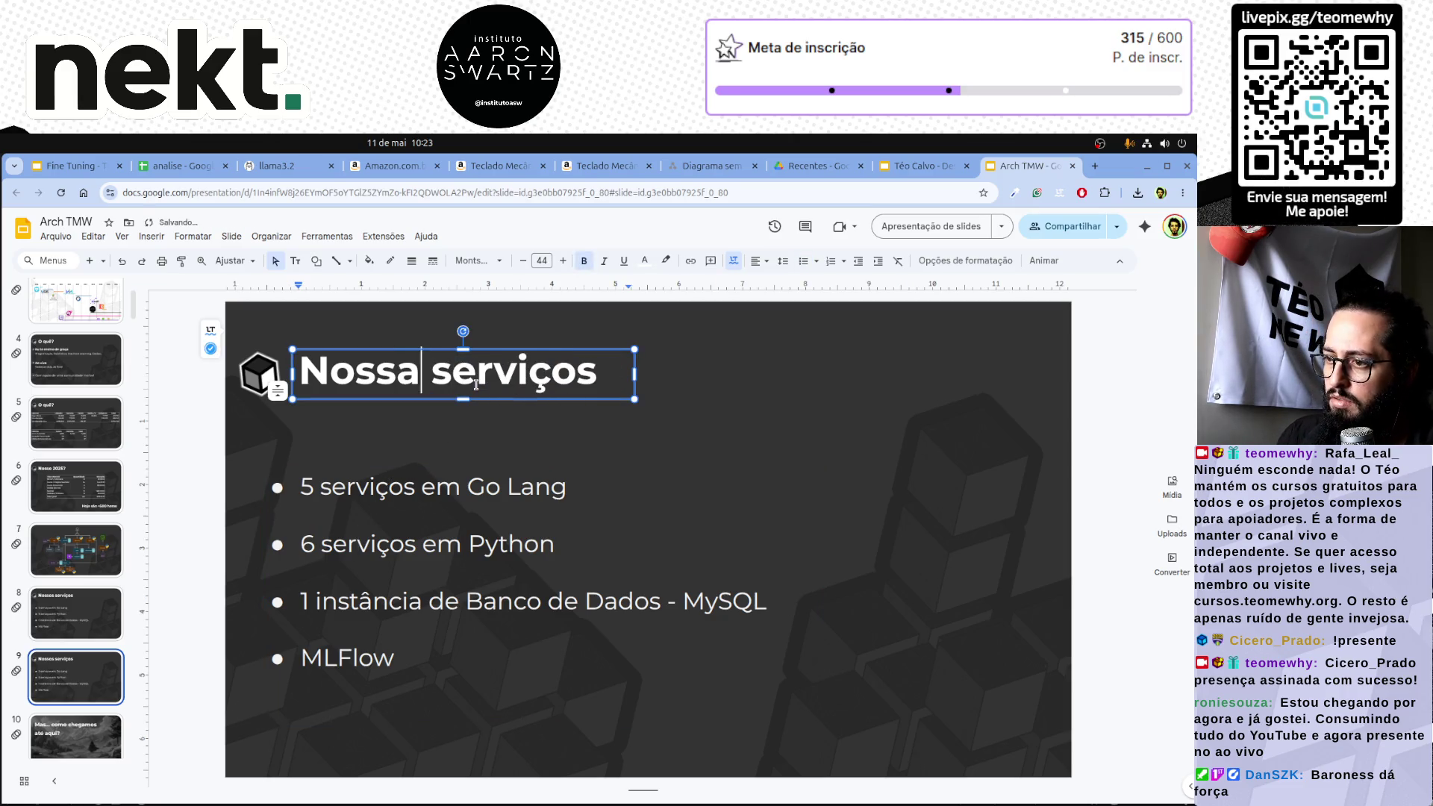
key(Right)
key(ctrl+shift+Right)
text(Infra)
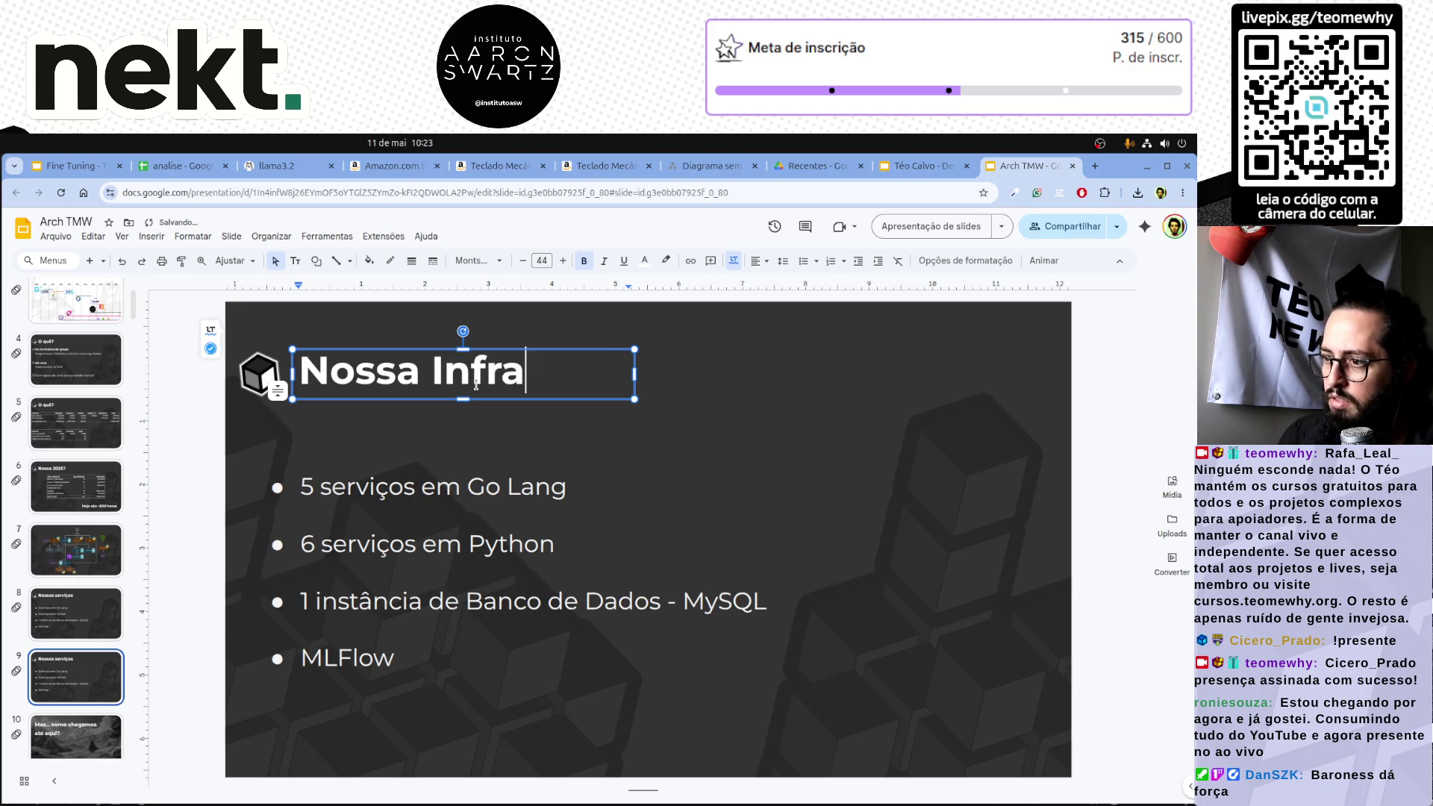
Step: Select the first bullet's text on the Nossa Infra slide for replacement
click(422, 537)
drag(306, 486, 617, 492)
text(1 i)
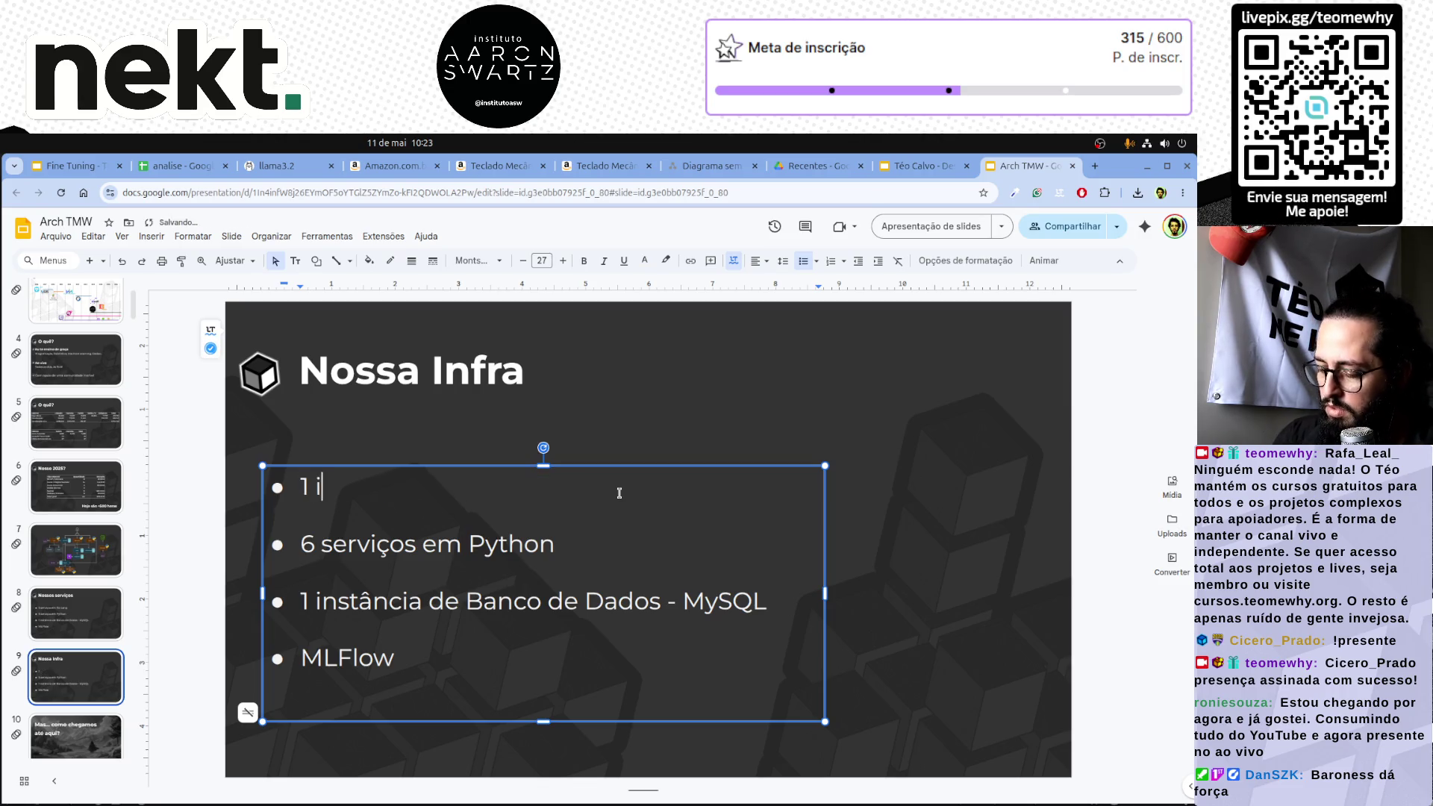
text(7 2600)
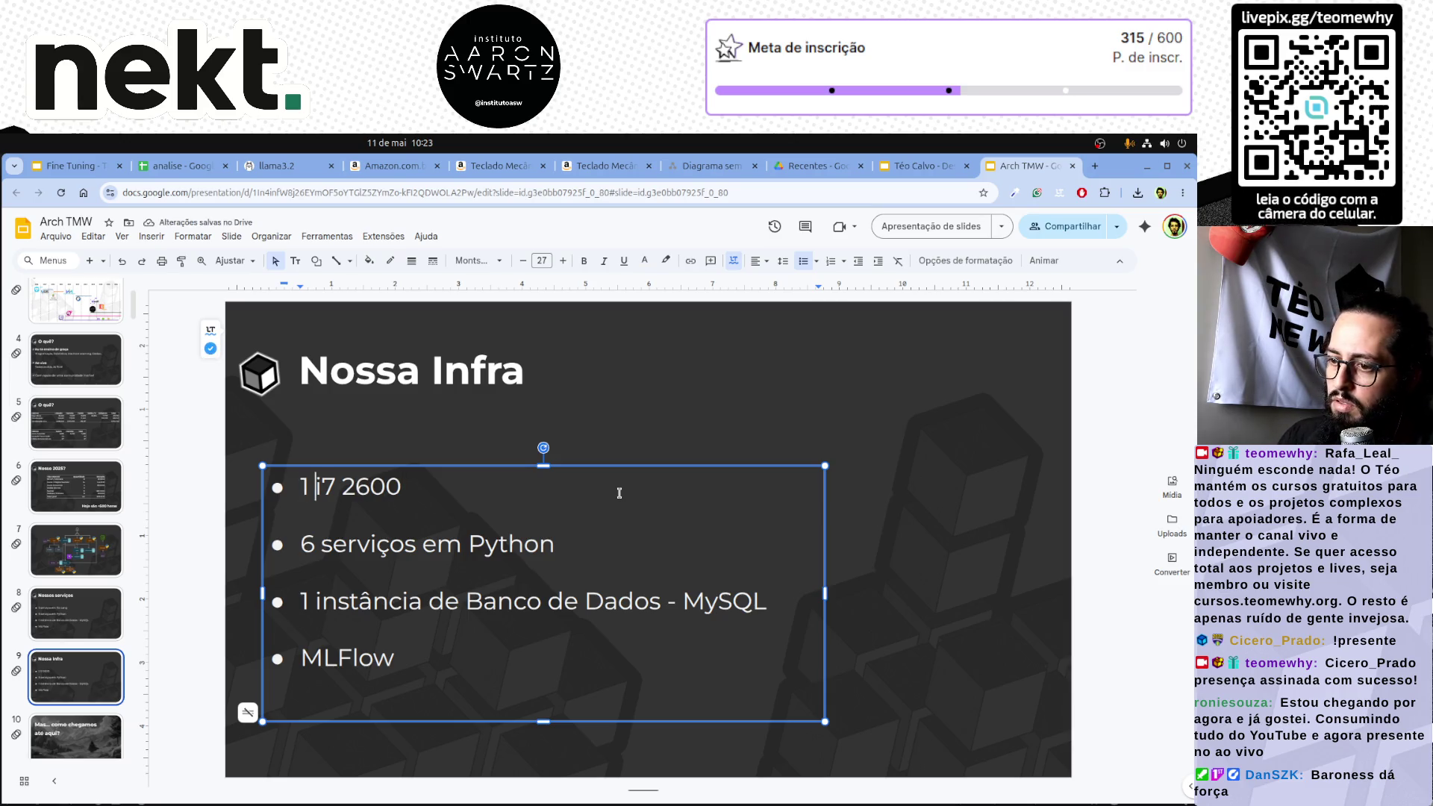
Step: Retype the first bullets as 'i7 2600' and '8gb RAM', restoring the bullet formatting
key(Delete)
key(Delete)
key(BackSpace)
key(BackSpace)
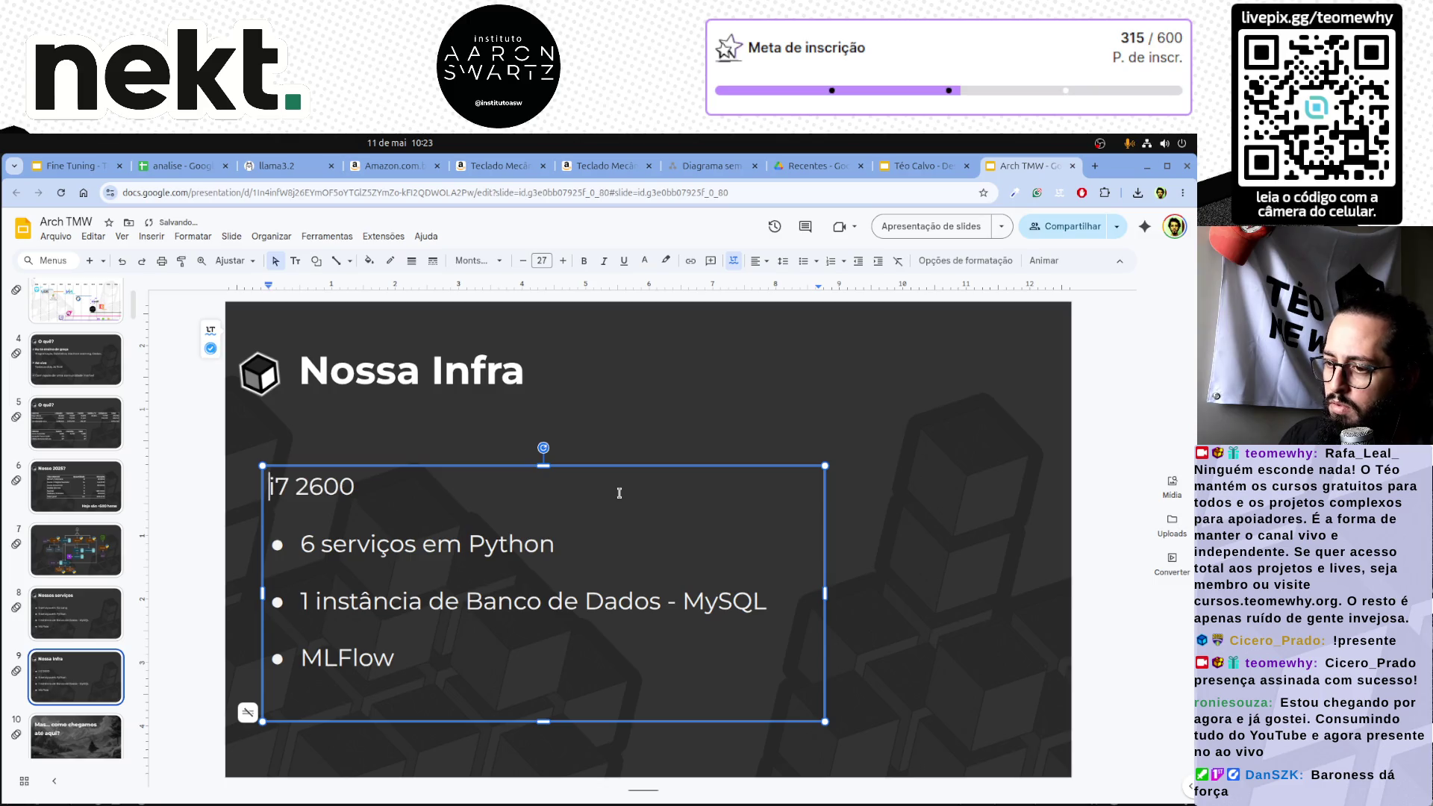
click(802, 259)
triple_click(578, 540)
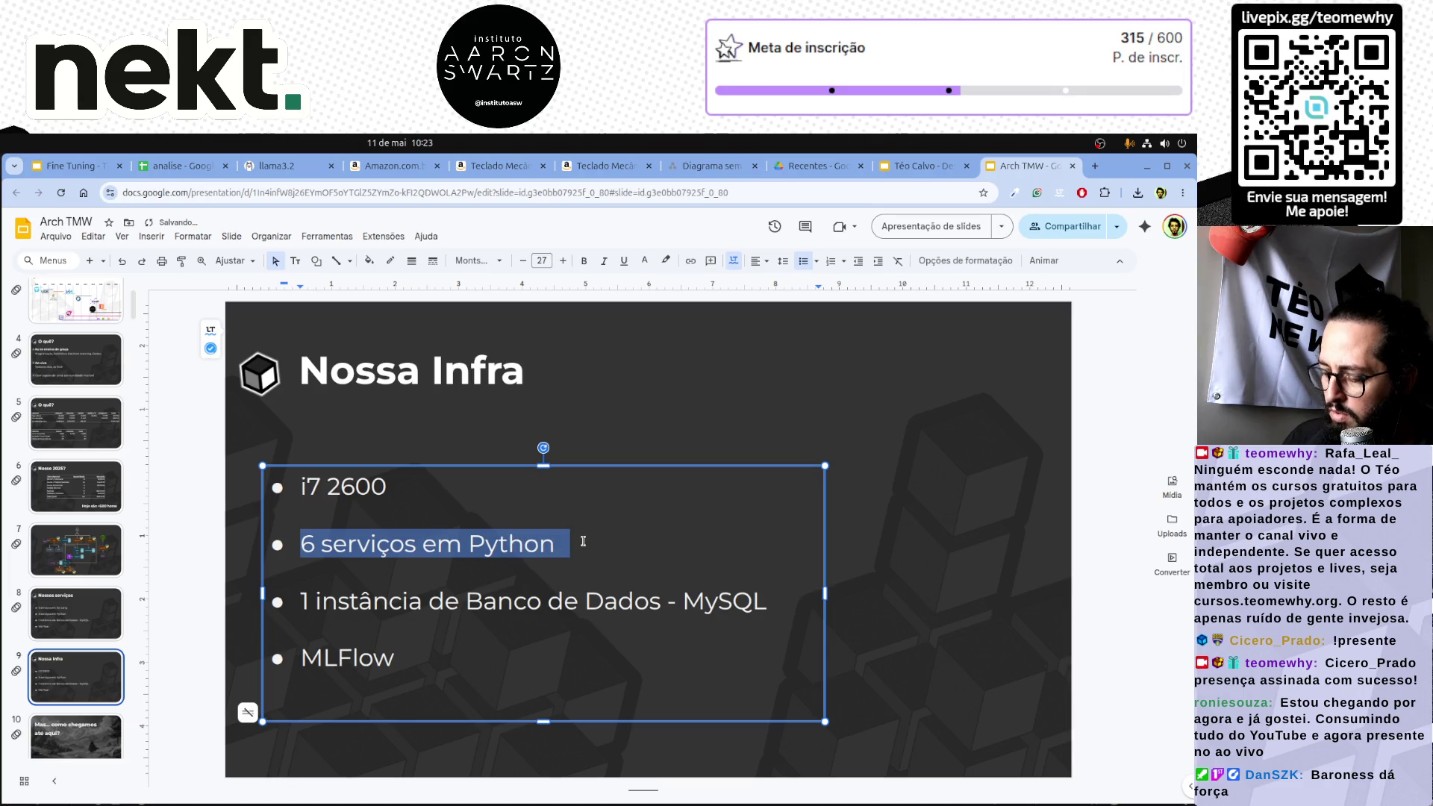
text(8gb R)
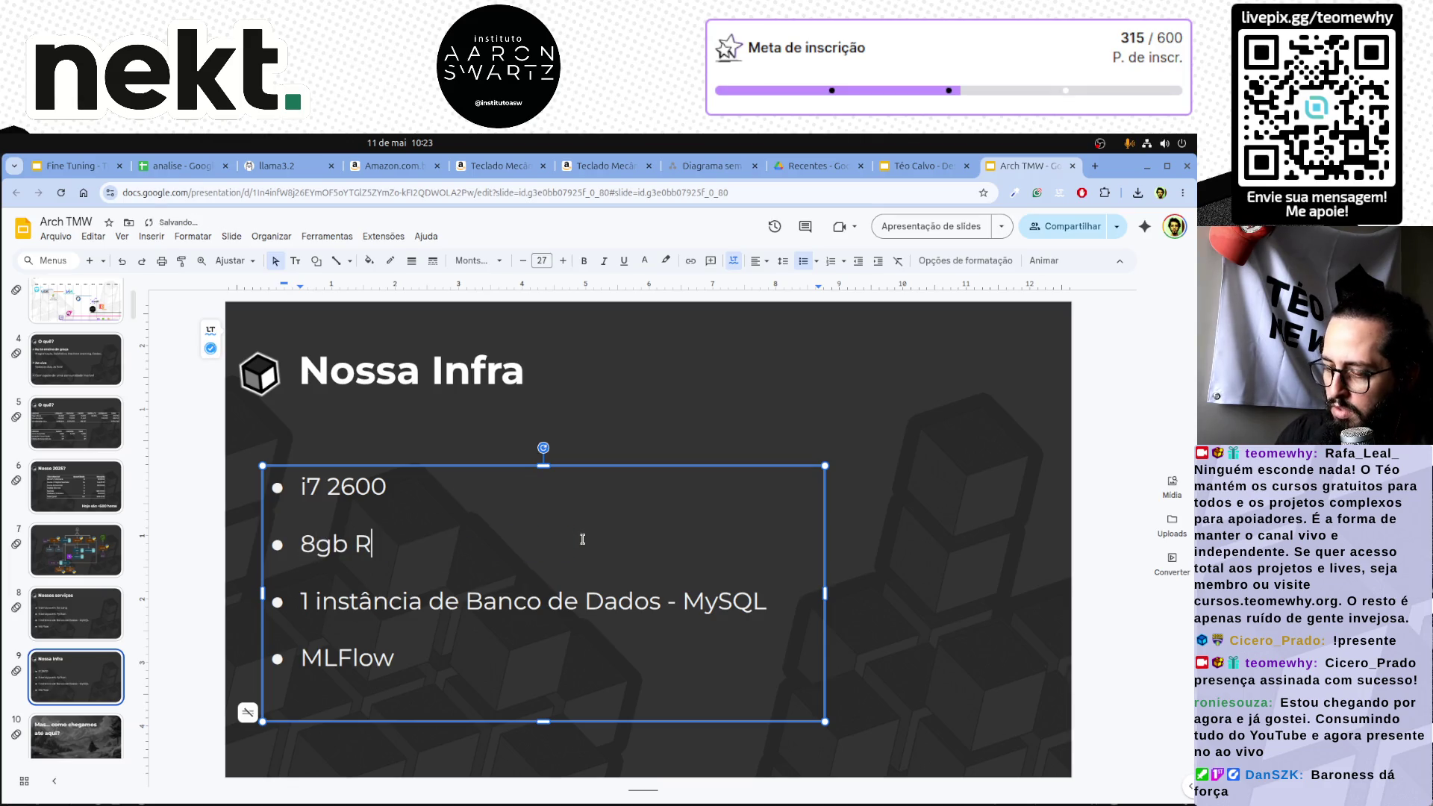
text(AM)
key(Right)
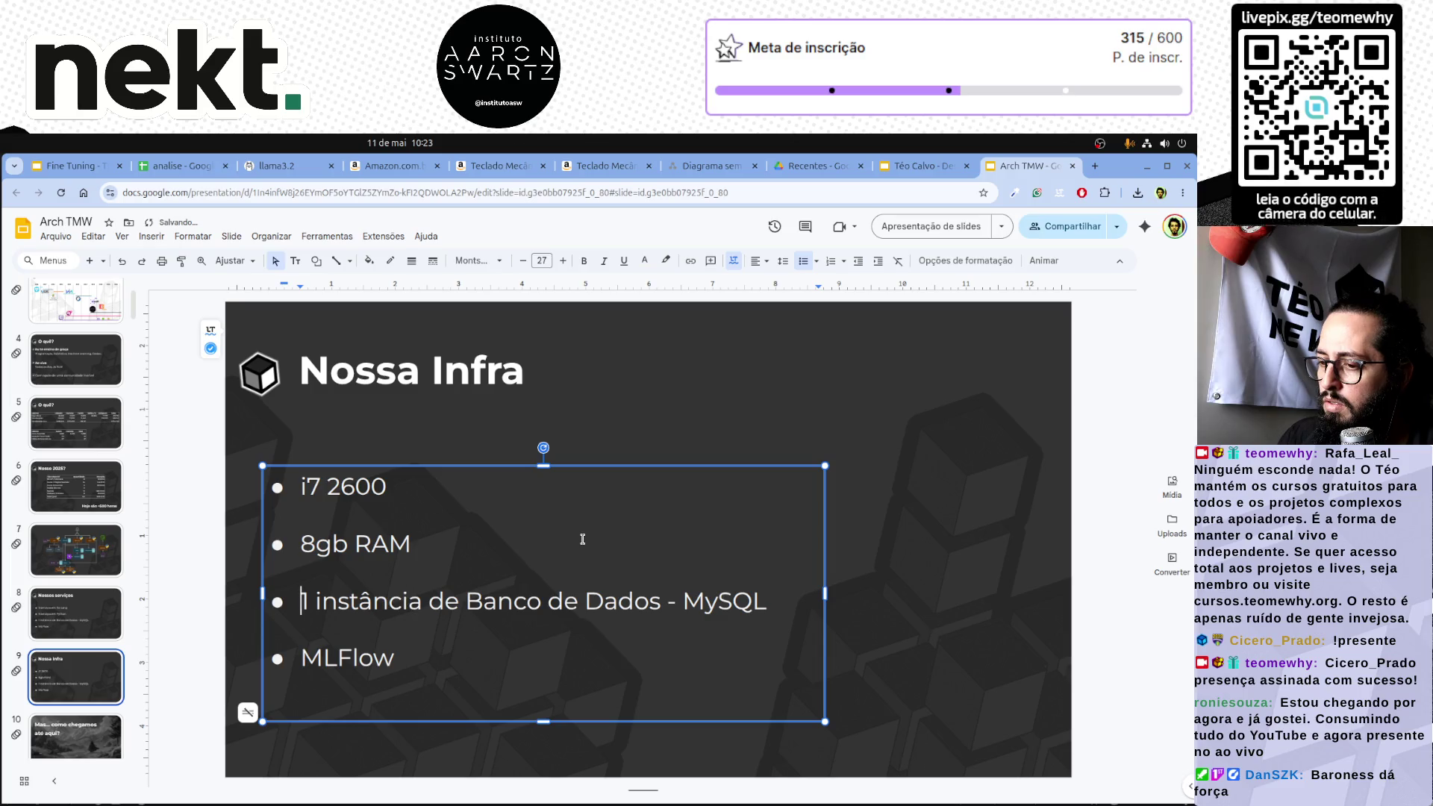
key(shift+End)
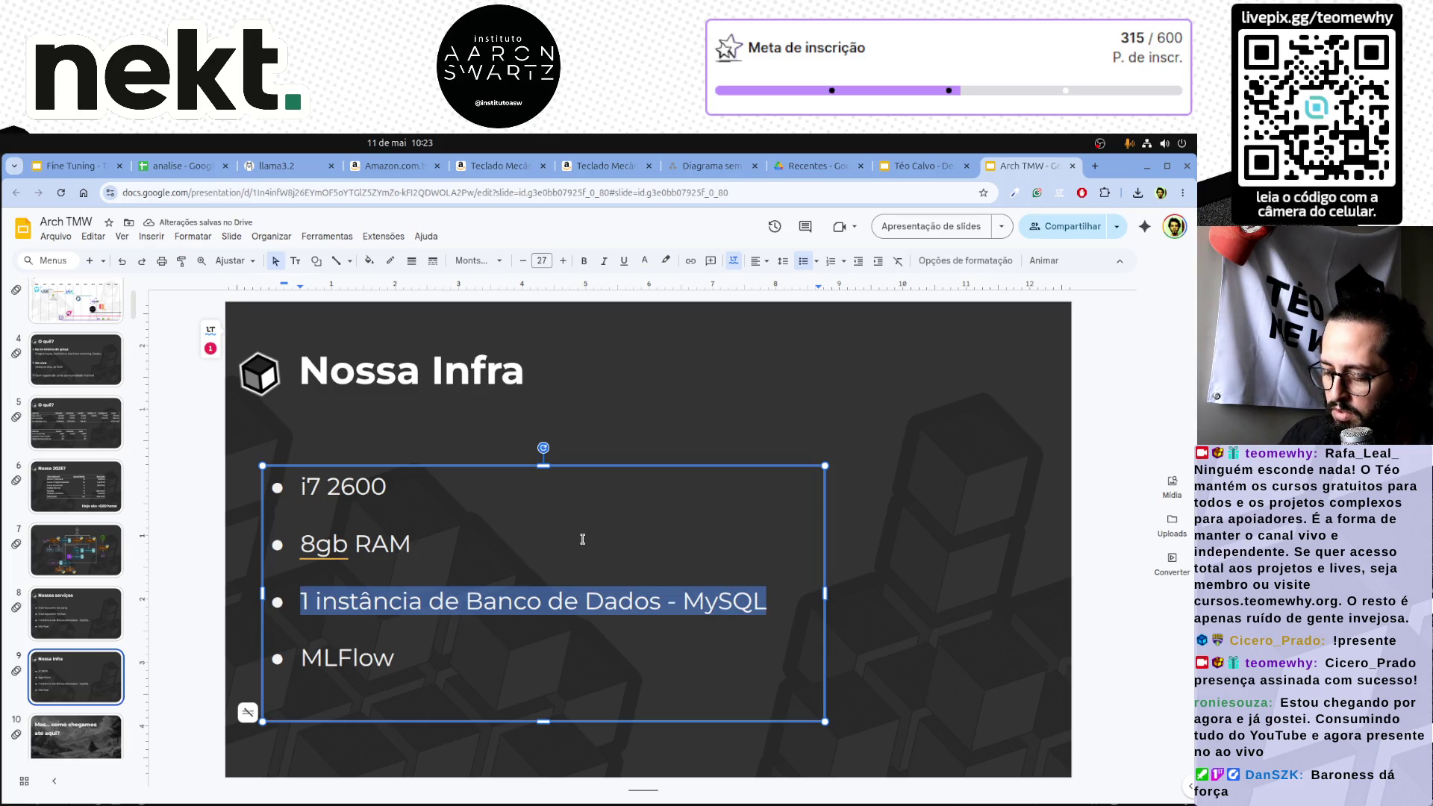
text(250Gb )
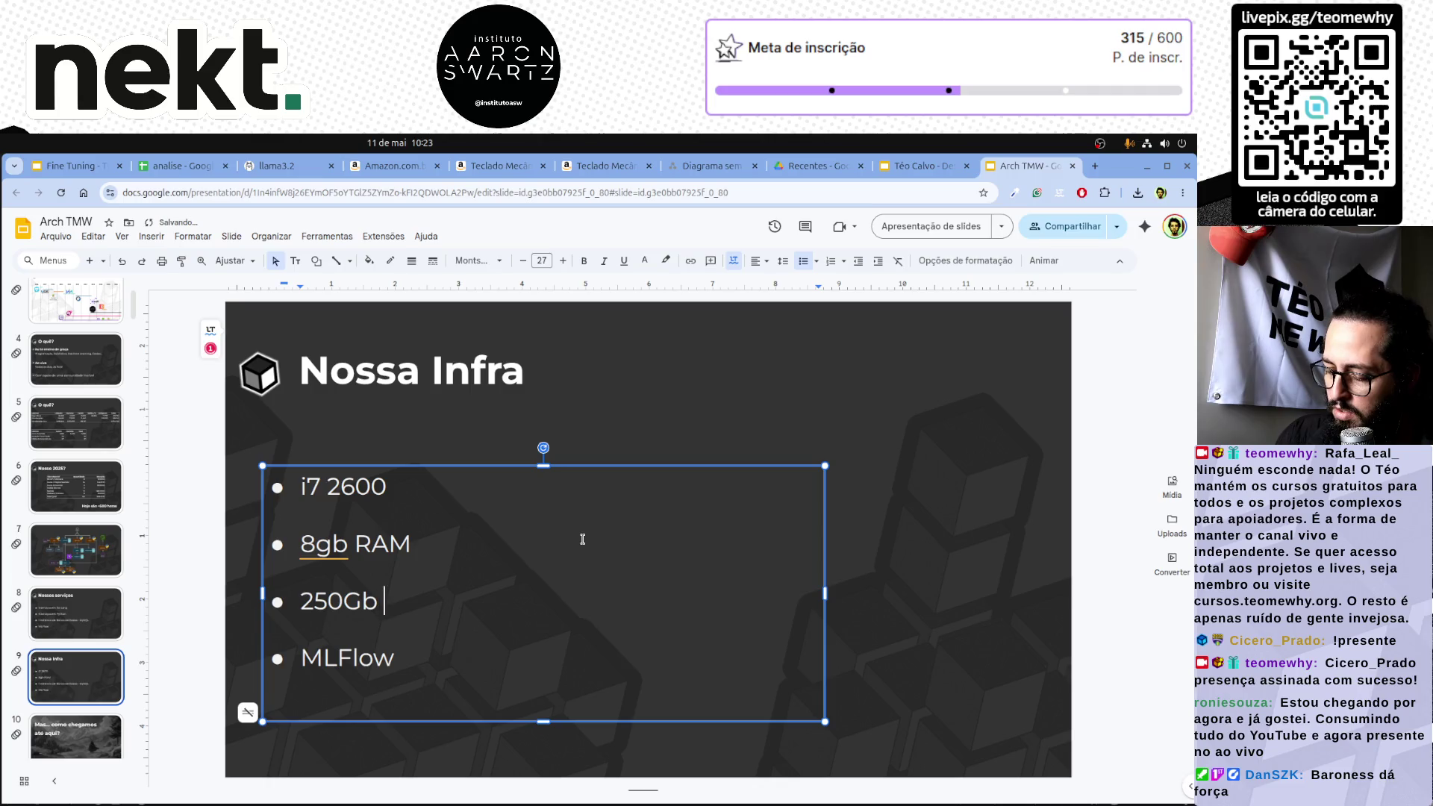
text(SSD)
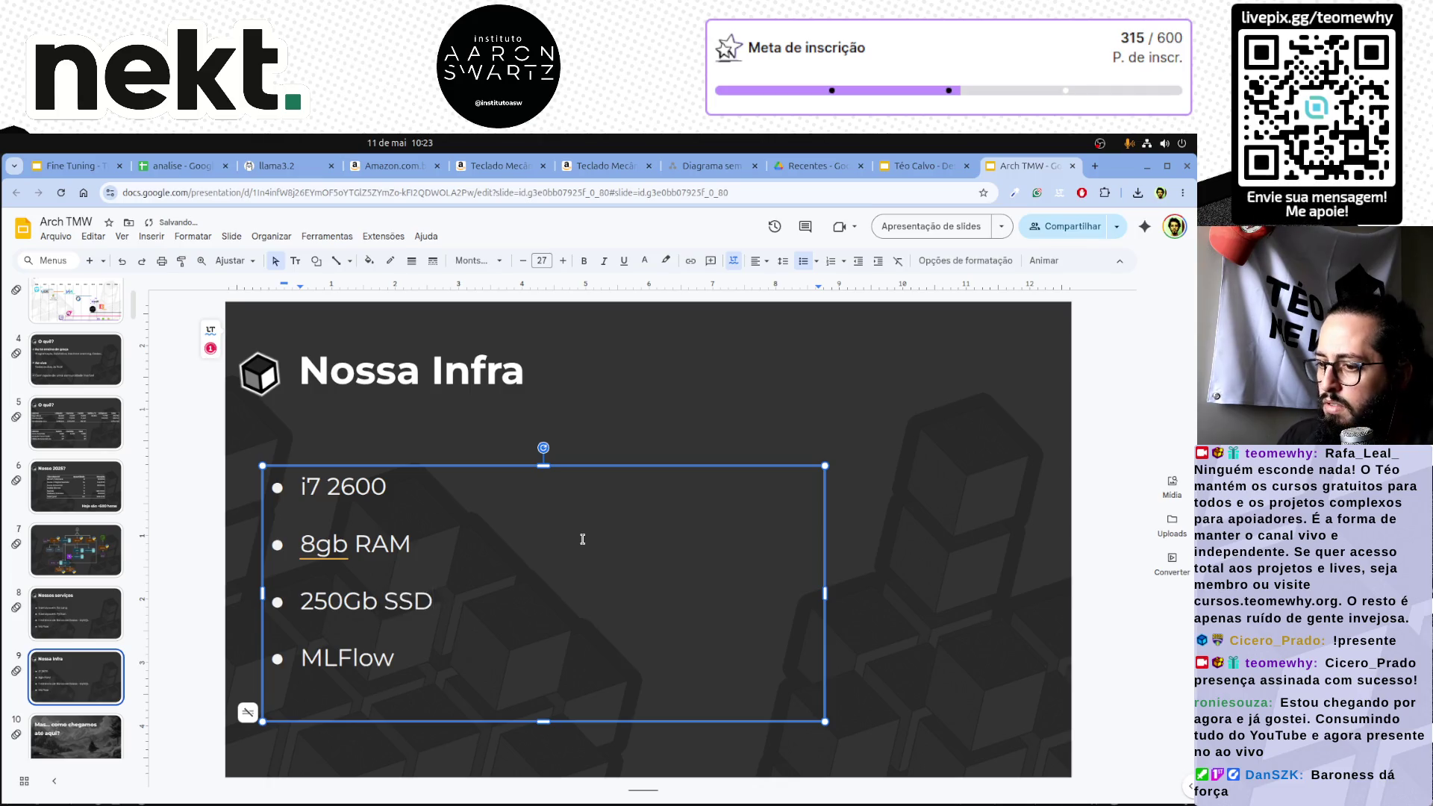
Step: Make the third bullet '250 Gb SSD' and delete the MLFlow text from the last line
key(Left)
key(Left)
key(Left)
key(Left)
key(Left)
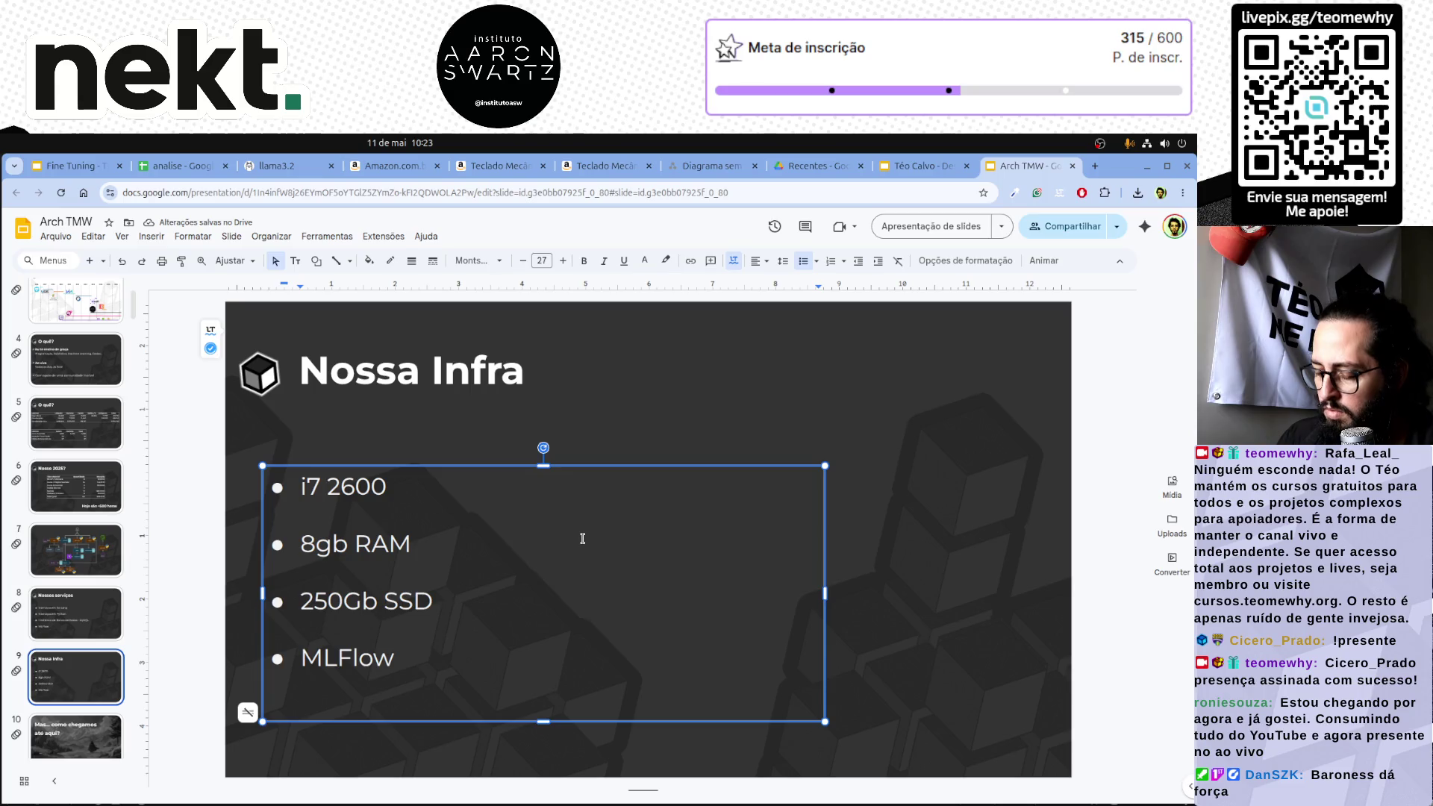
key(Up)
key(Left)
key(Left)
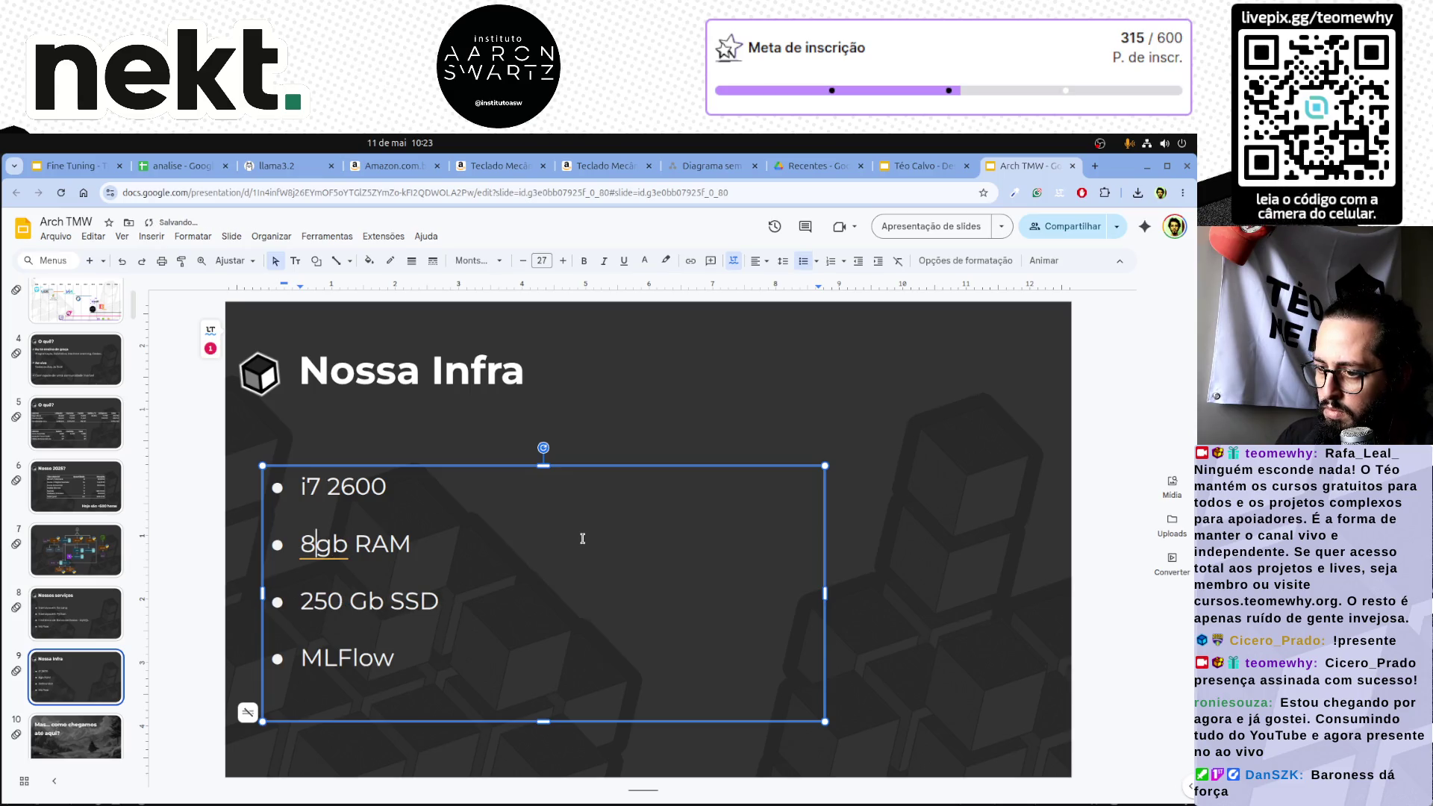
key(Down)
key(Down)
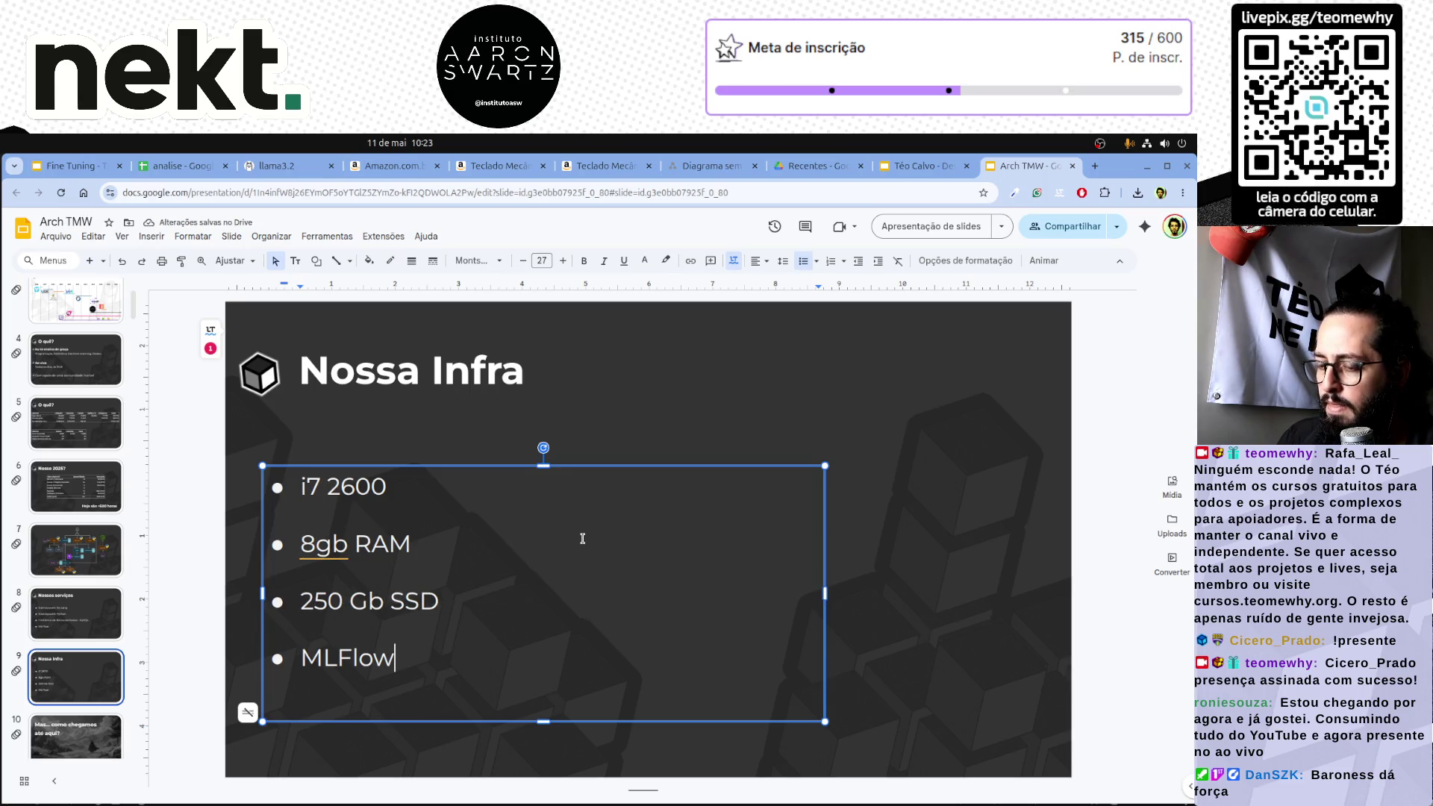
key(shift+Home)
key(BackSpace)
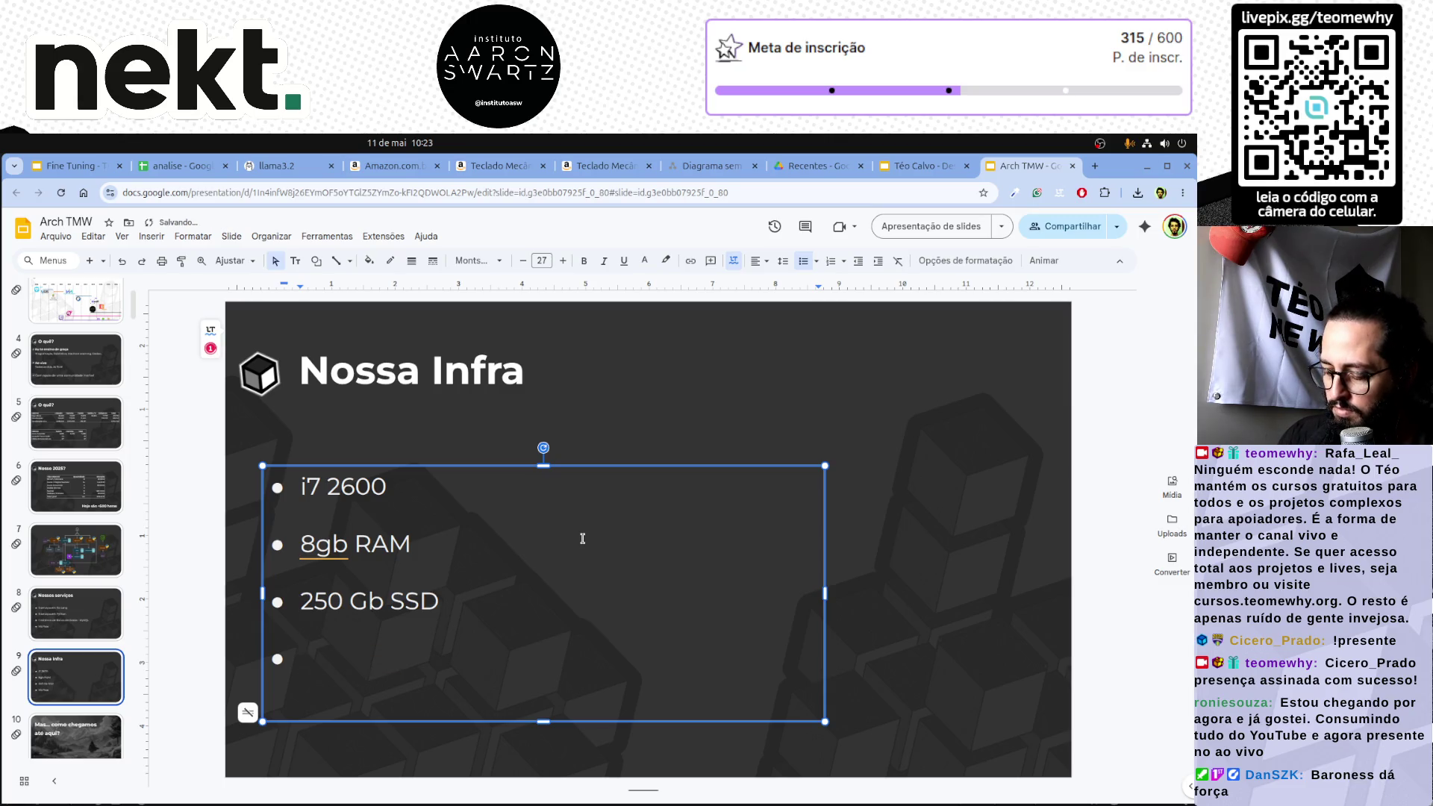
text(No)
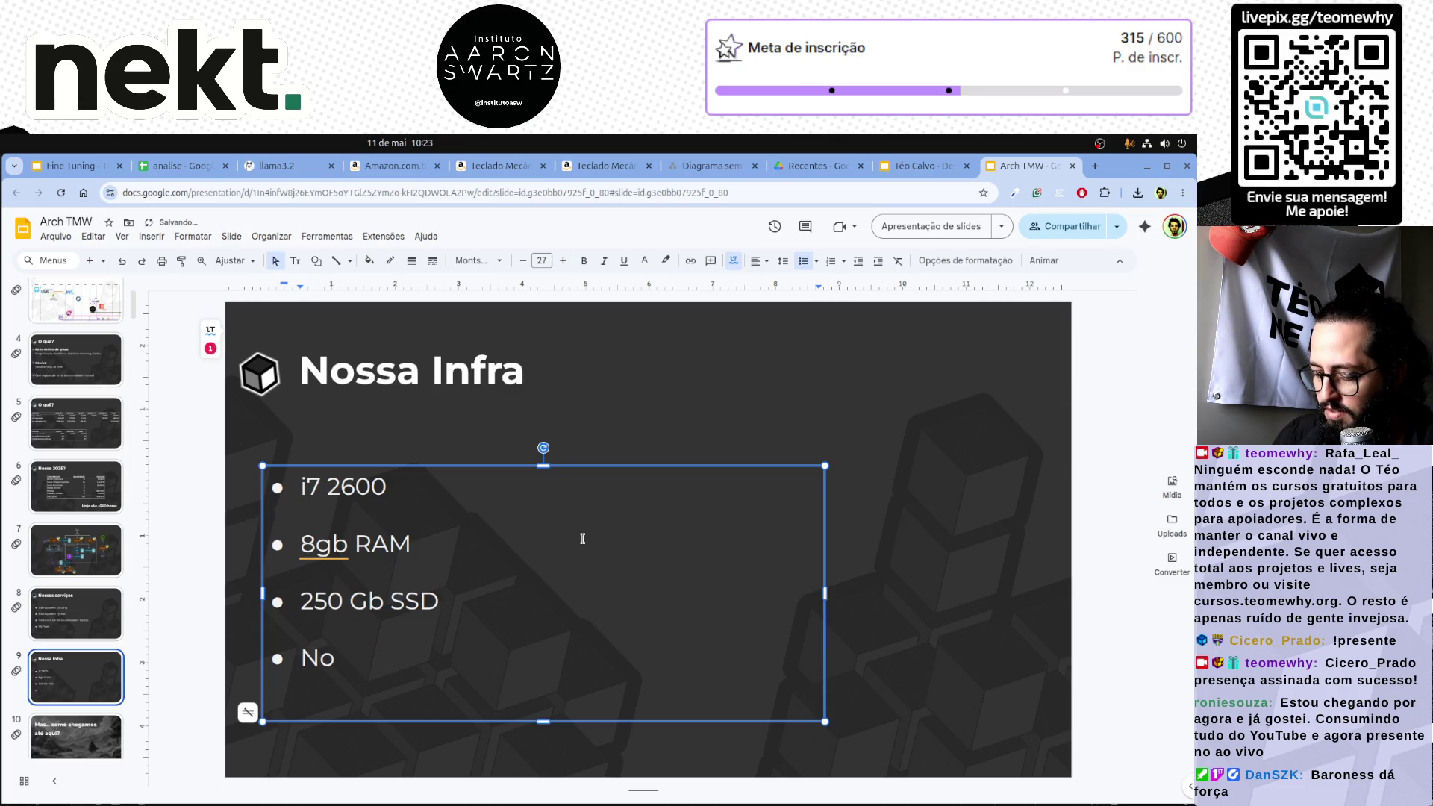
text(-break)
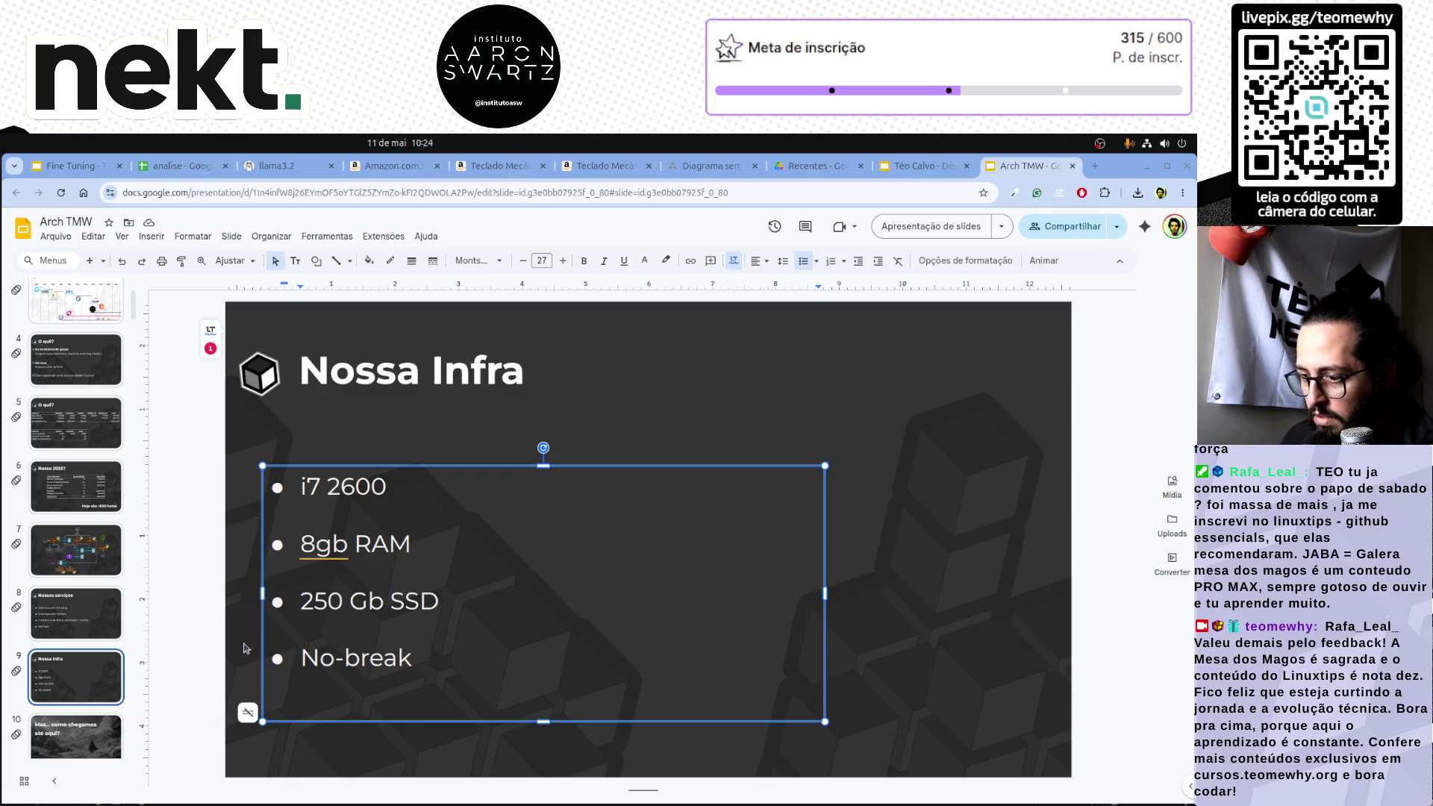
text( 1.4)
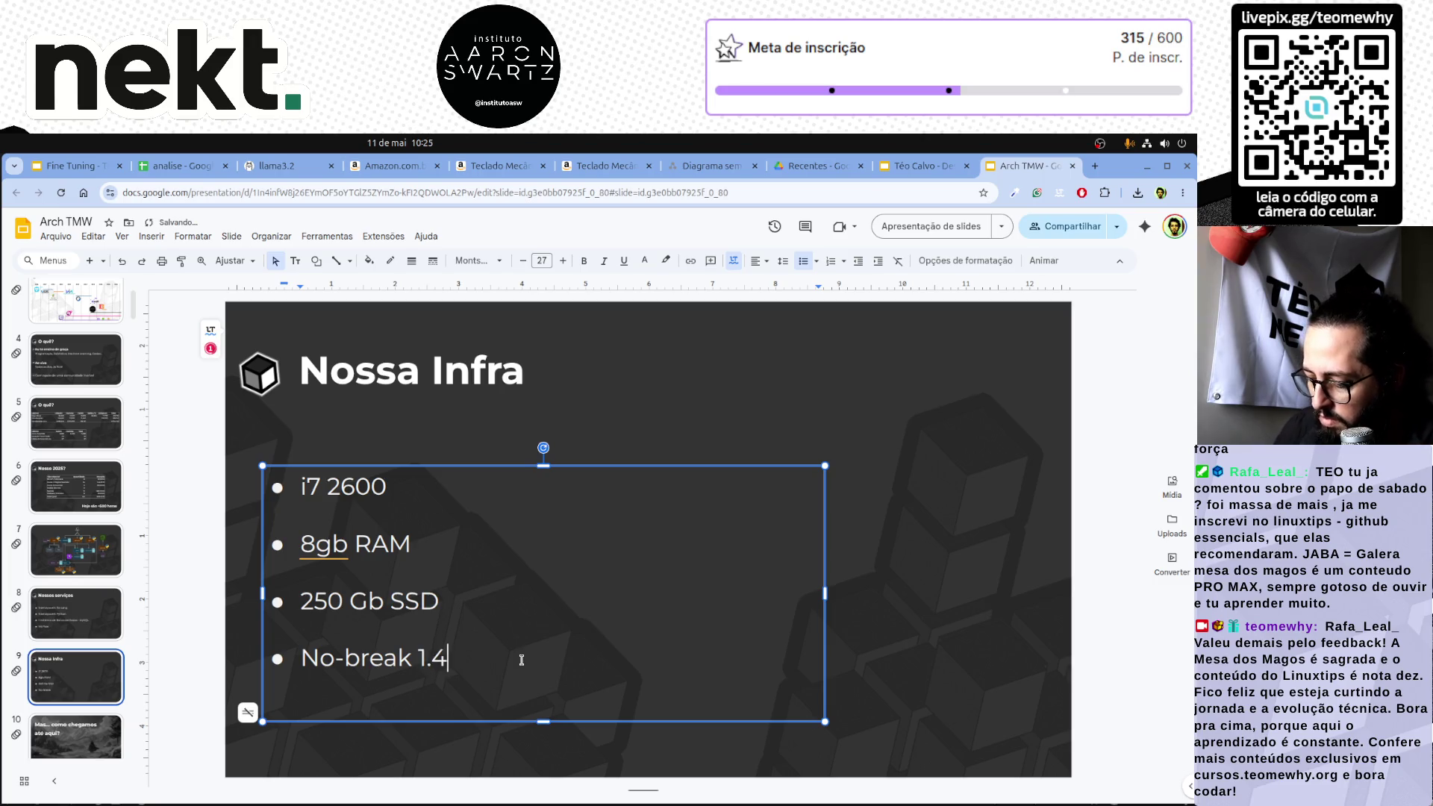
text(00 )
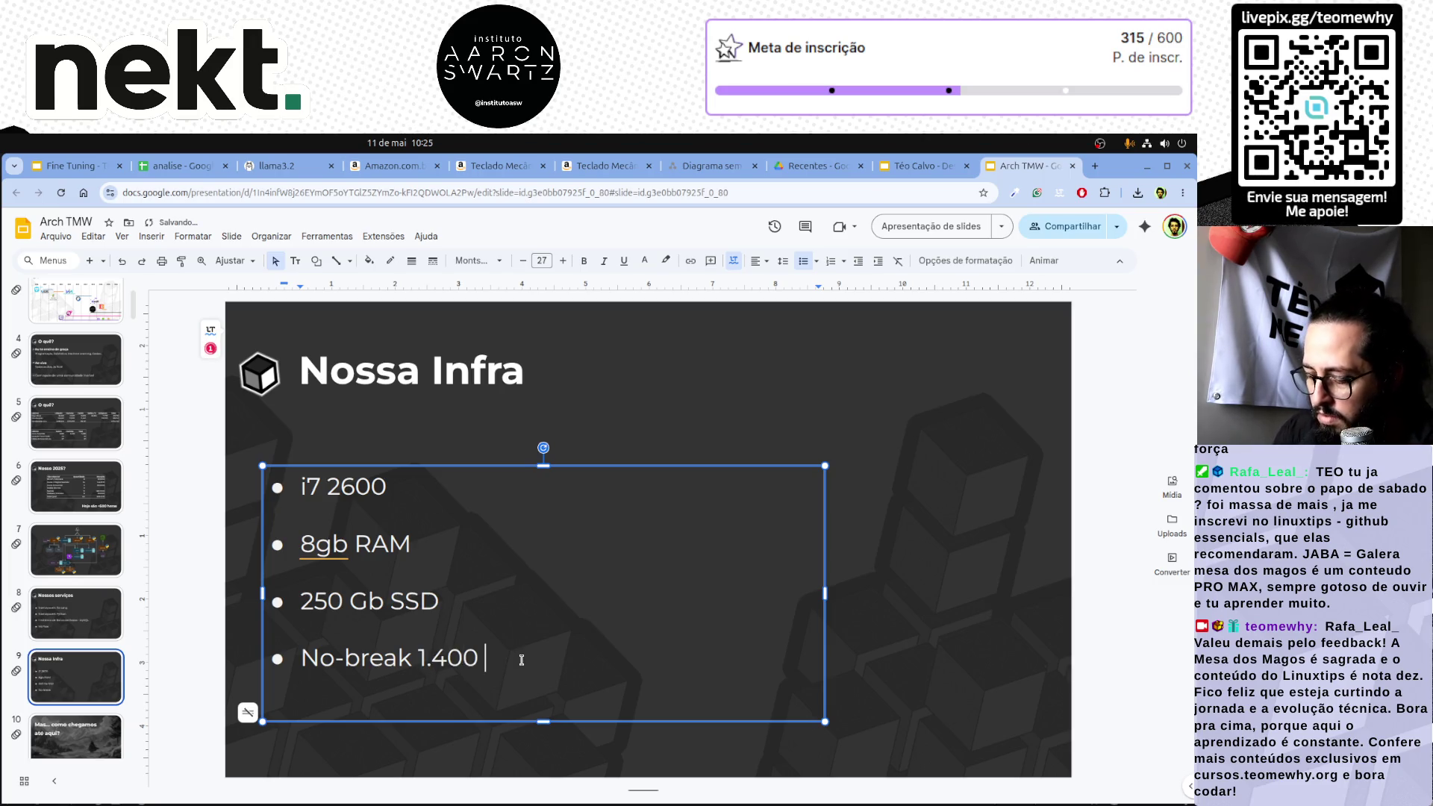
text(VA)
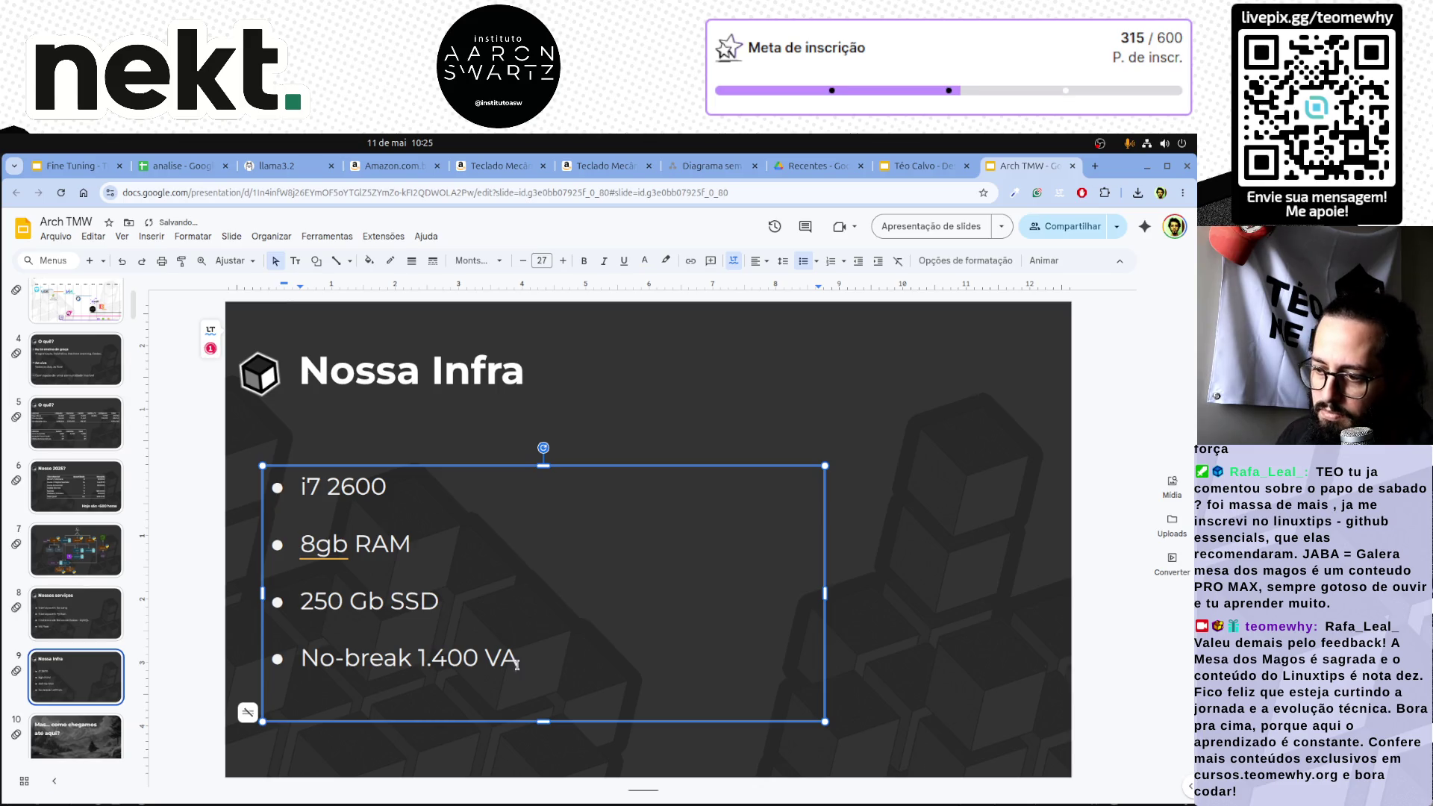
Step: Finish 'No-break 1.400 VA', add ' /' after SSD, and launch a terminal with Ctrl+Alt+T
click(369, 743)
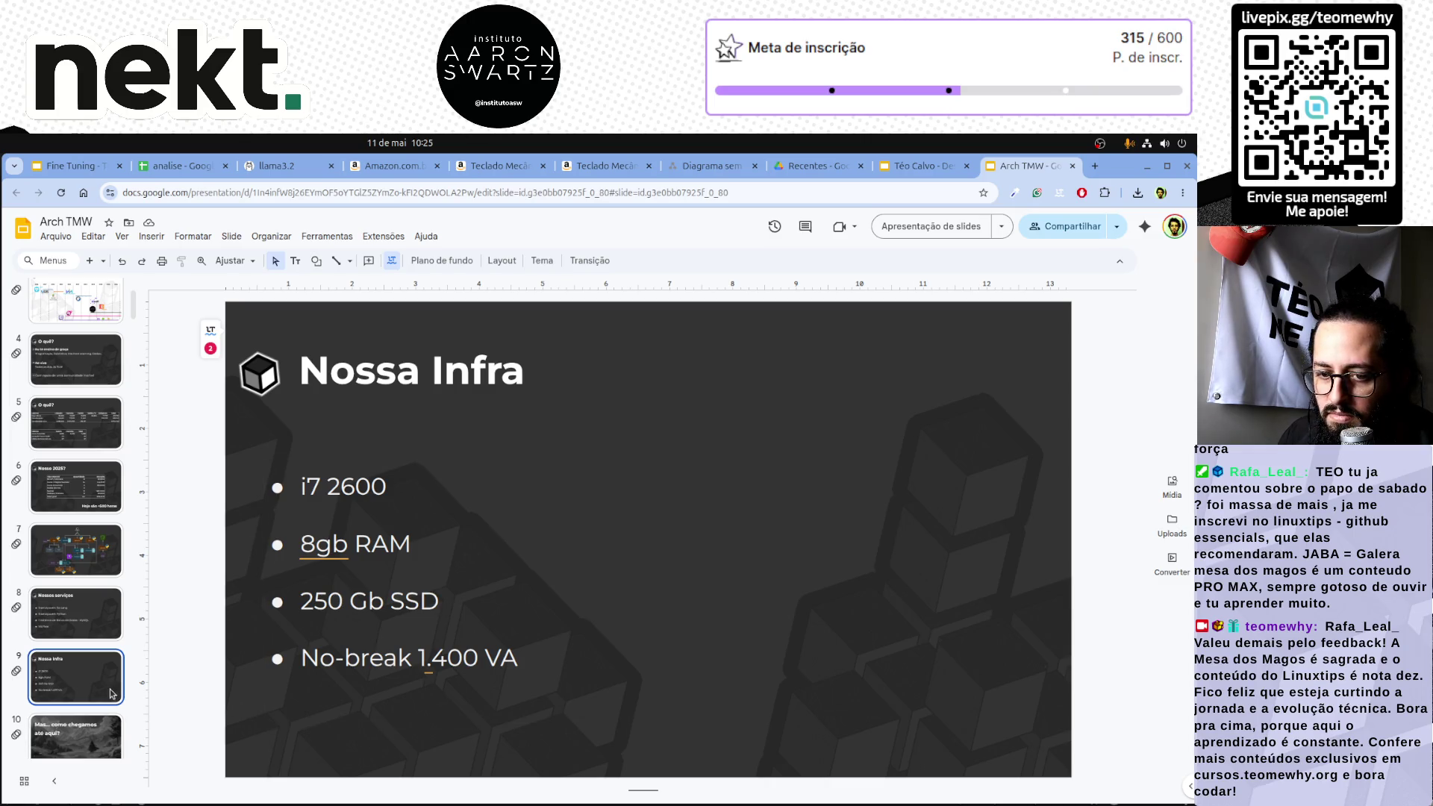
click(297, 663)
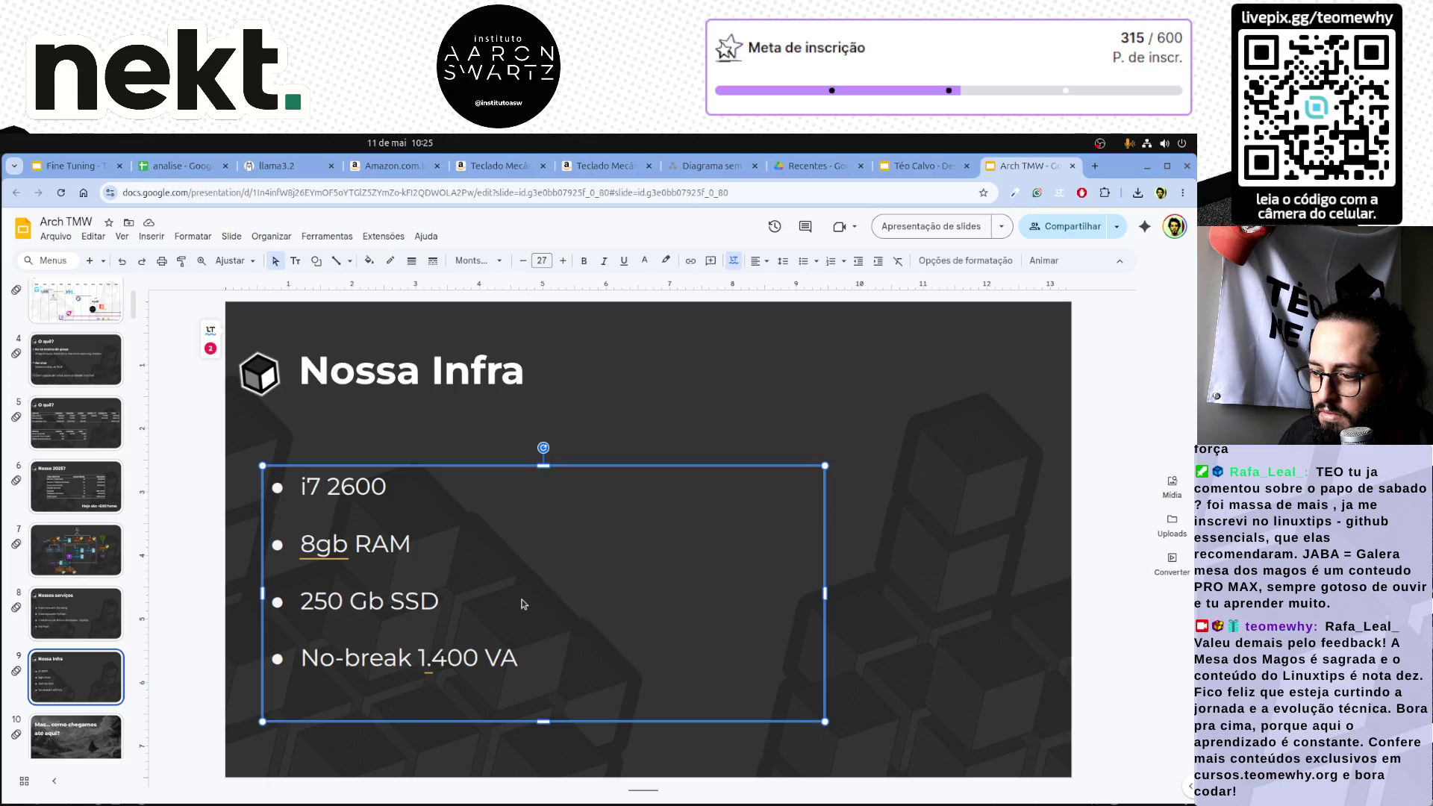
double_click(447, 600)
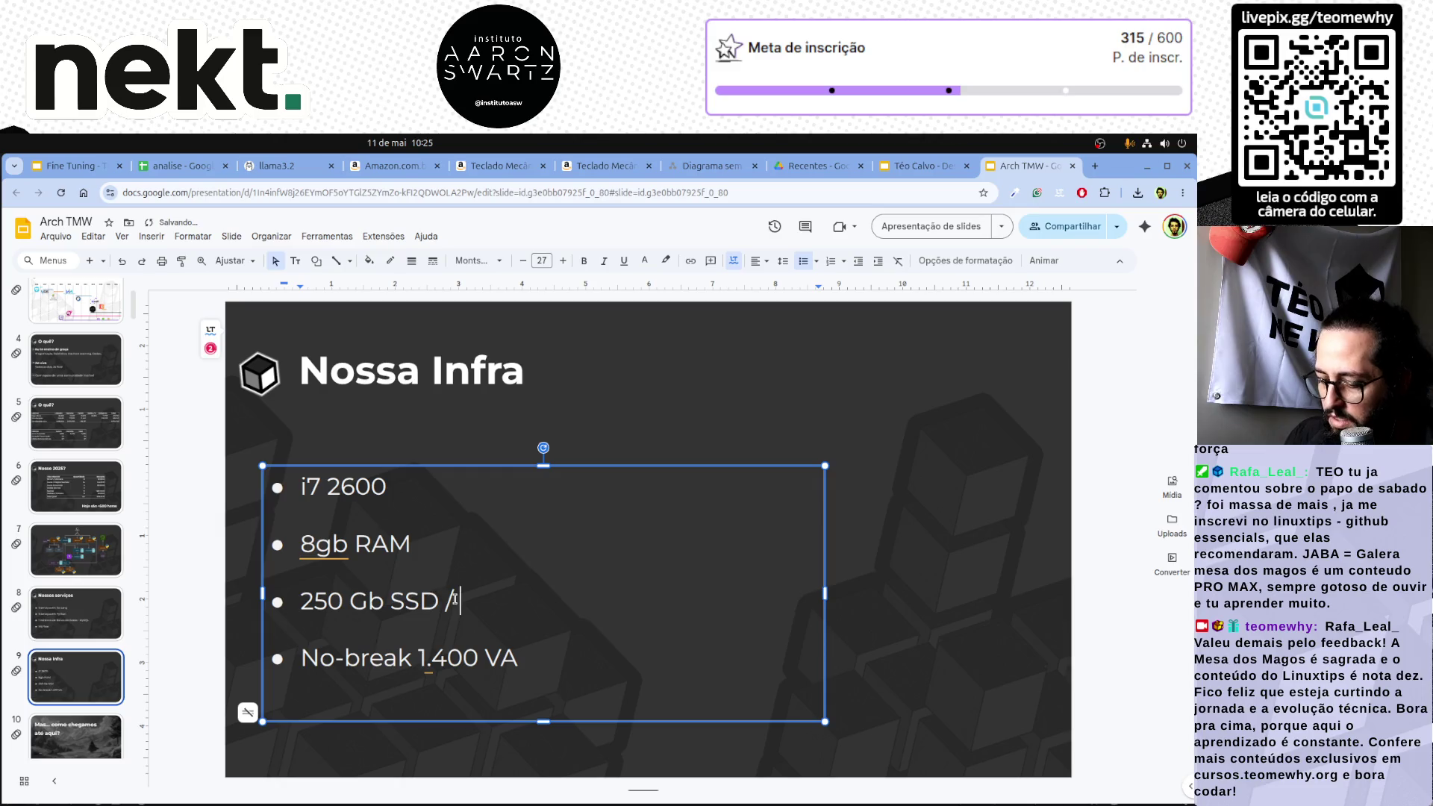
key(ctrl+alt+t)
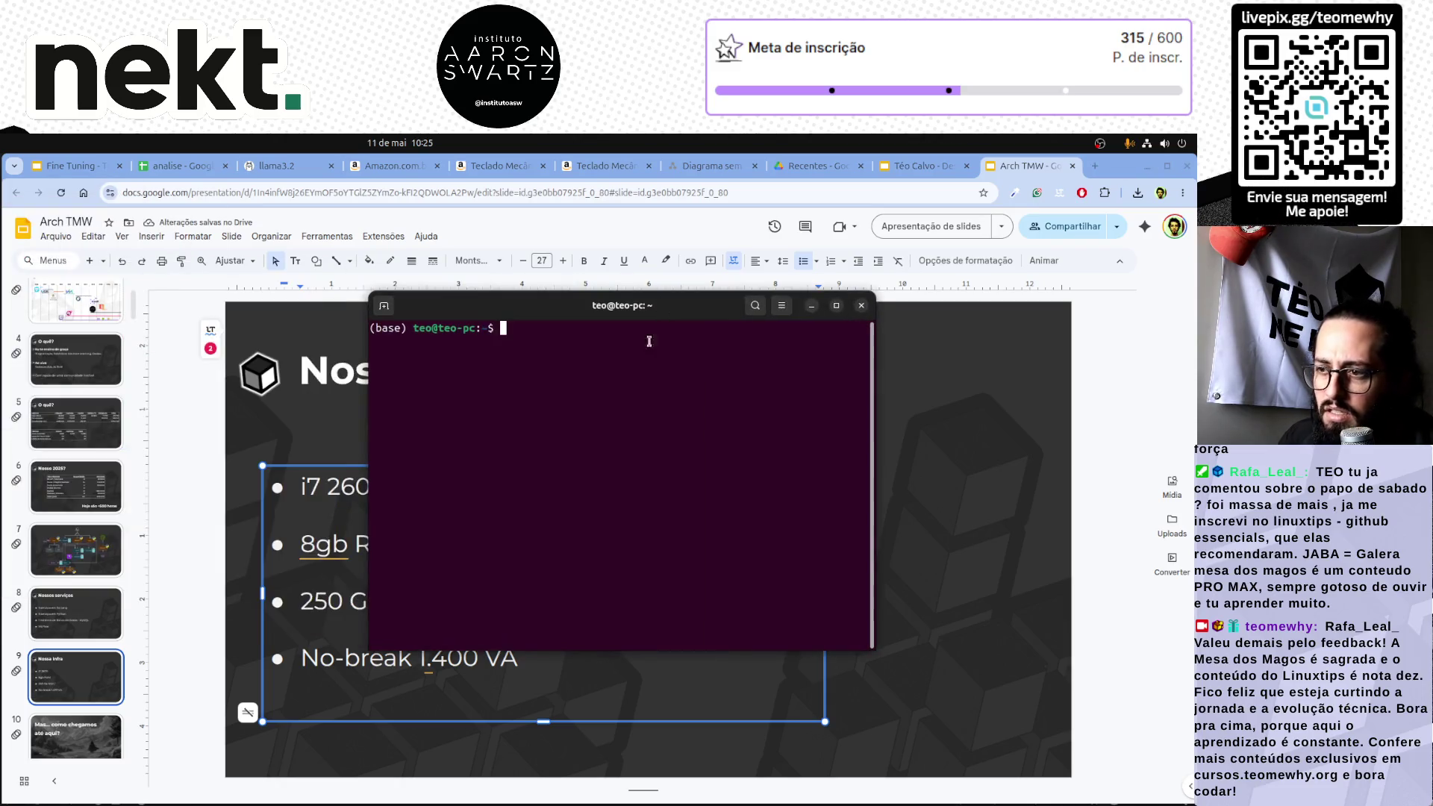
Step: SSH into the server from history, run df -h and highlight the /media/apps disk line
key(ctrl+r)
text(ssh)
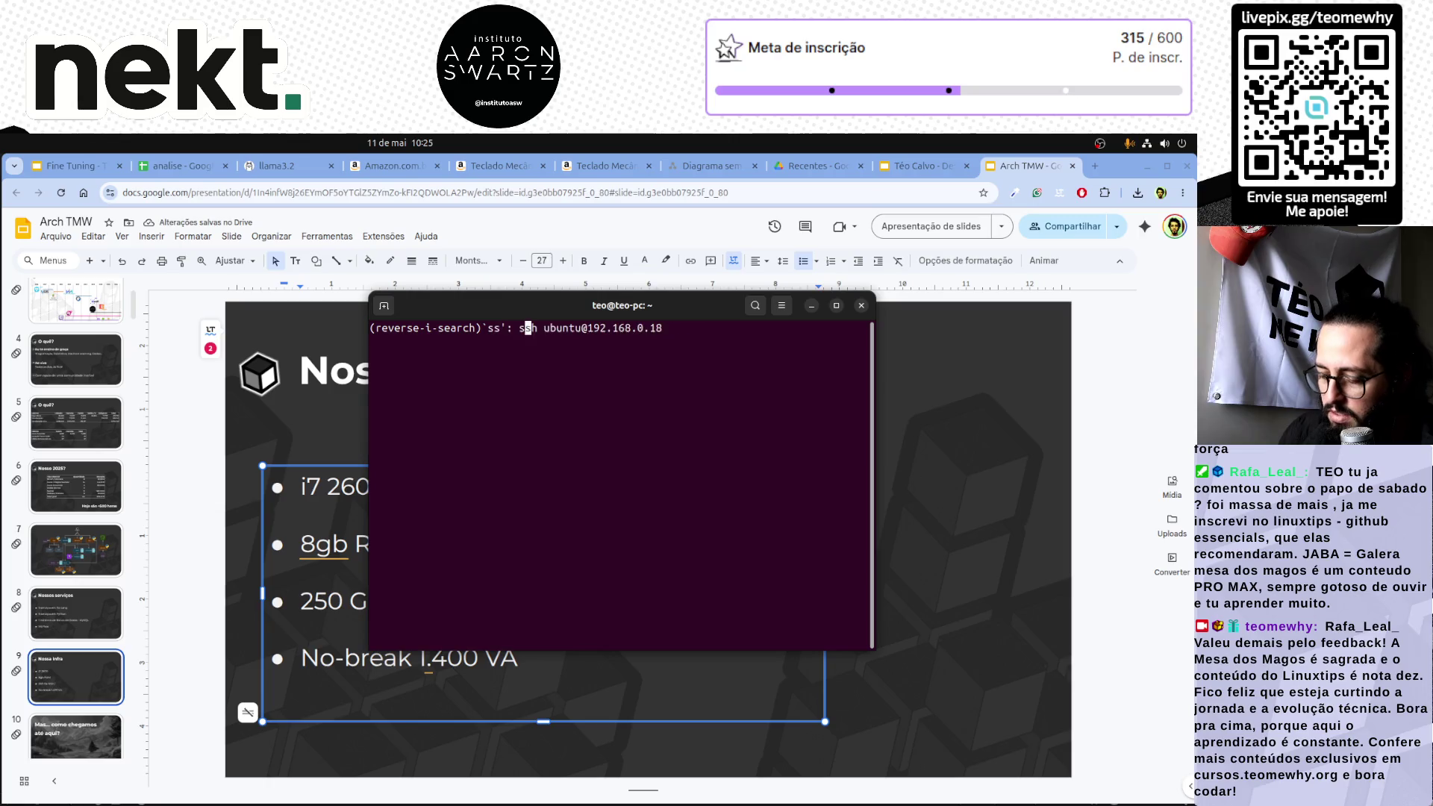
key(Return)
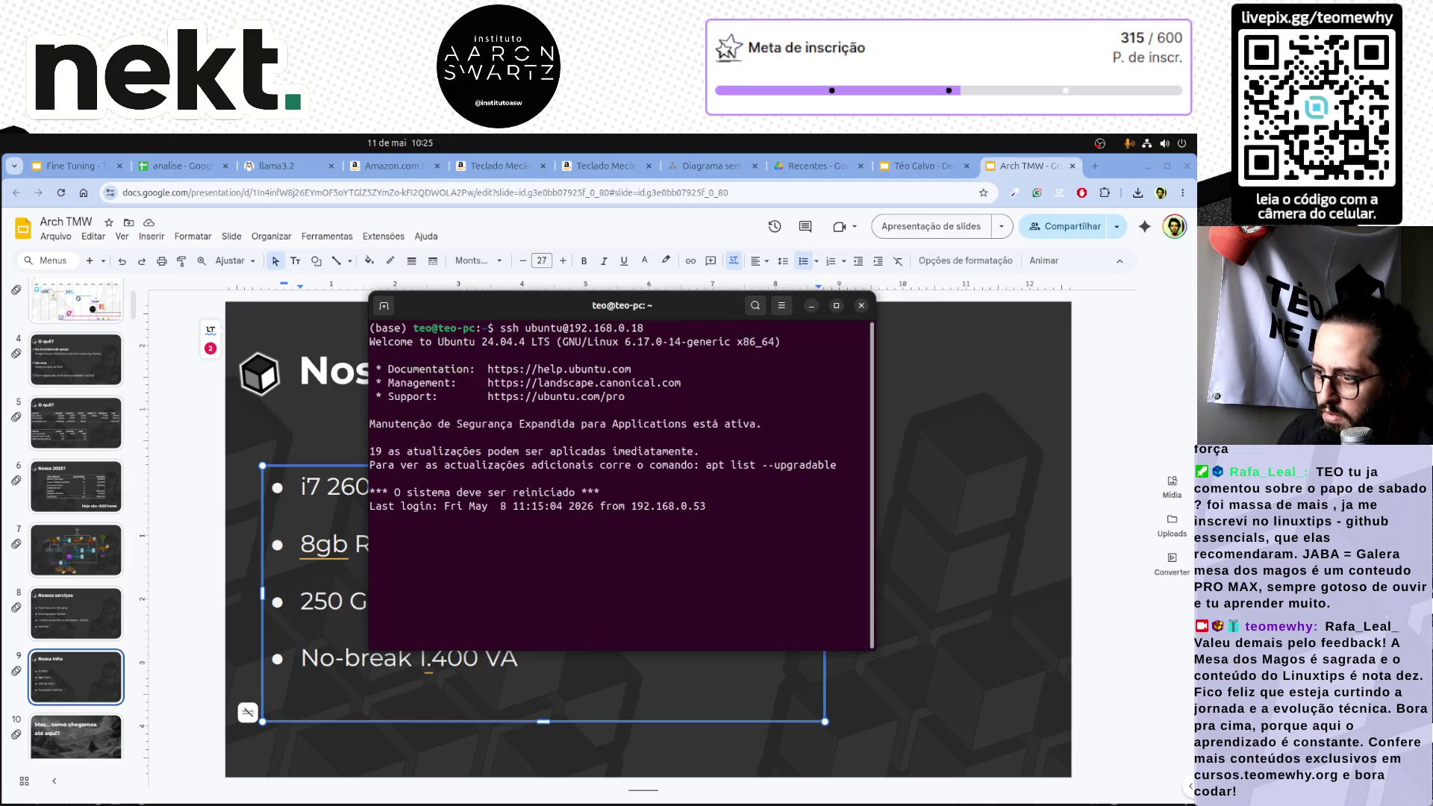
text(df-h)
key(Return)
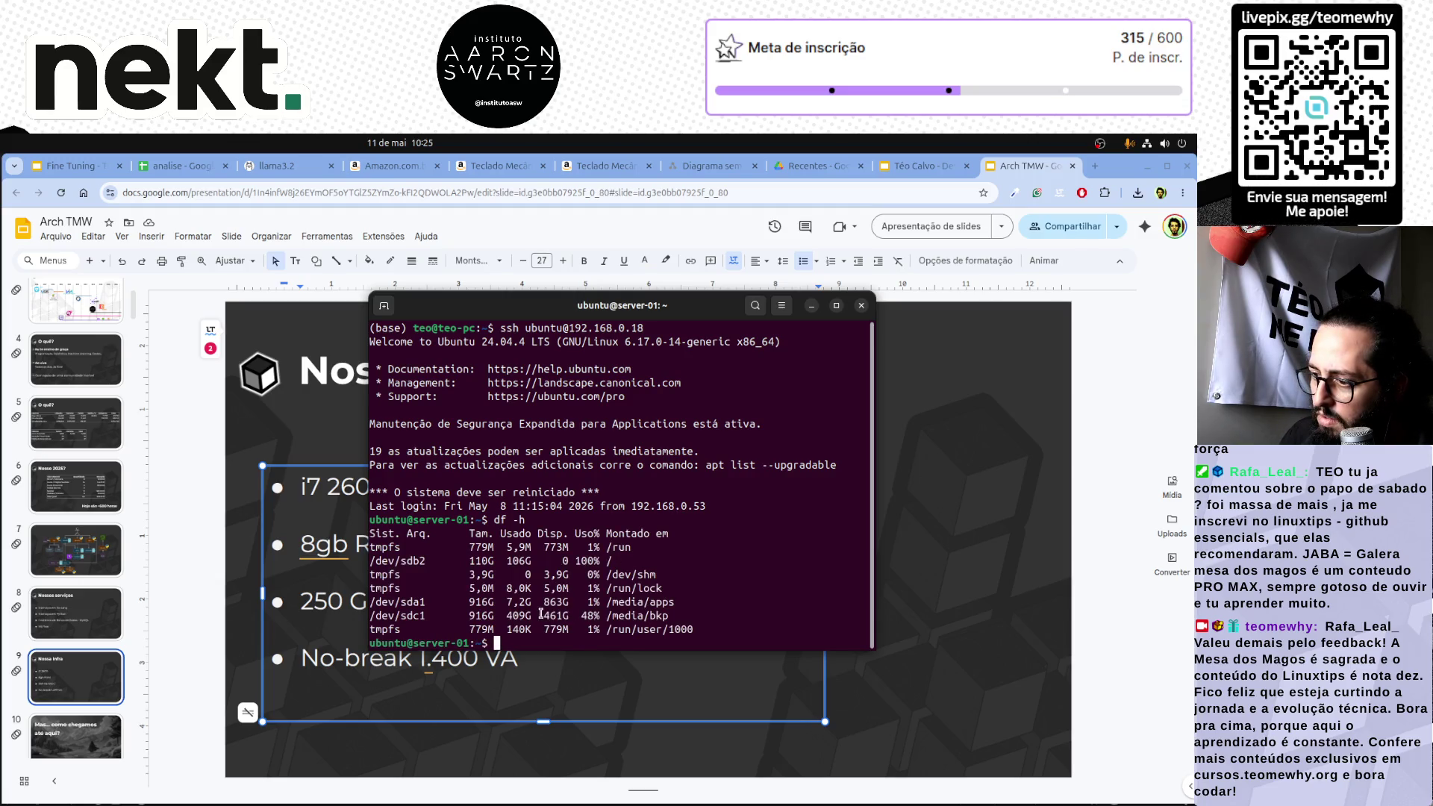
triple_click(545, 602)
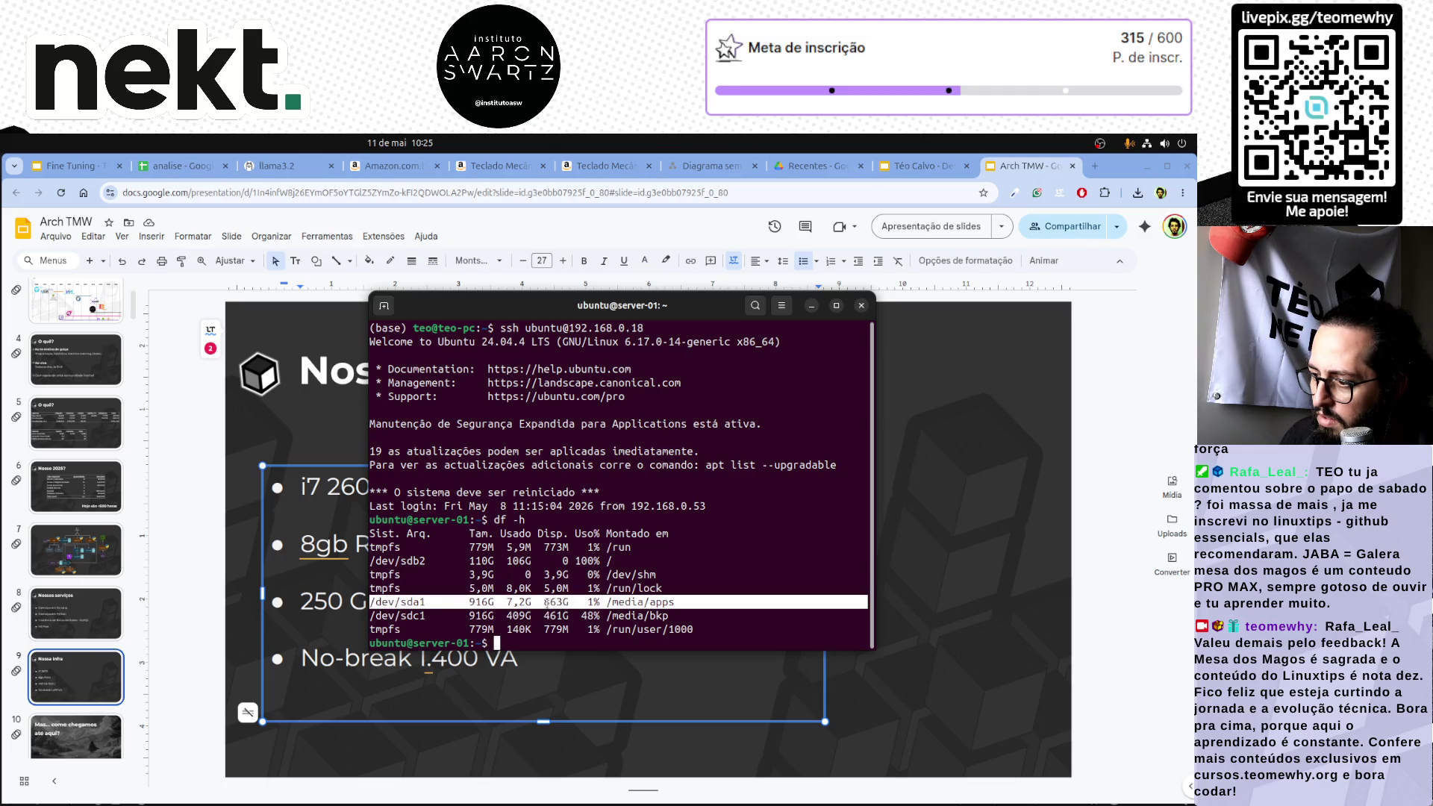
triple_click(556, 616)
click(557, 615)
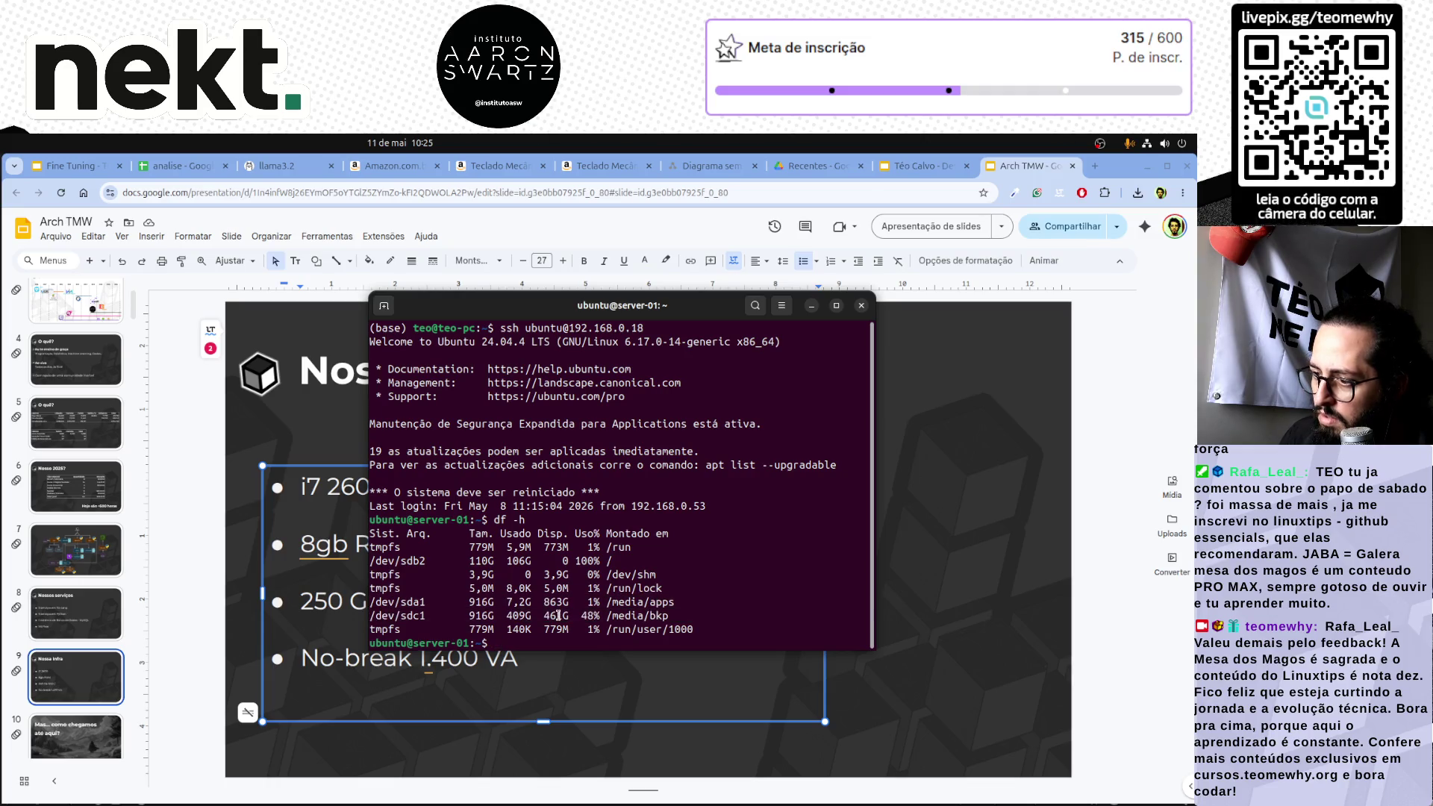
Step: Bring the presentation back and resume editing after the slash on the SSD line
click(560, 668)
double_click(523, 607)
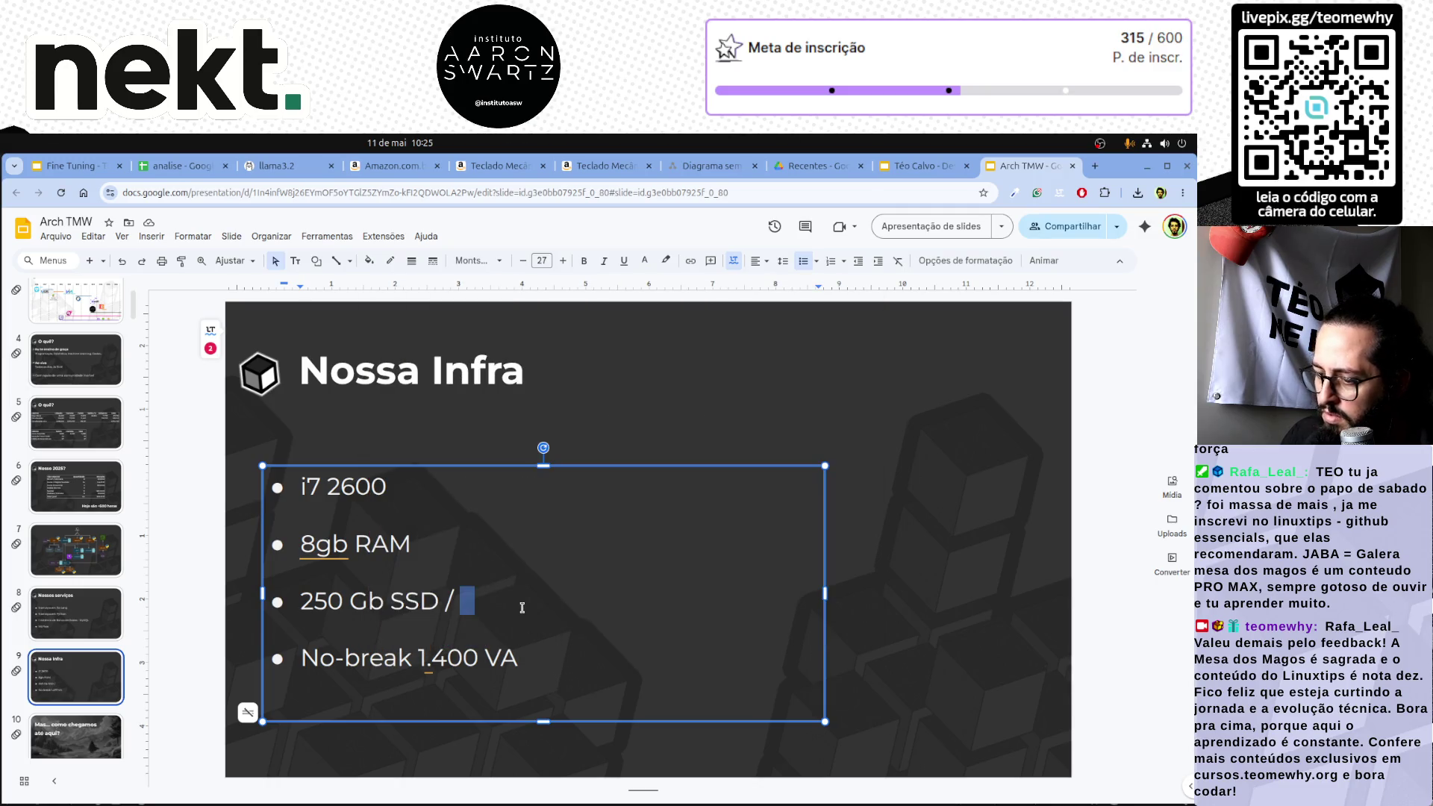
Step: Complete the storage bullet as '250 Gb SSD / 2x 1Tb HDD', fixing the 'Tb' case, and finish editing
key(BackSpace)
text(2)
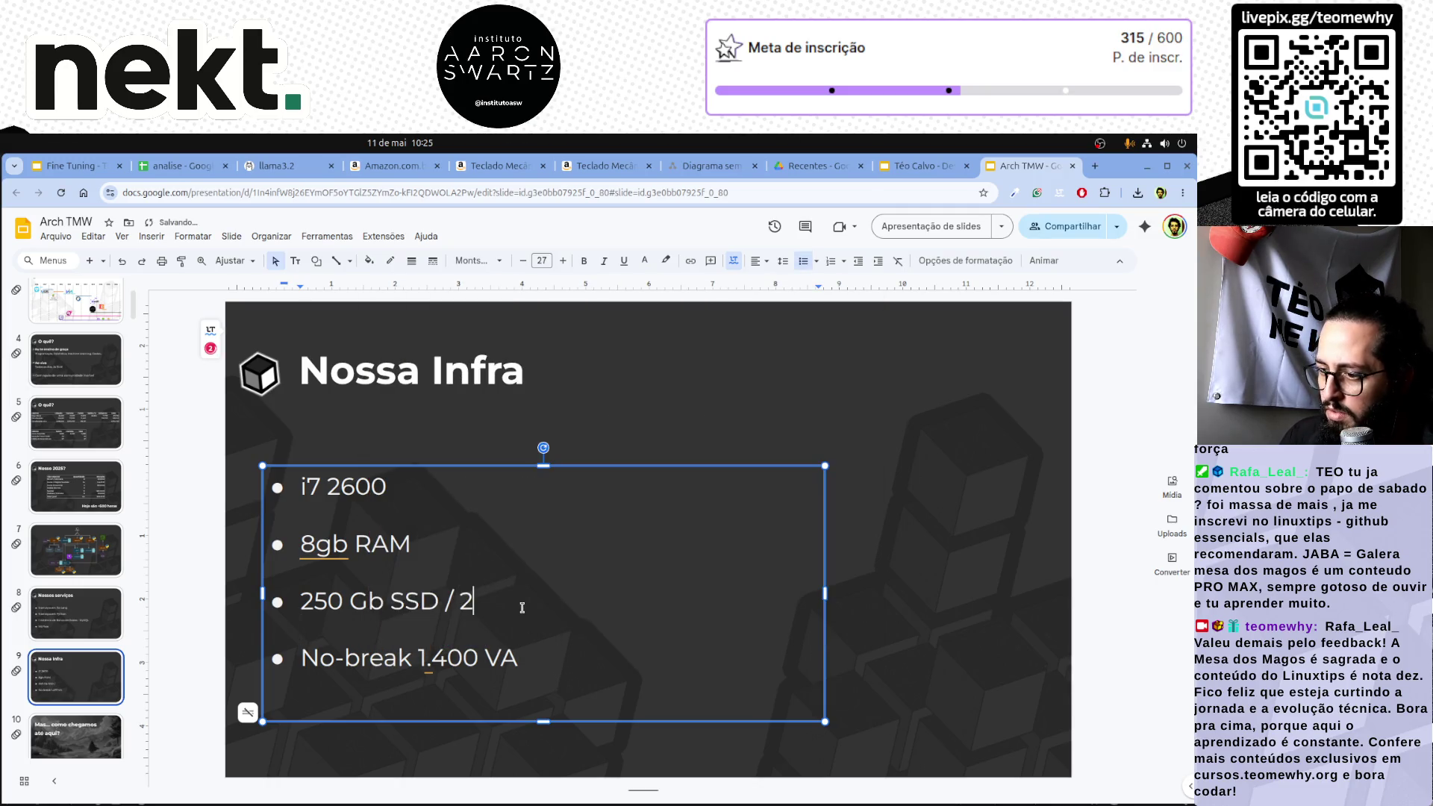
text(x 1)
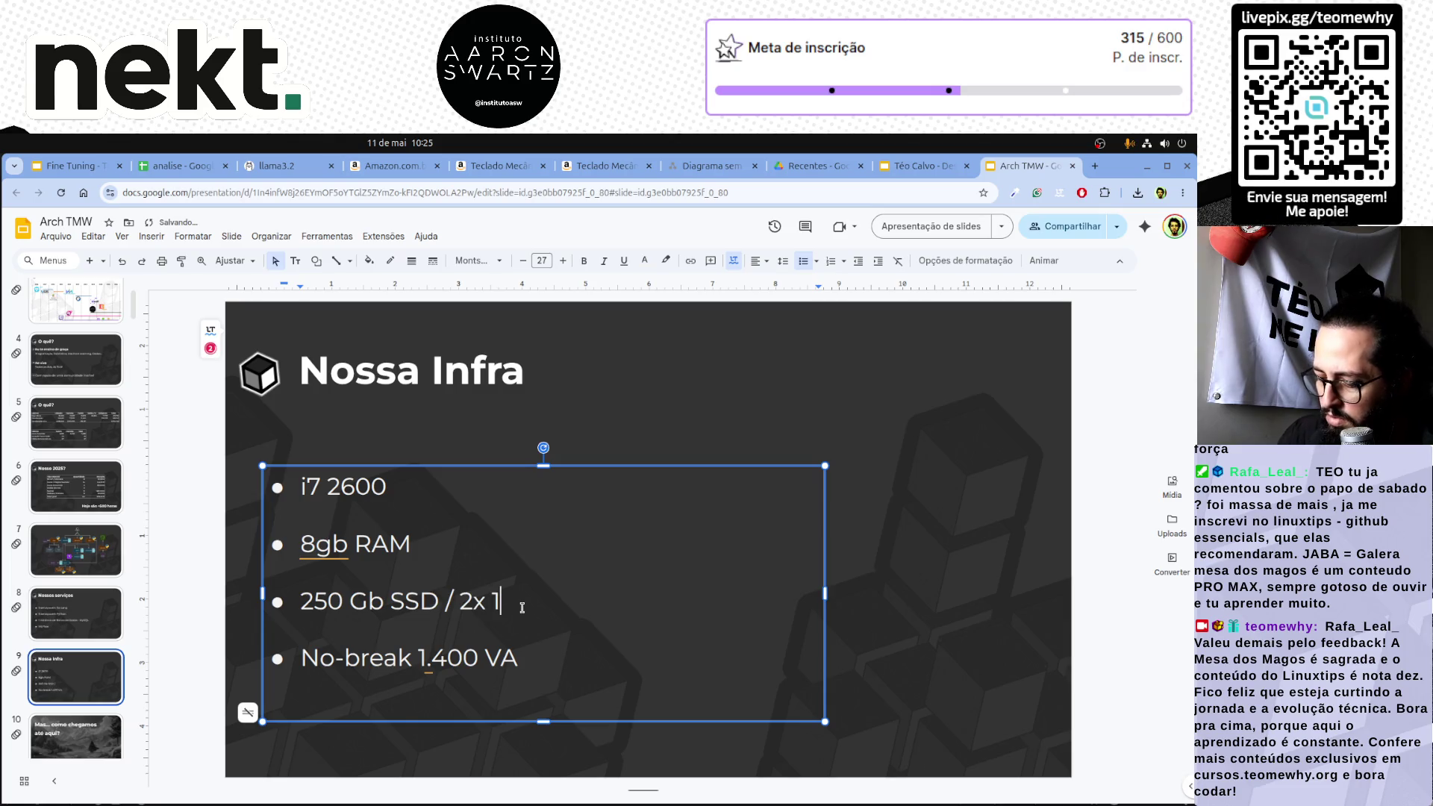
text(tb)
key(BackSpace)
key(BackSpace)
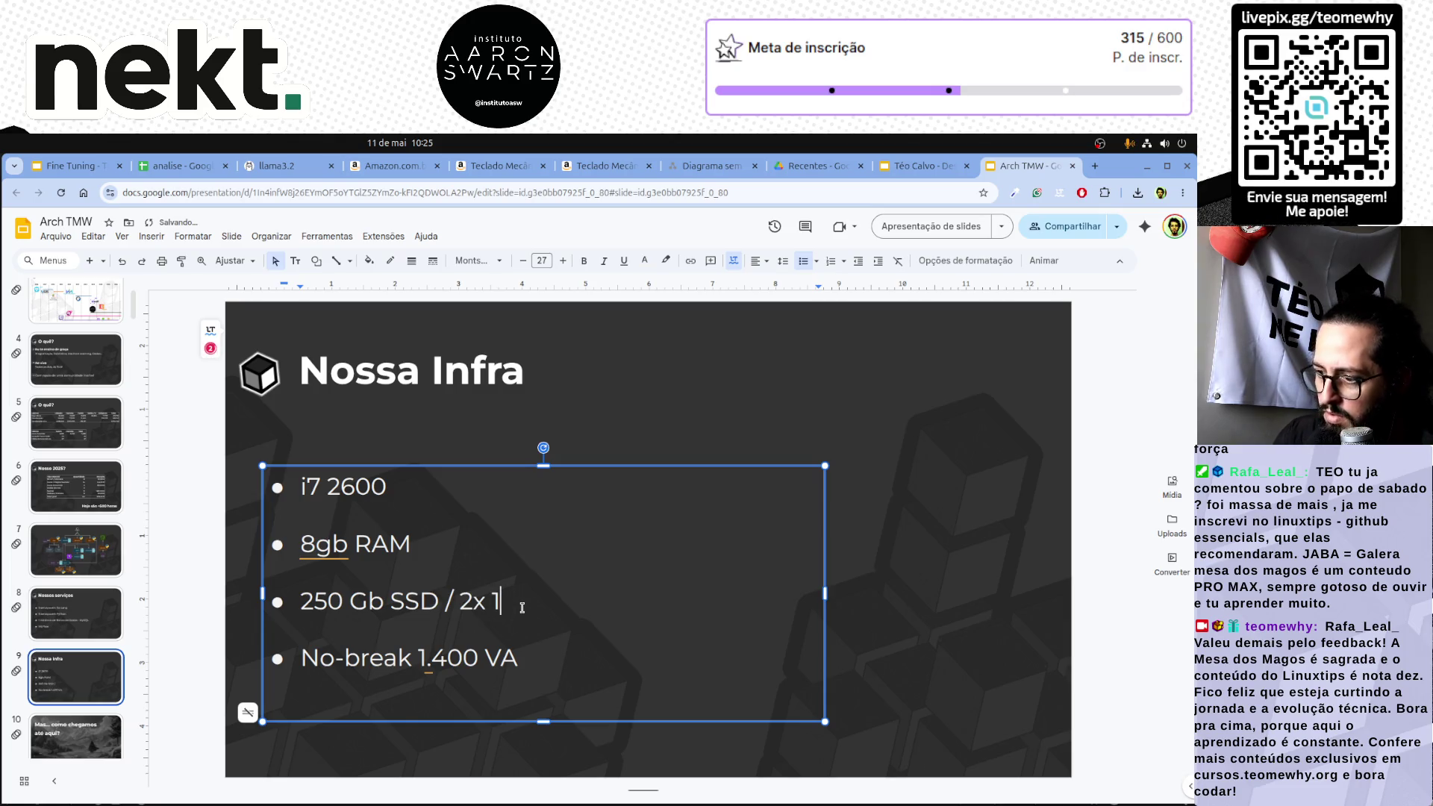
text(T)
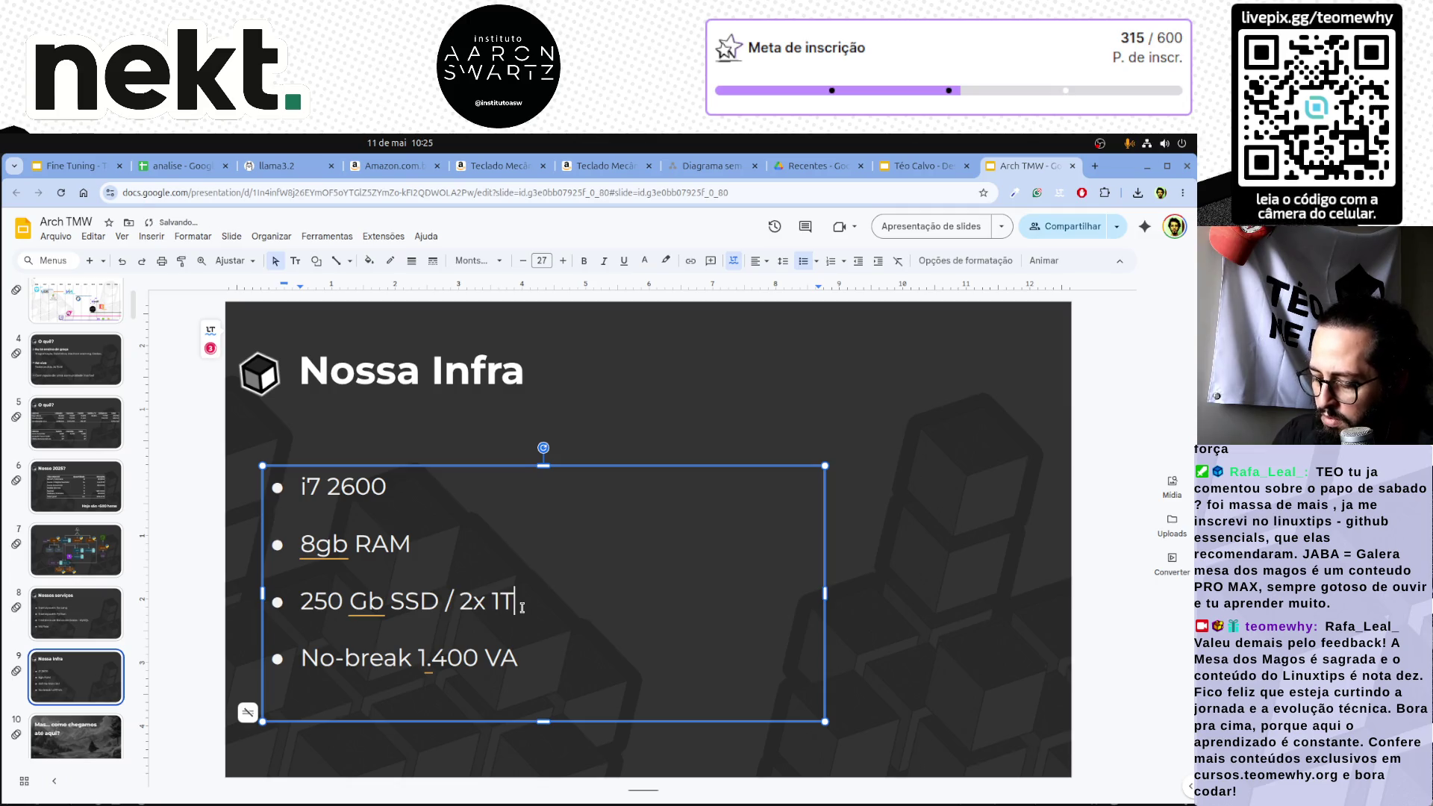
text(b HD)
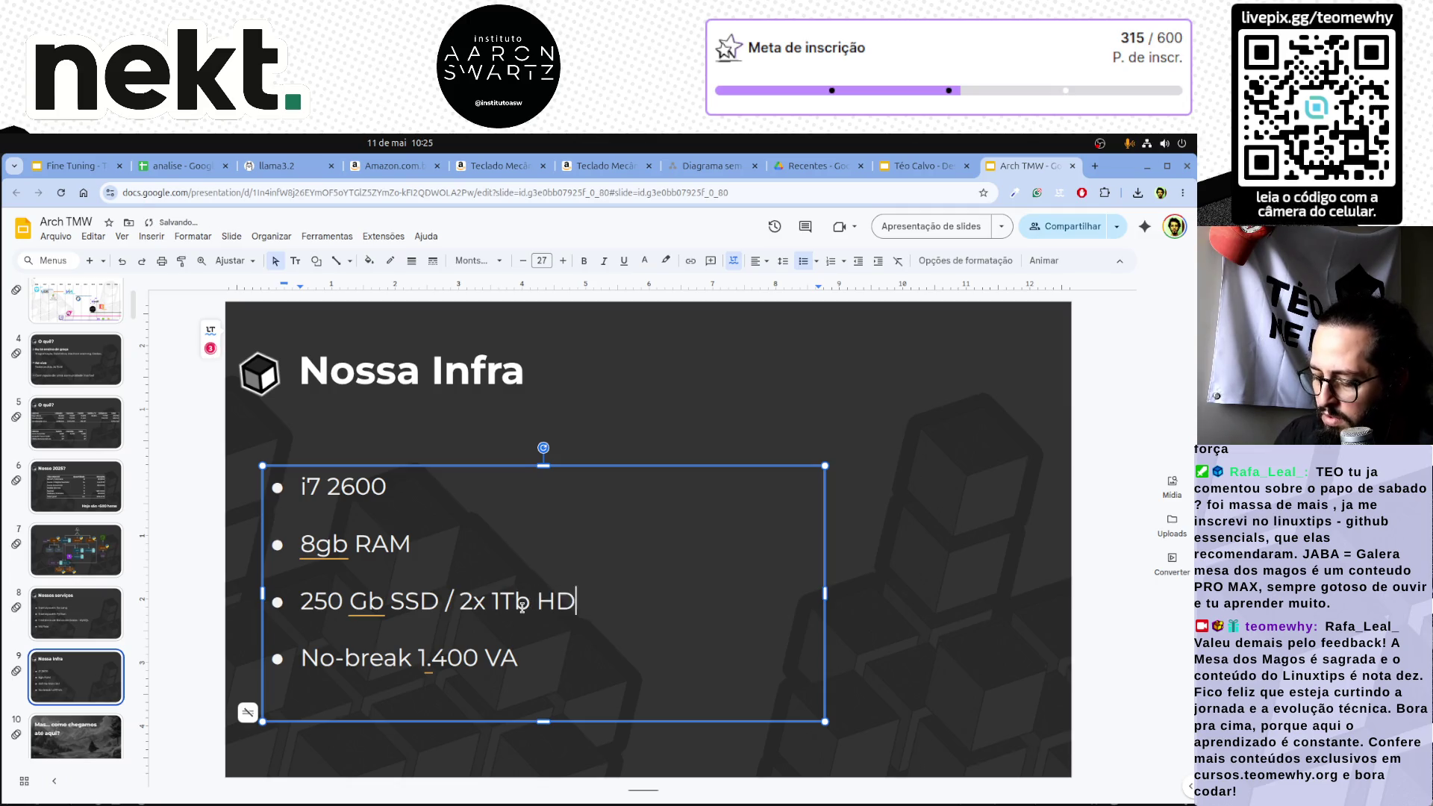
text(D)
click(213, 635)
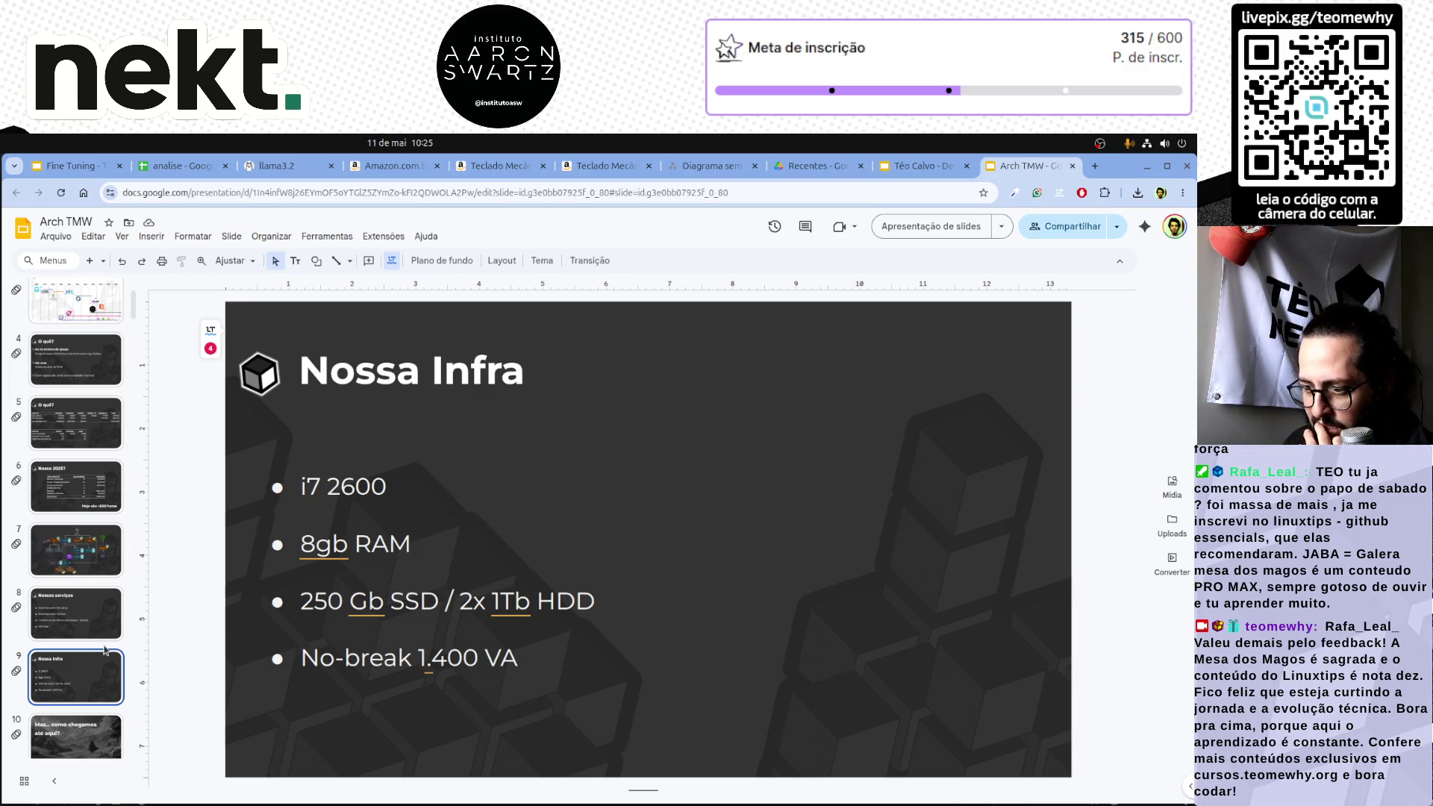
click(93, 552)
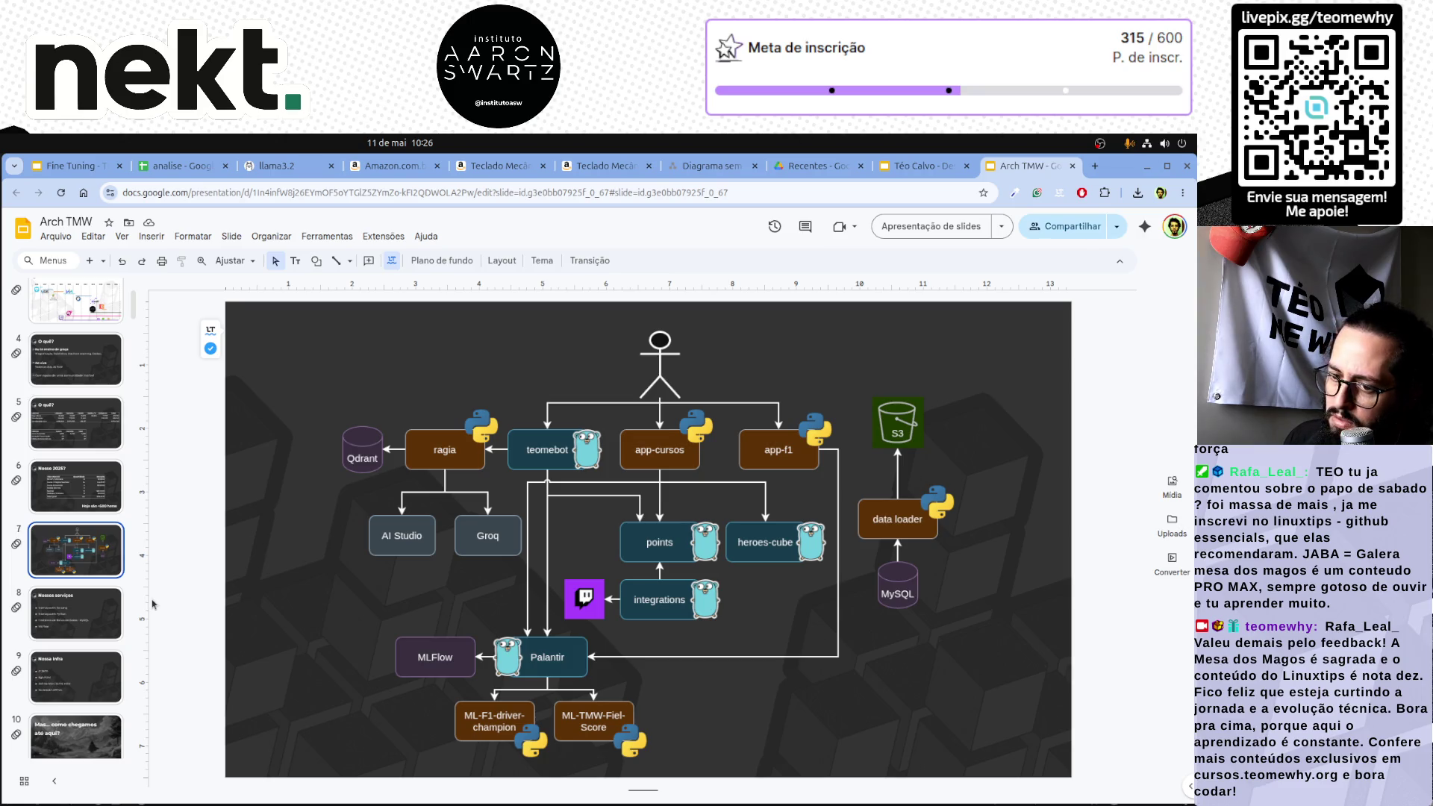
Step: Return to the Nossa Infra slide from the architecture diagram slide
click(64, 685)
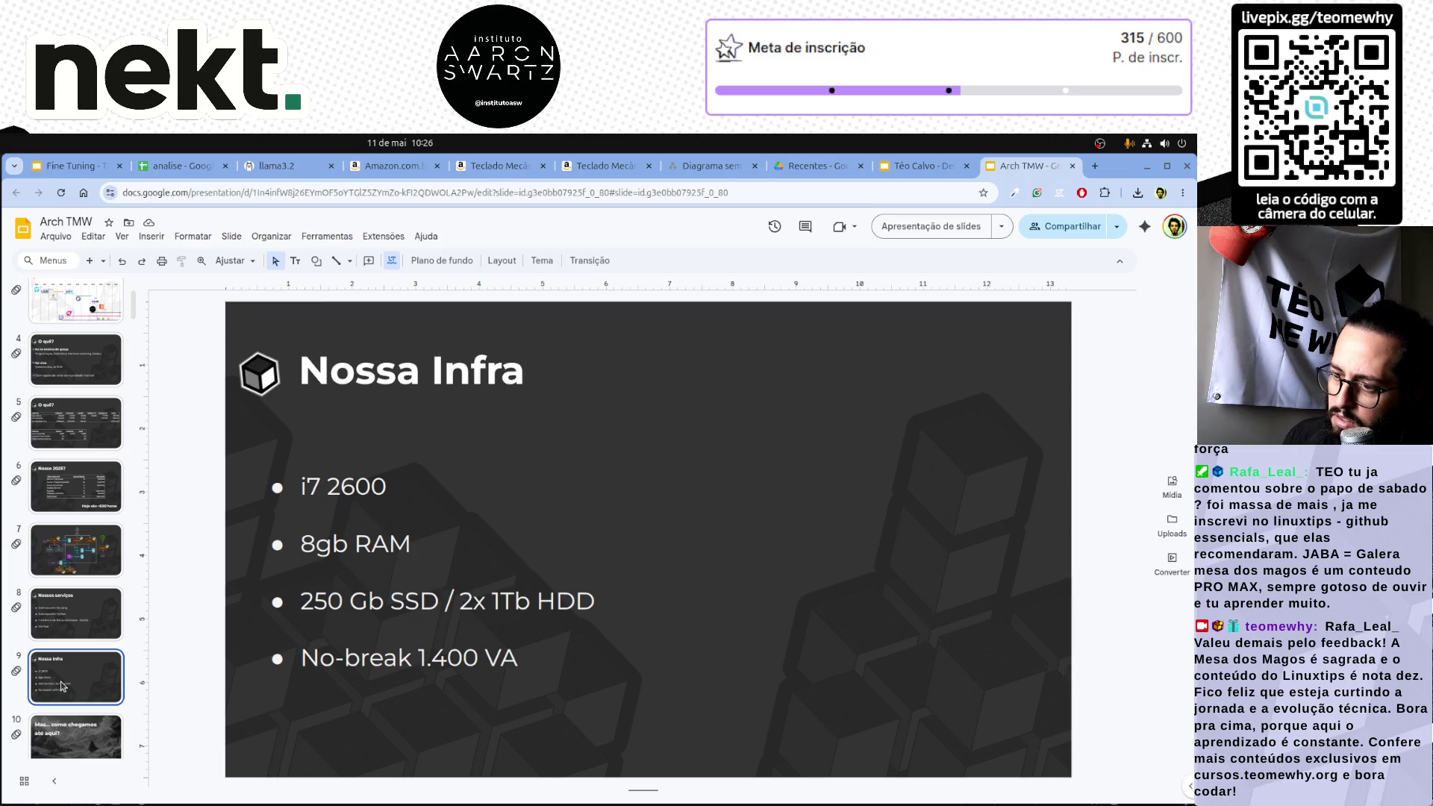
scroll(78, 680, down, 3)
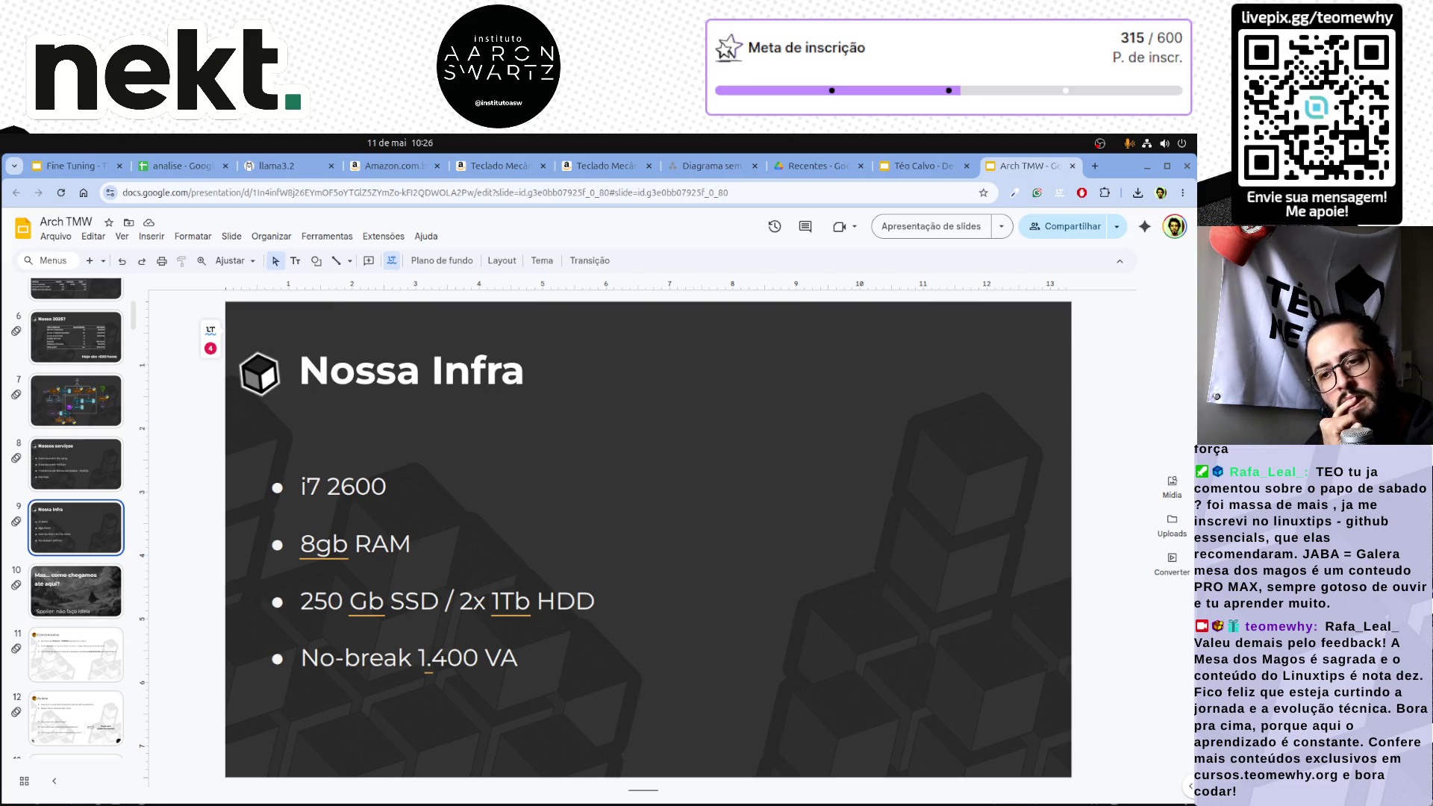
scroll(59, 563, up, 3)
scroll(60, 563, up, 2)
click(77, 501)
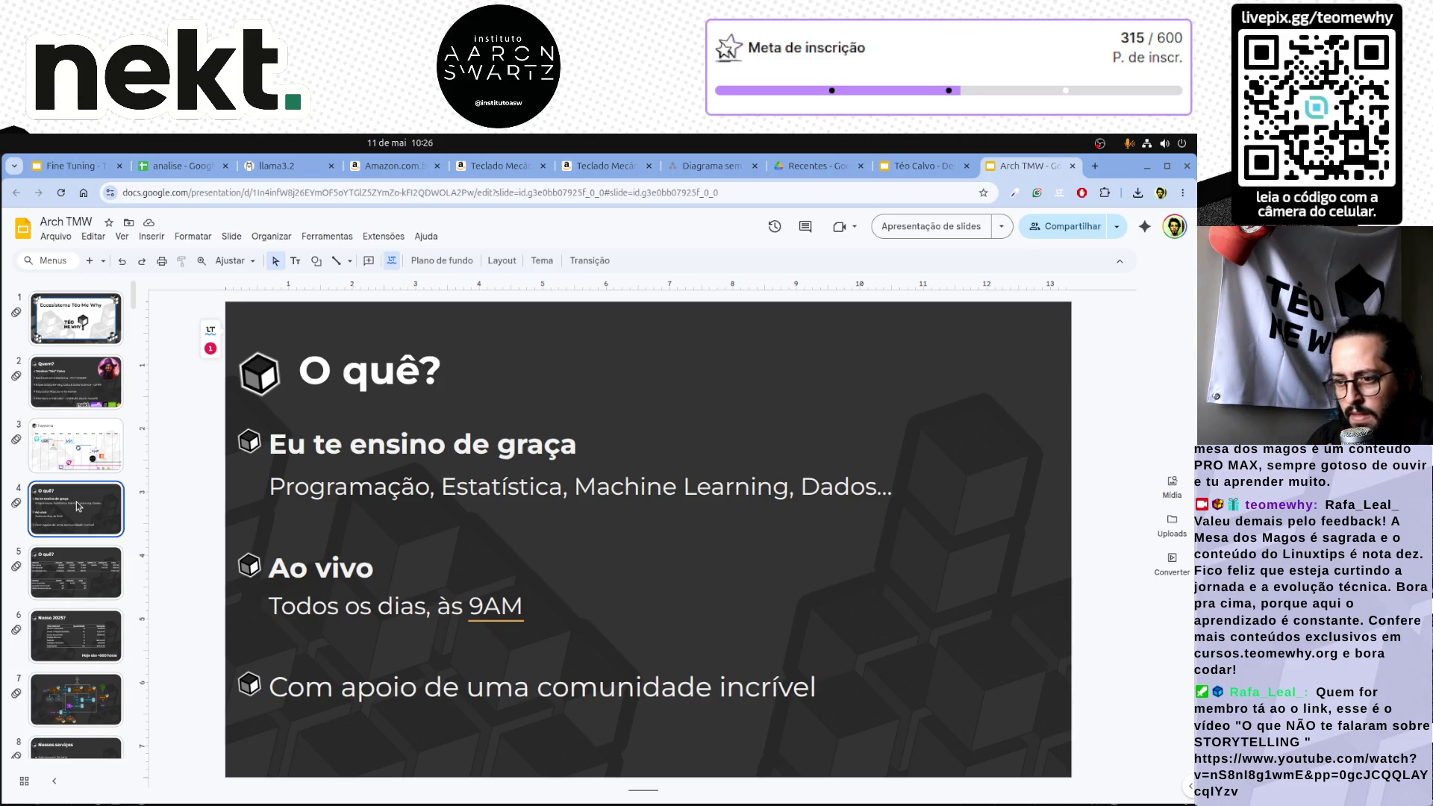
click(81, 448)
click(88, 397)
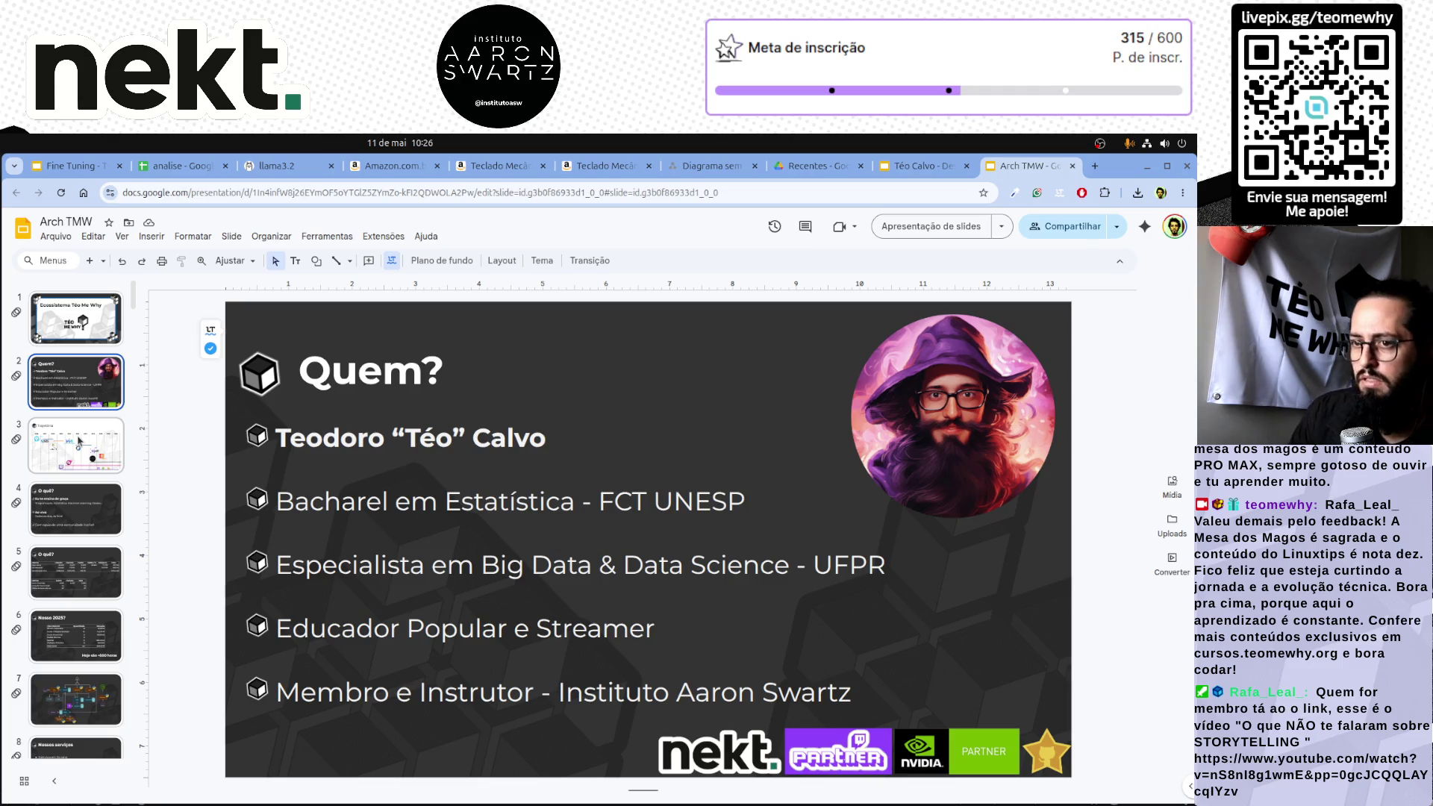
key(Up)
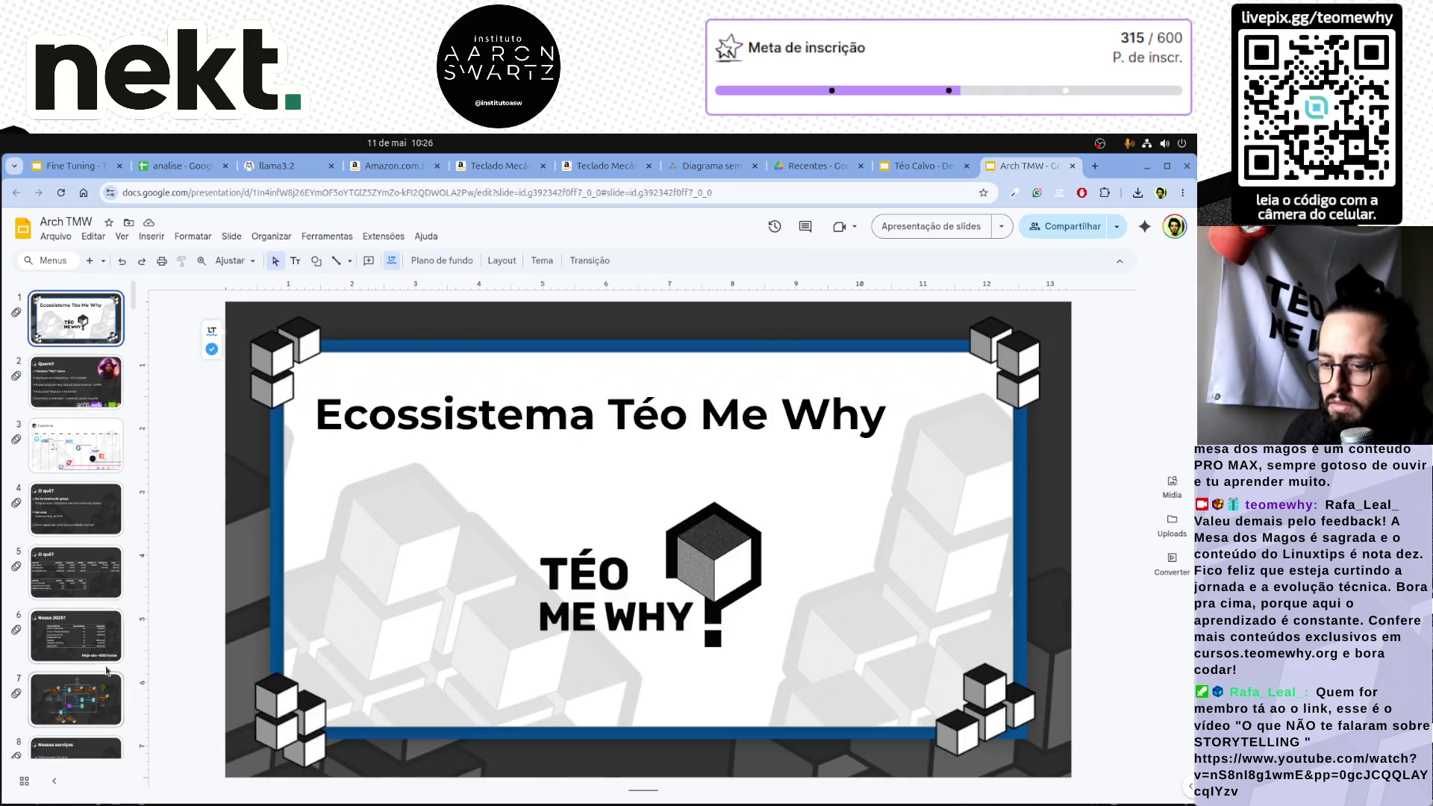
click(74, 700)
scroll(75, 560, down, 2)
click(73, 617)
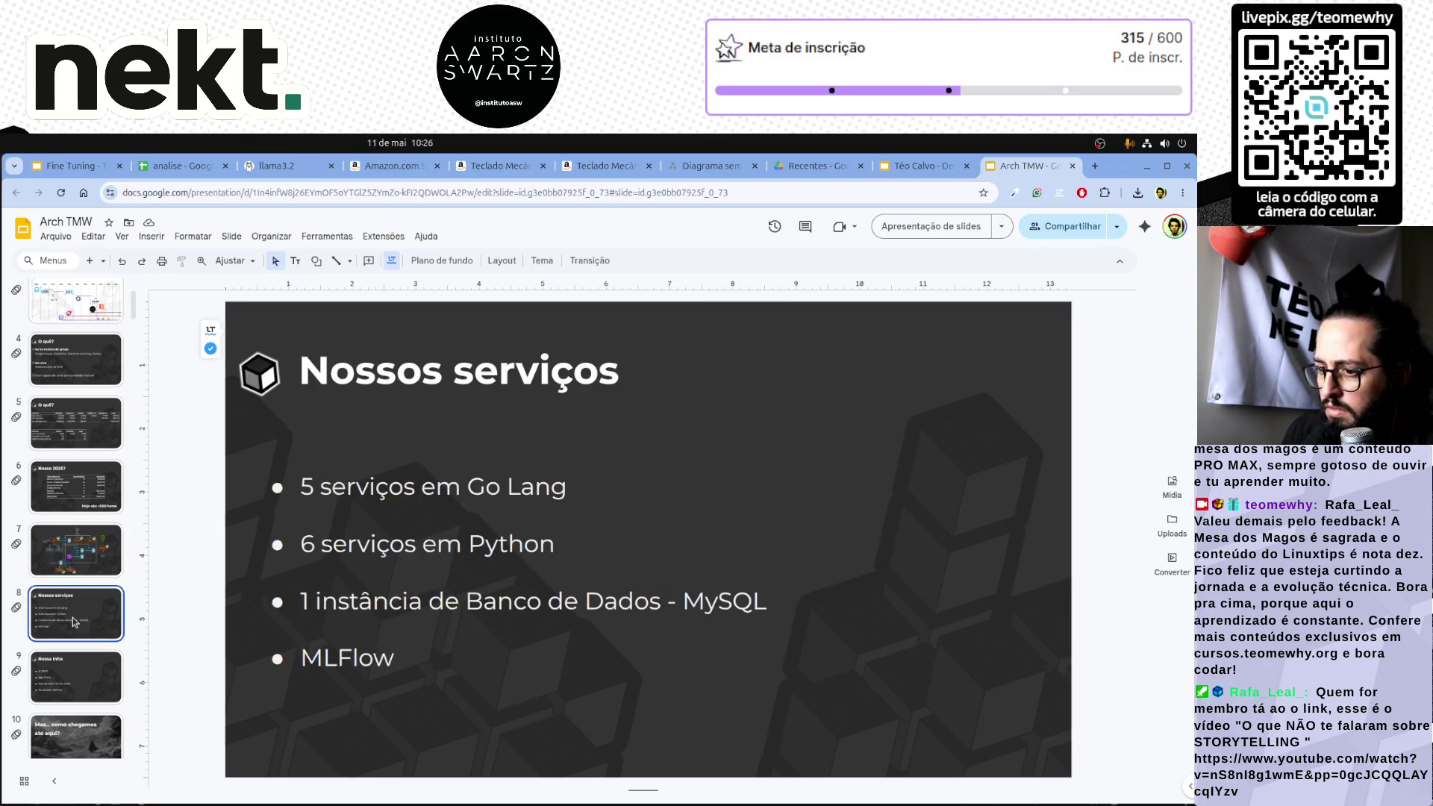
click(96, 690)
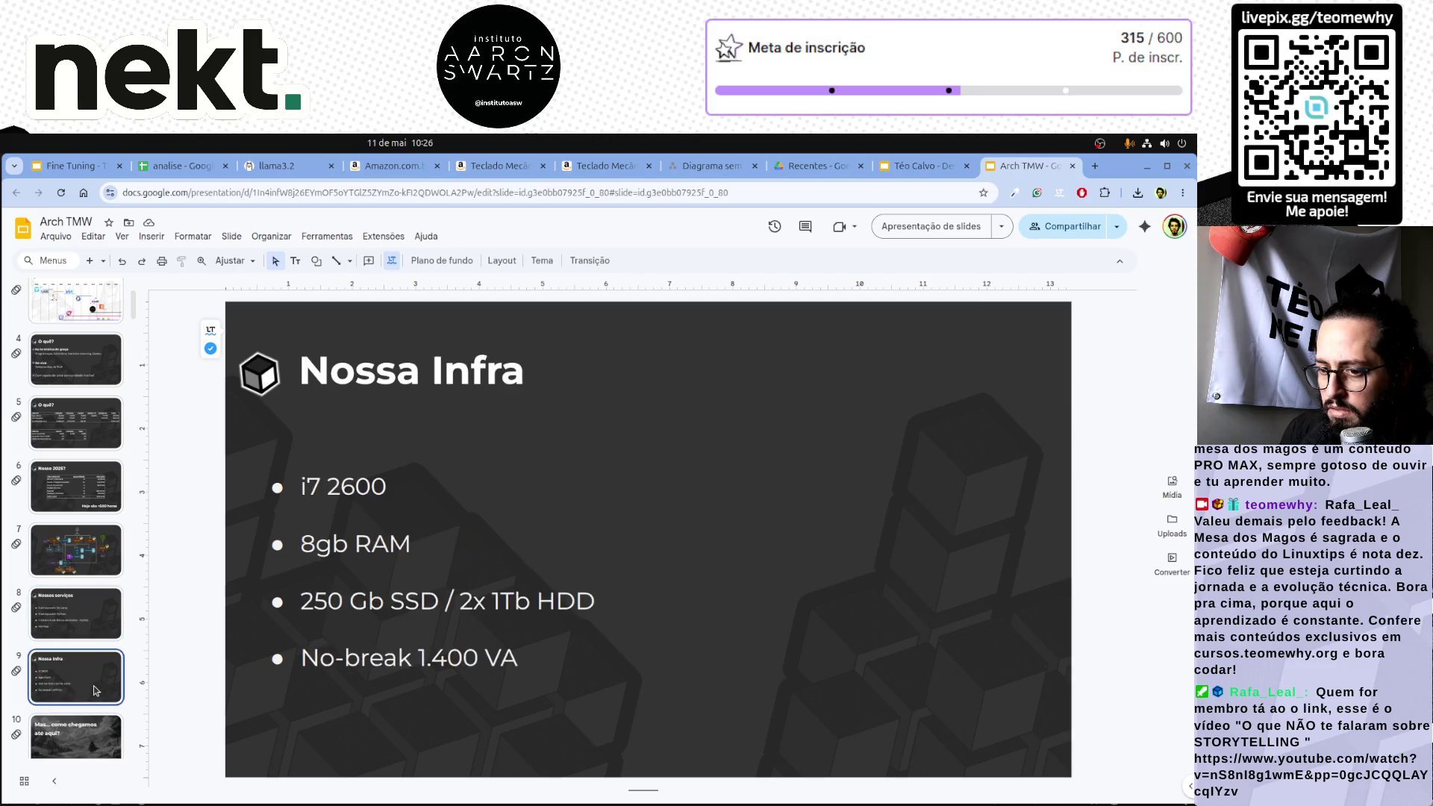
click(69, 565)
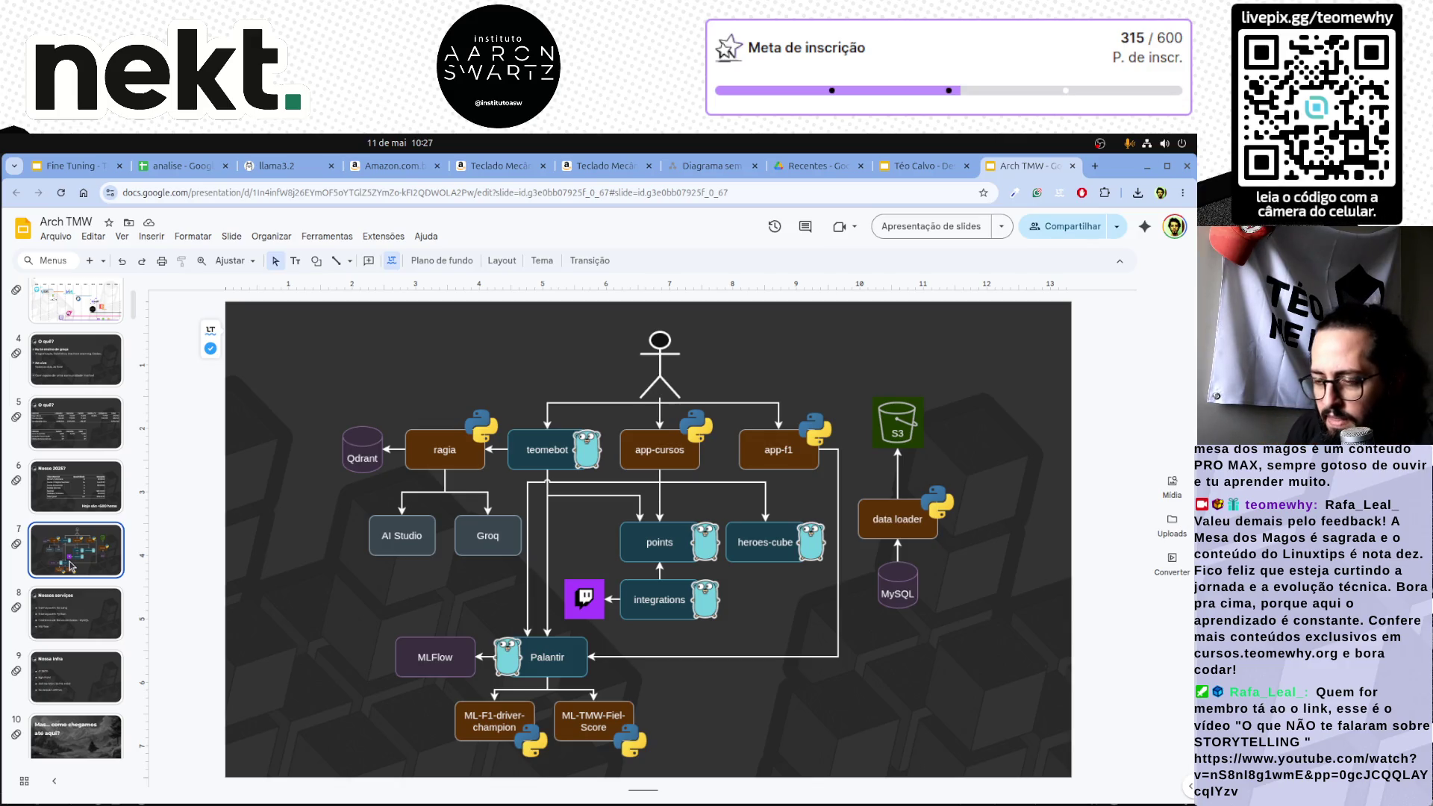
scroll(71, 567, down, 3)
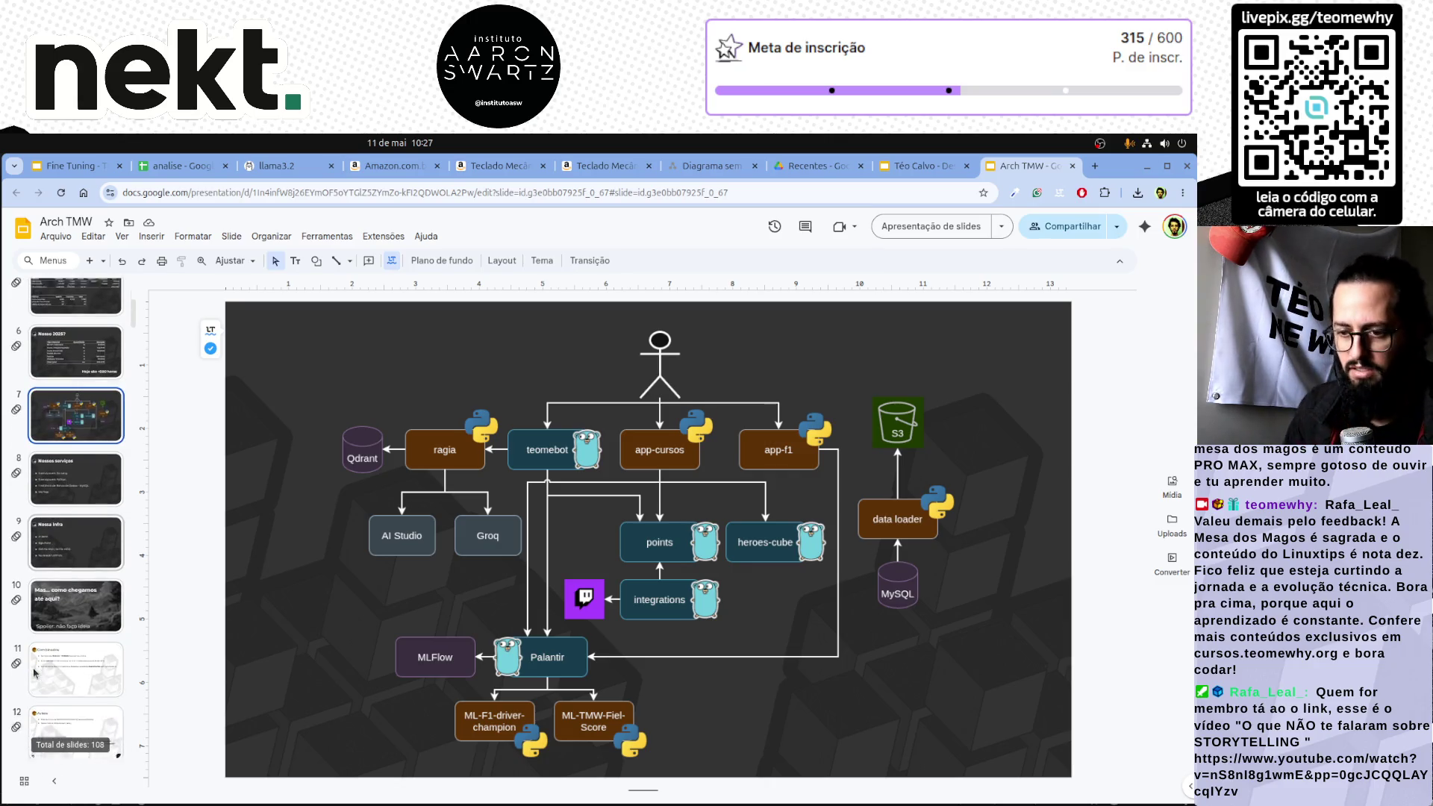
click(95, 591)
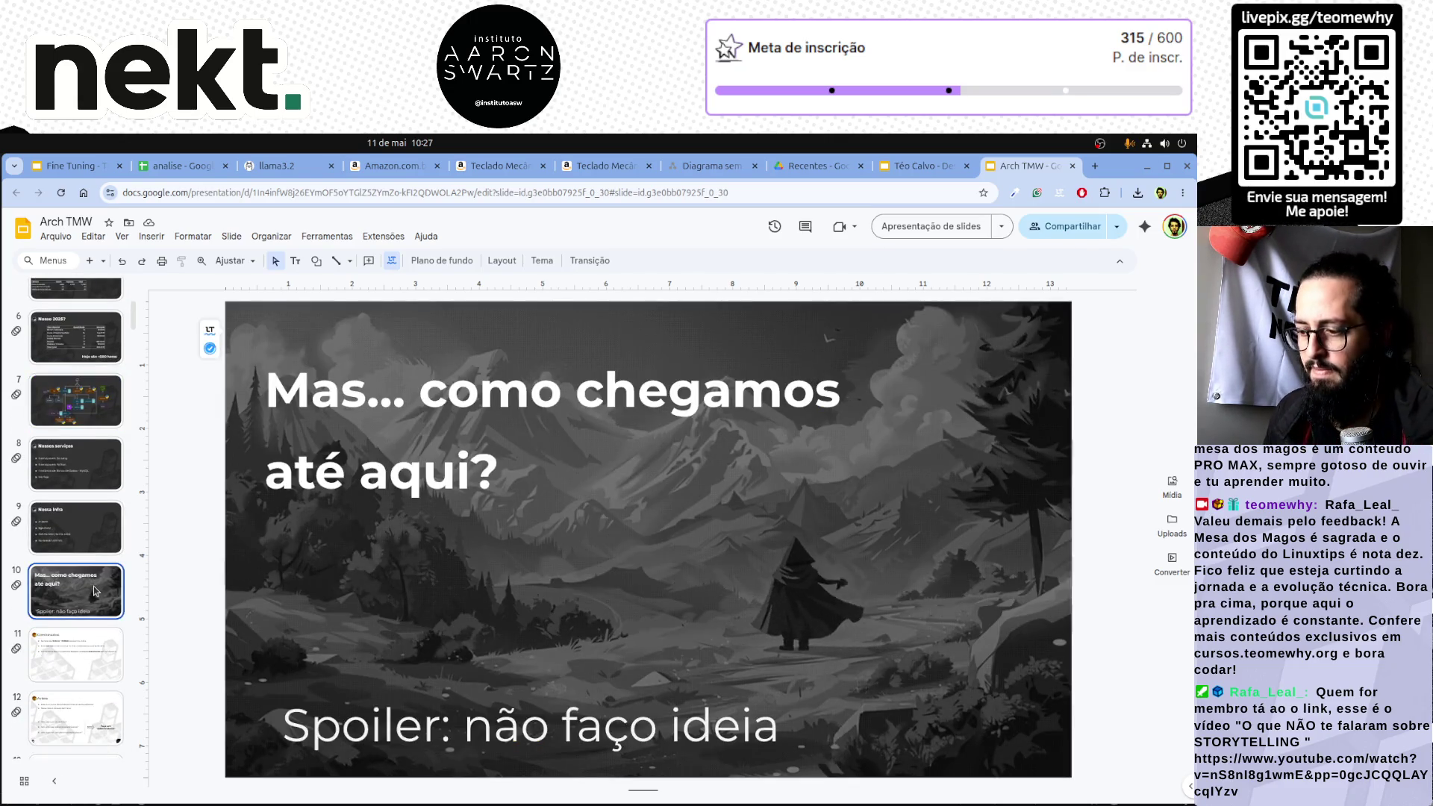
click(89, 532)
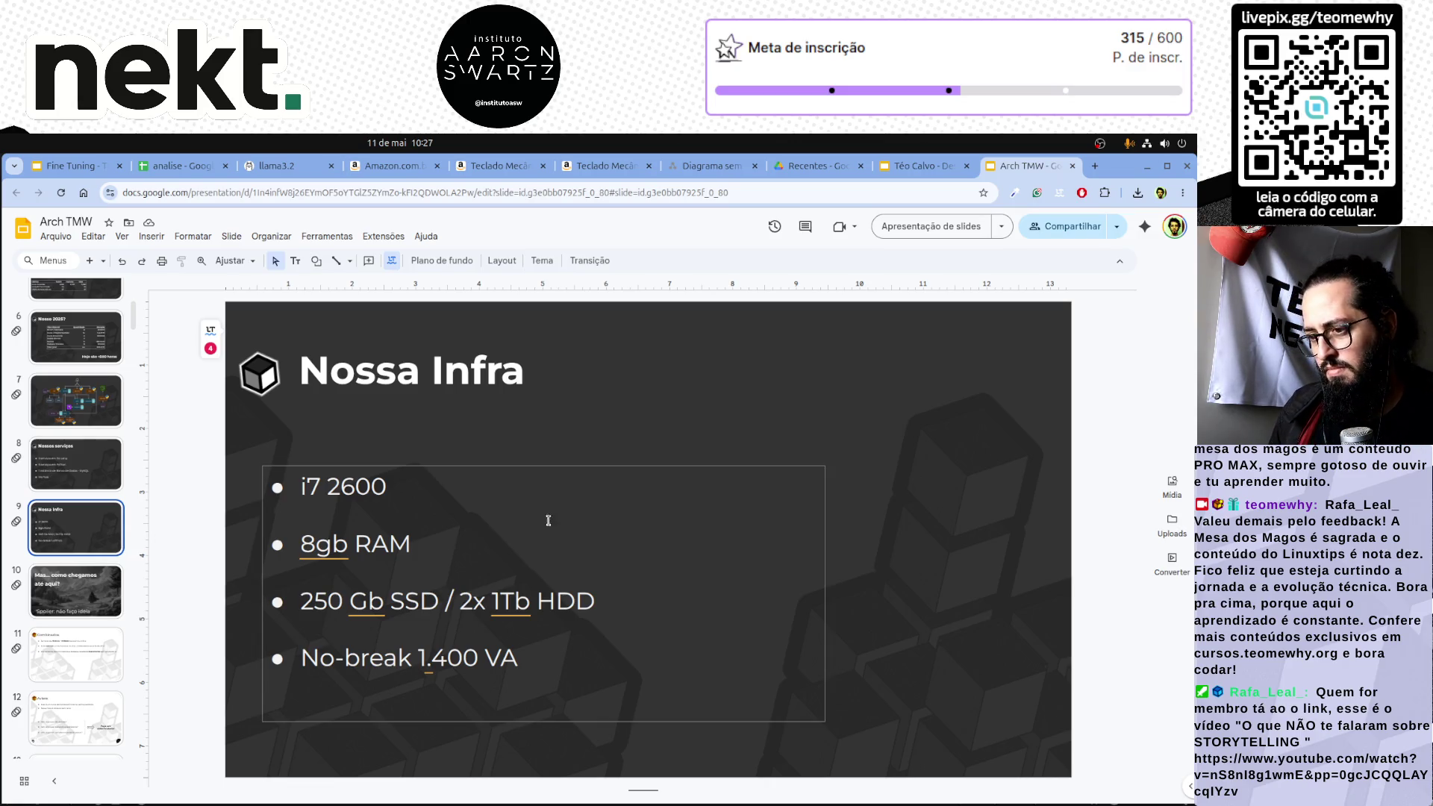
click(485, 489)
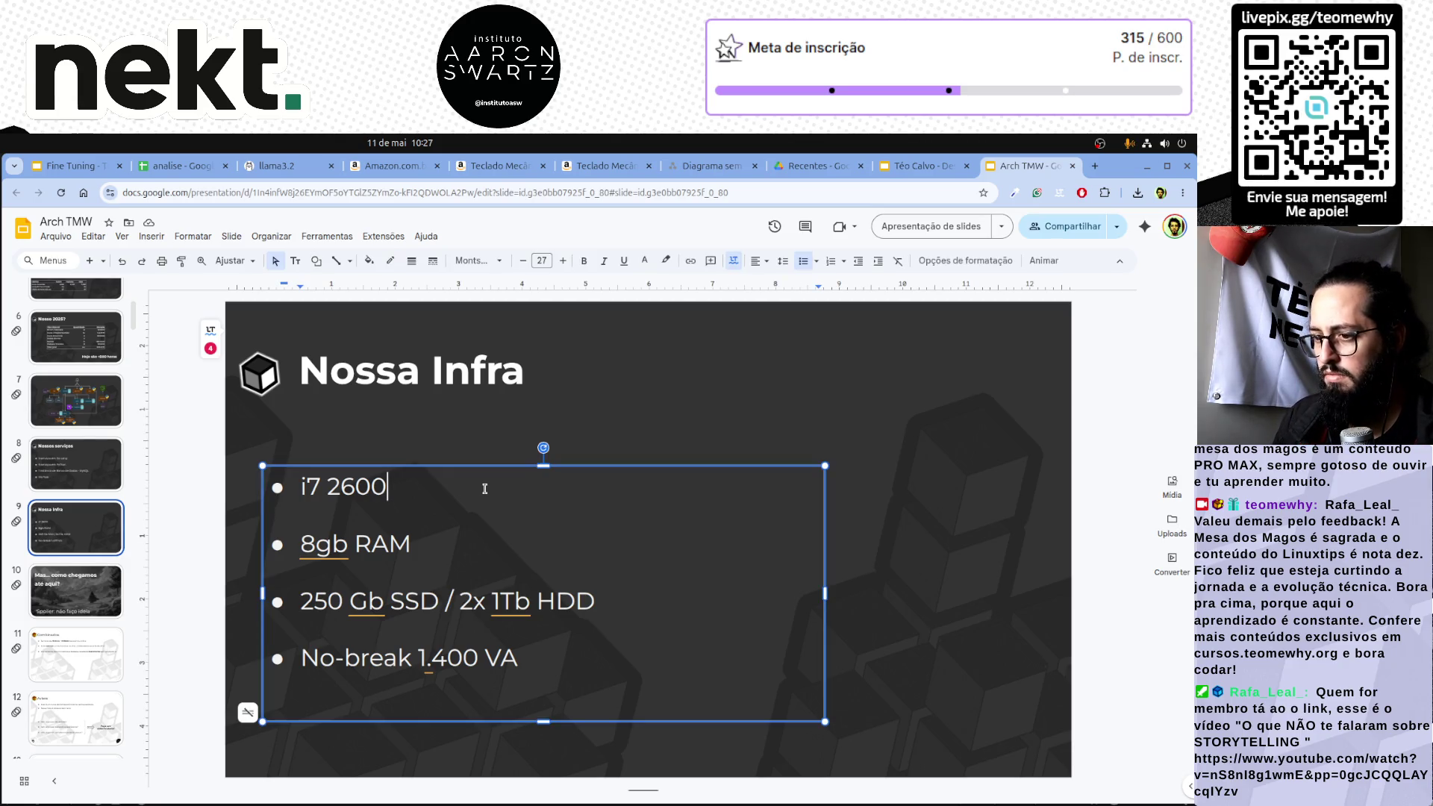
Step: Add a 'Placa SpaceBR' bullet after the storage line and enlarge the text box to fit five bullets
click(656, 595)
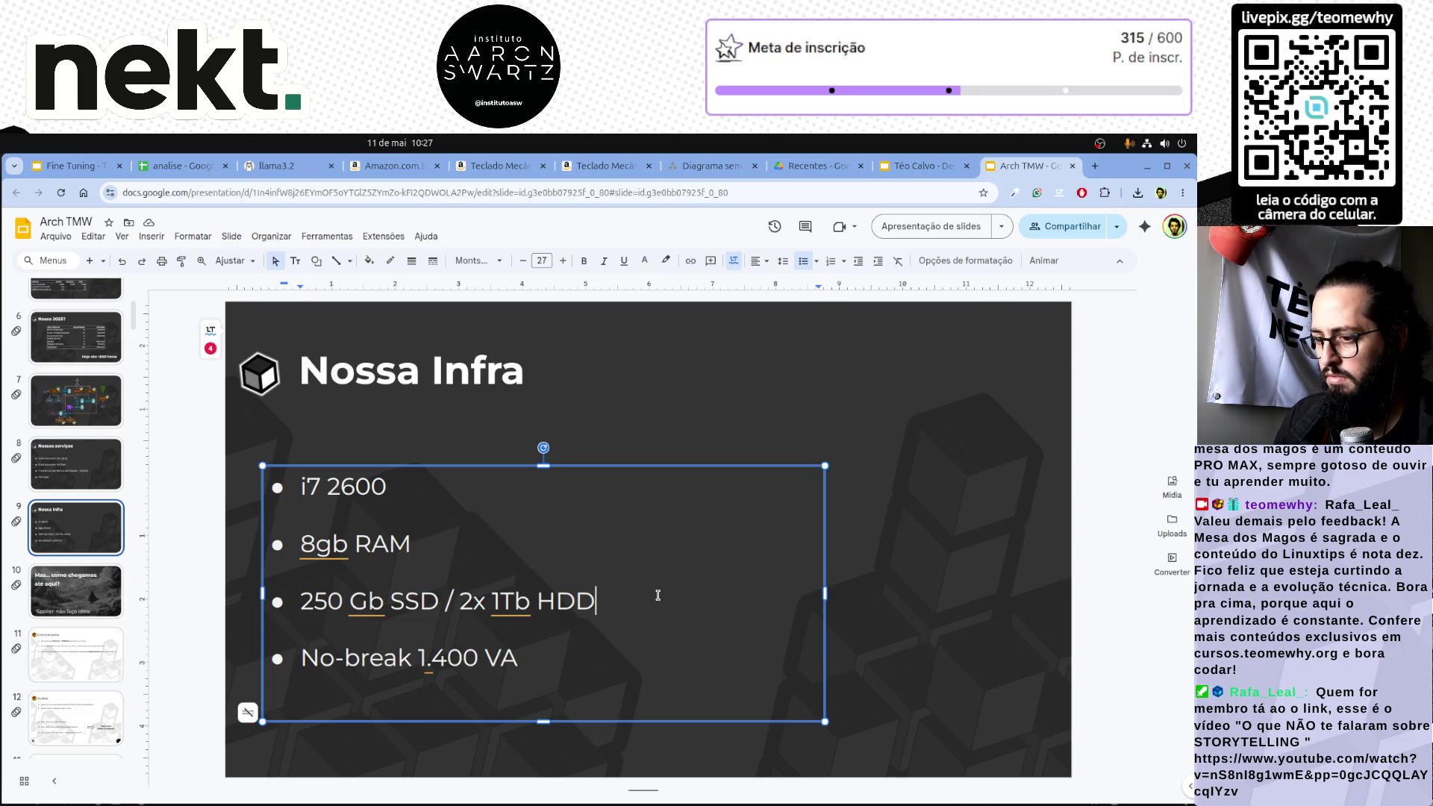
key(Return)
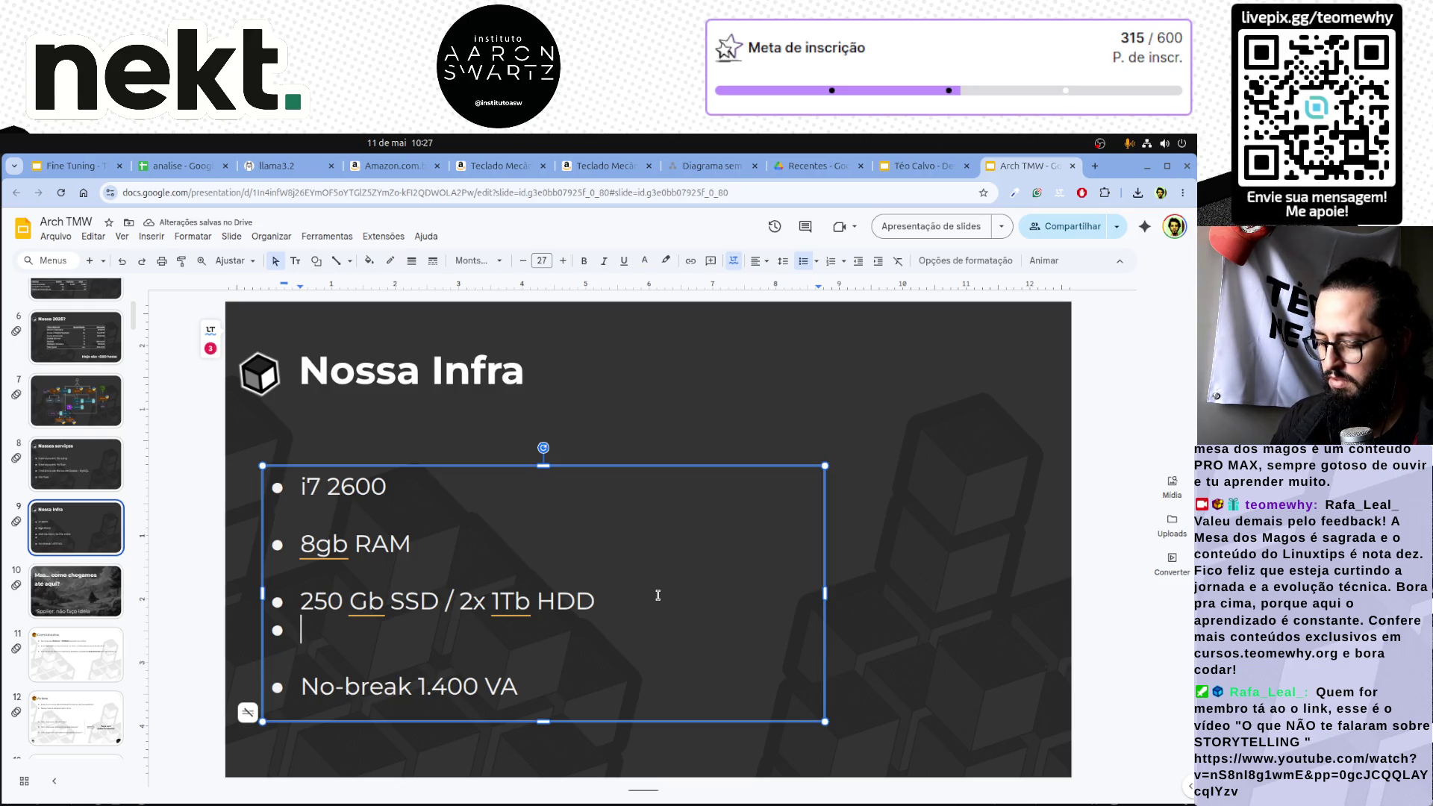
text(Pla)
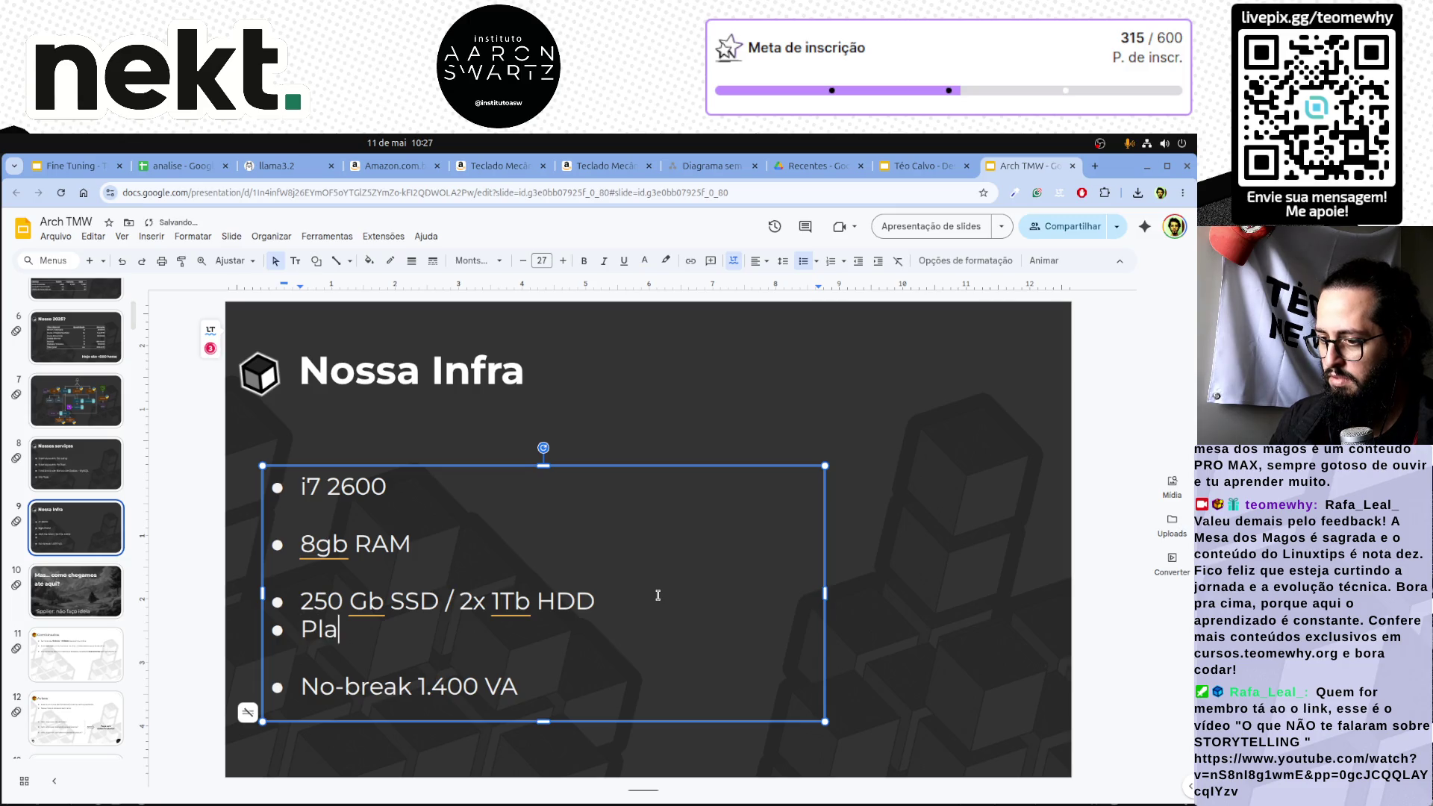
text(ca white)
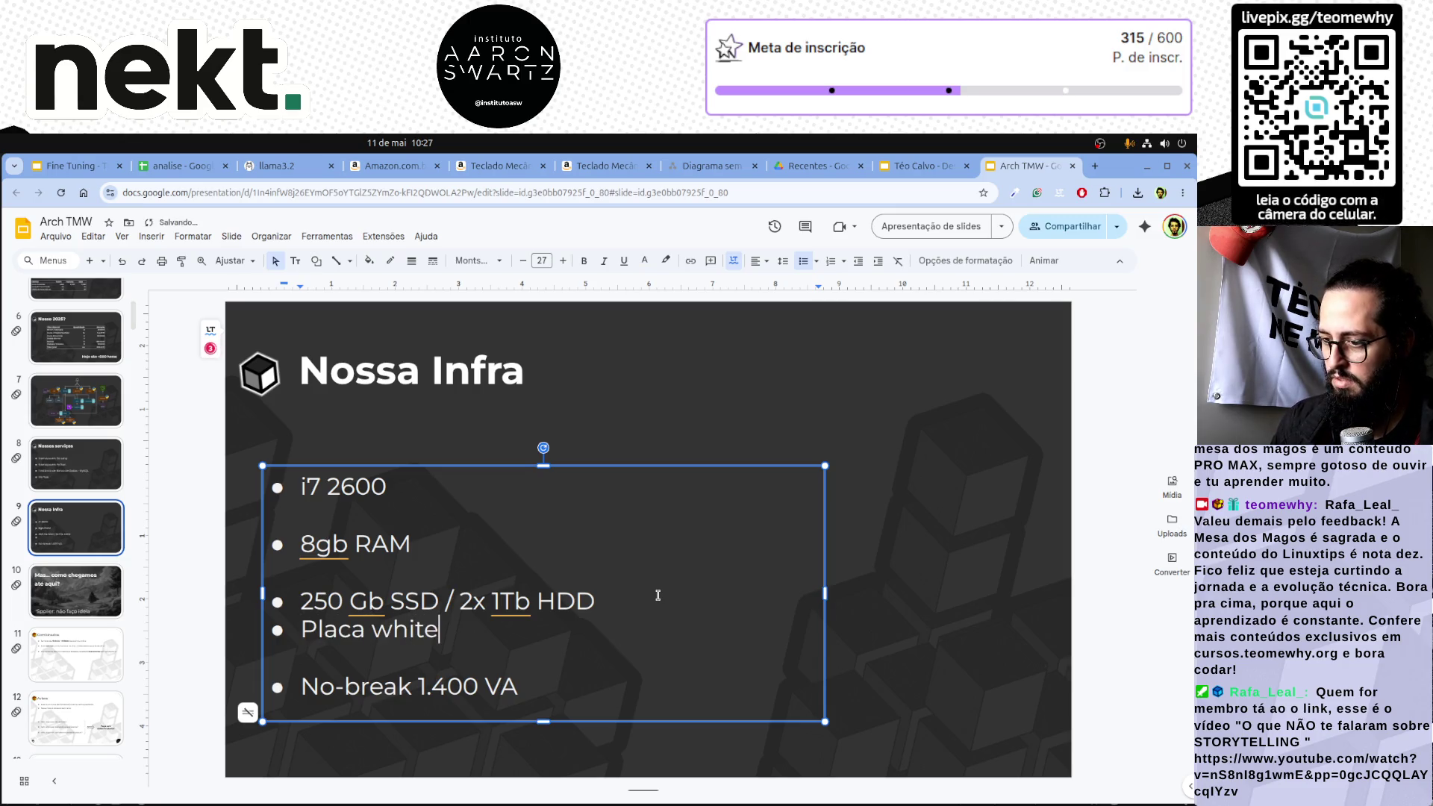
key(BackSpace)
key(BackSpace)
key(BackSpace)
key(BackSpace)
key(BackSpace)
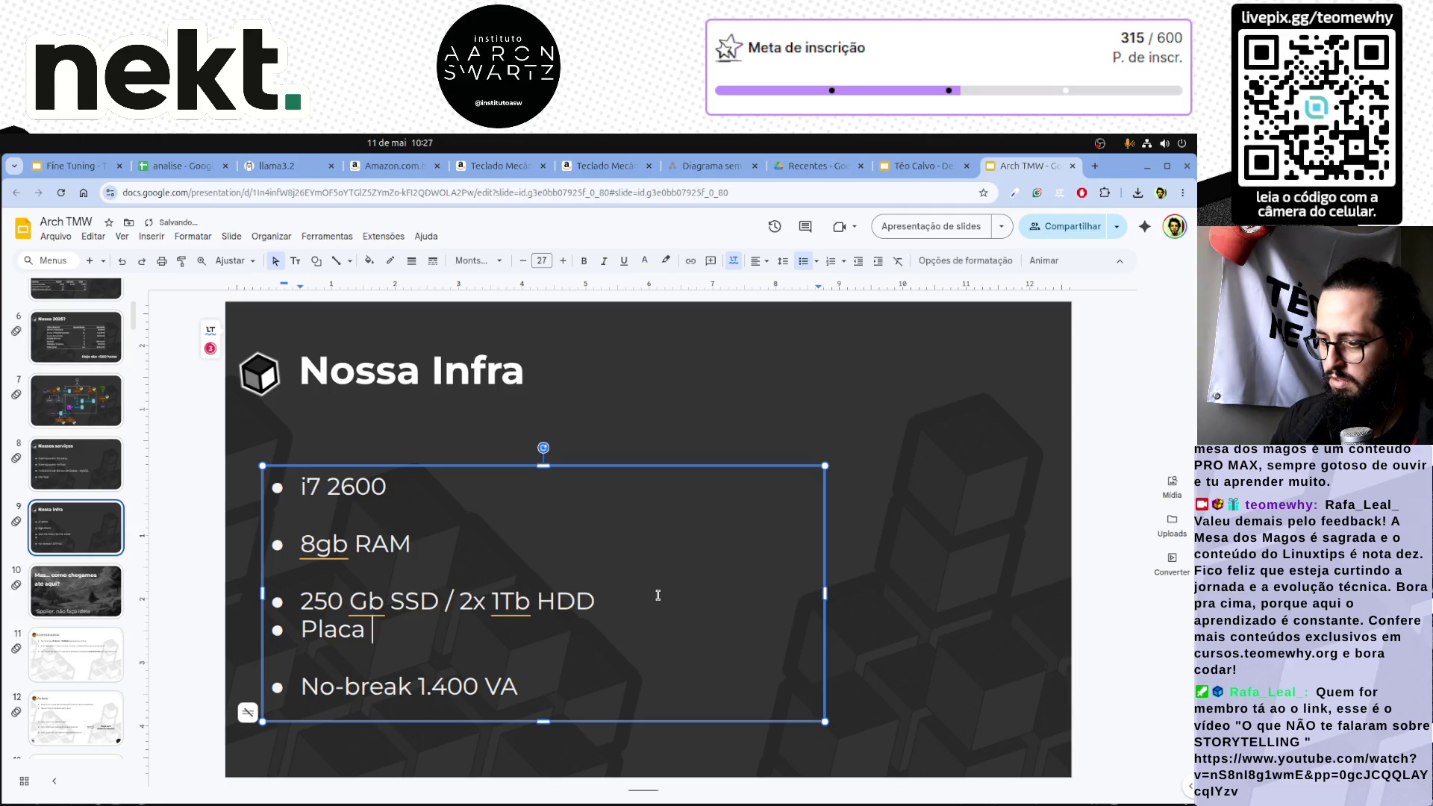
text(SpaceBR)
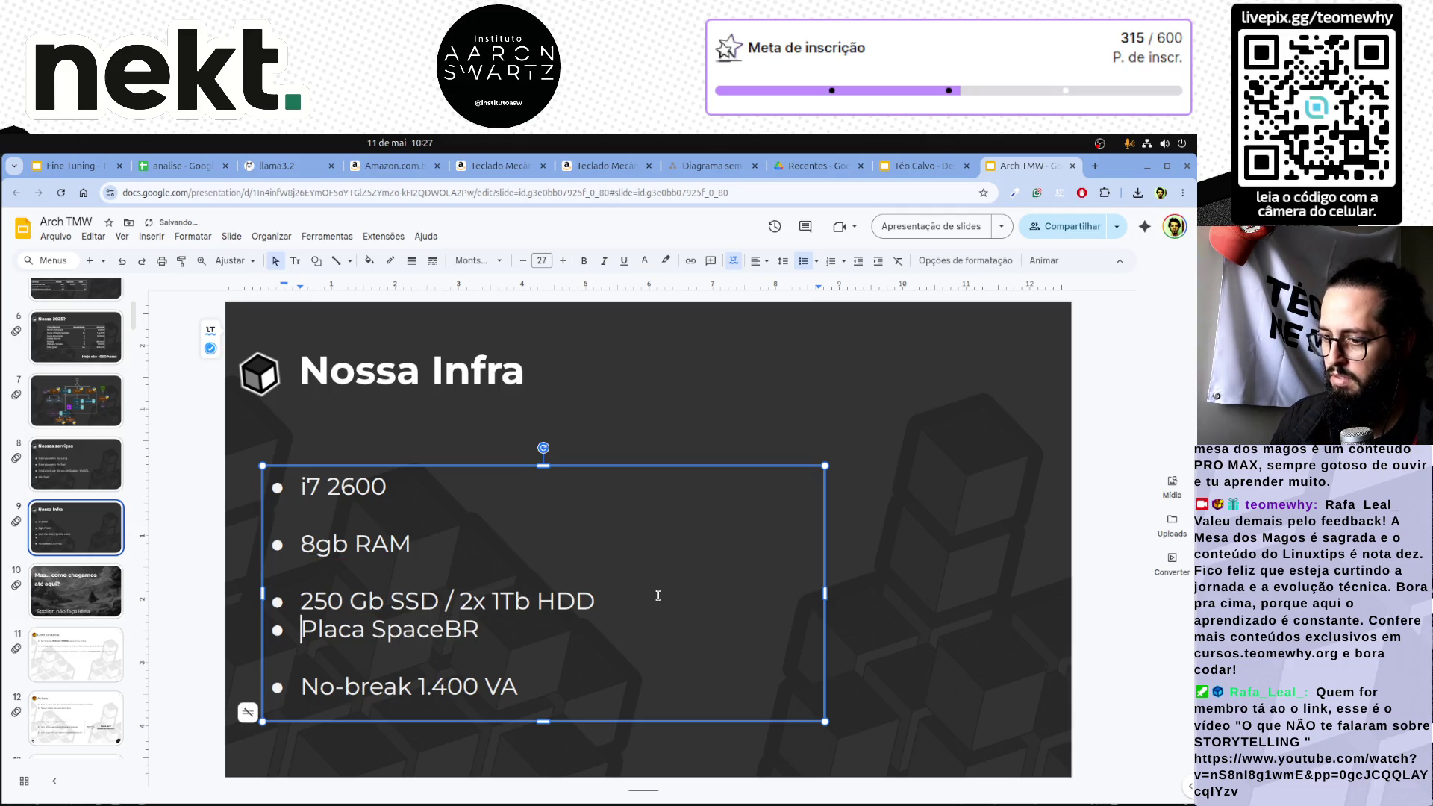
key(Return)
key(Delete)
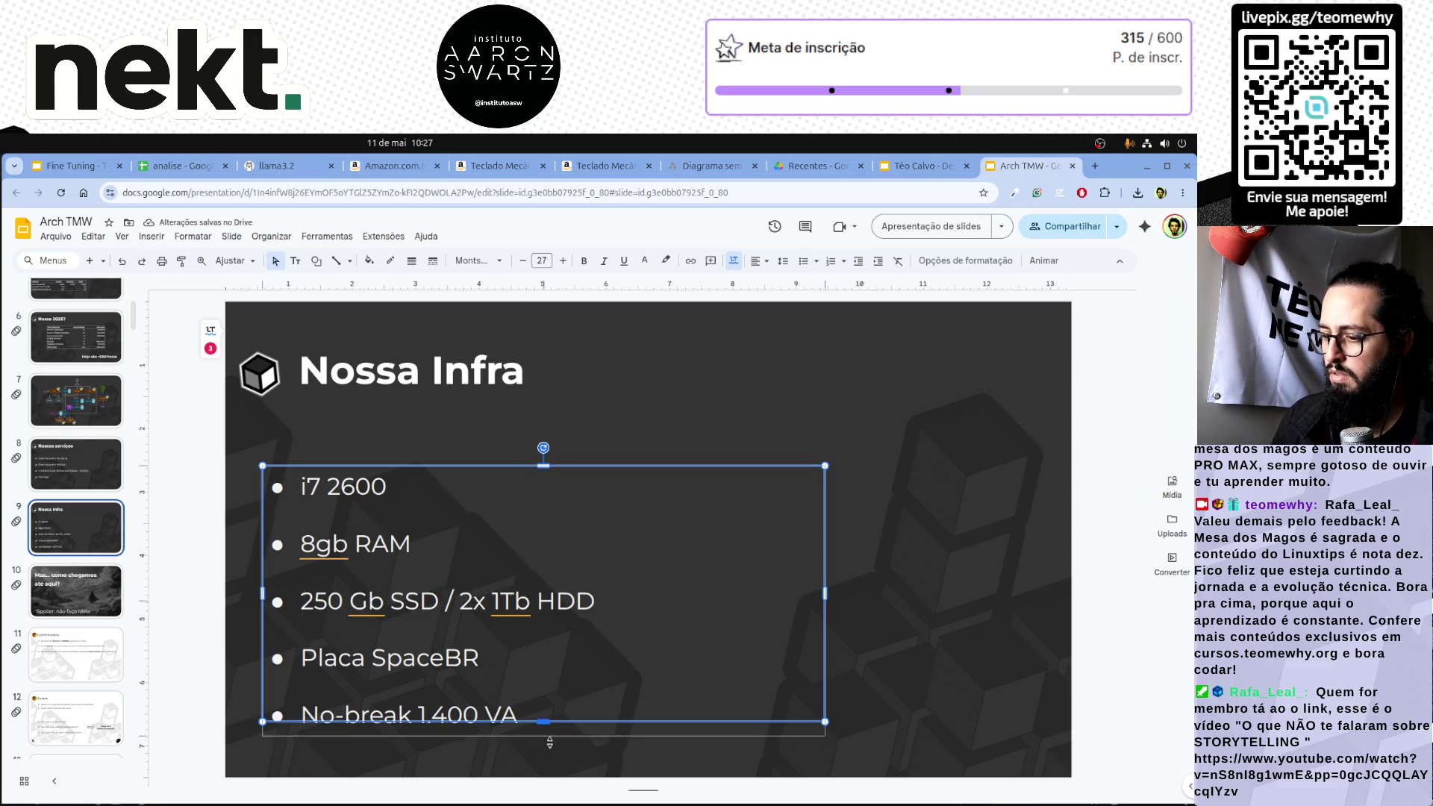
drag(544, 721, 551, 759)
click(951, 634)
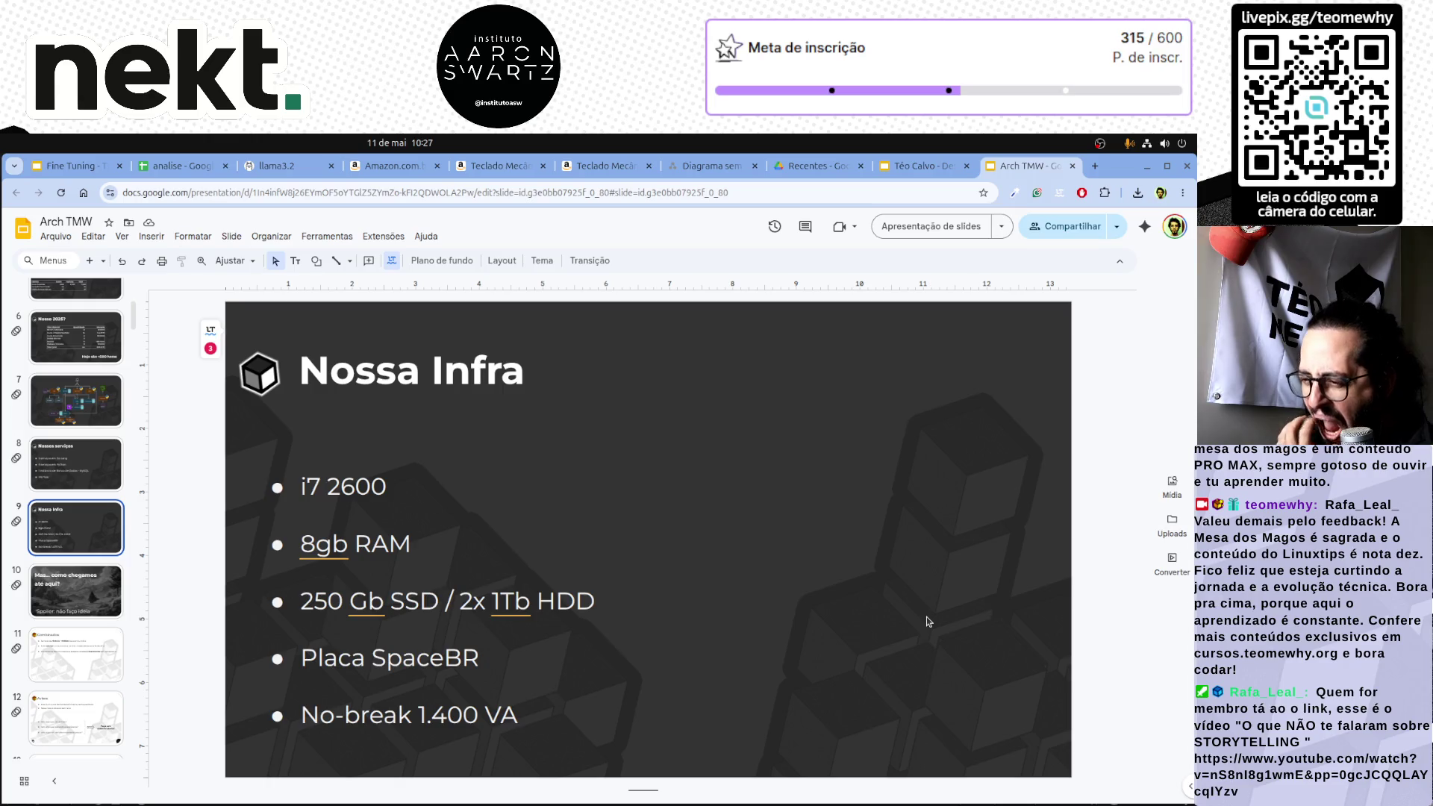
scroll(101, 617, down, 2)
scroll(101, 617, down, 2)
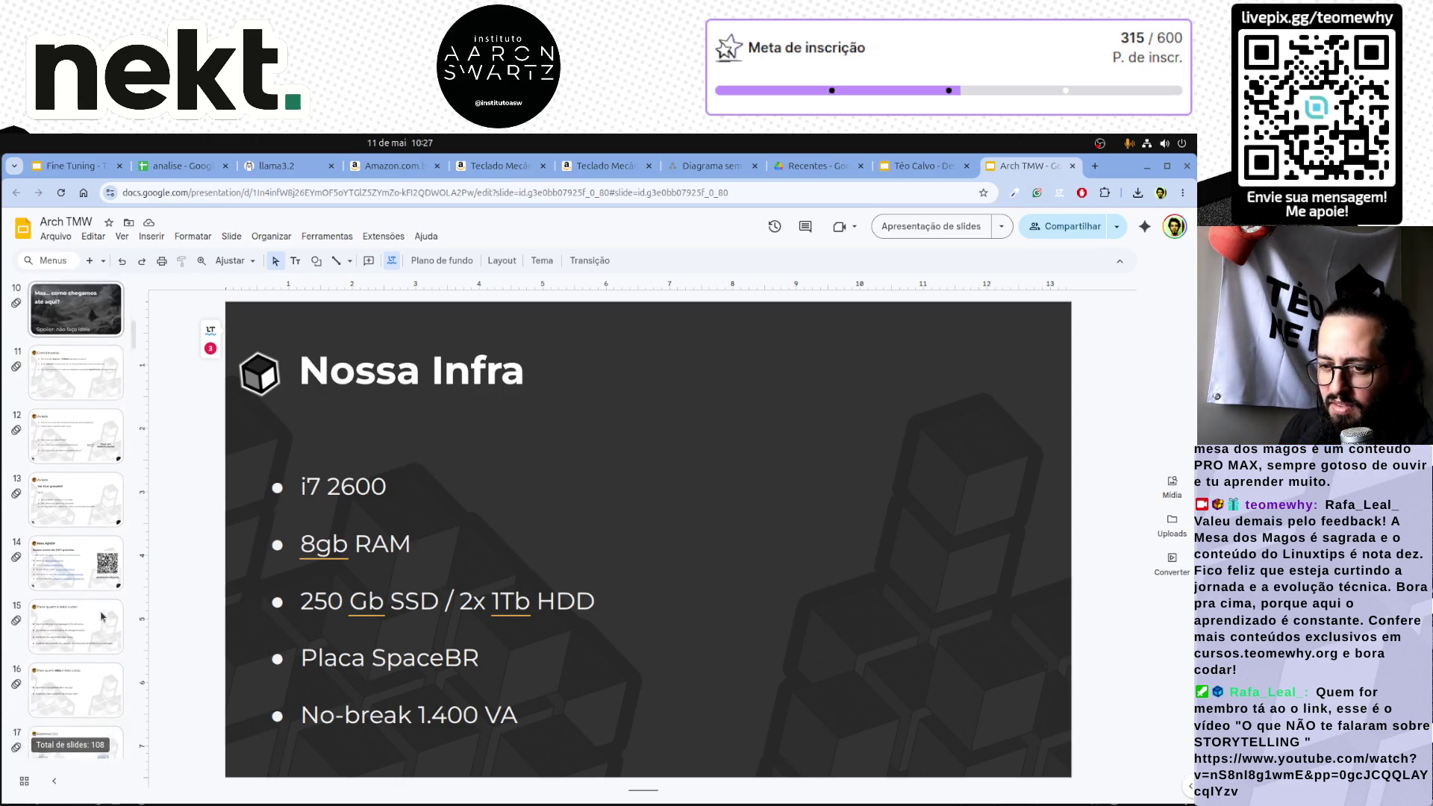
scroll(102, 616, down, 2)
scroll(102, 616, down, 2)
scroll(102, 616, up, 3)
scroll(96, 610, up, 3)
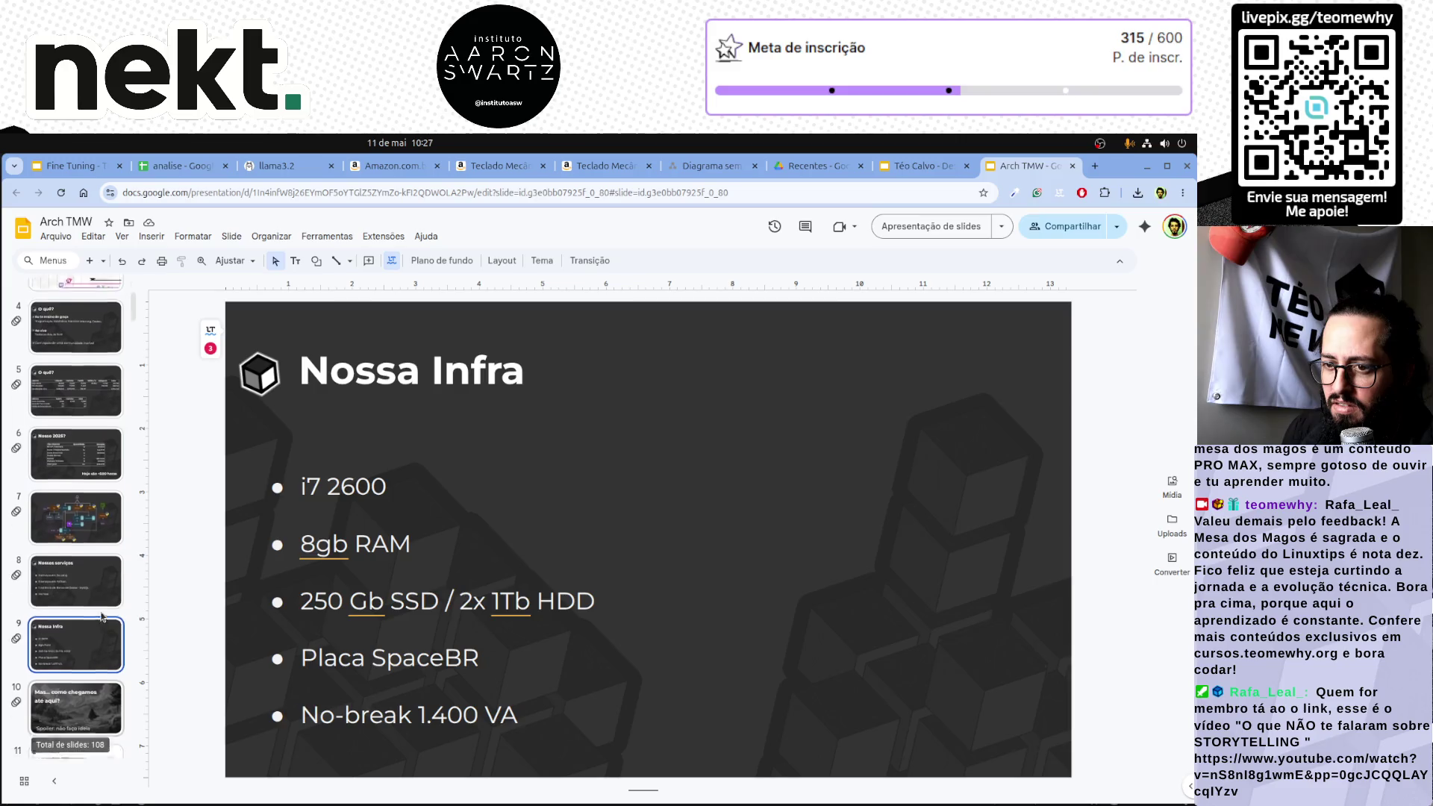
scroll(89, 602, up, 2)
click(78, 663)
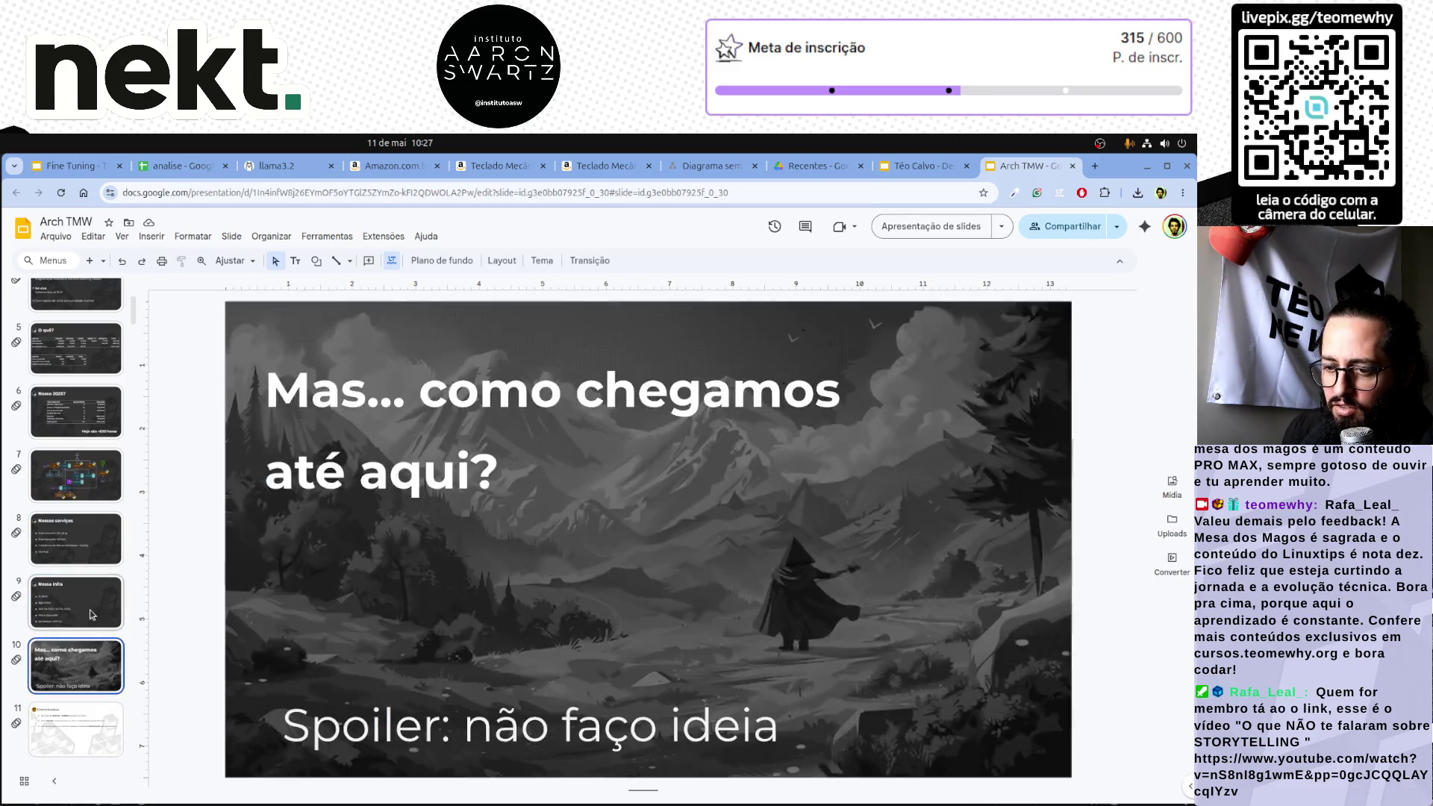
click(78, 538)
click(74, 467)
click(72, 425)
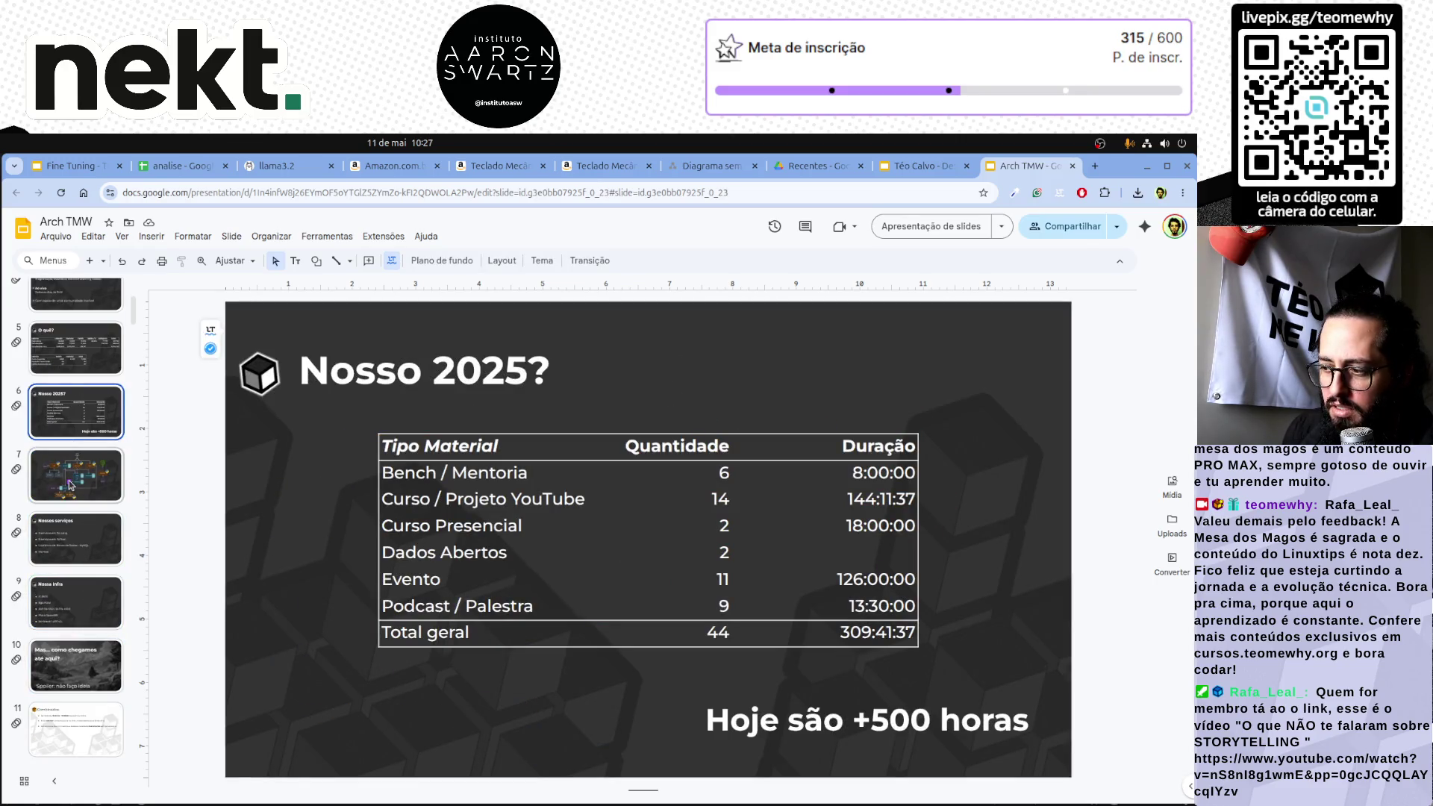
scroll(74, 484, up, 1)
scroll(75, 483, up, 1)
click(95, 361)
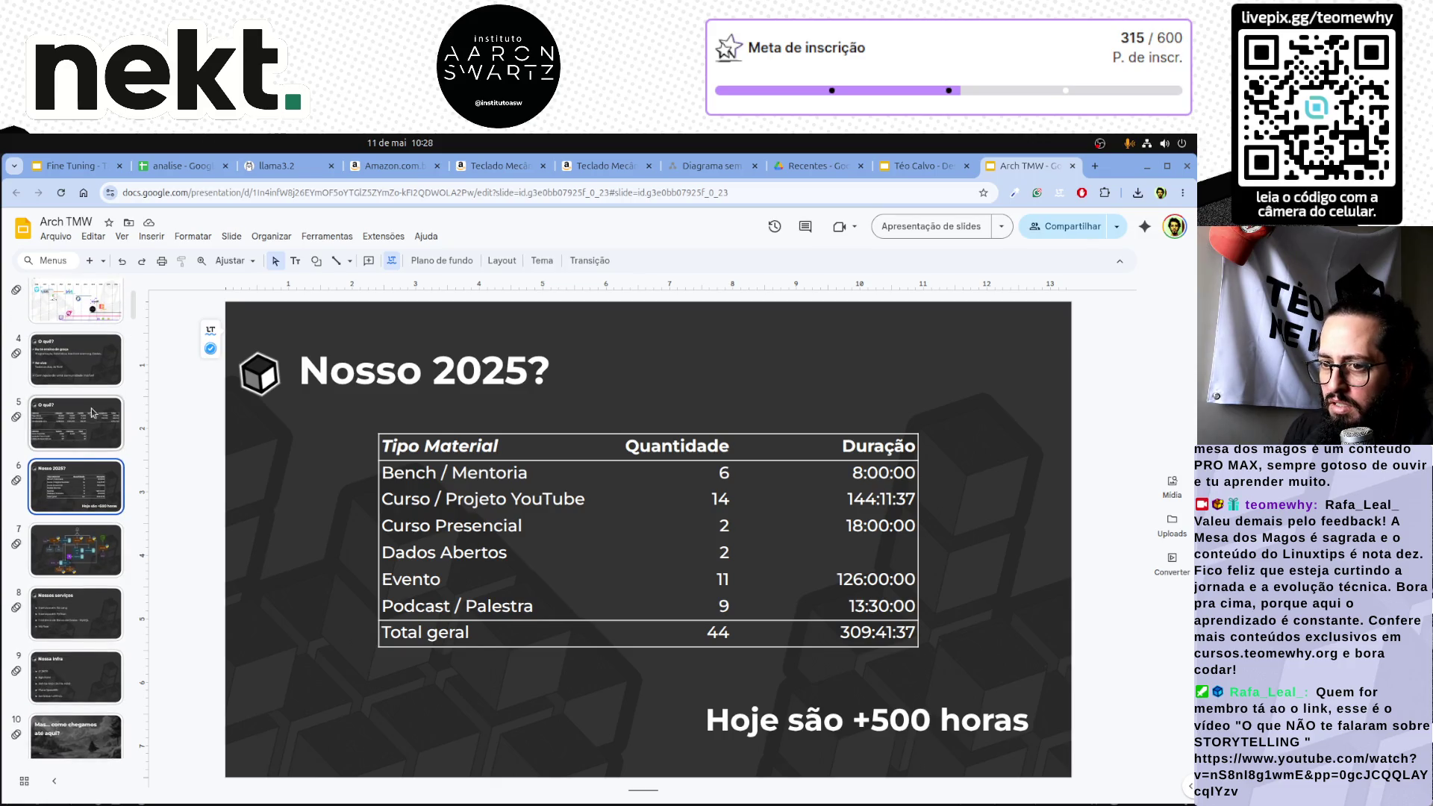
scroll(97, 359, up, 1)
key(Up)
key(Up)
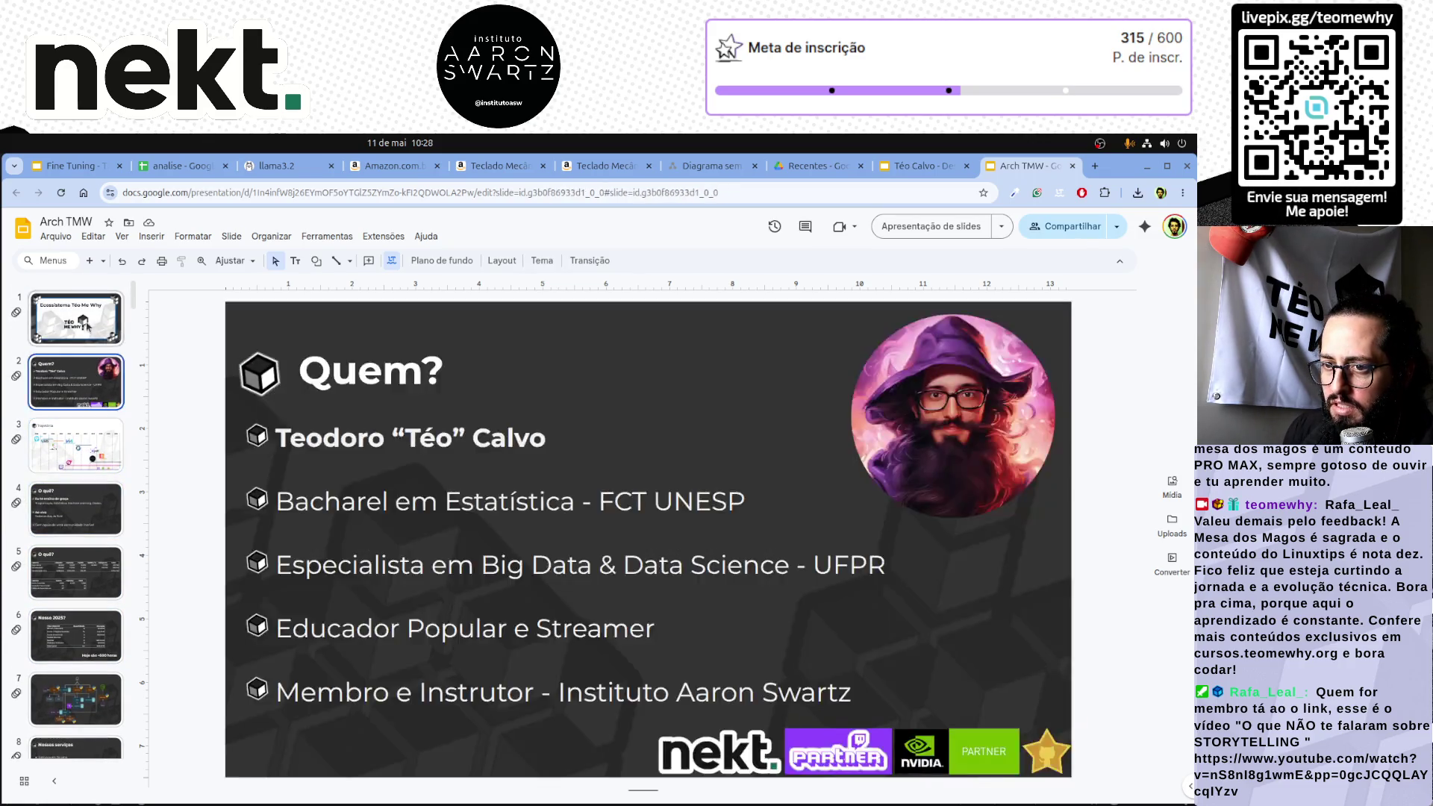
key(Up)
scroll(88, 604, down, 3)
key(Down)
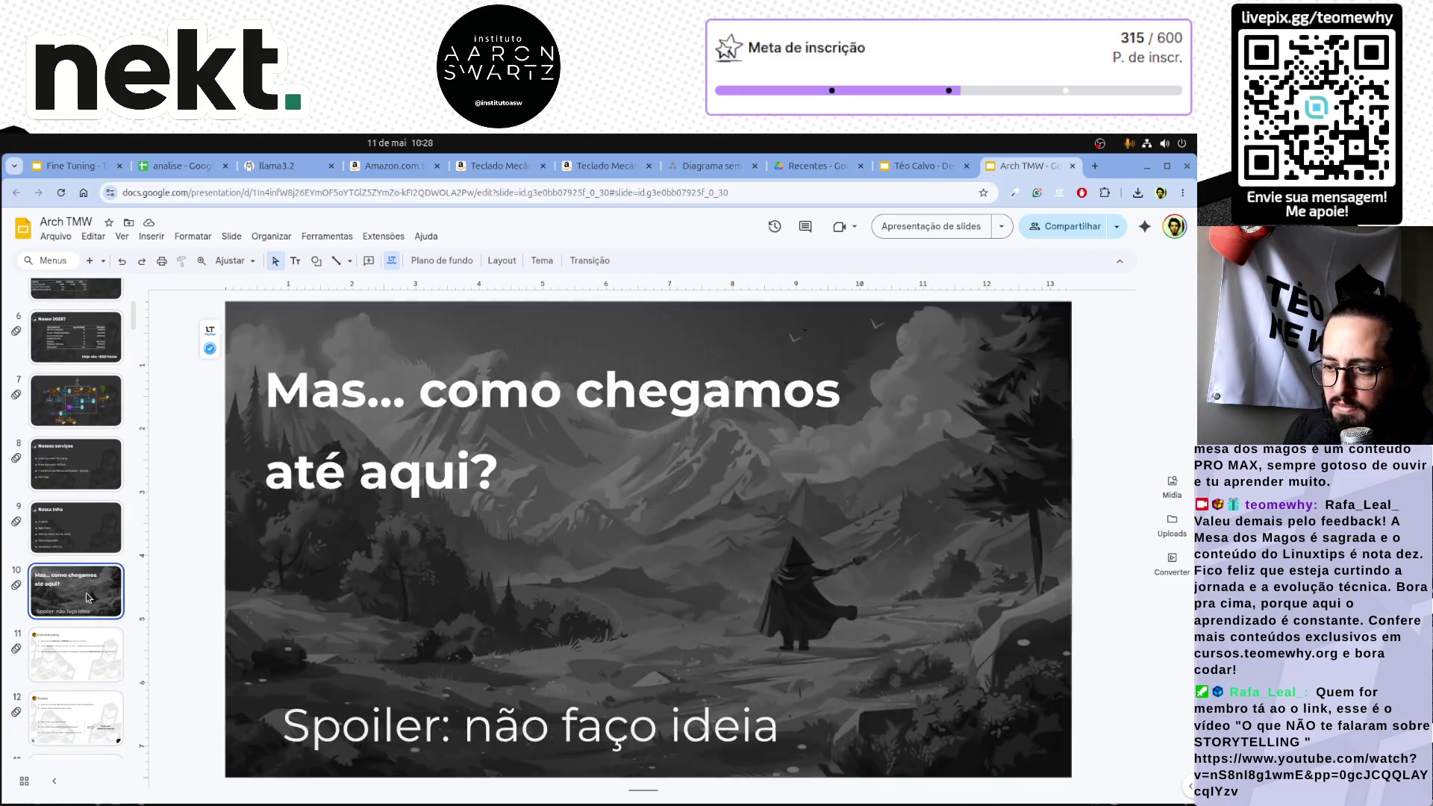
key(Up)
click(84, 469)
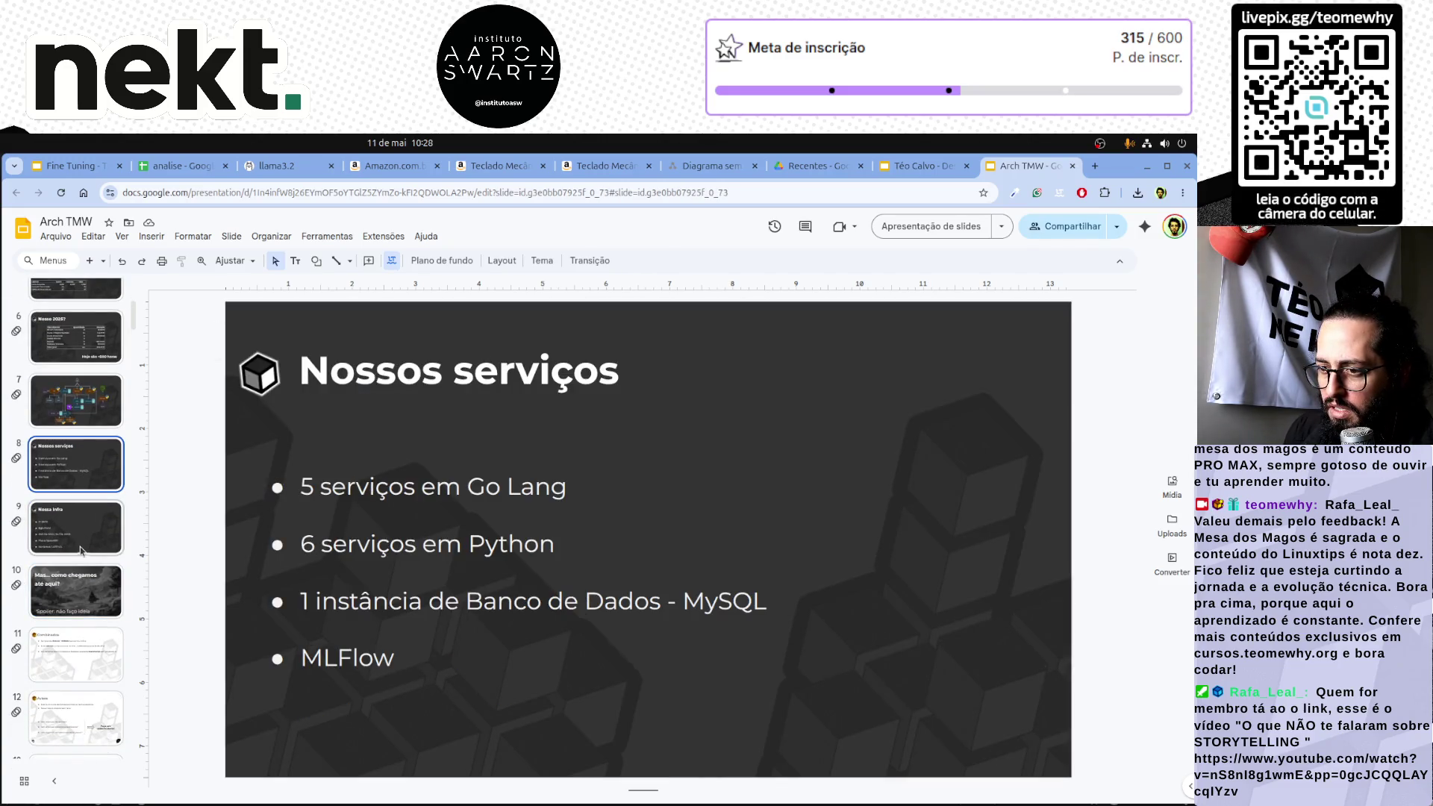
click(80, 548)
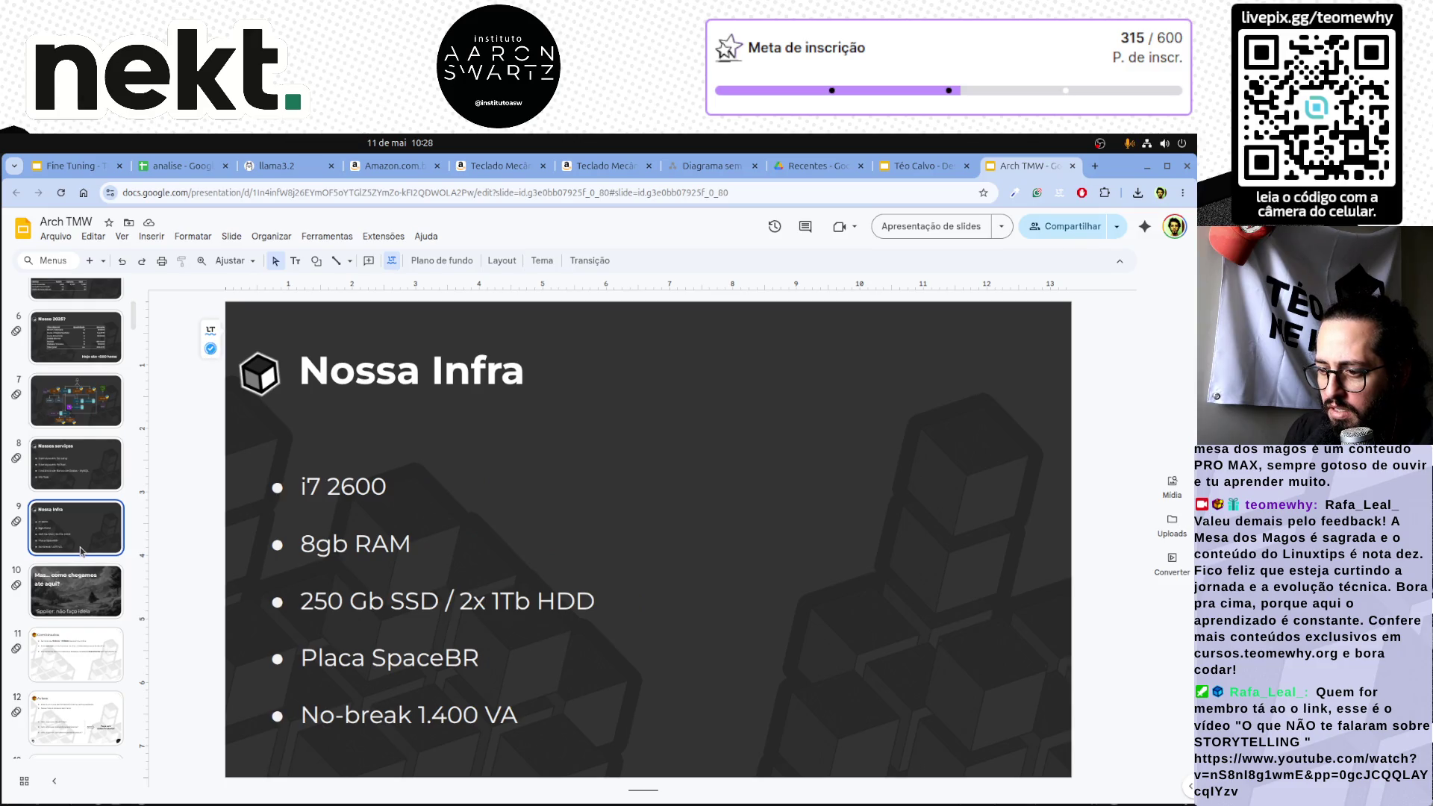
click(365, 670)
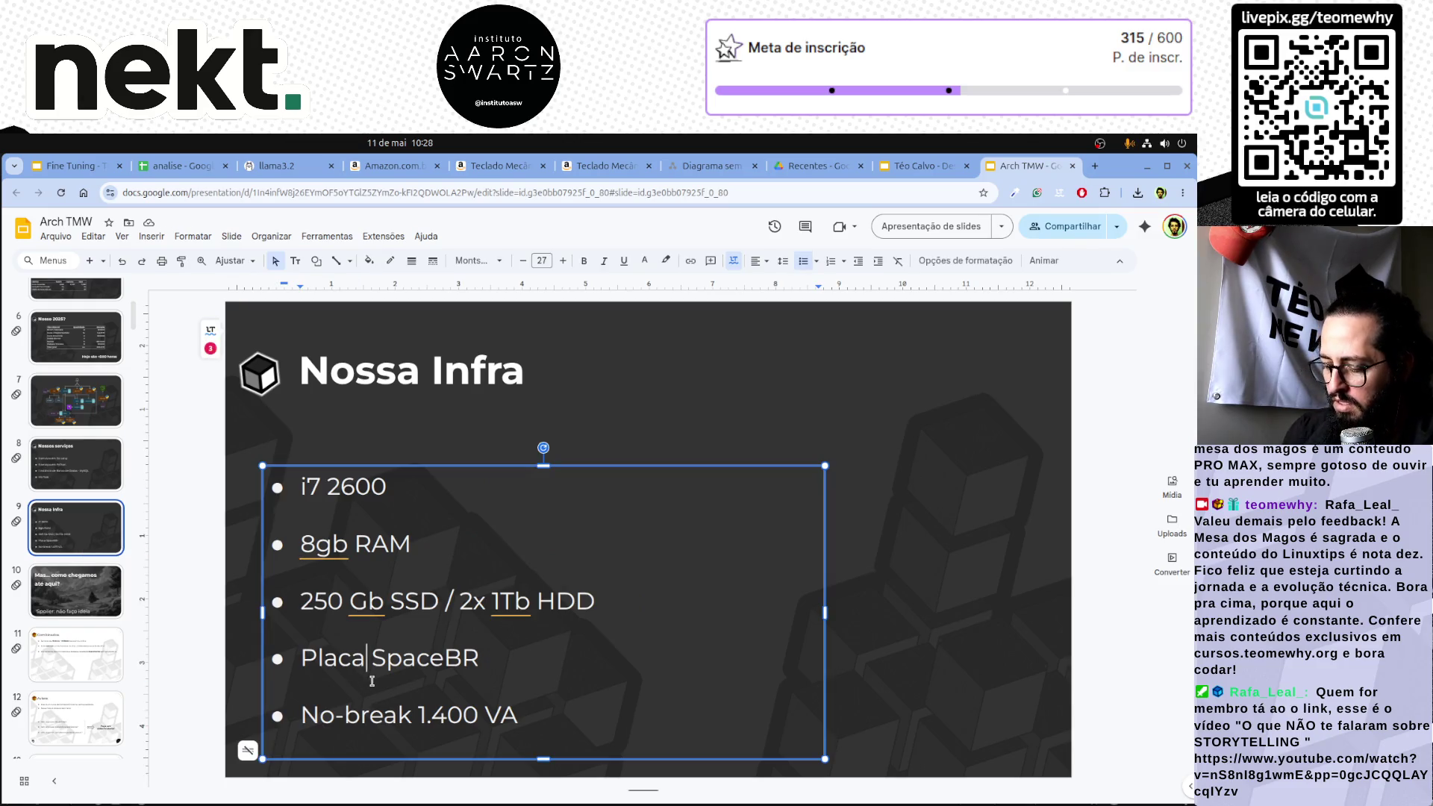
text(-mãe)
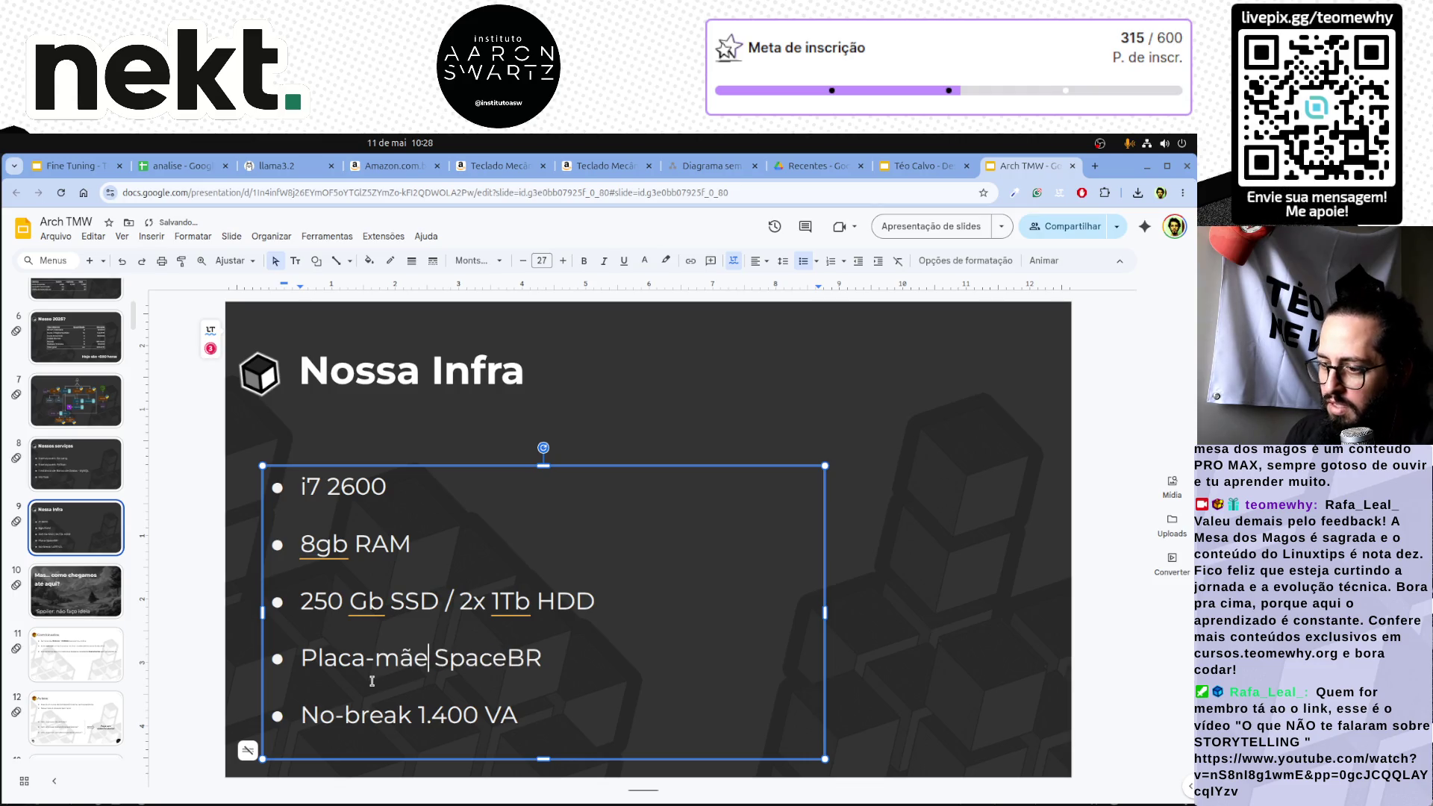
Step: Finish the 'Placa-mãe SpaceBR' bullet edit and move to the architecture diagram slide
click(75, 655)
click(82, 591)
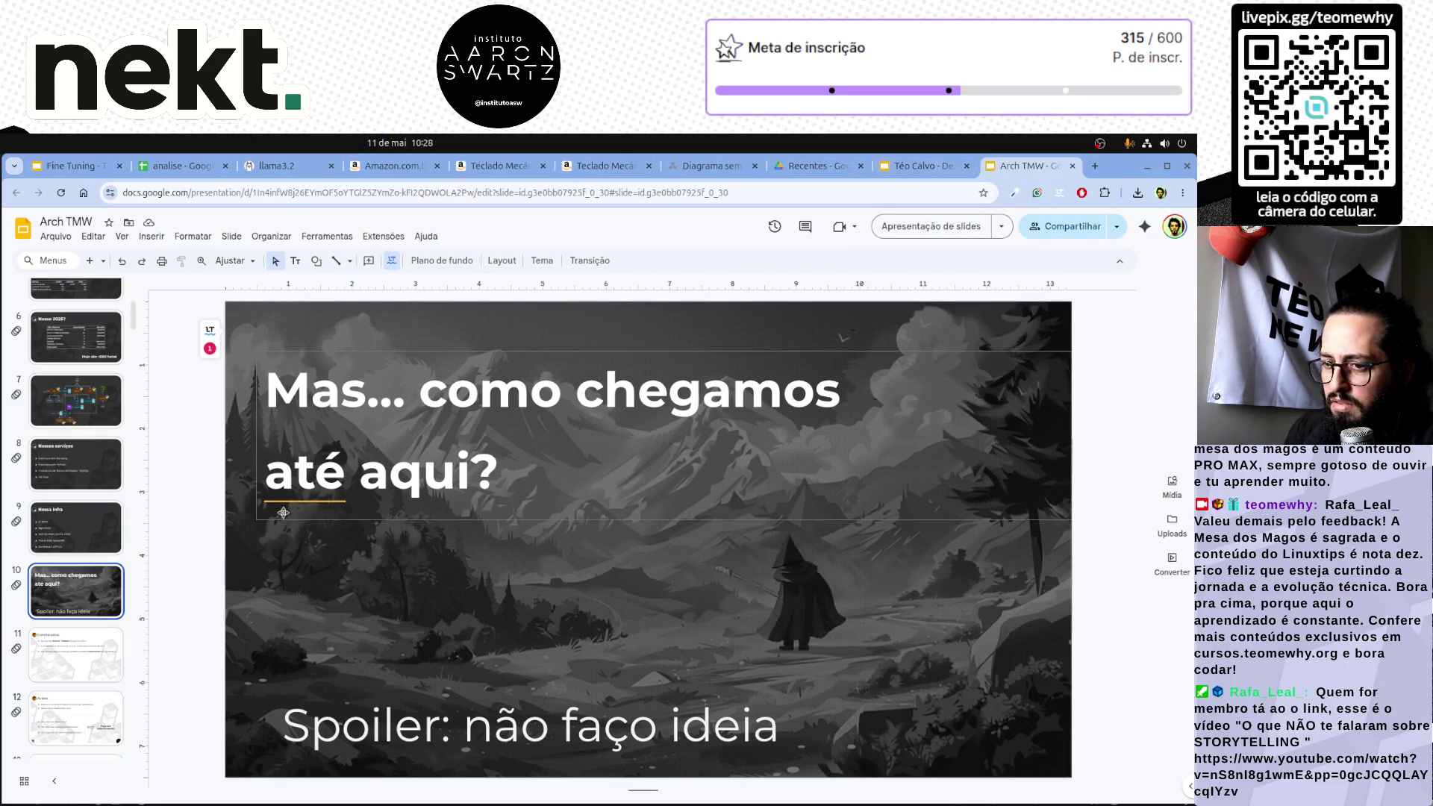
key(Up)
key(Up)
key(Up)
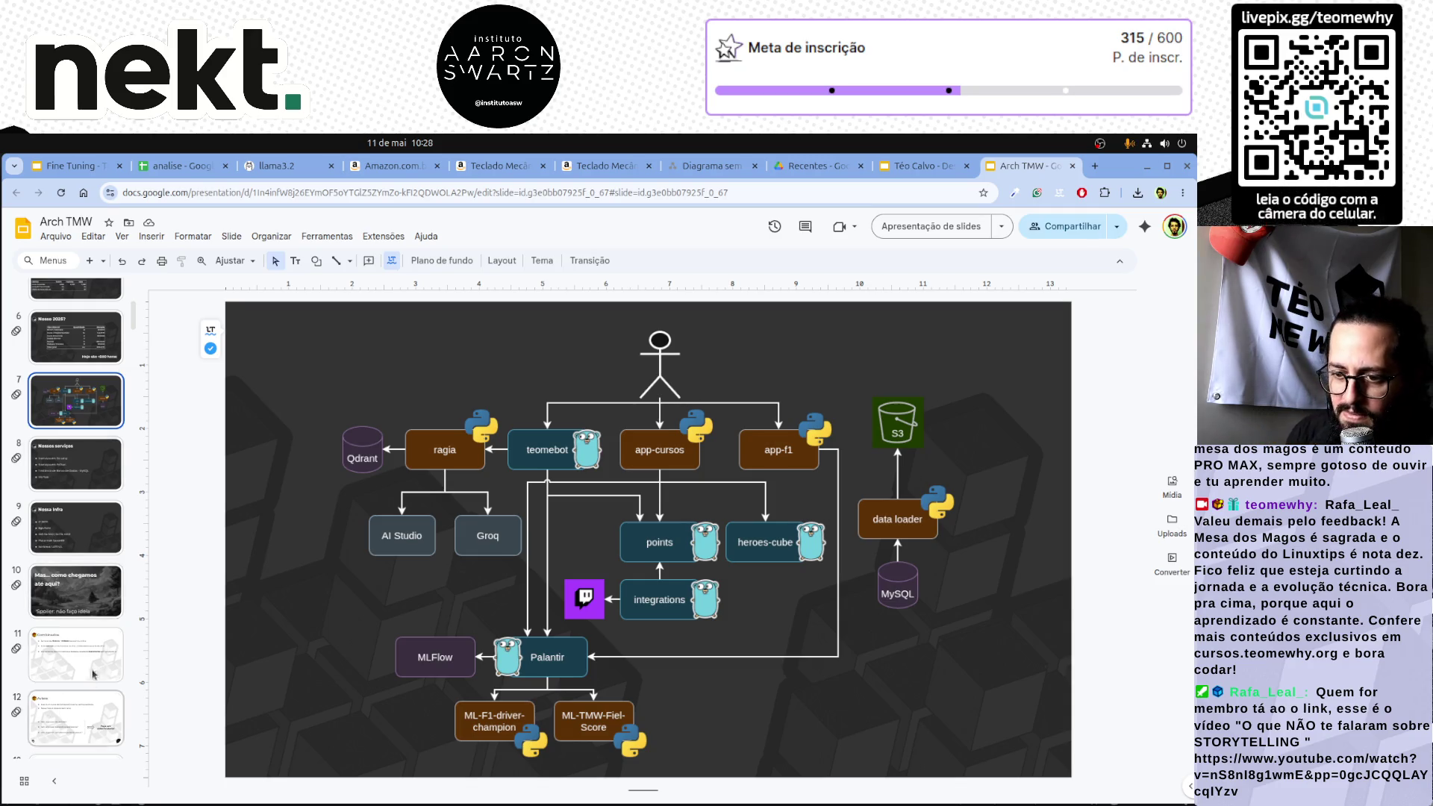
Step: Review Nossa Infra and 'Mas… como chegamos até aqui?', then select the blank slide 11
click(97, 601)
key(Up)
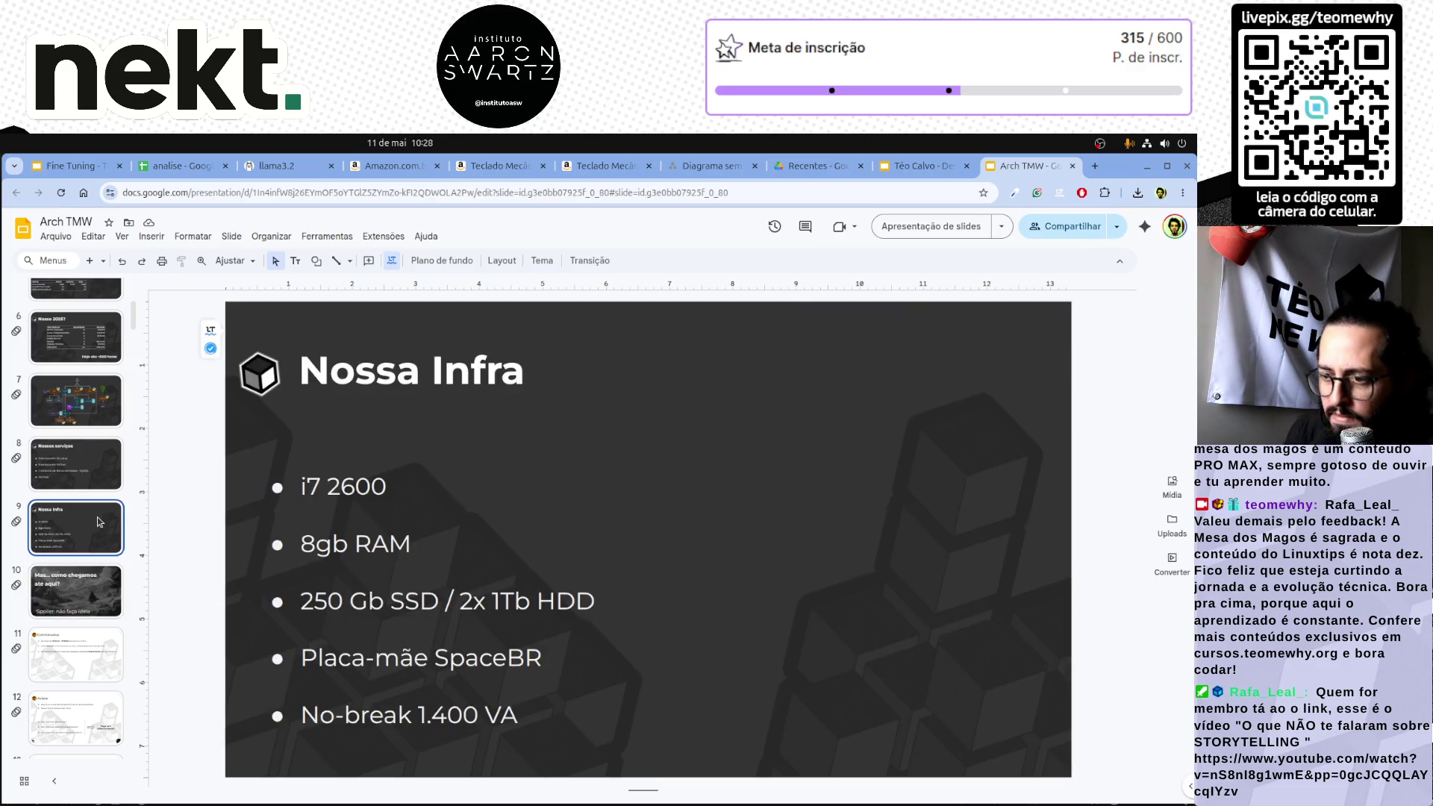
click(99, 576)
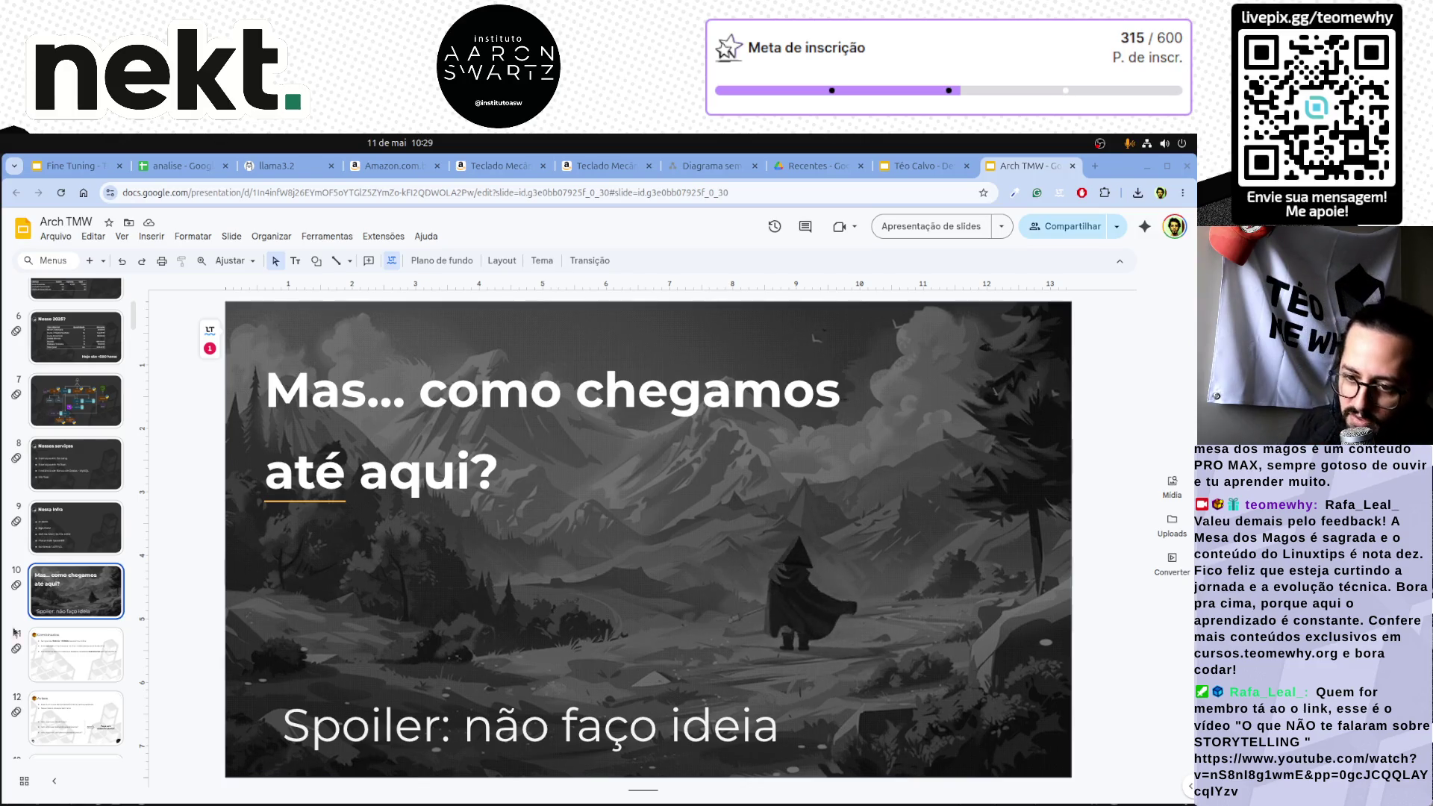
key(Down)
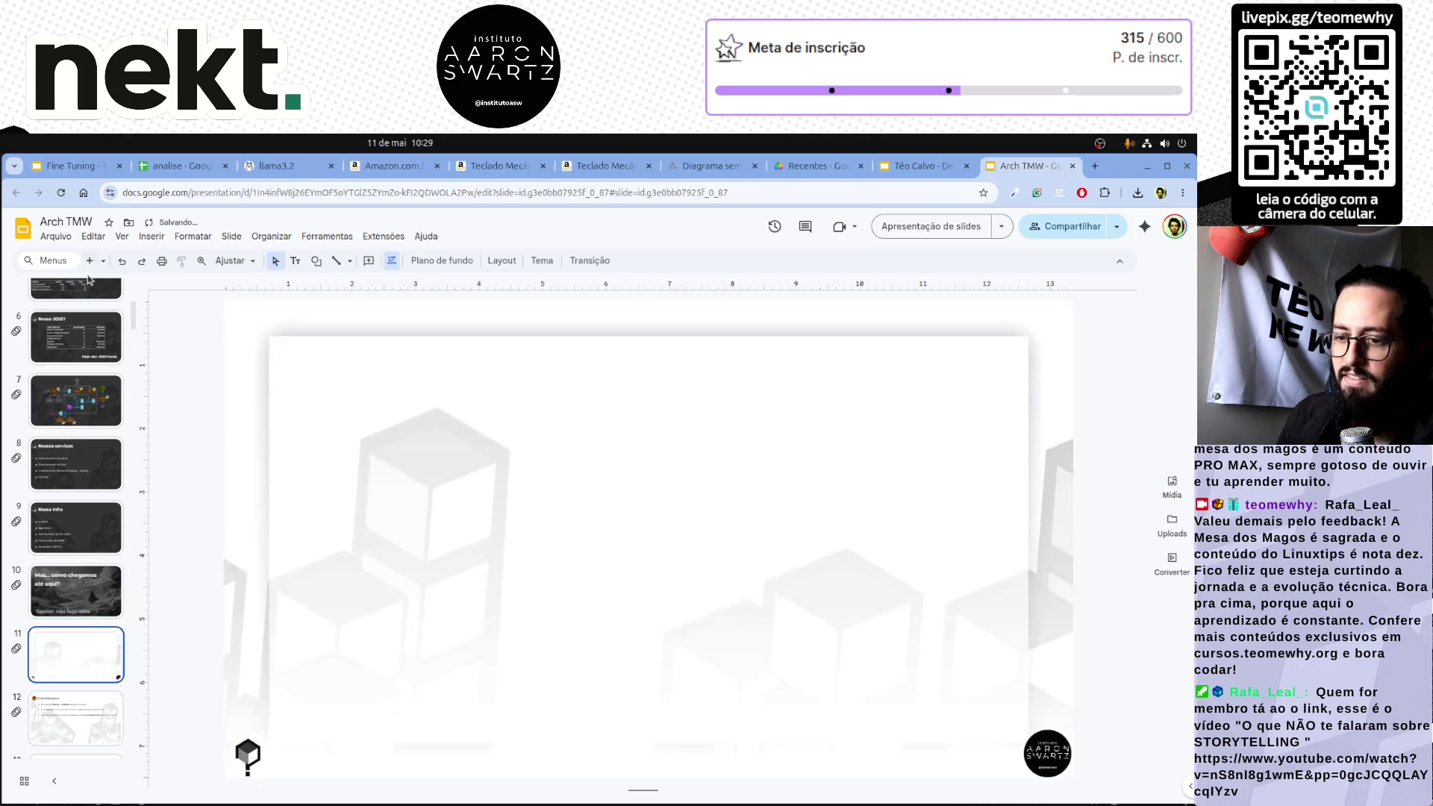
Step: Remove the accidentally pasted Google Photos link box and paste the webcam photo onto slide 11
key(ctrl+v)
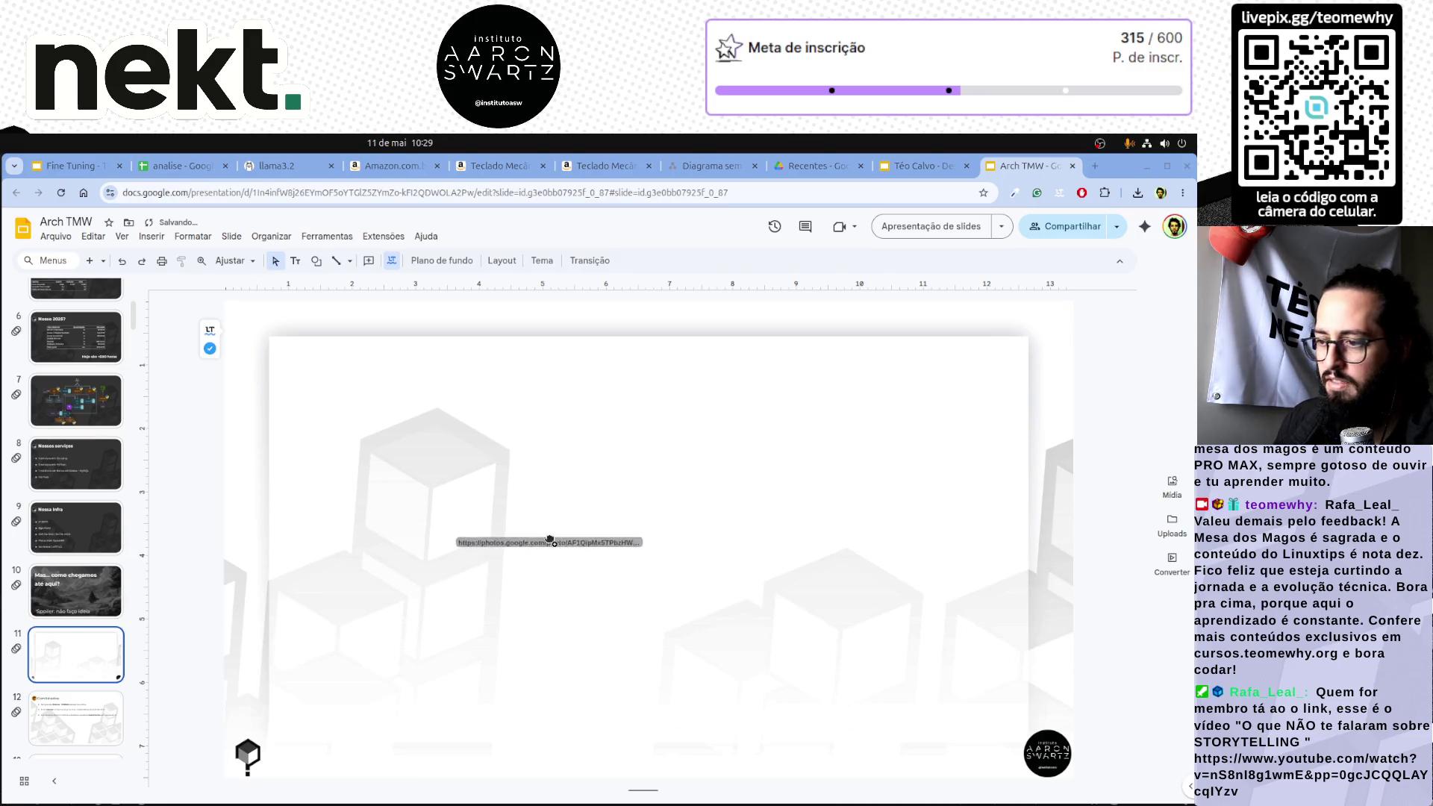
click(557, 595)
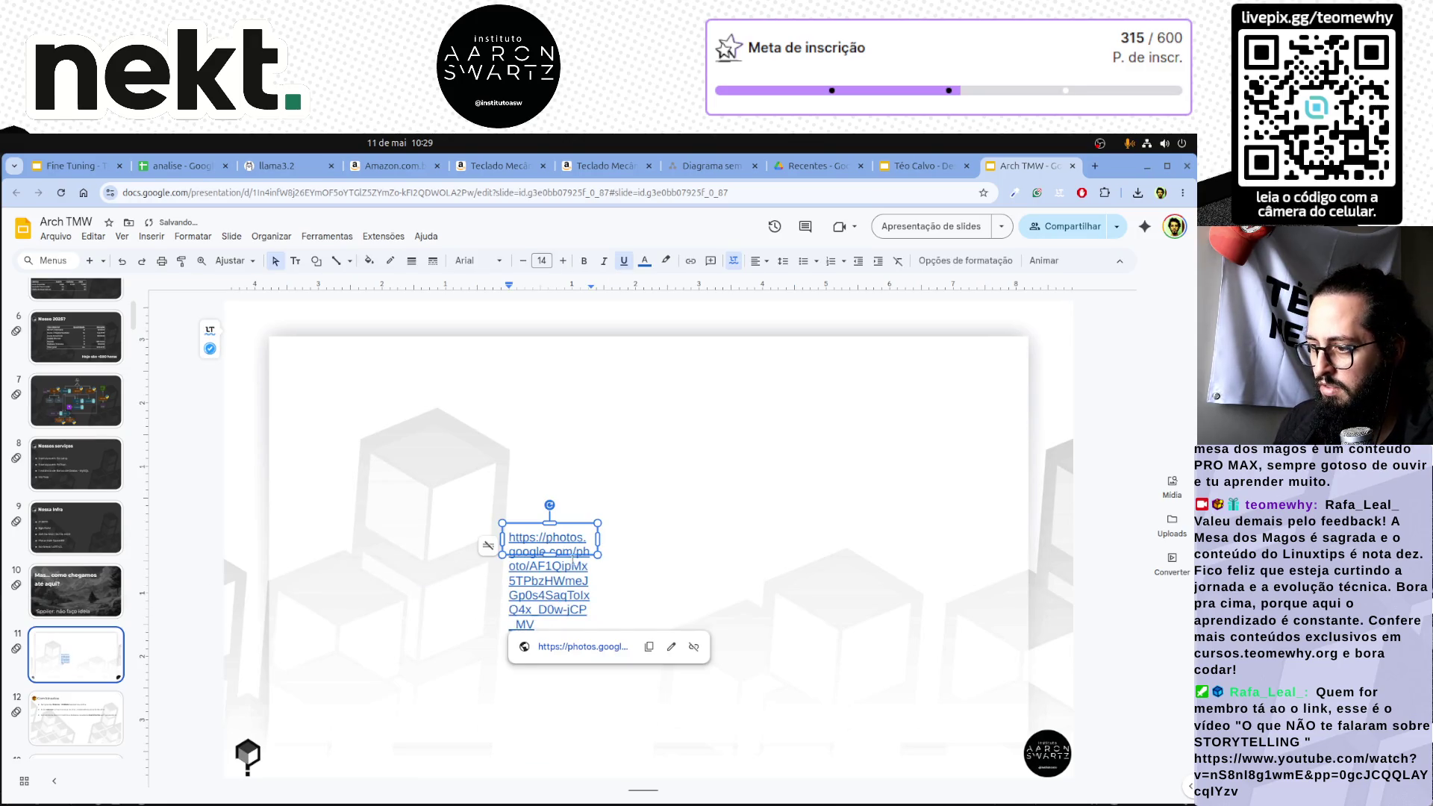
click(575, 522)
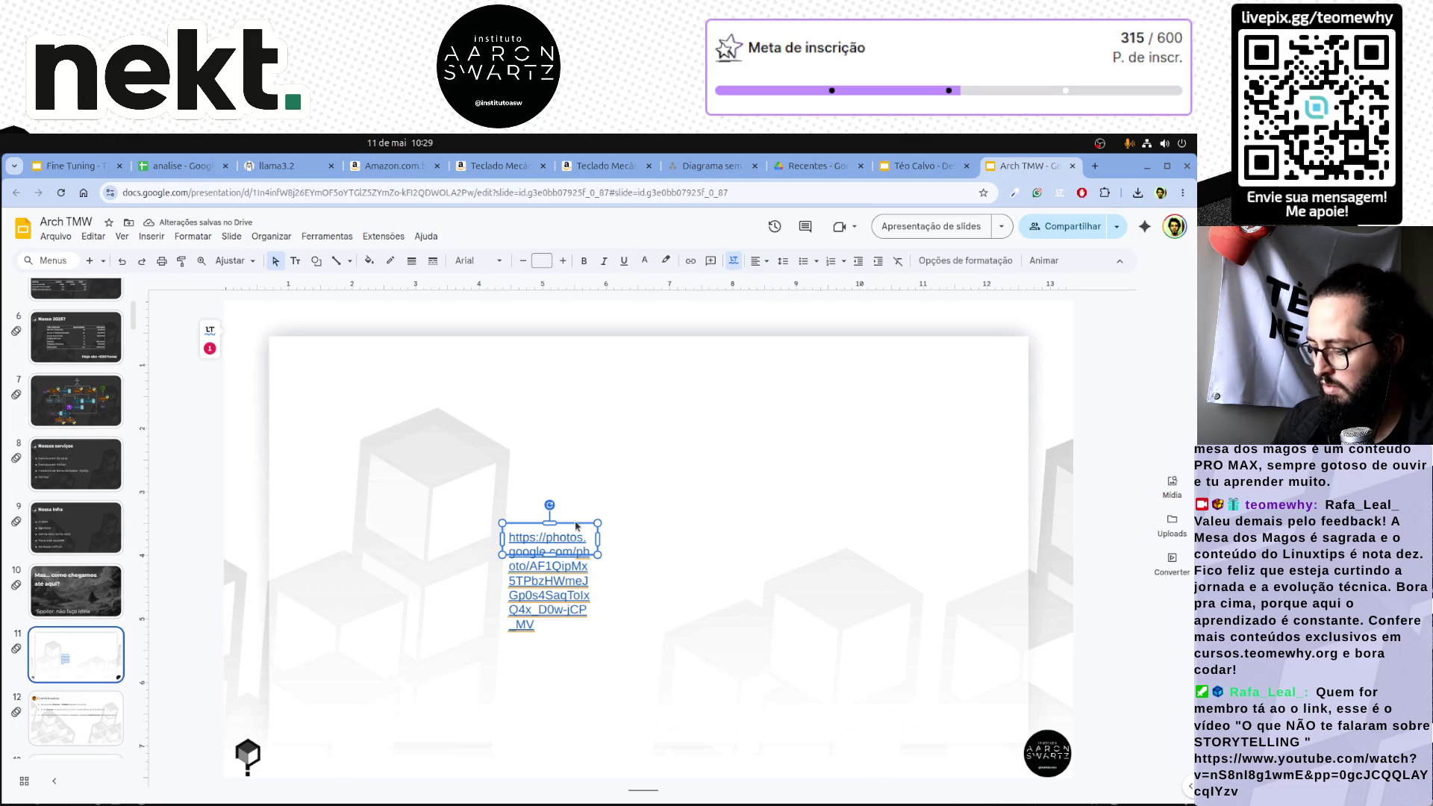
key(Delete)
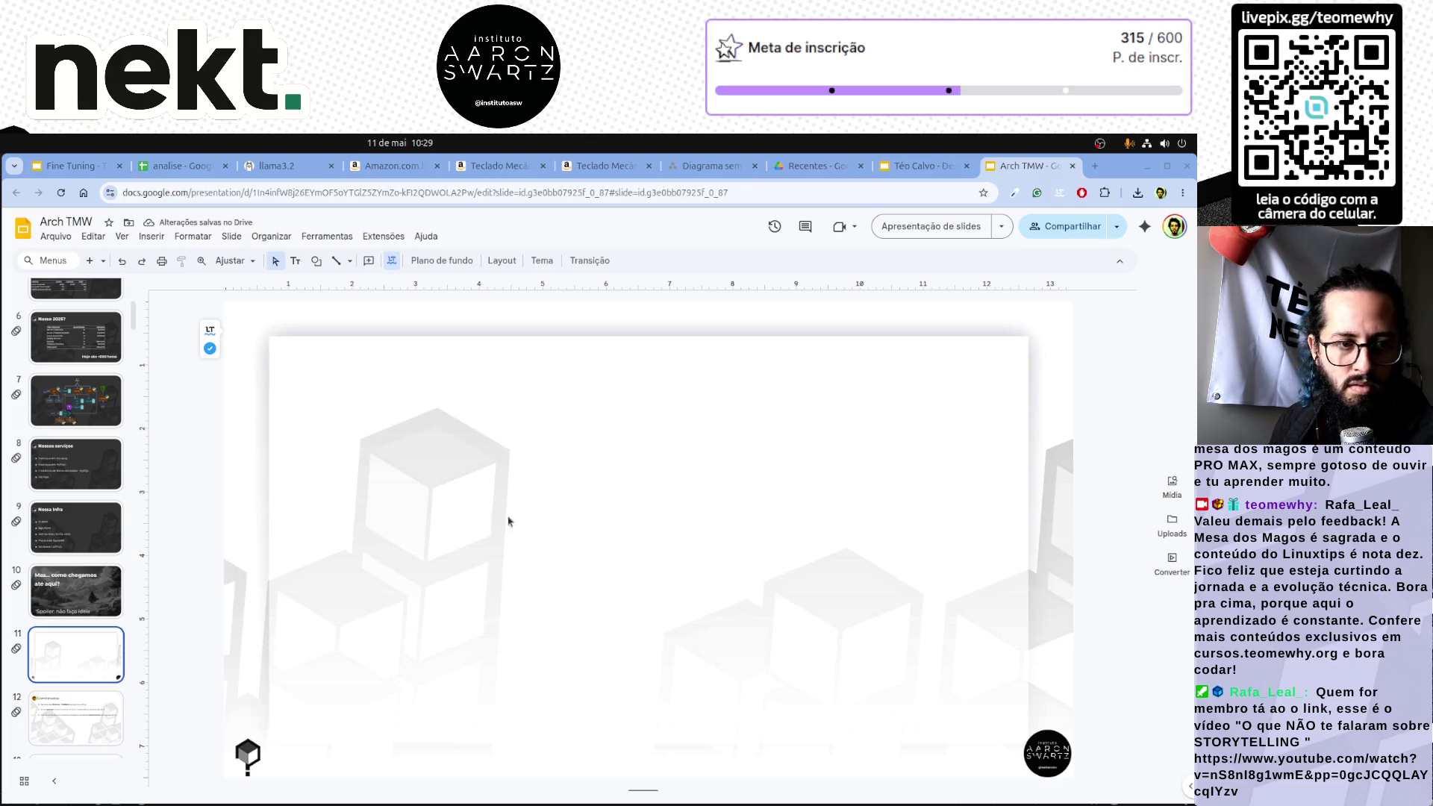
key(ctrl+v)
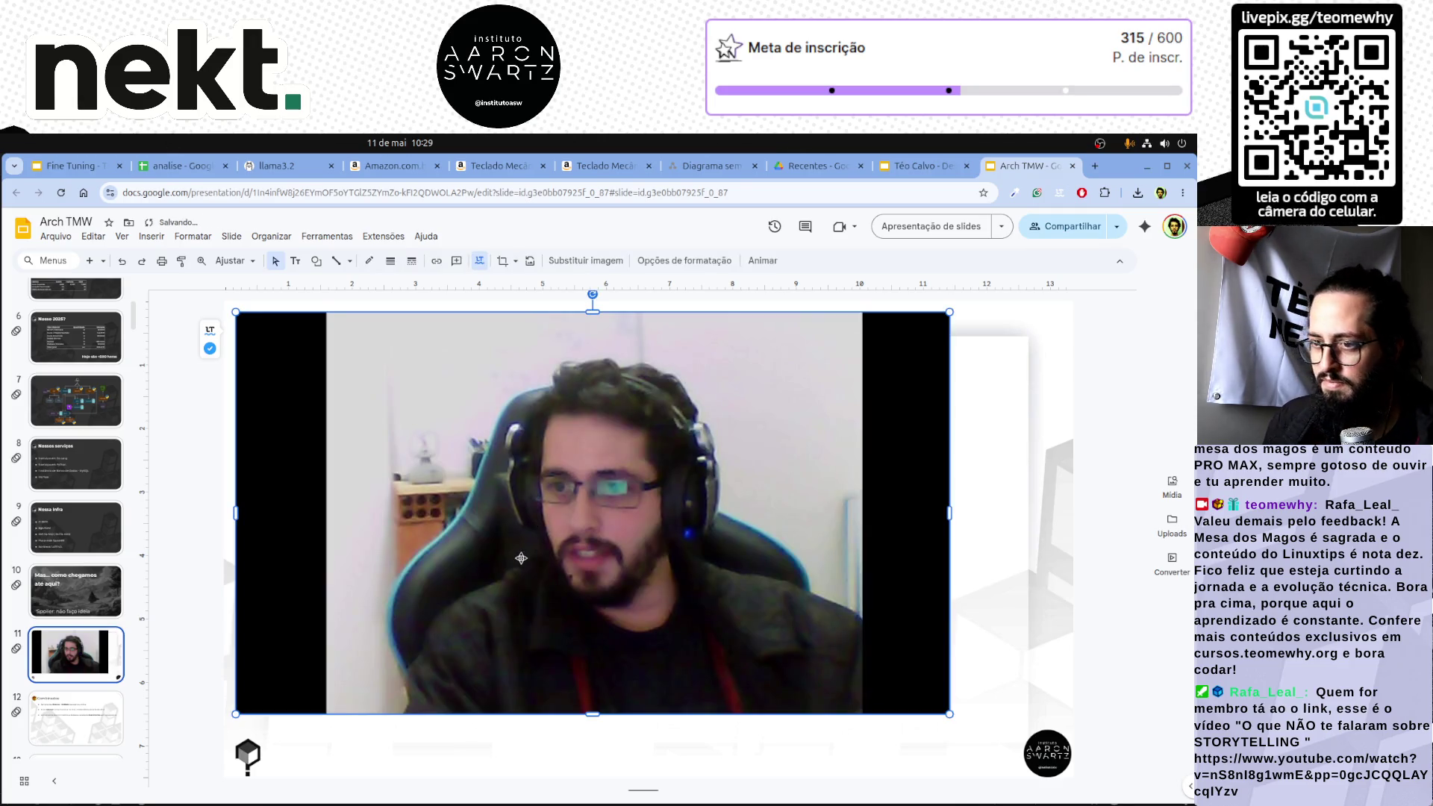
Step: Undo an accidental resize, then crop the black bars off both sides of the webcam photo
drag(531, 550, 533, 567)
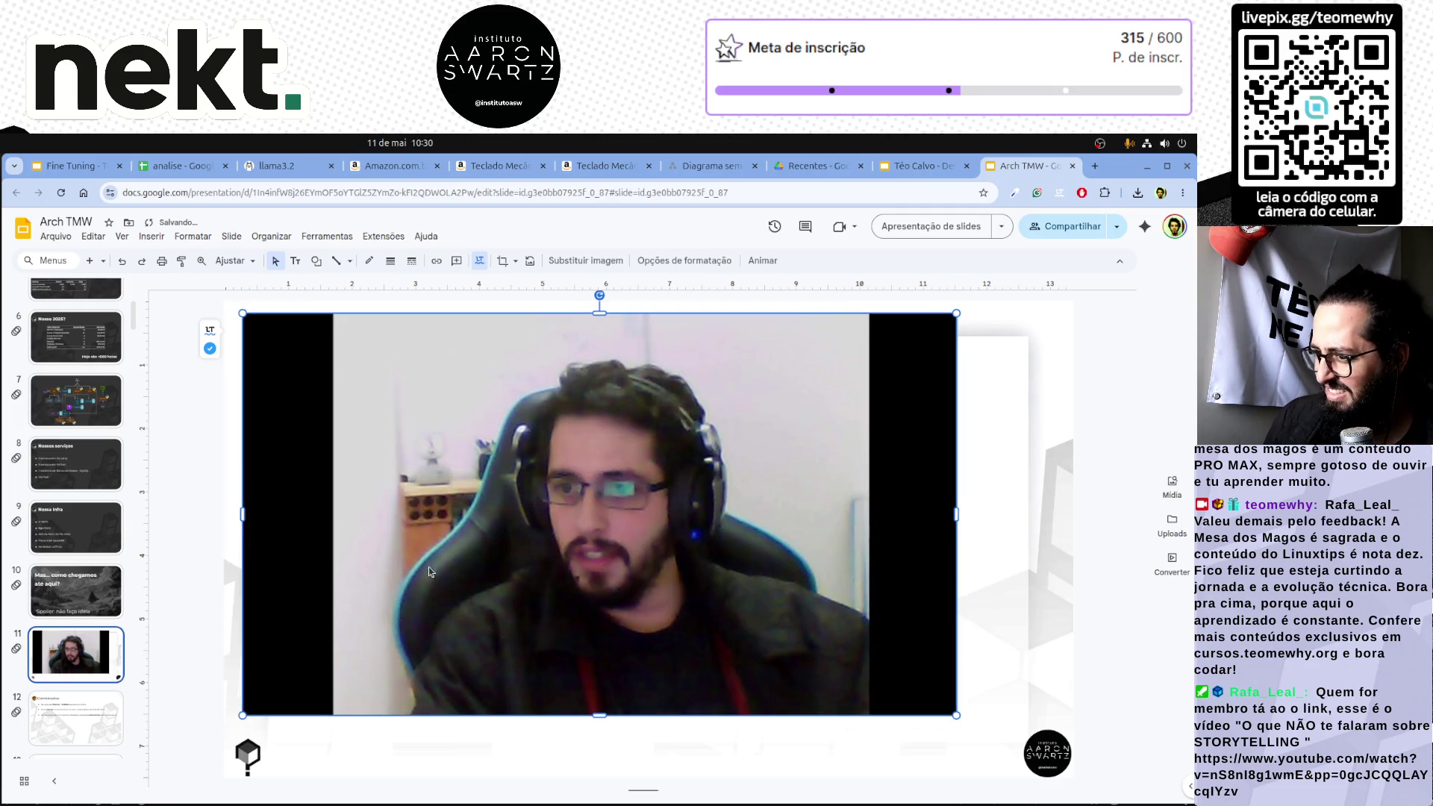
drag(242, 514, 337, 535)
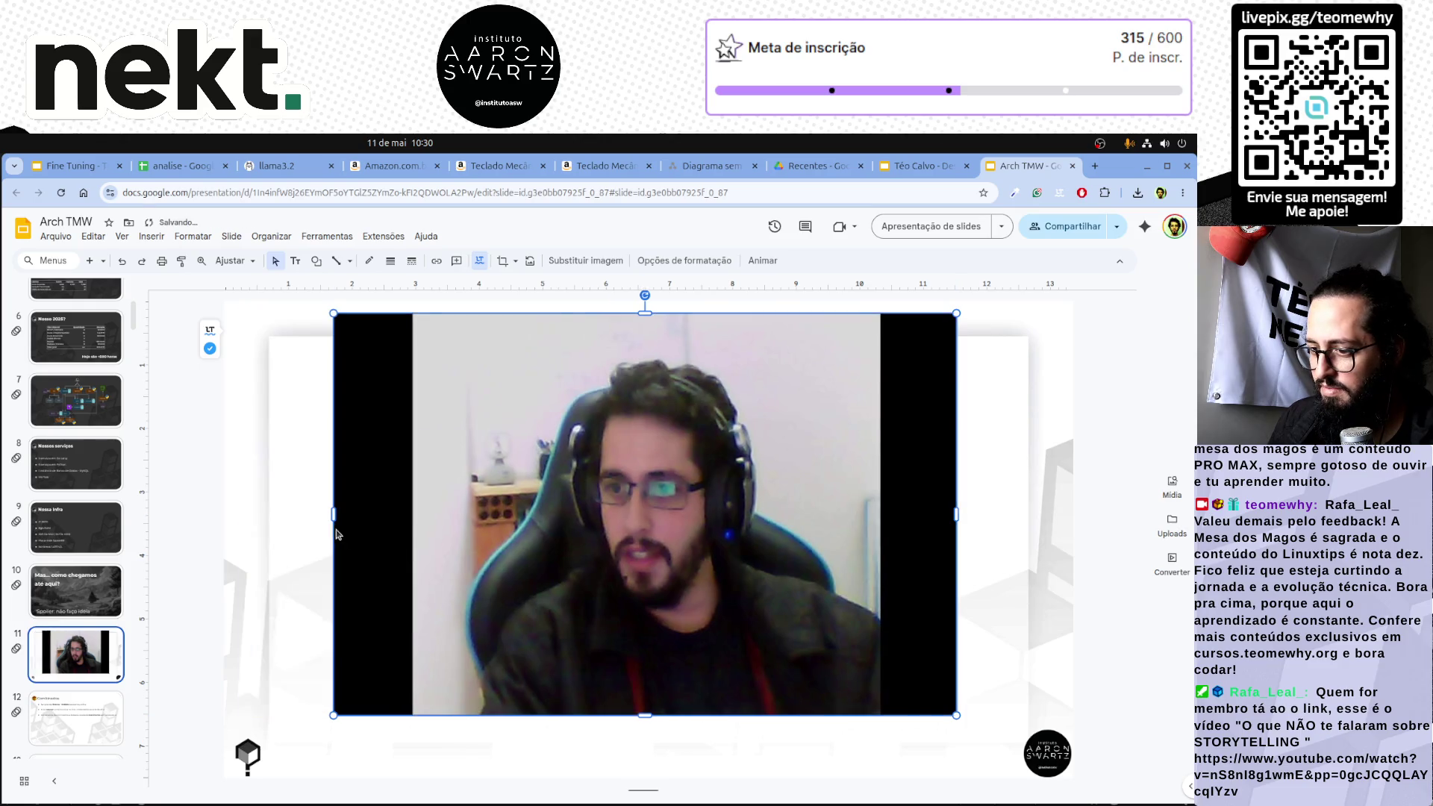
key(ctrl+z)
double_click(504, 581)
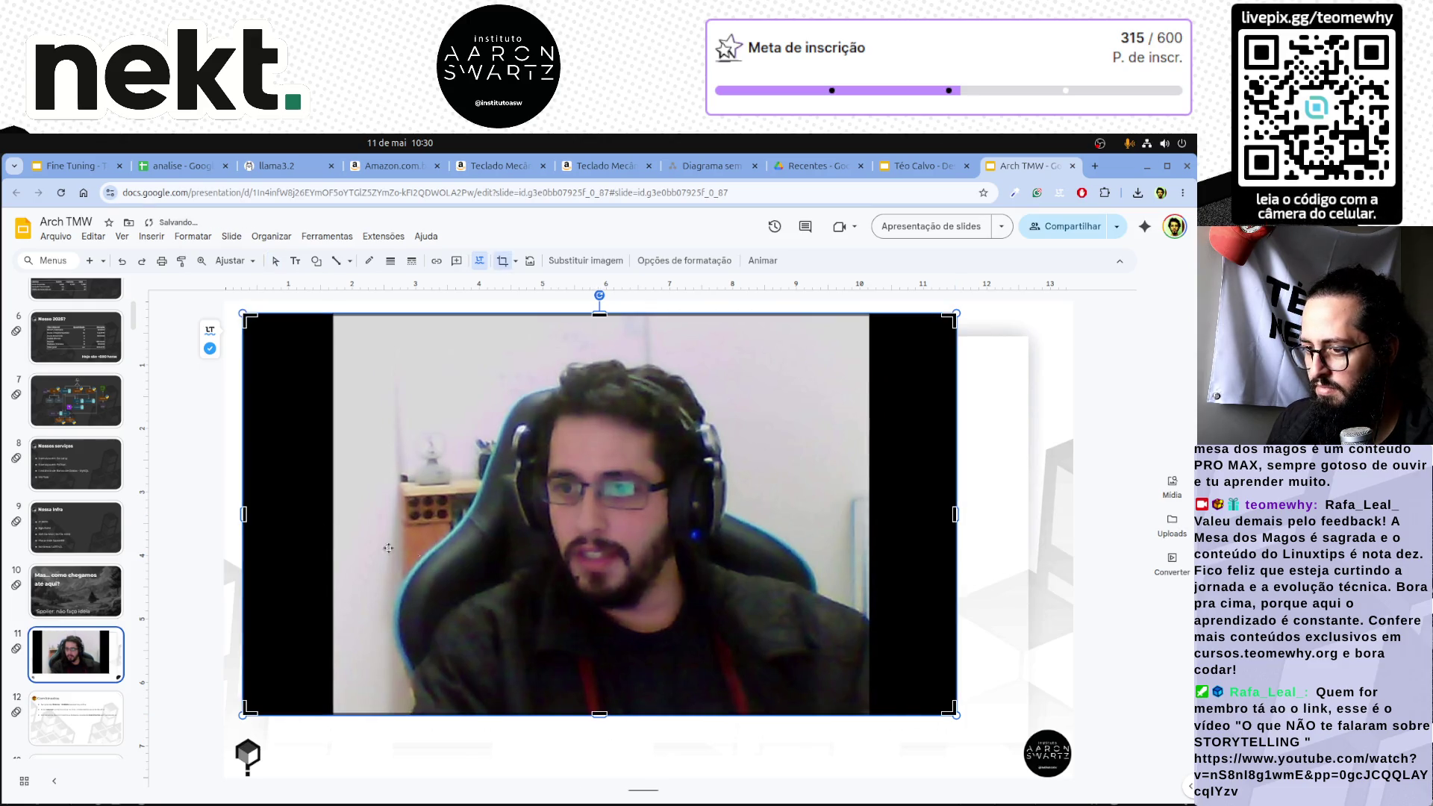
drag(243, 516, 336, 525)
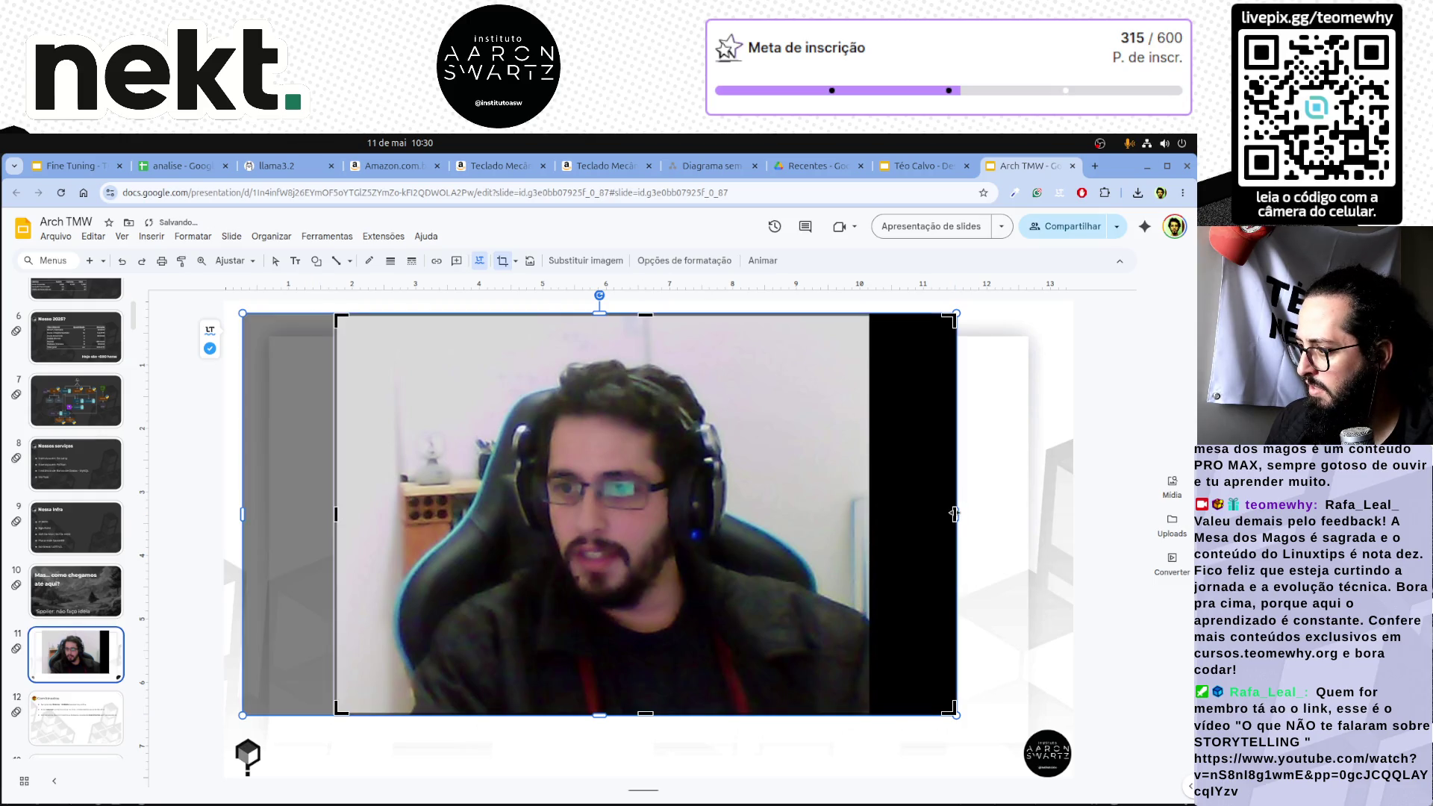
drag(952, 514, 868, 515)
key(Return)
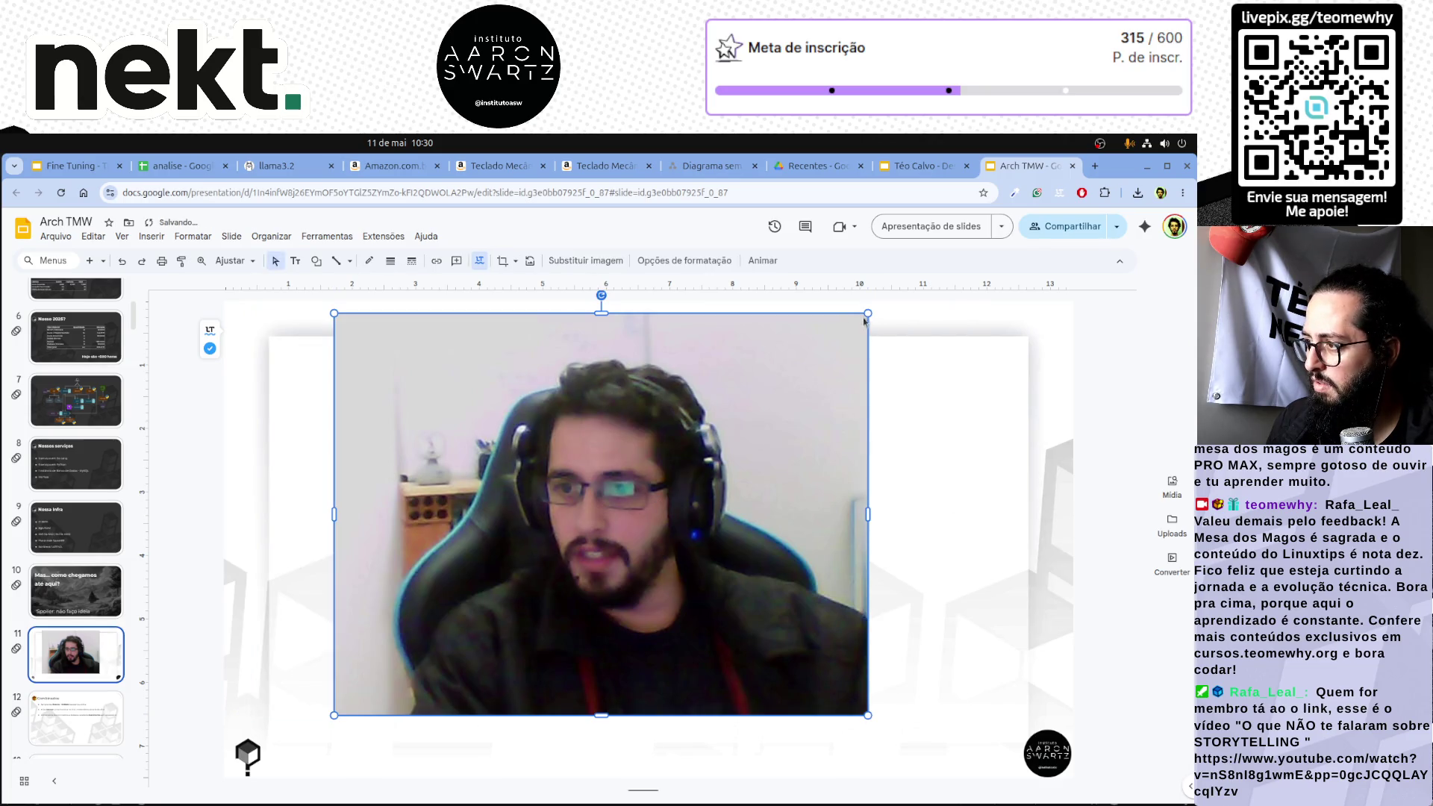
Step: Shrink the cropped photo and place it at the slide's upper left
drag(867, 314, 779, 382)
drag(599, 505, 534, 460)
click(857, 470)
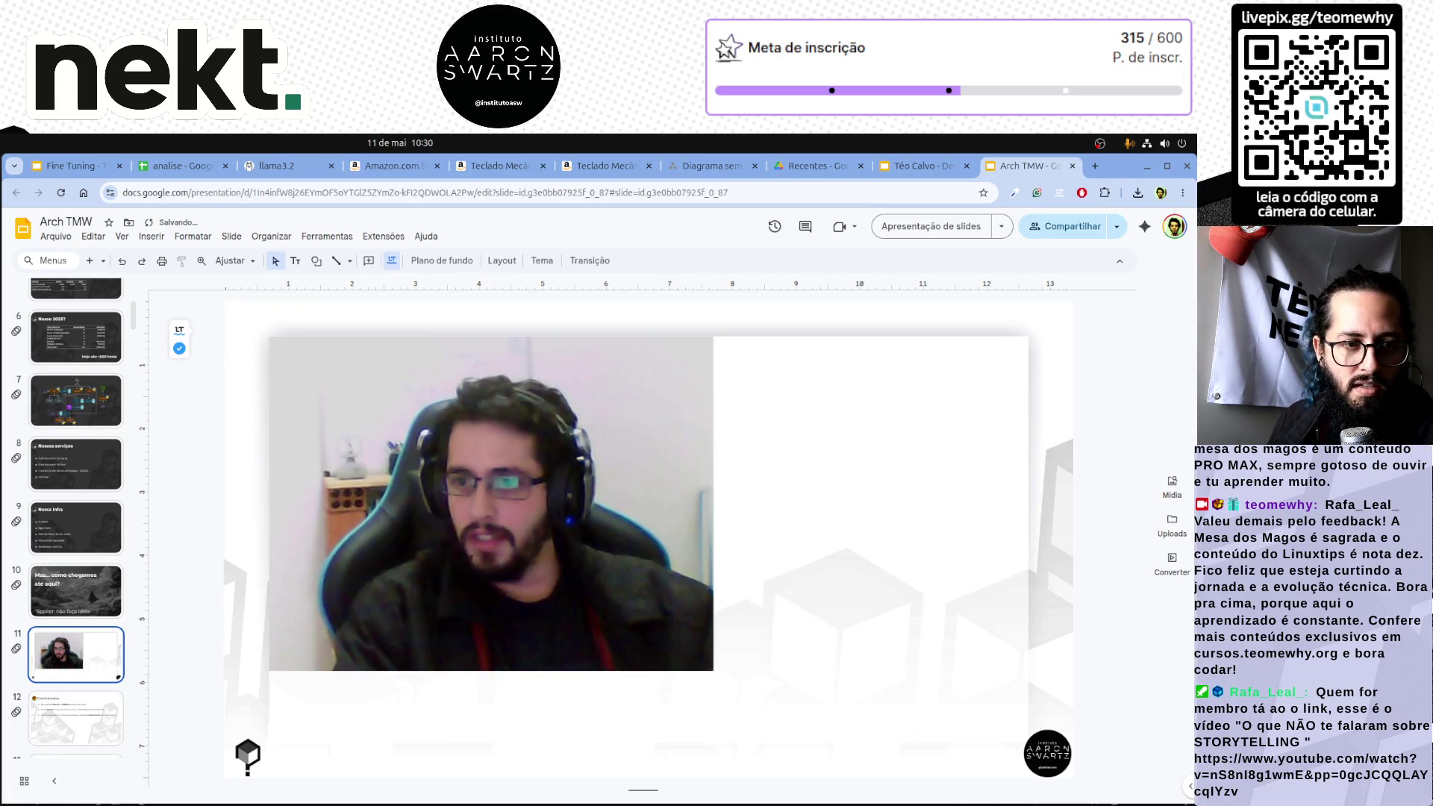